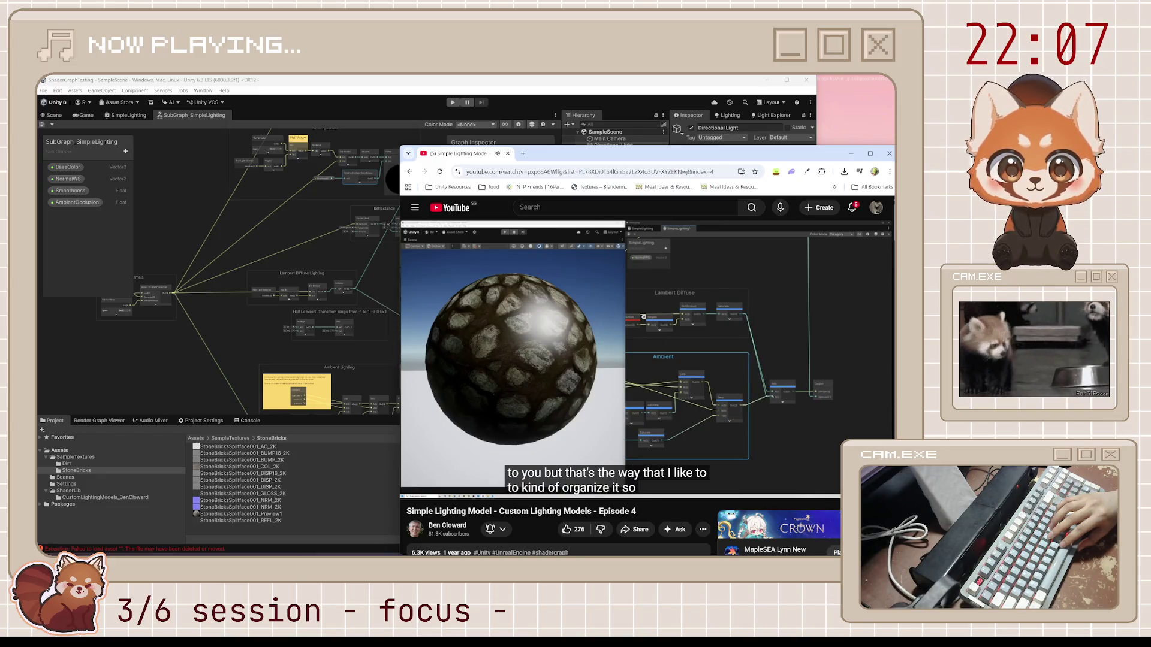
Step: Compare the shader graph with the tutorial, skipping the video ahead and pausing it
click(364, 336)
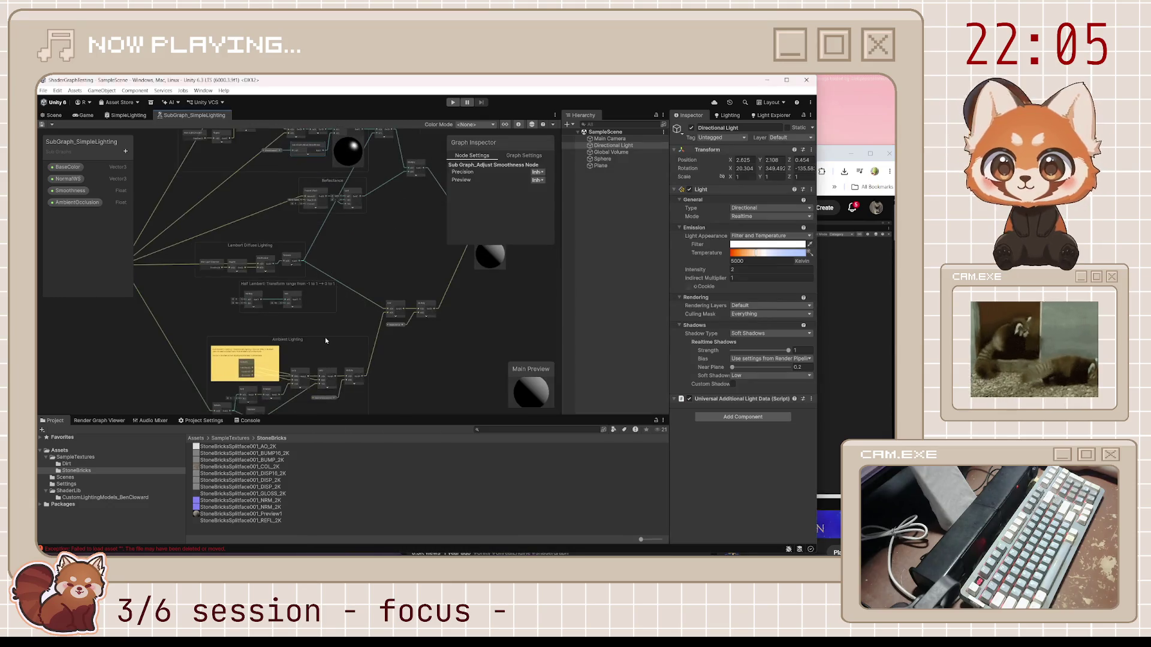
click(829, 159)
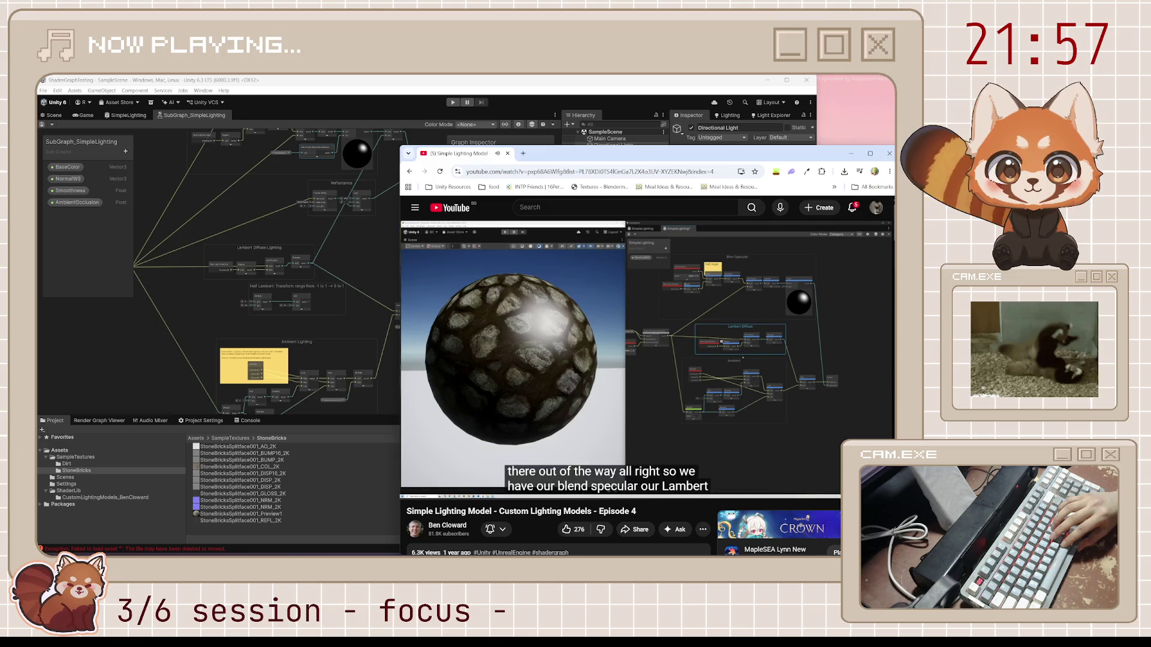
click(283, 222)
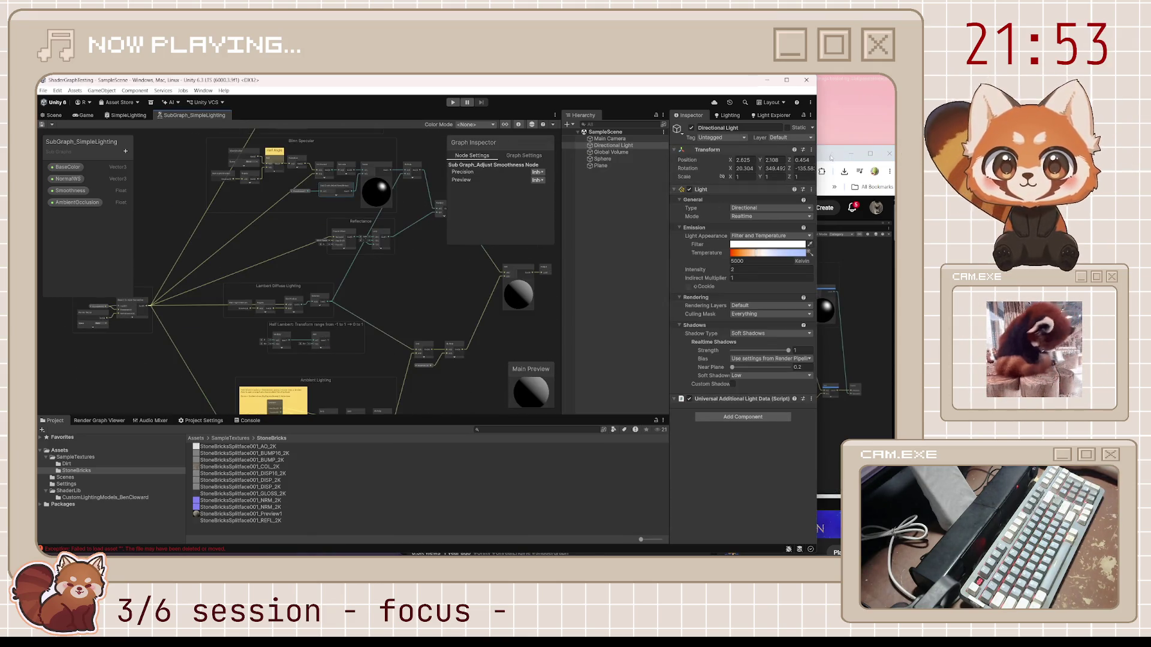
click(831, 159)
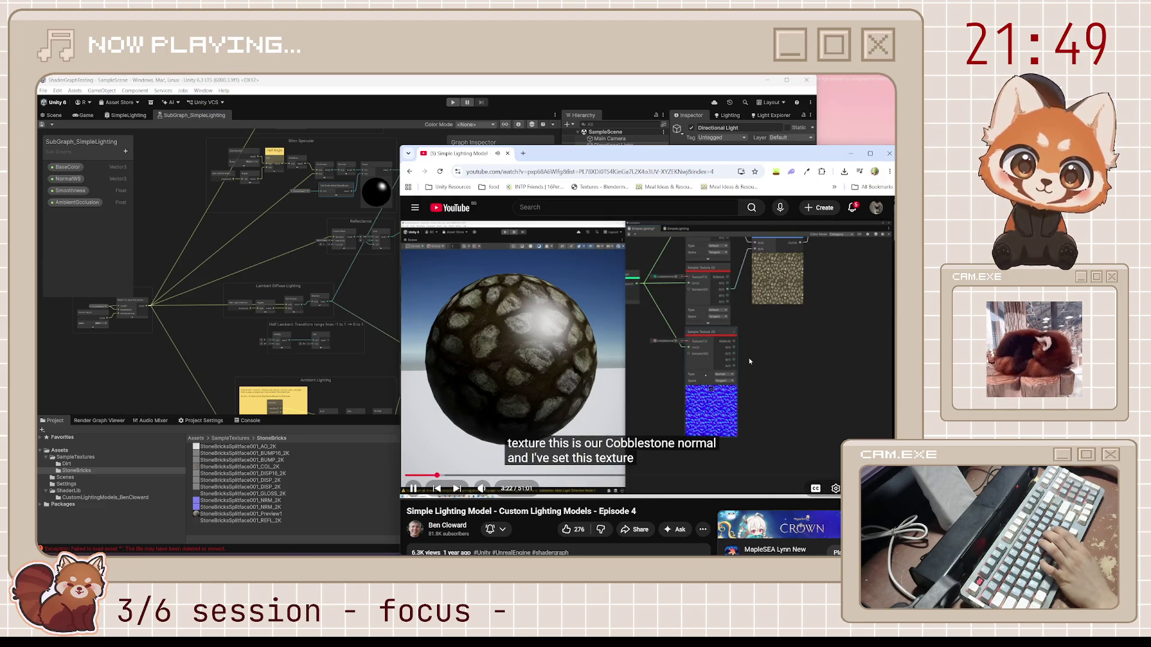
key(Right)
key(Right)
key(Right)
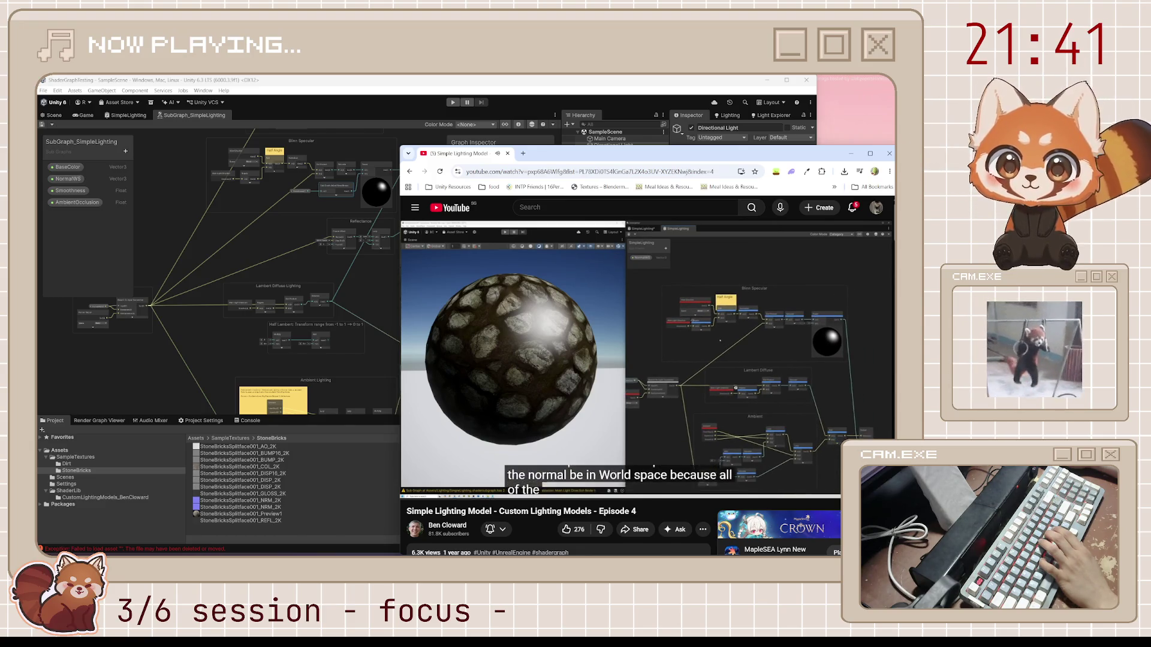
key(space)
scroll(374, 182, up, 3)
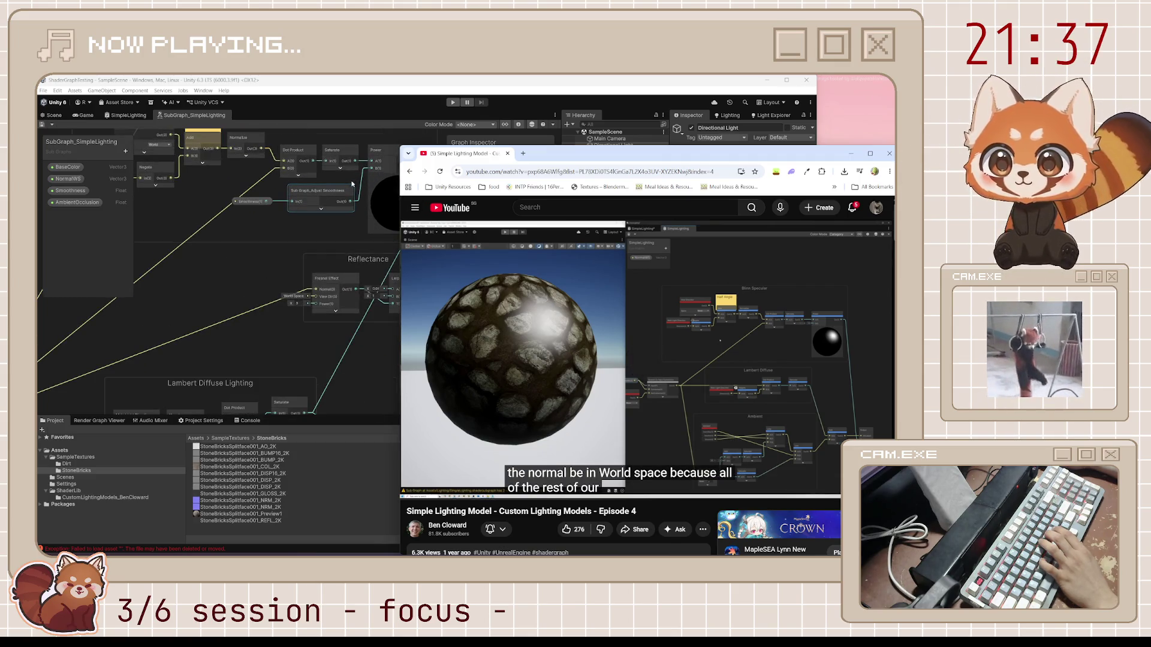
scroll(343, 244, down, 5)
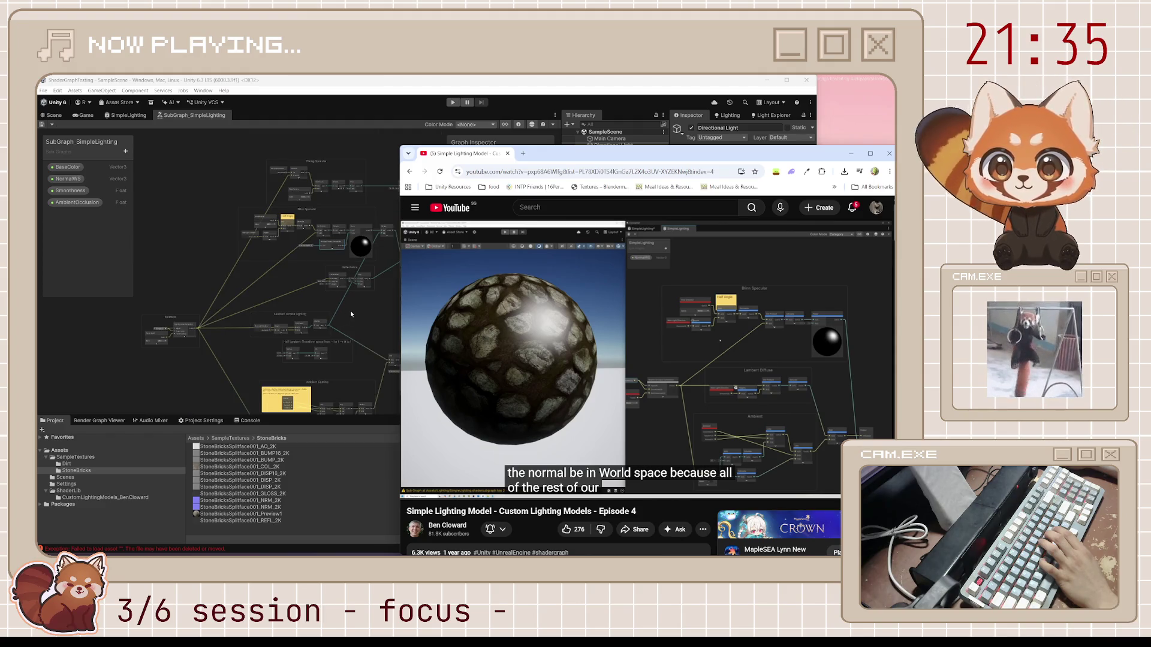
scroll(354, 309, up, 4)
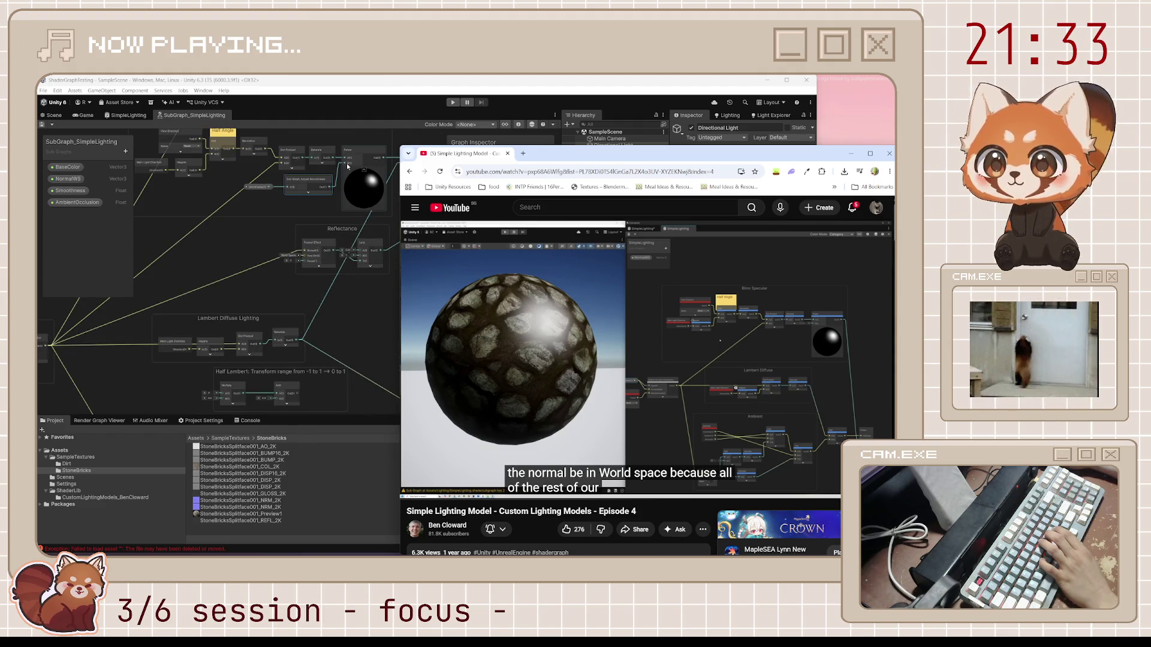
Step: Delete the Adjust Smoothness link into Blinn Specular's Power input and switch to the Scene view
click(347, 163)
scroll(348, 198, up, 3)
click(348, 207)
key(Delete)
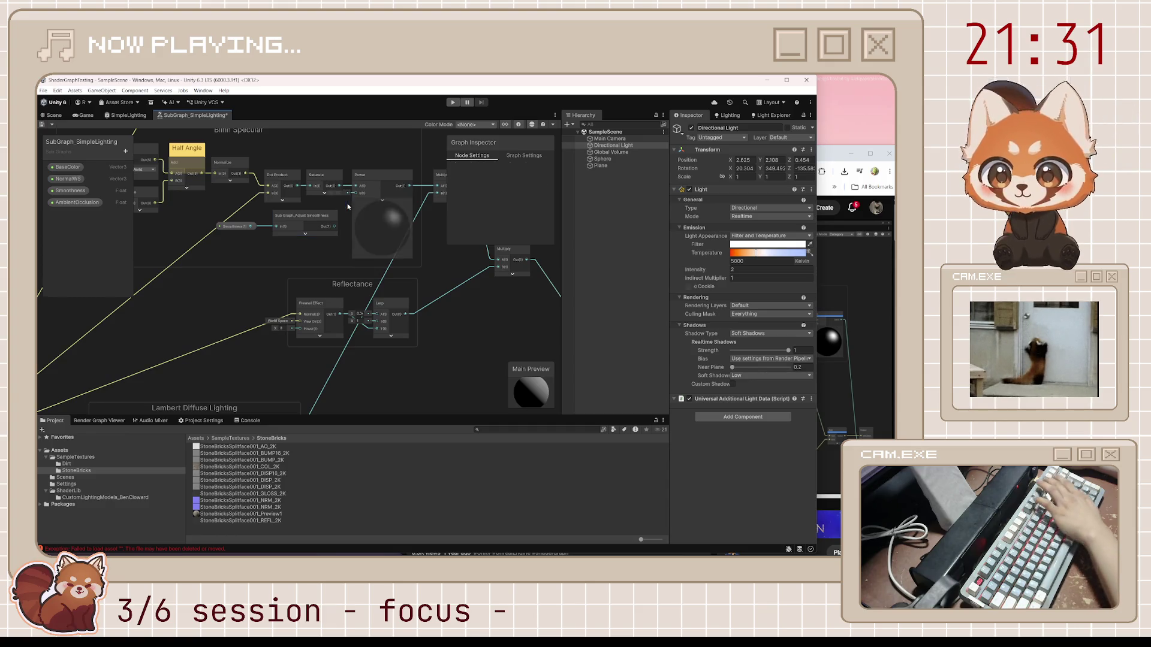
click(52, 117)
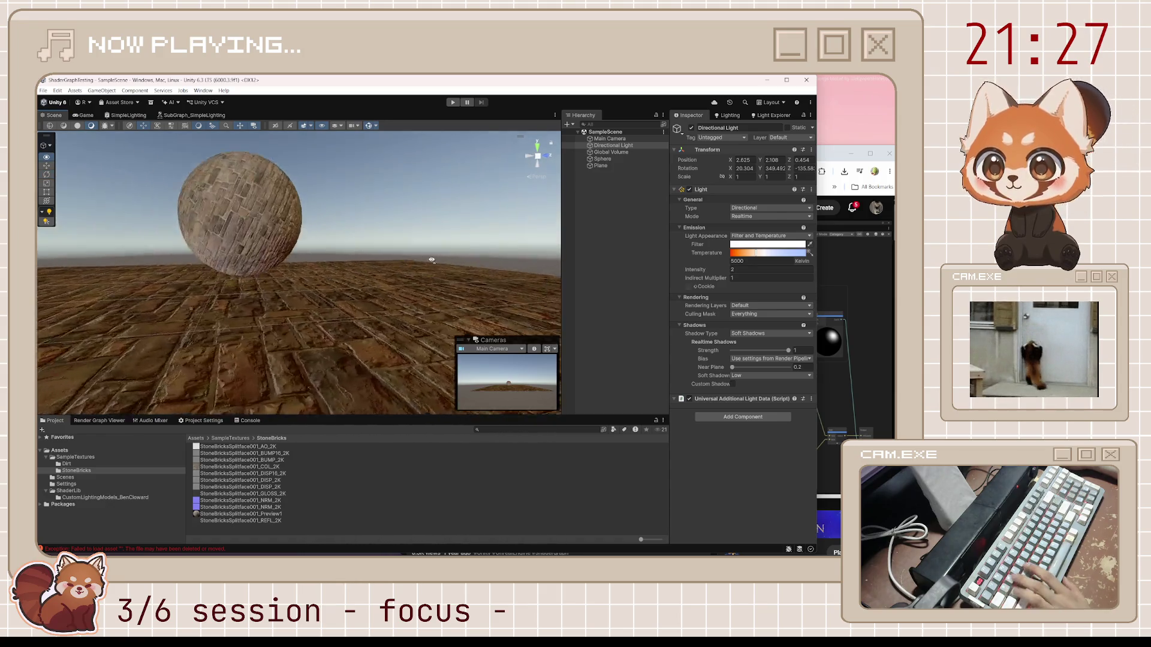
Step: Pull the Scene view back and turn the Directional Light above the stone-brick sphere
drag(523, 258, 841, 299)
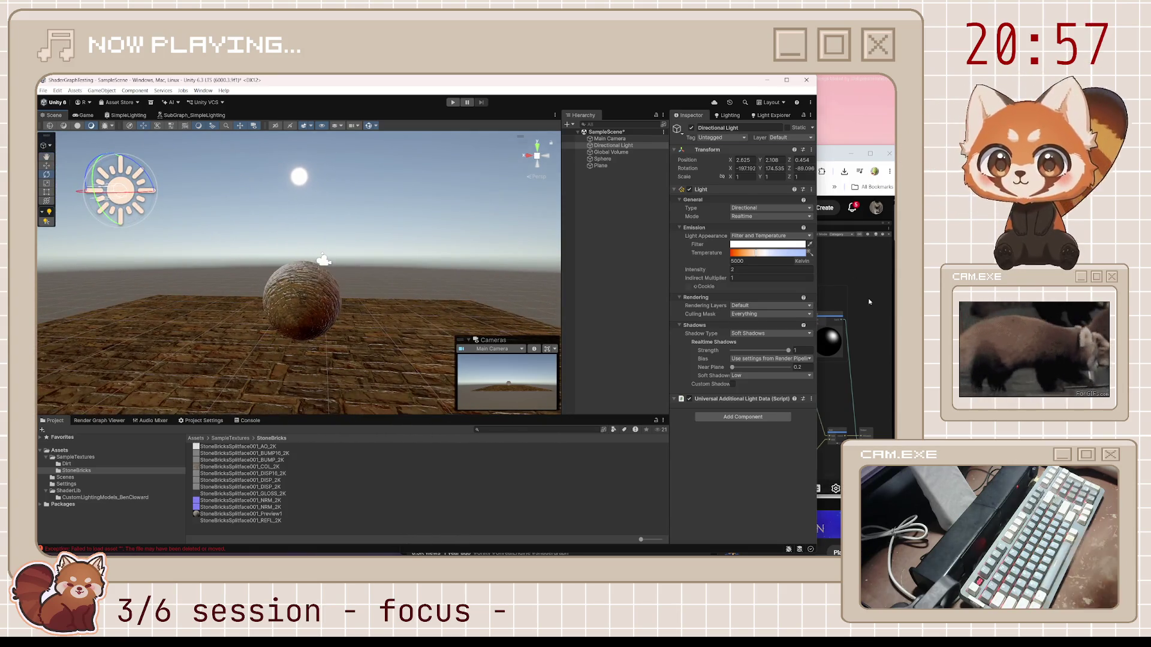
click(868, 297)
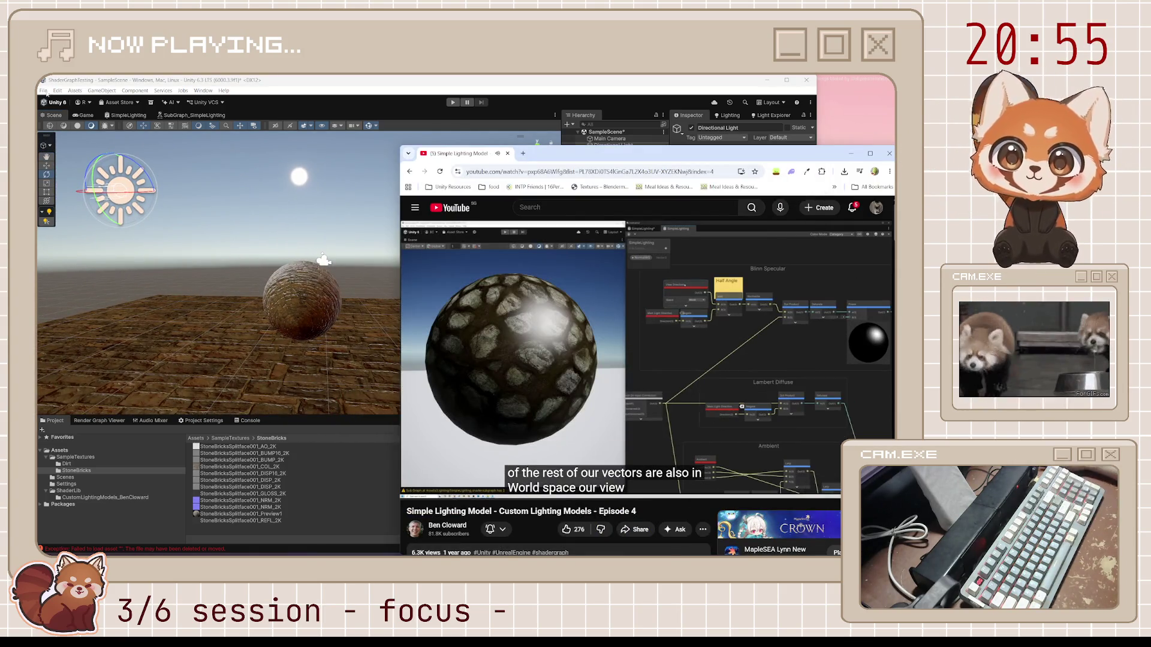
click(194, 115)
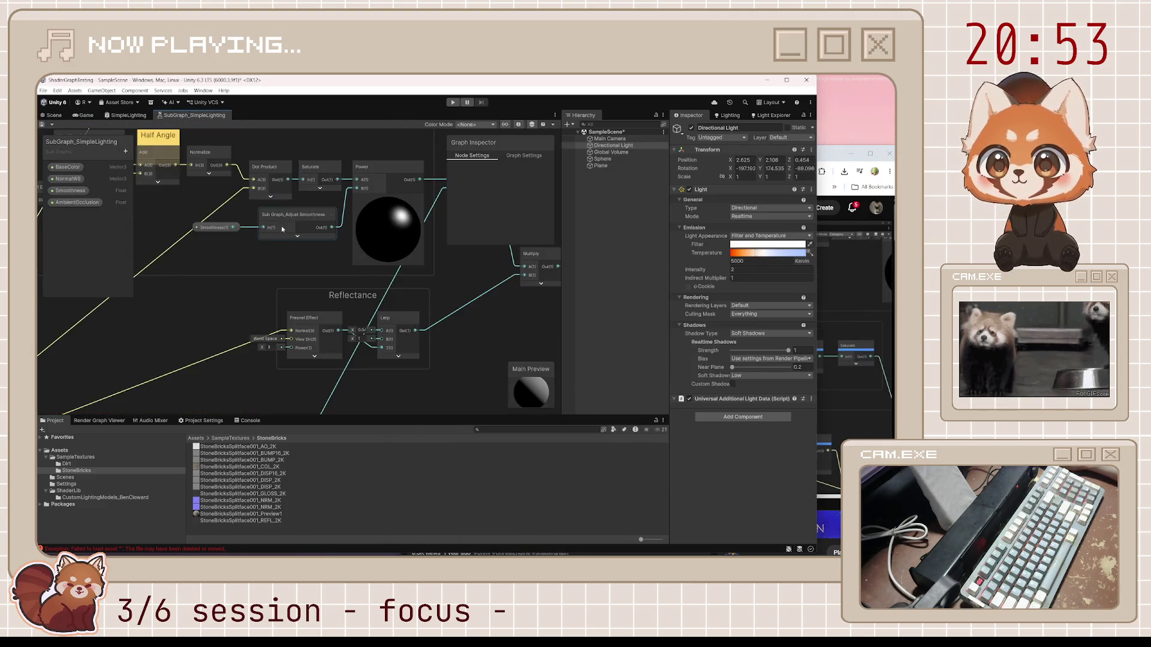
Step: Pan and zoom the graph canvas to show the Phong Specular group above Blinn Specular
drag(334, 314, 377, 319)
scroll(295, 275, down, 1)
mouse_move(295, 275)
mouse_down()
mouse_move(341, 384)
mouse_move(325, 376)
mouse_up()
drag(406, 318, 372, 295)
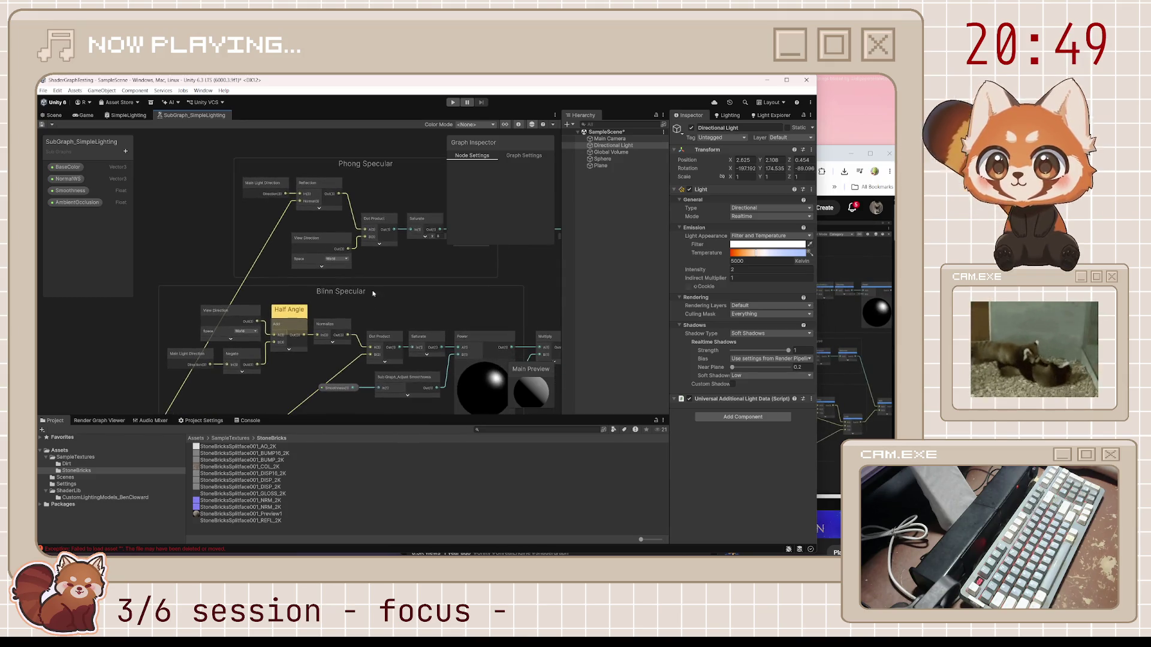
Step: Seek the tutorial forward to the section on dragging base color into the shader
key(alt+Tab)
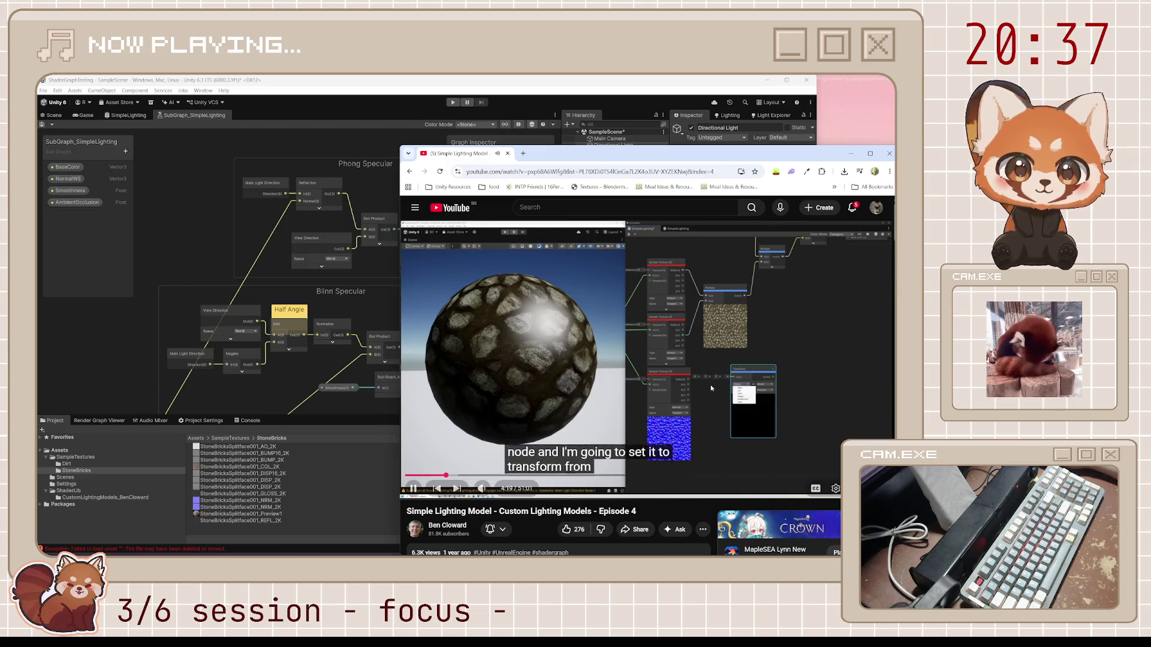
mouse_move(703, 392)
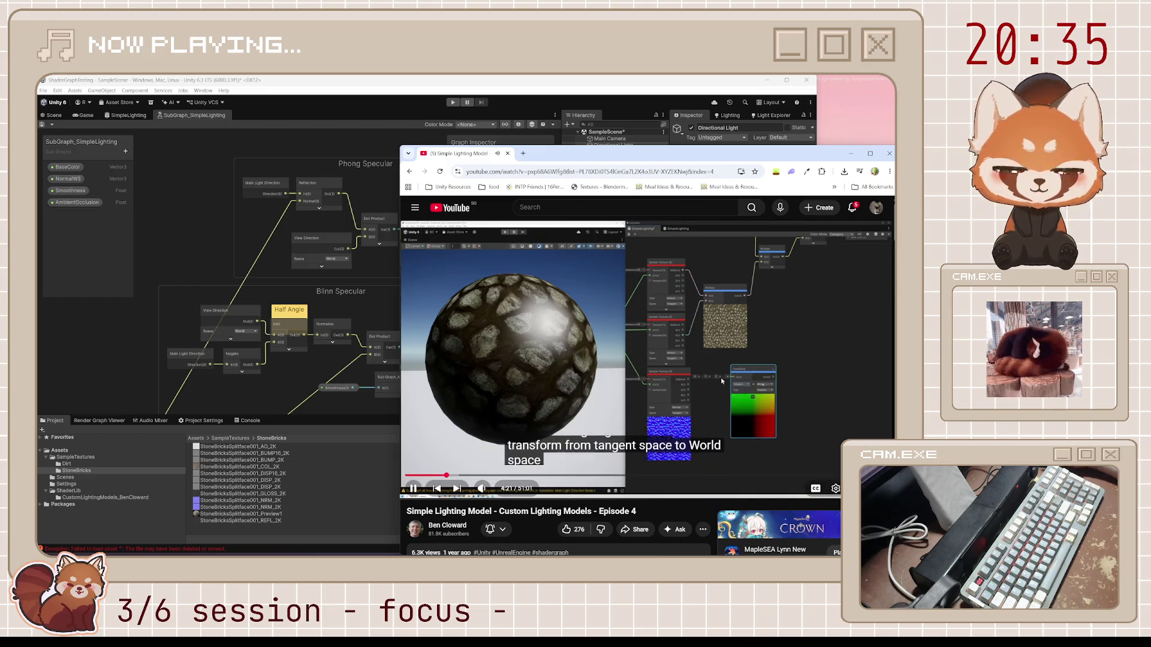
key(l)
key(l)
key(l)
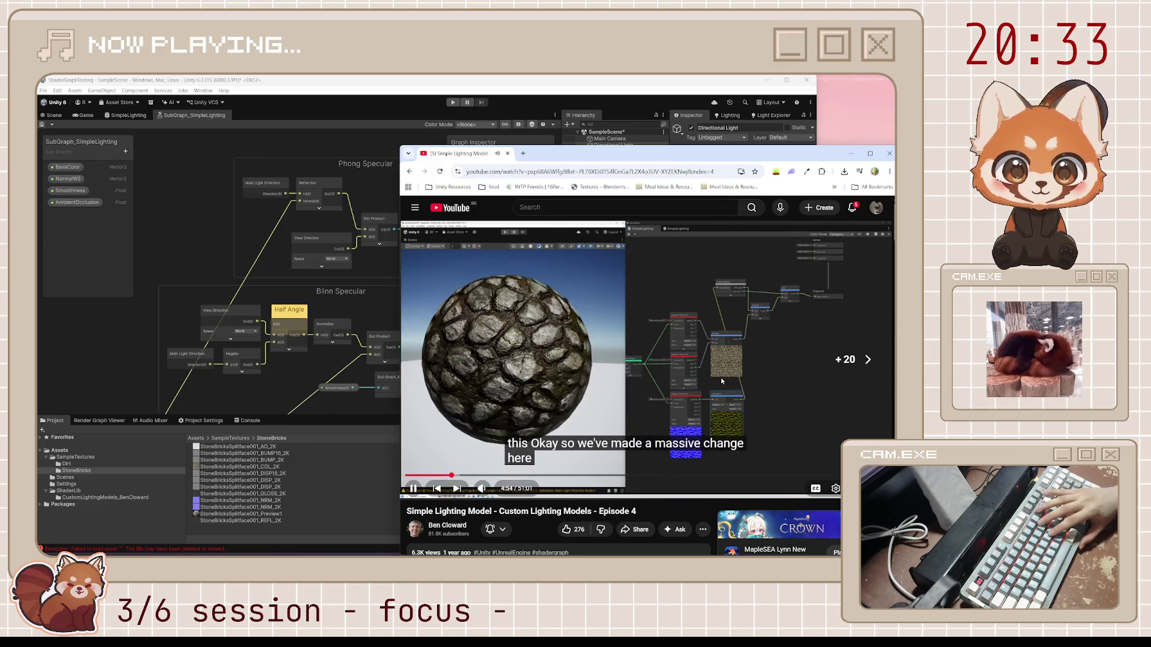
key(l)
key(l)
key(l)
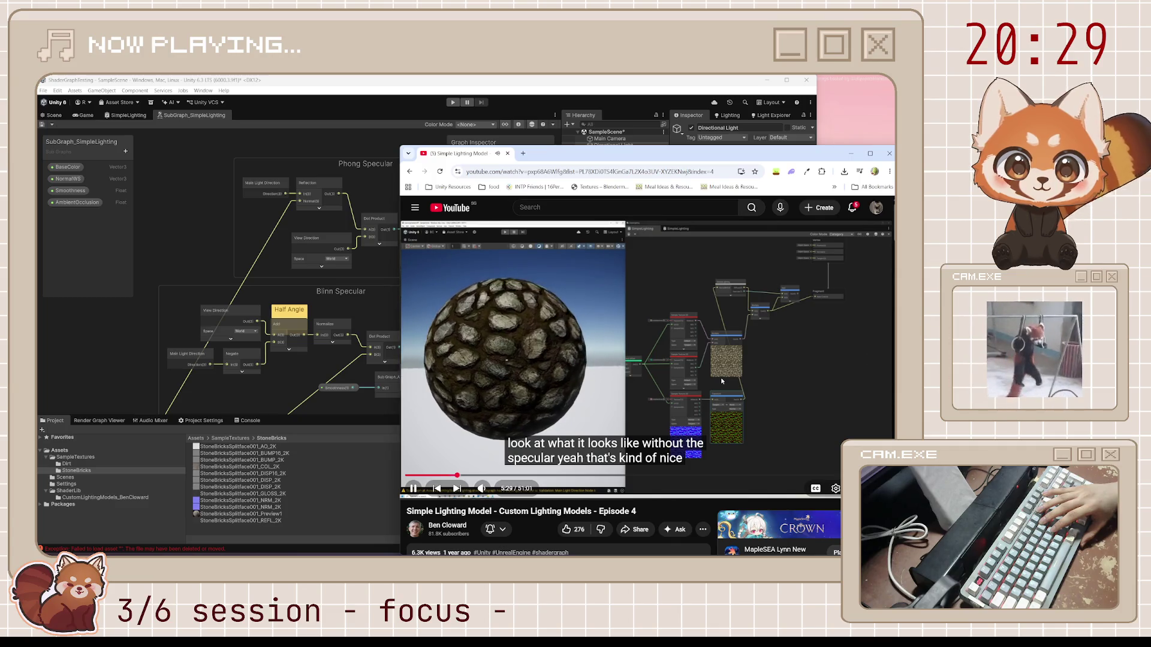
key(l)
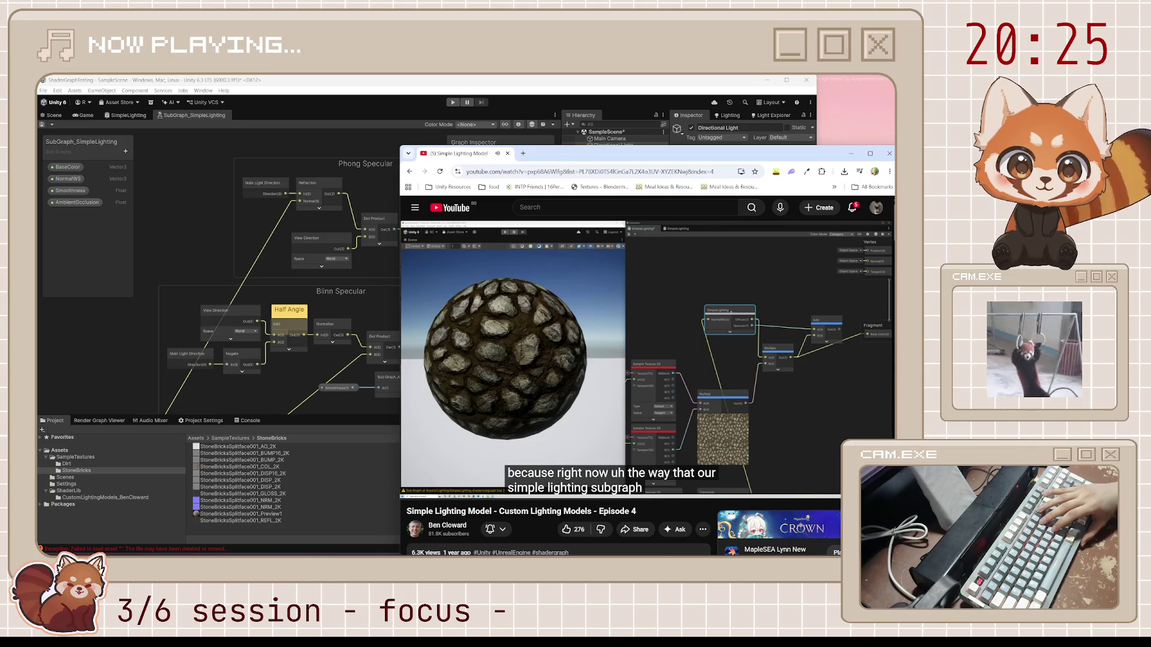
key(l)
key(l)
key(l)
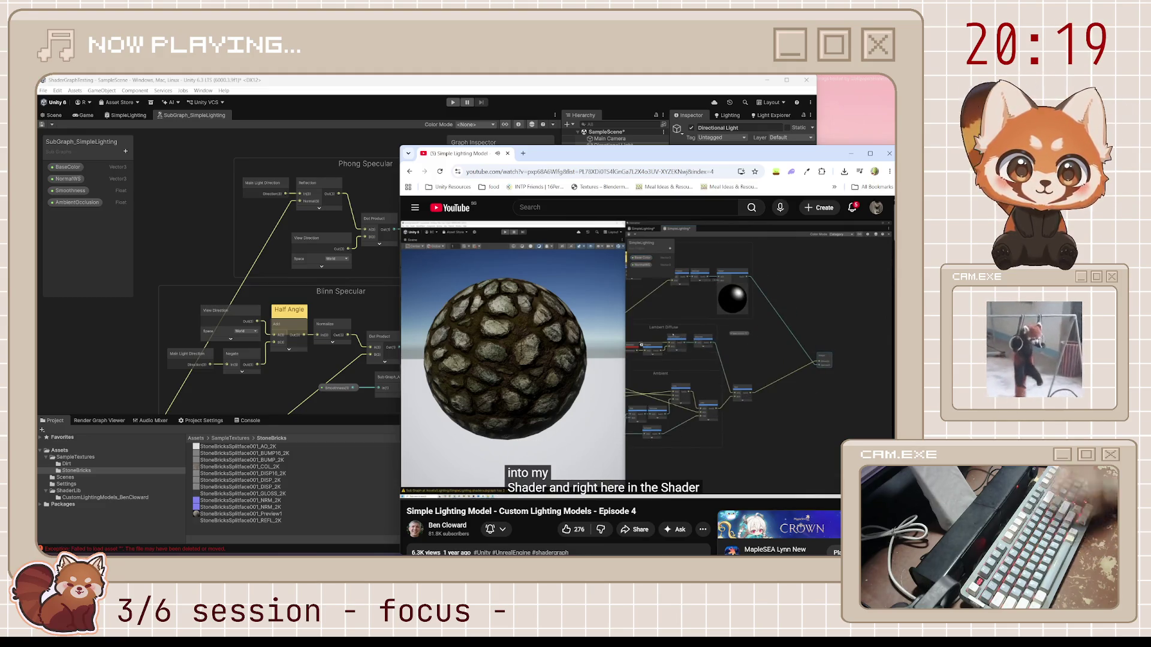
Step: Zoom around the Lambert Diffuse and Ambient Lighting groups, checking them against the tutorial
click(392, 308)
scroll(392, 309, down, 3)
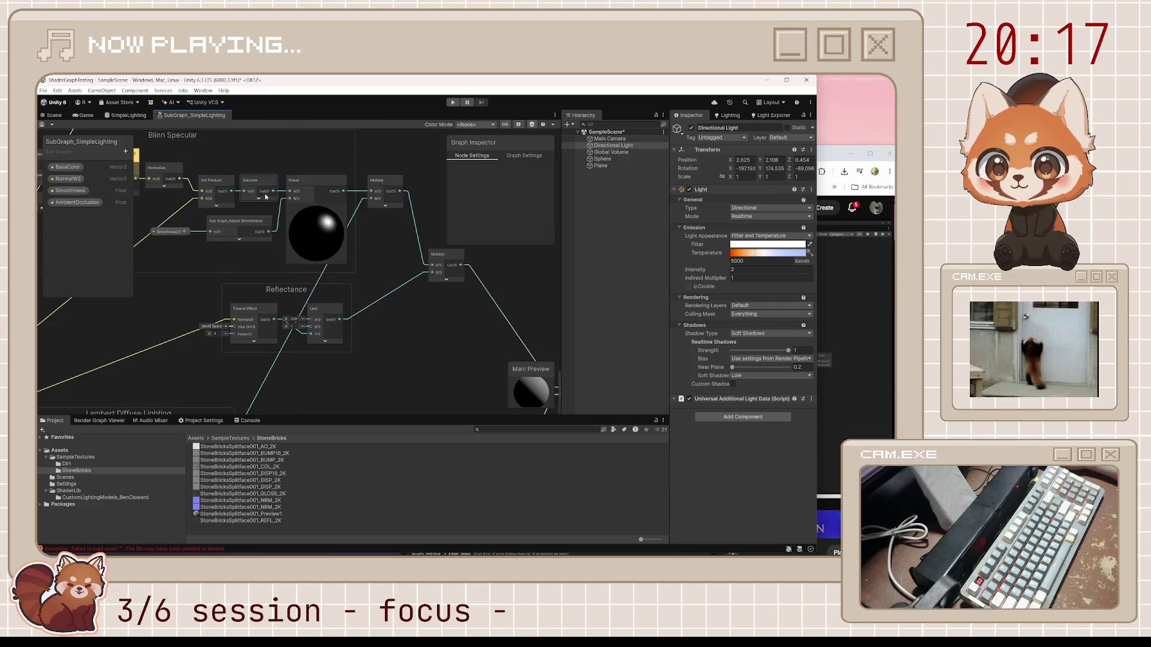
scroll(392, 309, up, 5)
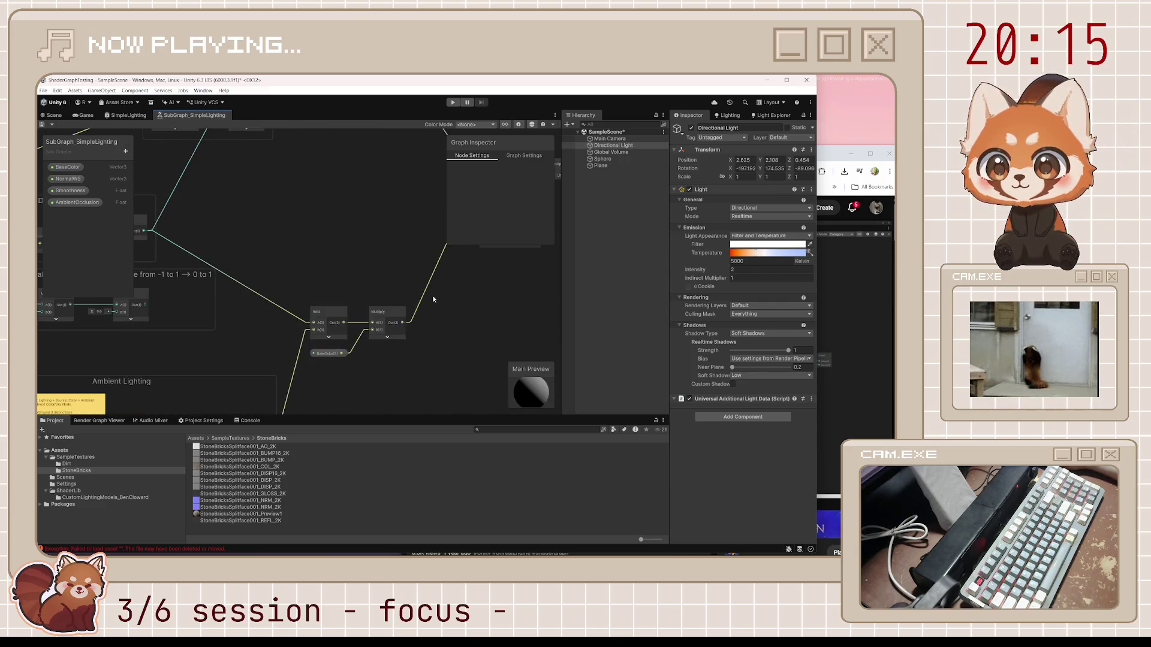
scroll(448, 297, down, 3)
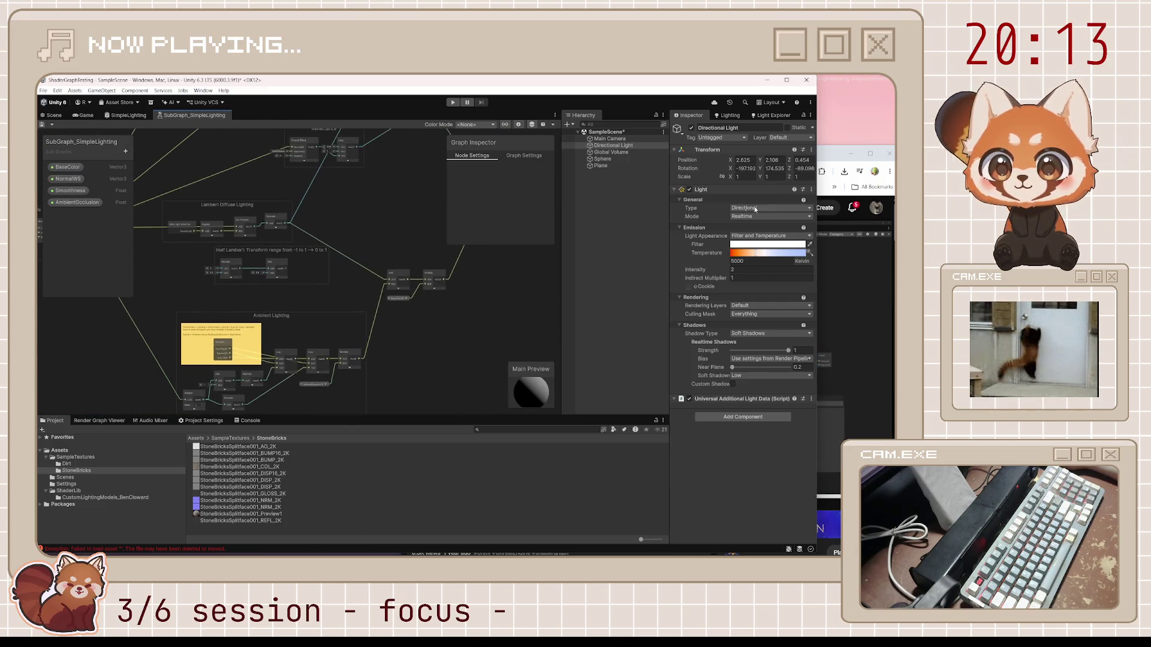
click(837, 148)
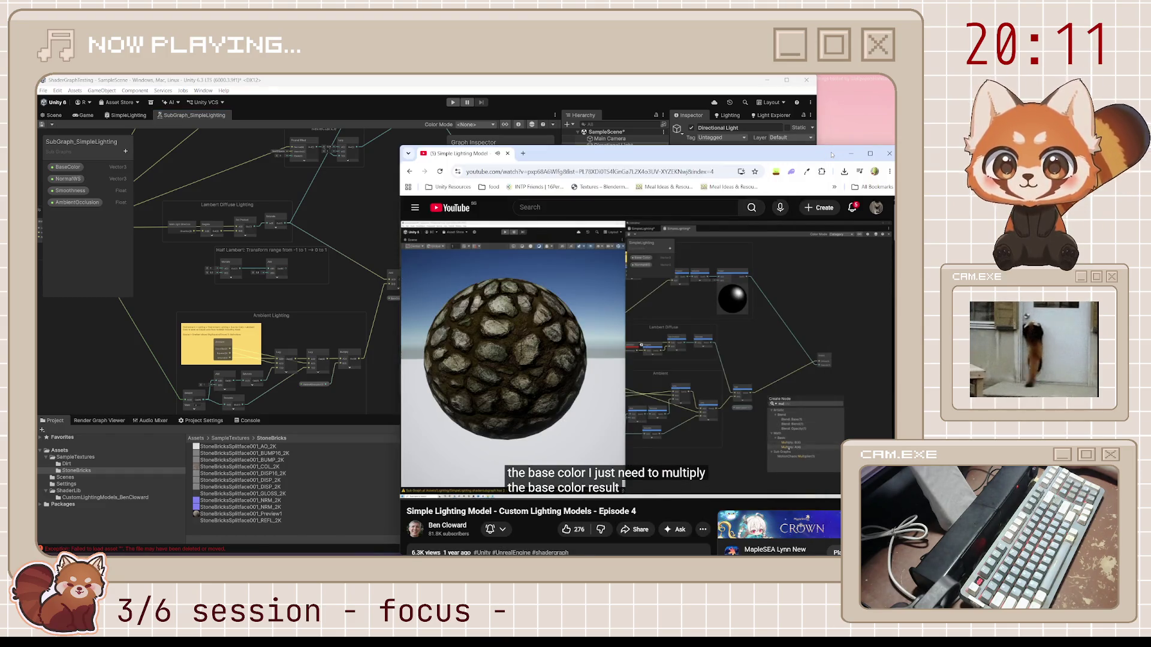
click(644, 88)
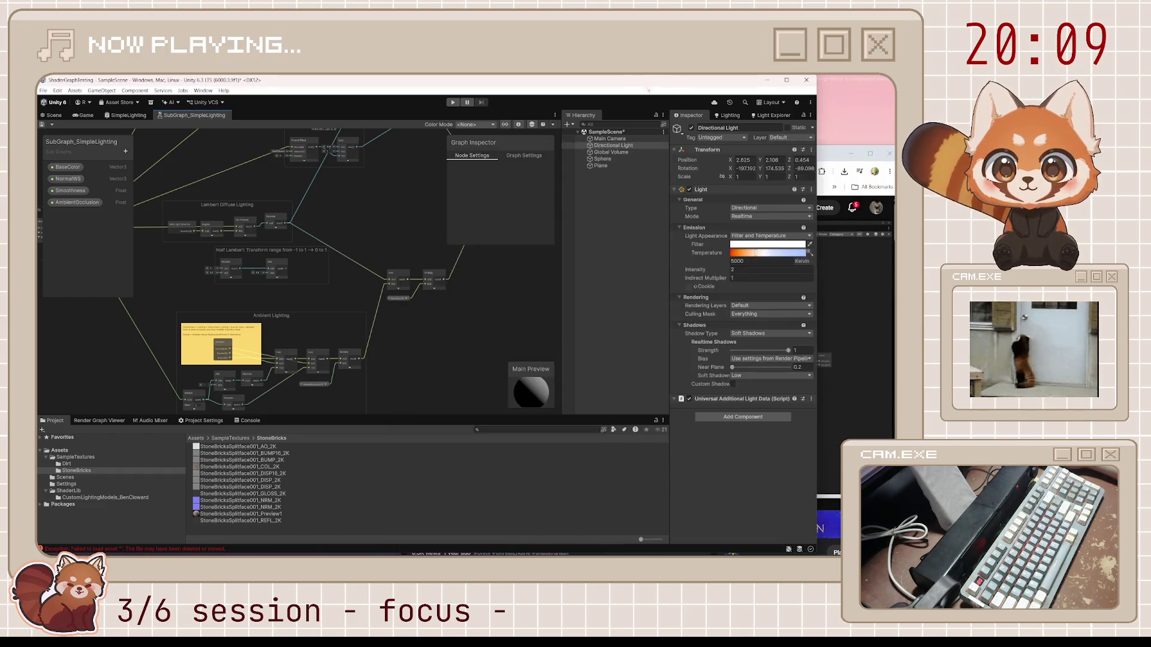
scroll(451, 271, up, 2)
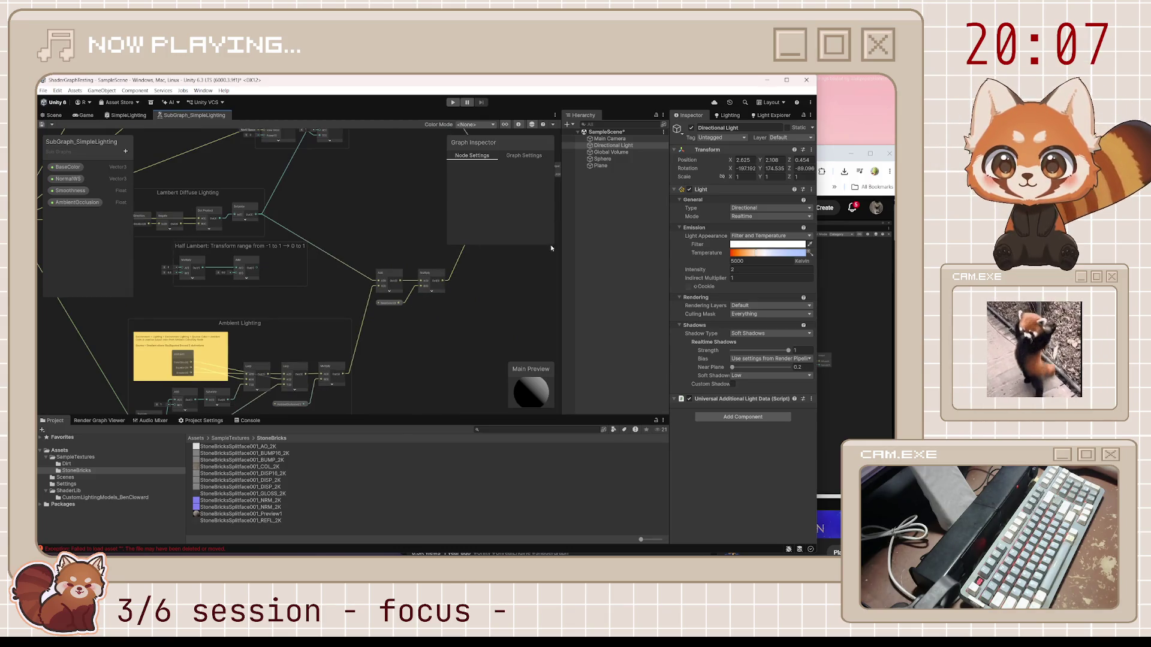
Step: Advance the tutorial to the output-cleanup part, pause it, and show the SimpleLighting graph
click(819, 156)
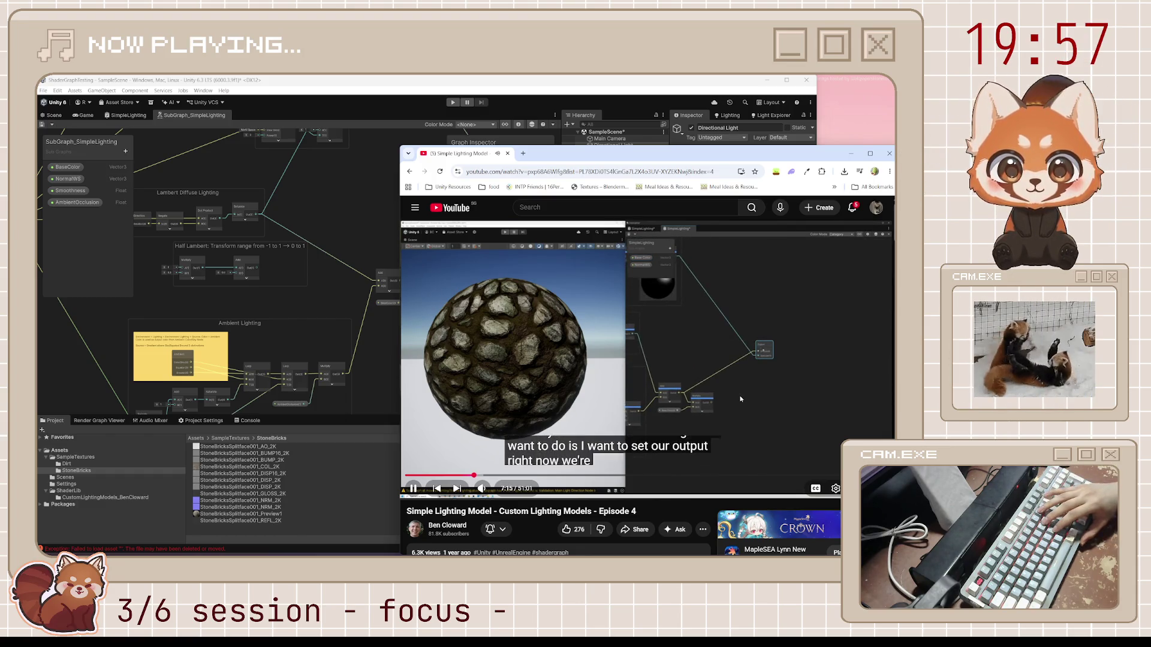
key(l)
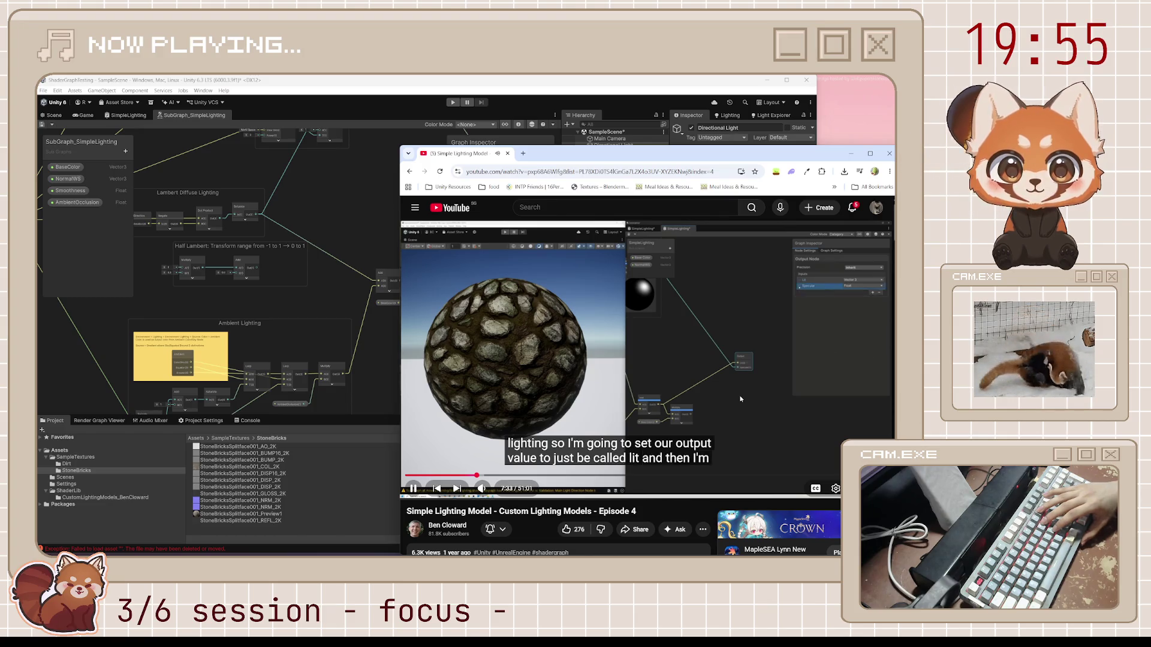
key(l)
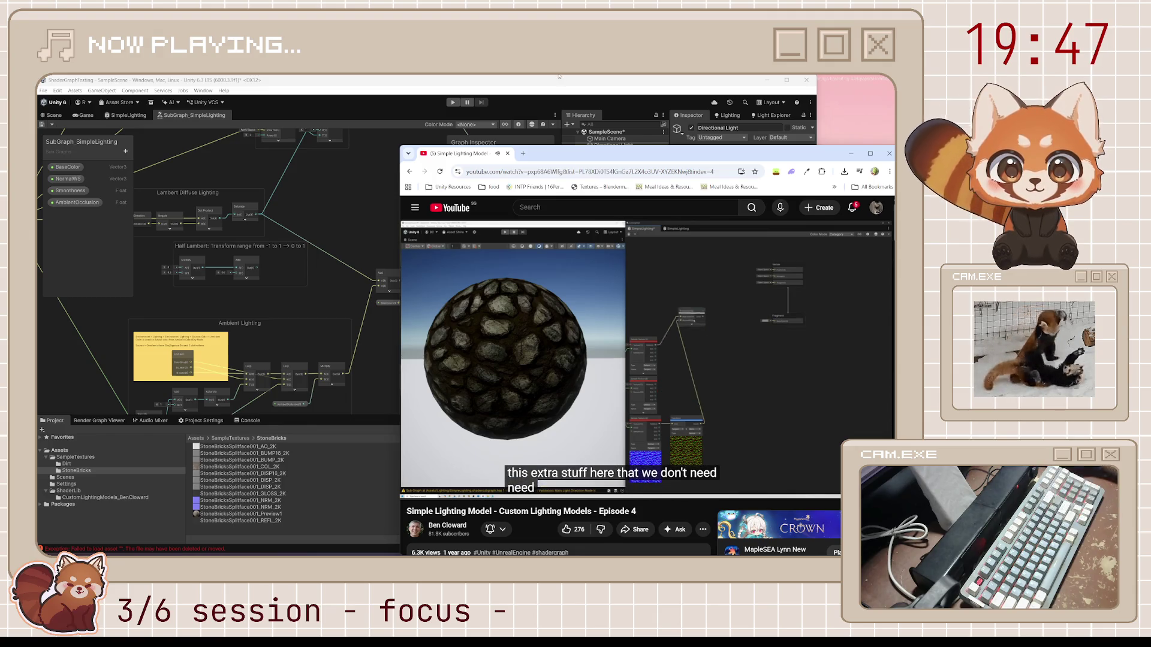
key(space)
click(128, 115)
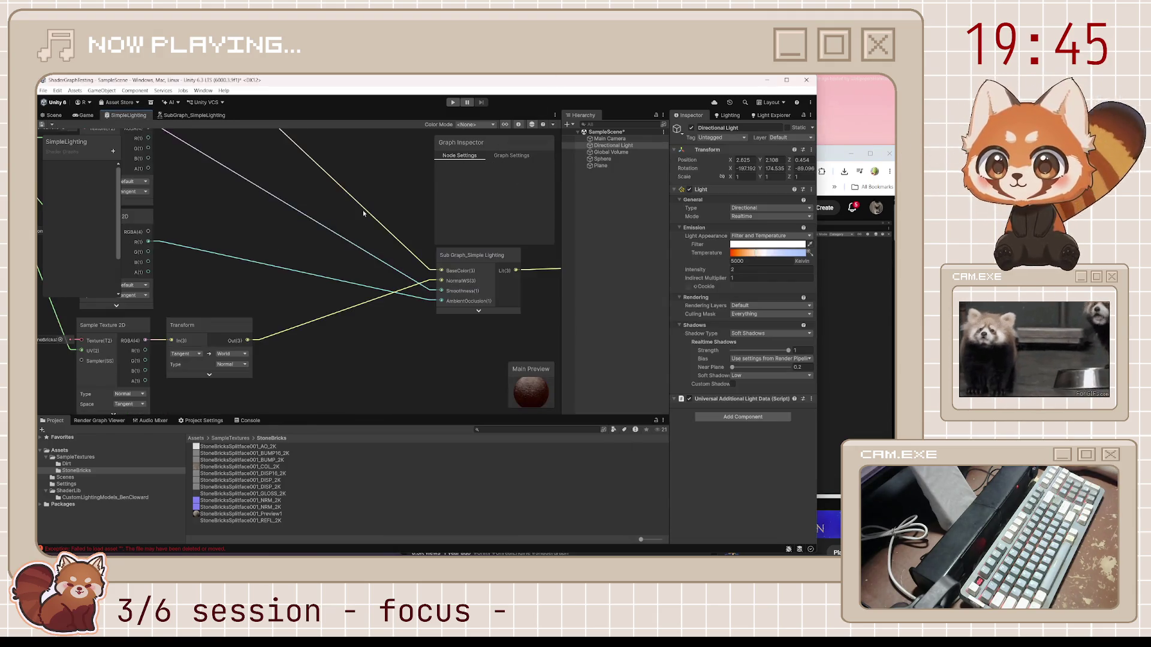
Step: Skip the tutorial ahead, then reopen SubGraph_SimpleLighting with its new AmbientOcclusion input
click(841, 314)
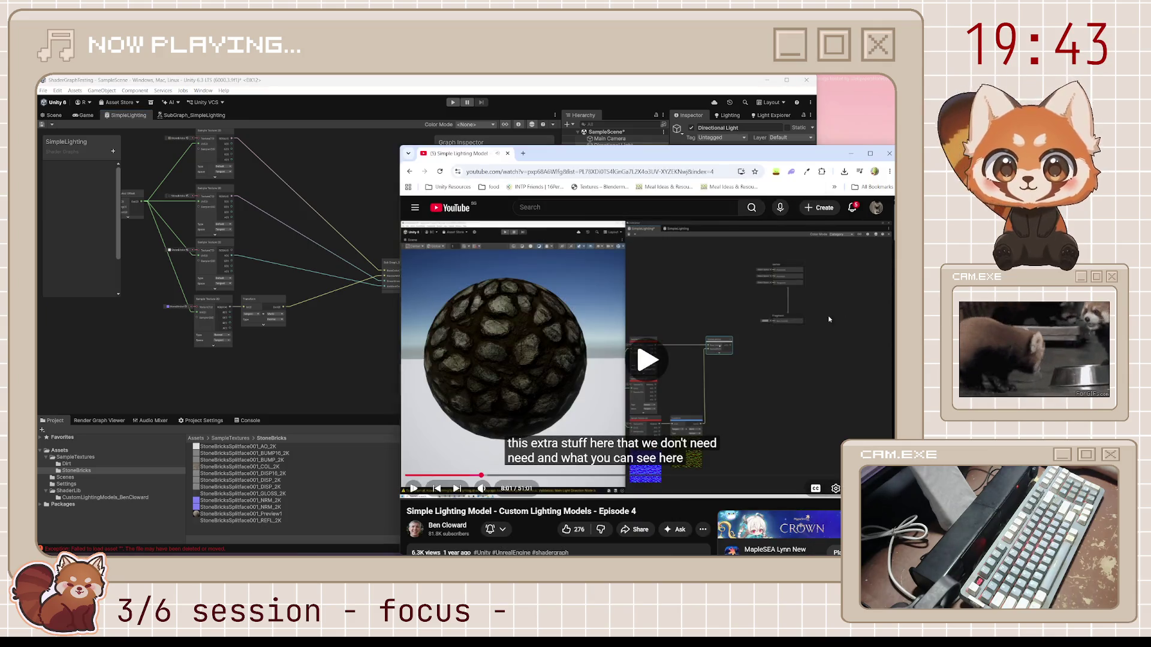
key(Right)
key(Right)
key(Right)
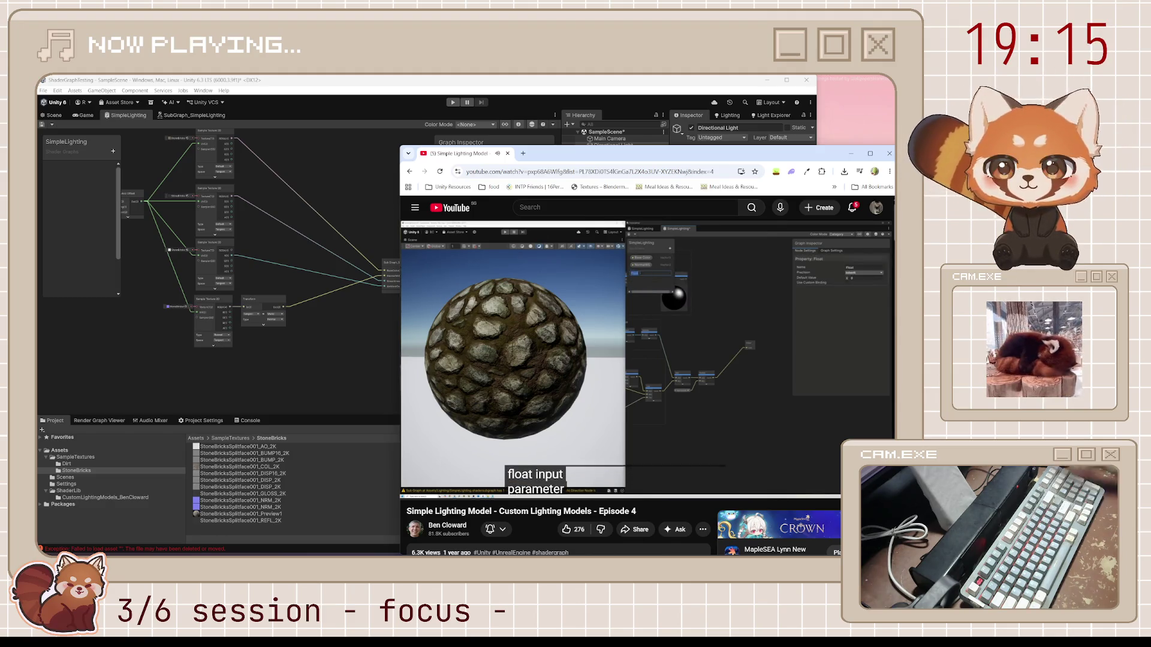
click(194, 115)
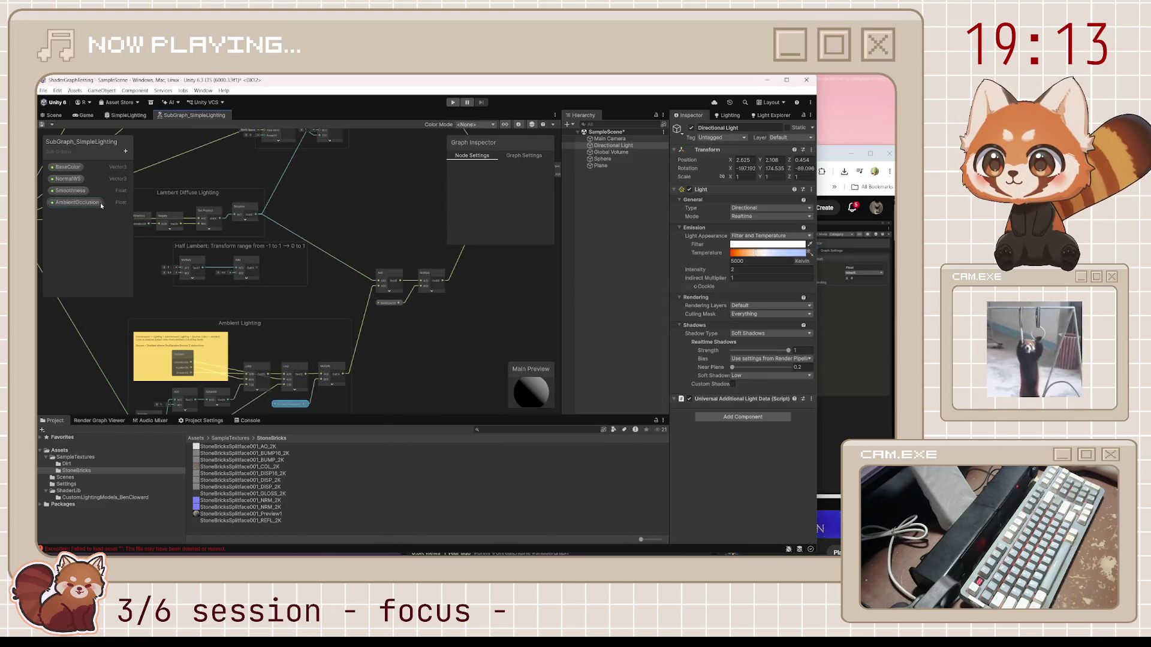
Step: Pause and skip the tutorial ahead, then switch to the SimpleLighting graph tab
click(829, 374)
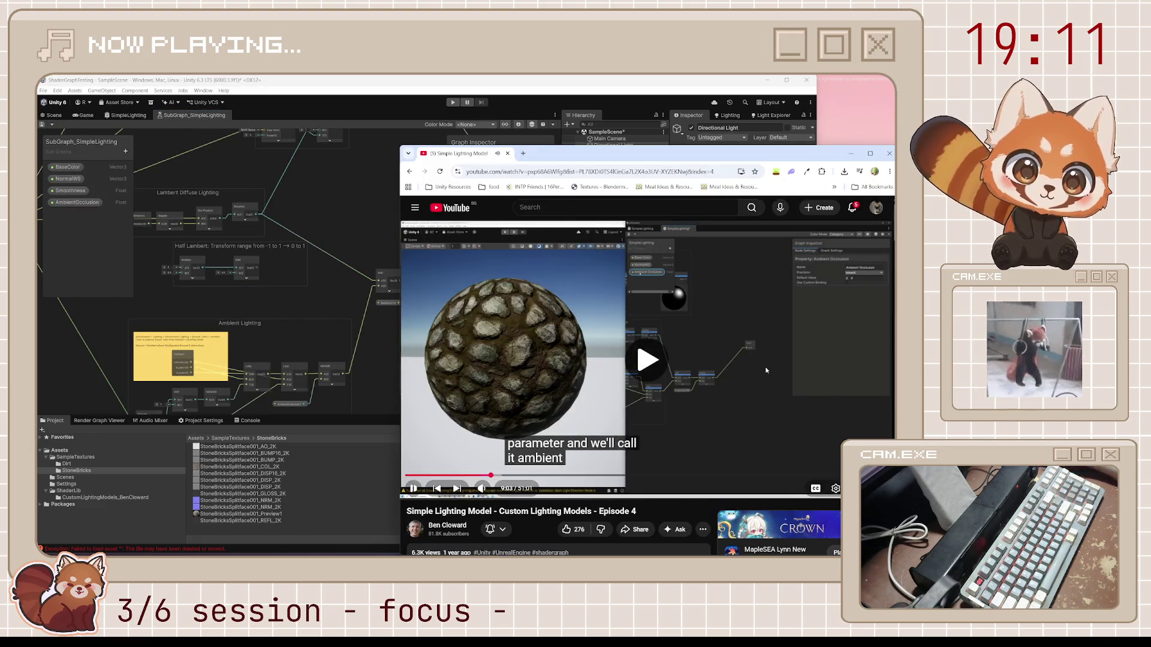
key(l)
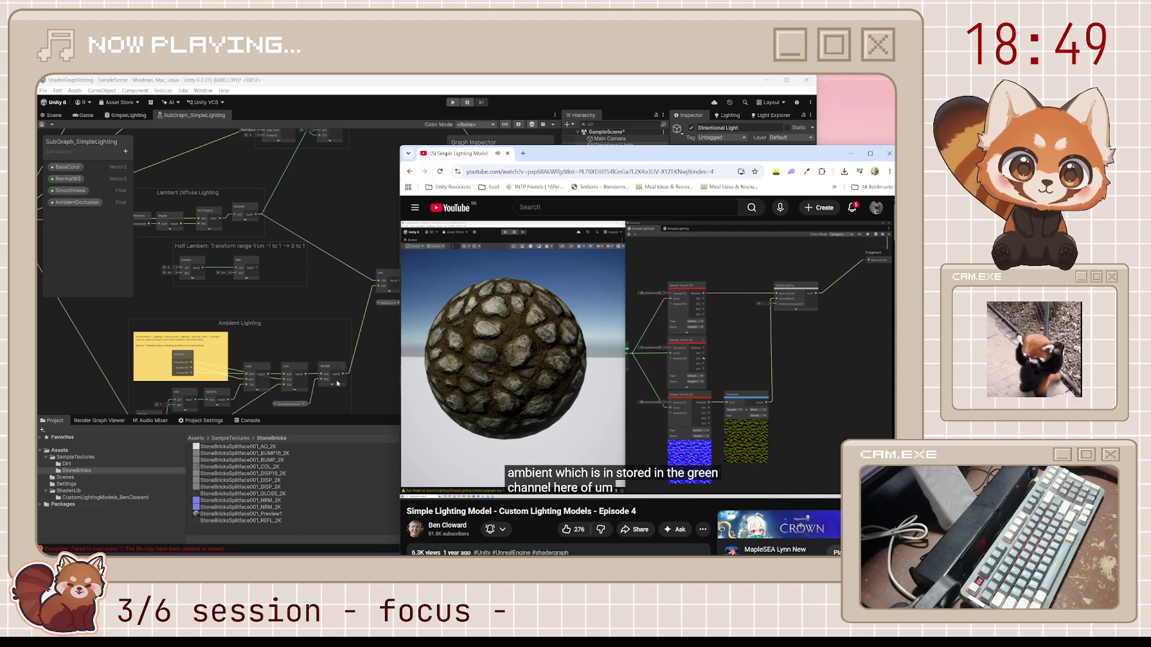
mouse_move(571, 380)
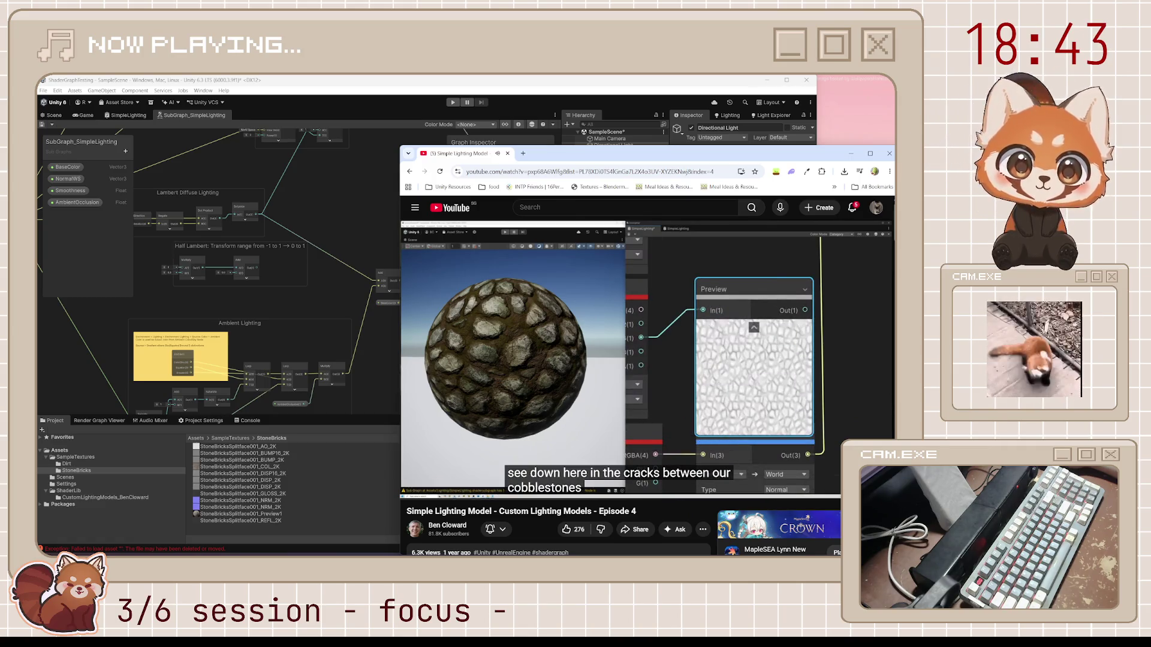
mouse_move(508, 311)
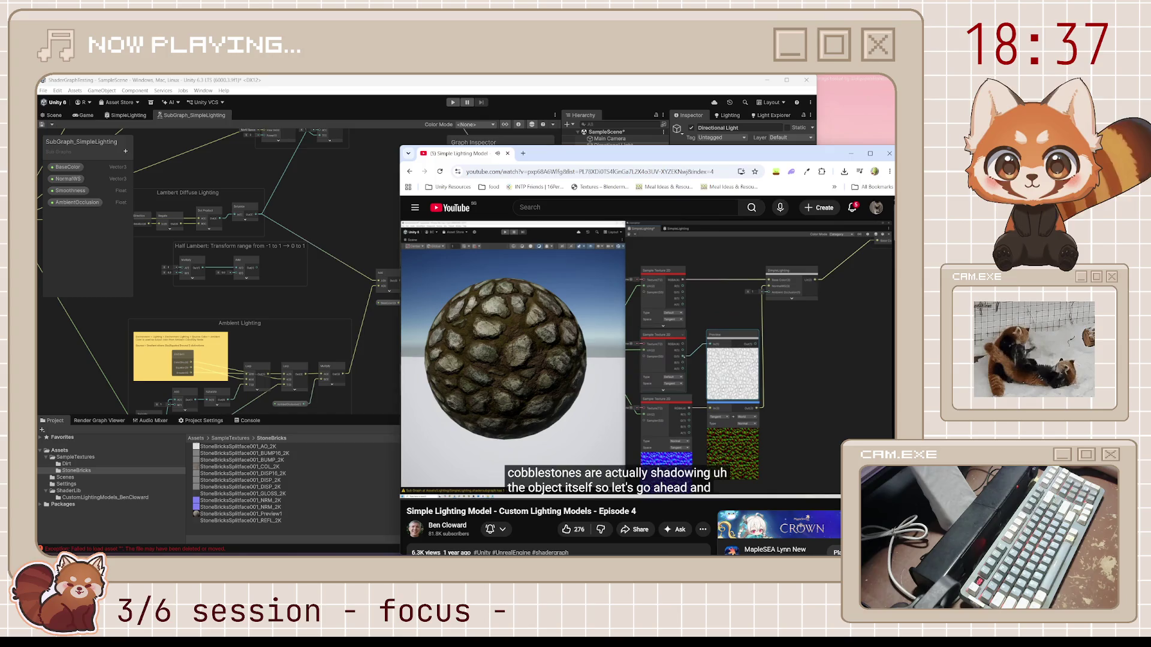
click(126, 115)
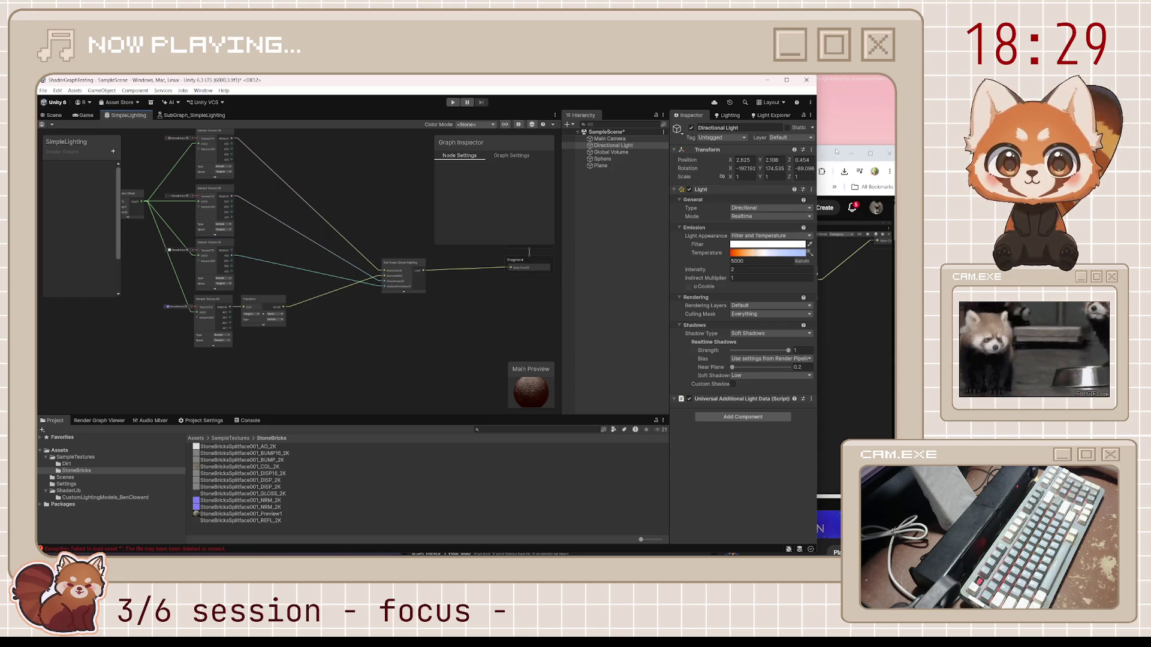
Step: Expand the normal map Sample Texture 2D preview and zoom in to inspect it
key(alt+Tab)
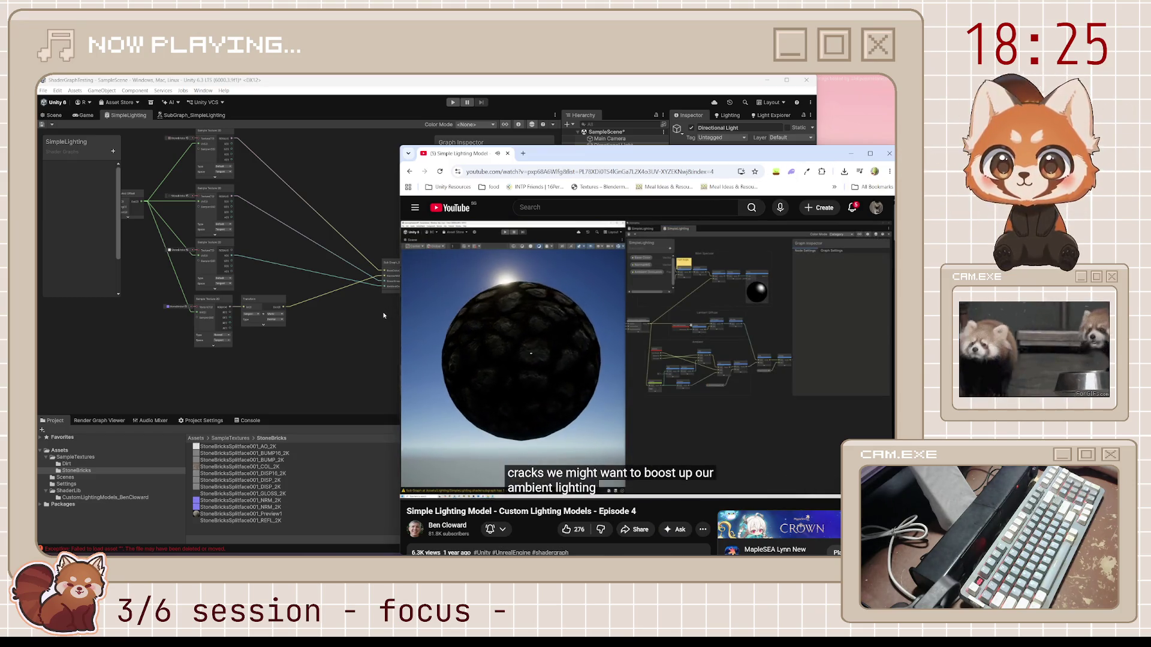
scroll(287, 333, up, 2)
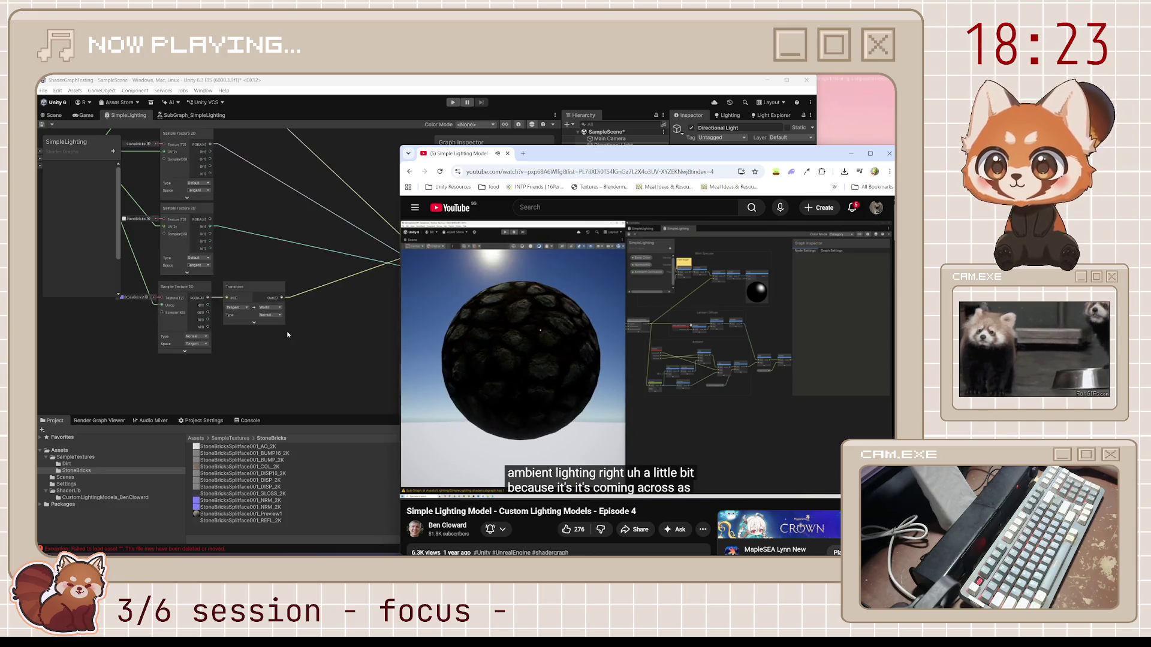
scroll(287, 331, down, 2)
scroll(318, 321, up, 2)
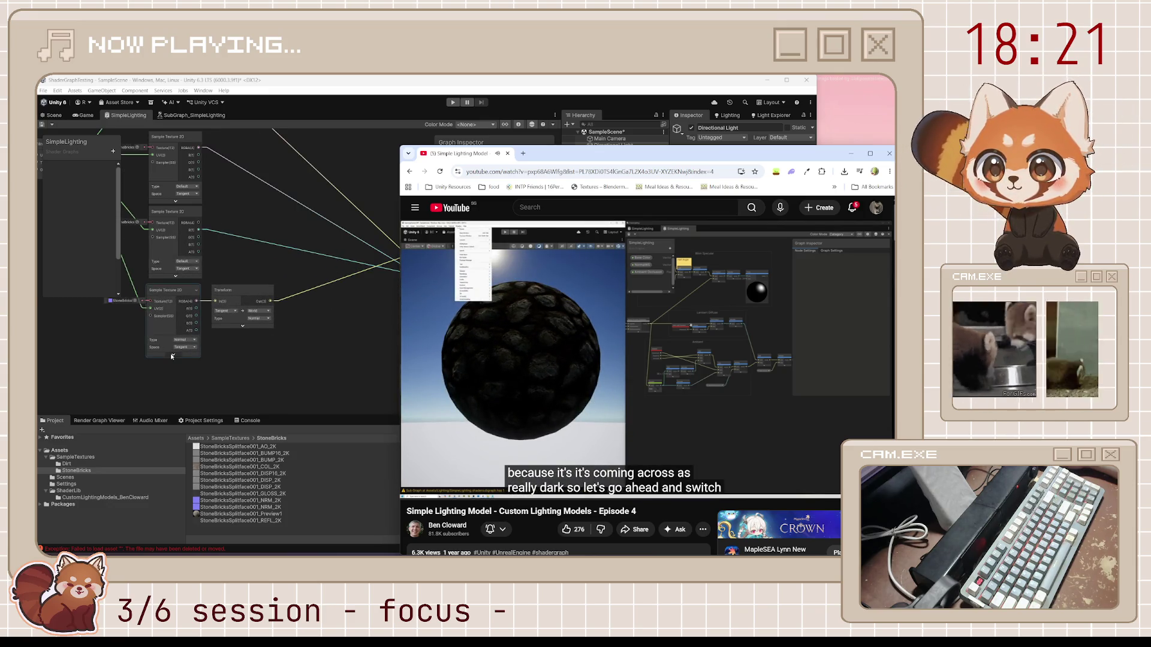
click(172, 356)
scroll(176, 360, up, 6)
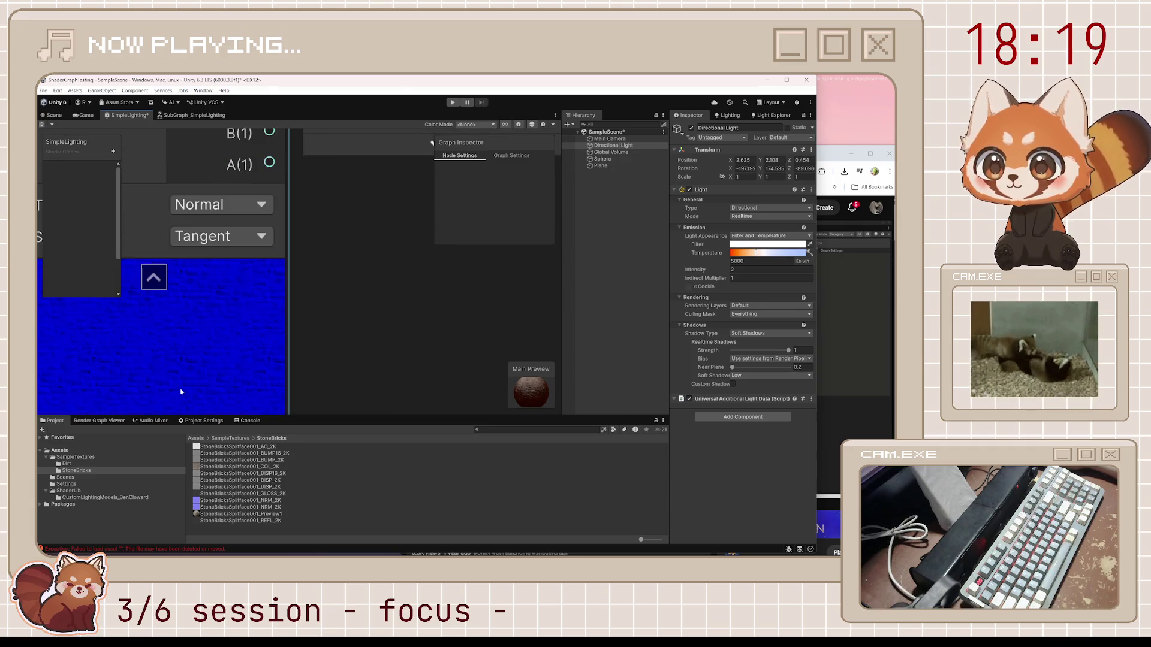
scroll(386, 267, down, 3)
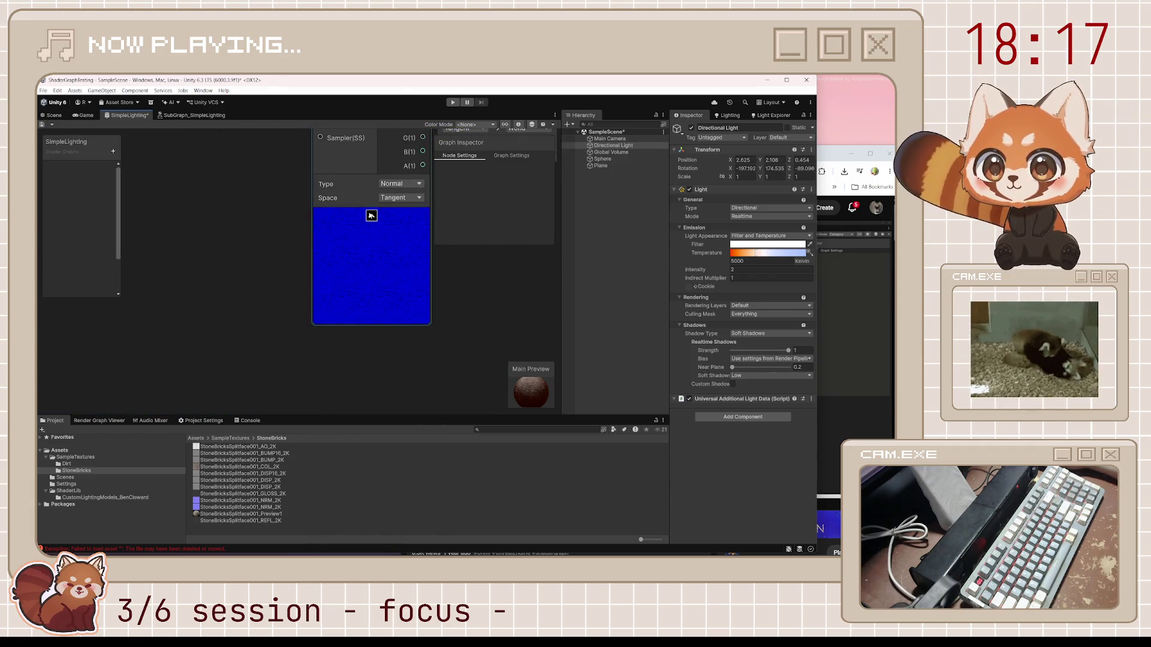
Step: Save the SimpleLighting graph and go back to the tutorial
key(ctrl+z)
scroll(380, 240, down, 5)
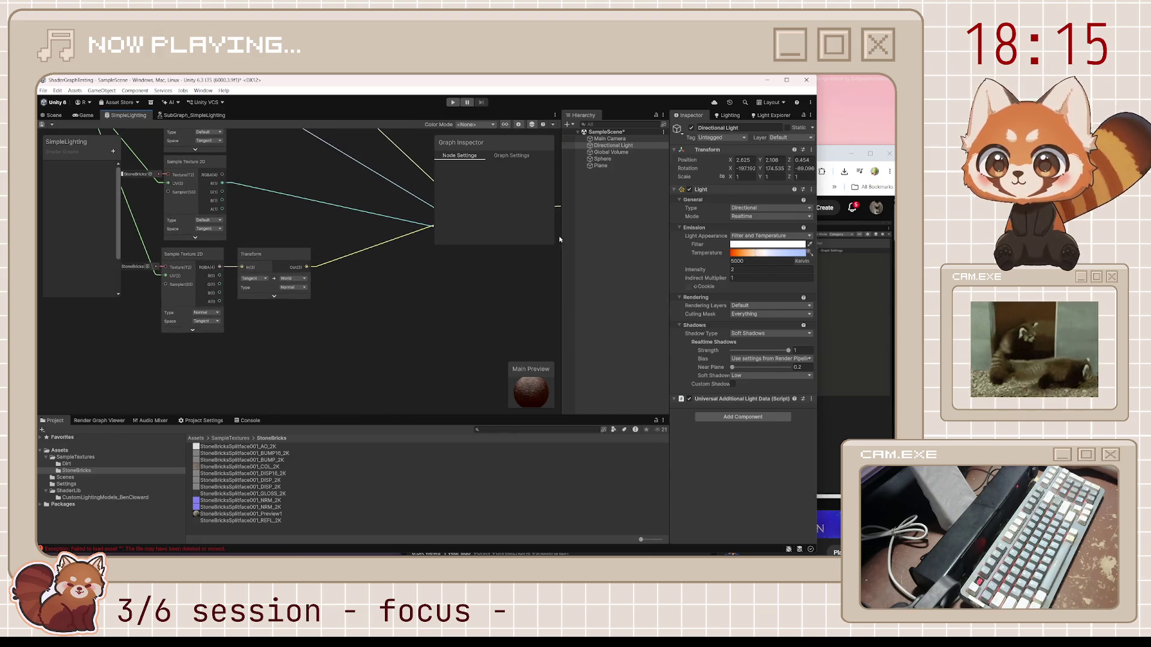
click(827, 180)
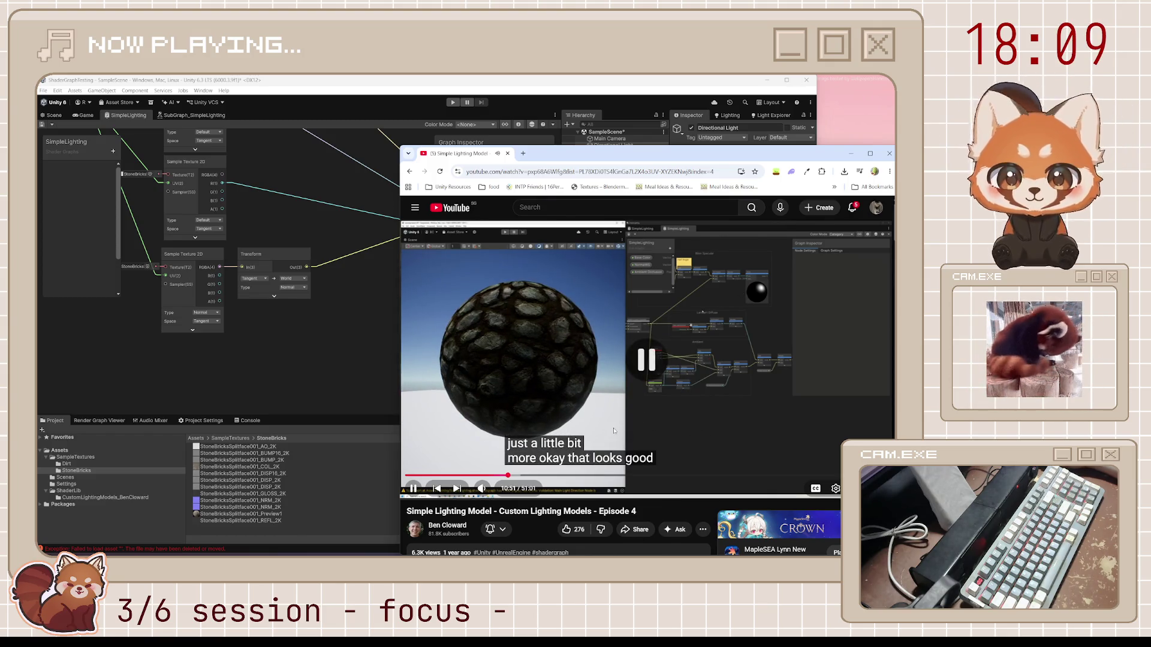
Step: Skip the tutorial from about 10:50 past 12:13, then bring the shader graph forward
key(l)
key(l)
key(l)
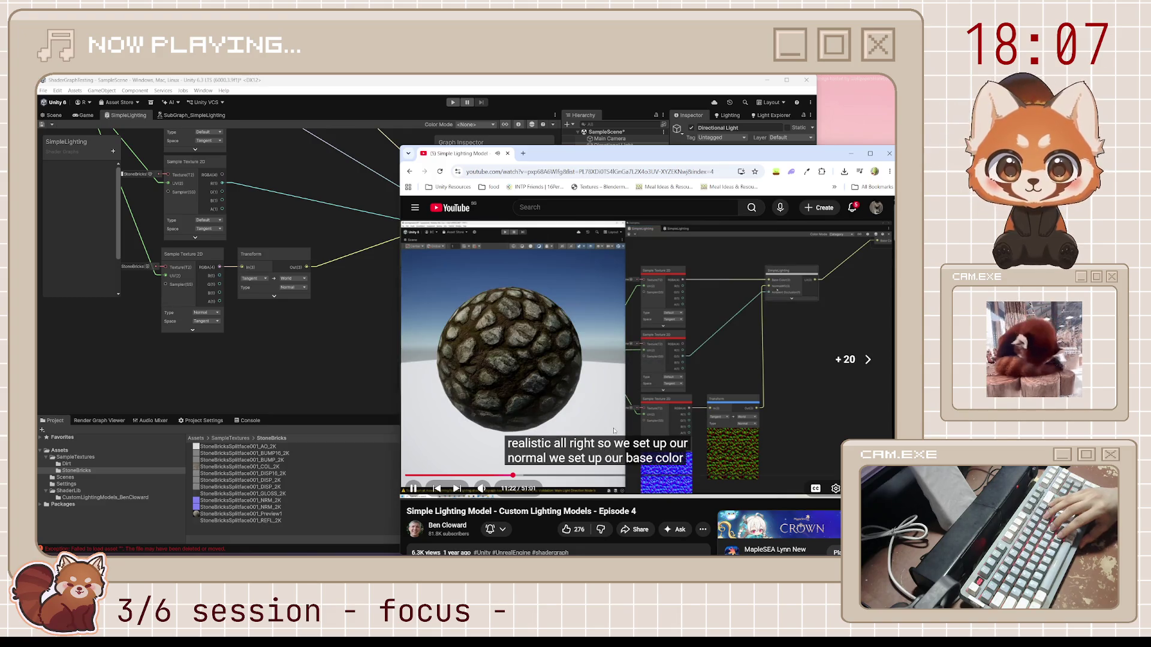
key(l)
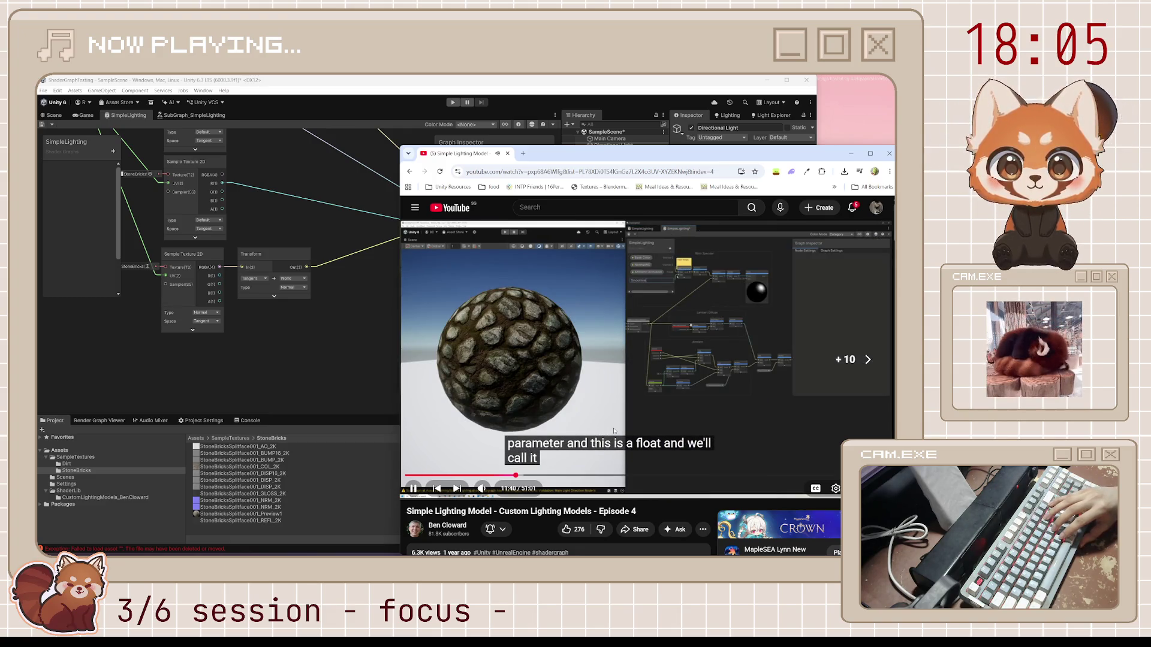
key(l)
key(l)
key(l)
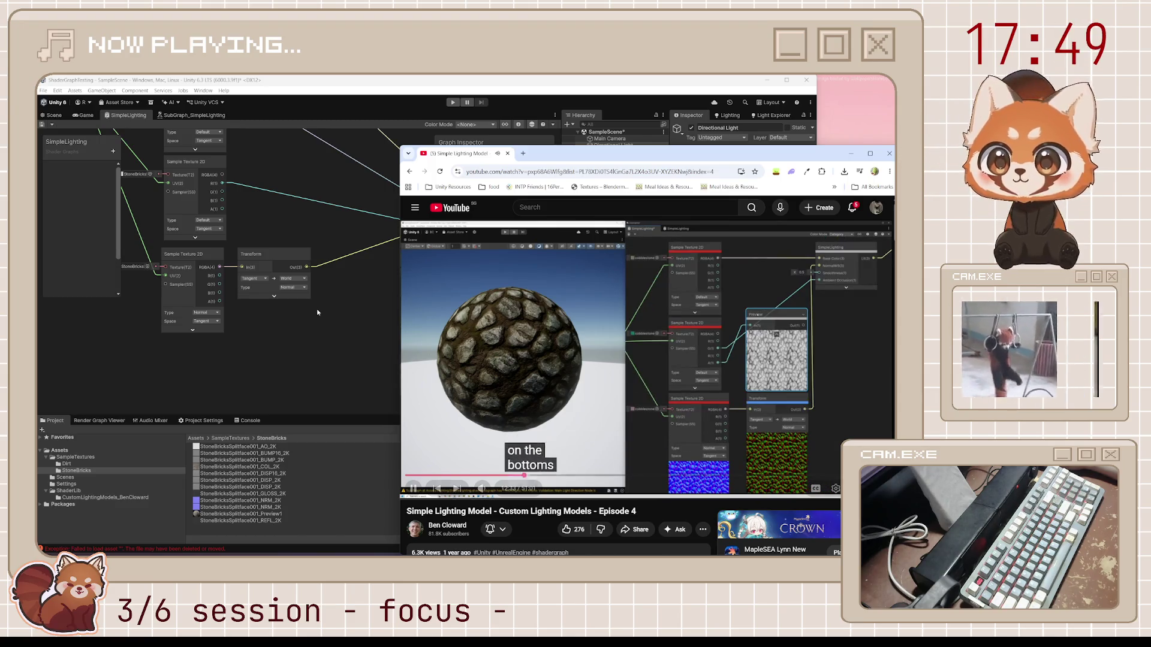
click(319, 255)
drag(319, 255, 363, 330)
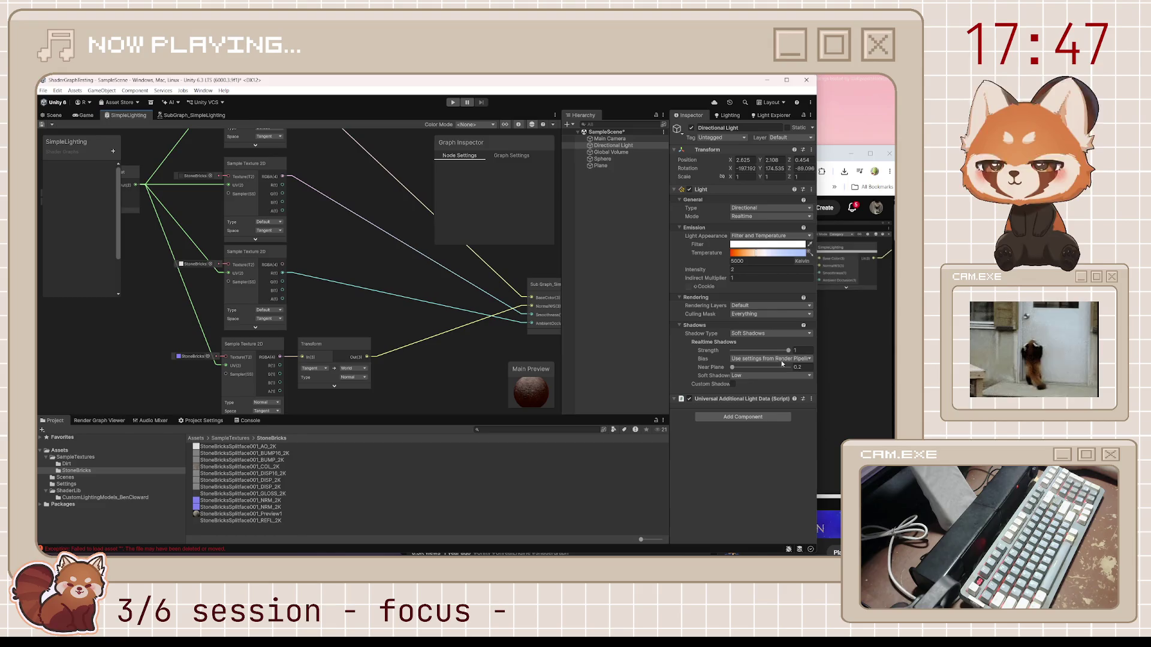
key(alt+Tab)
click(203, 266)
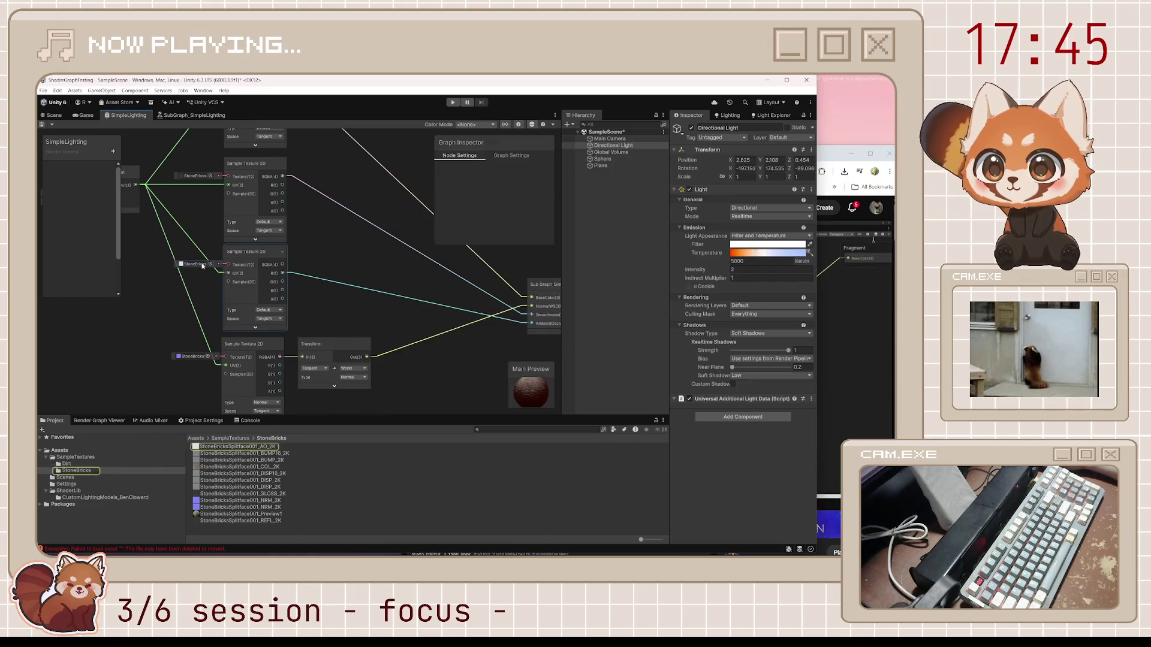
click(196, 176)
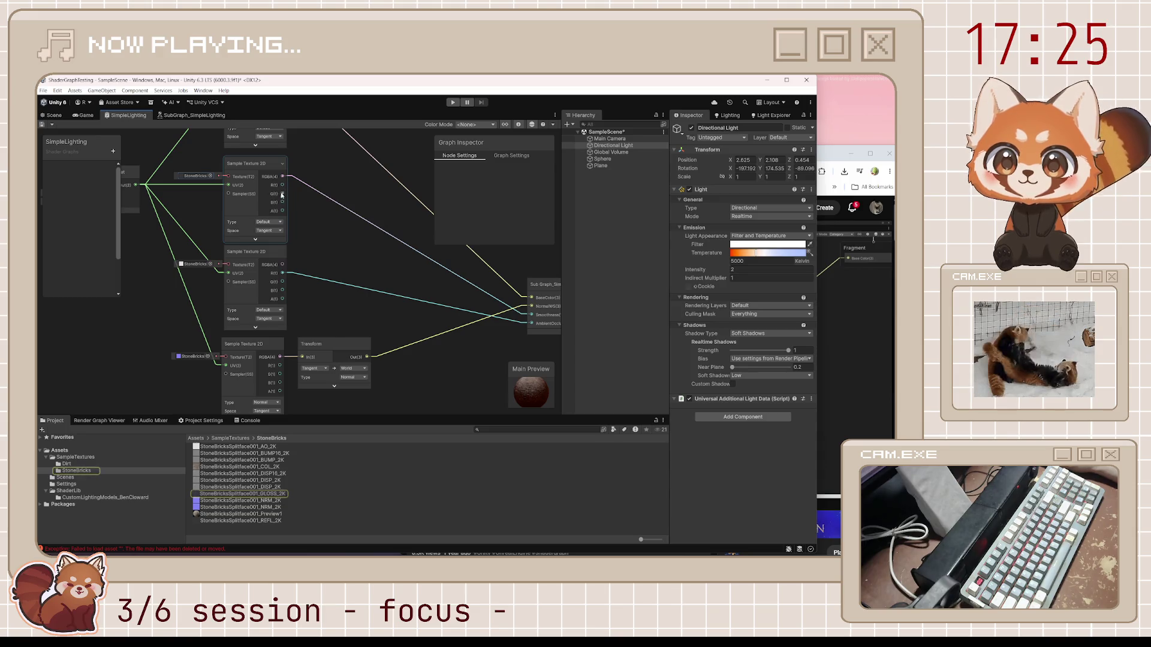
click(274, 230)
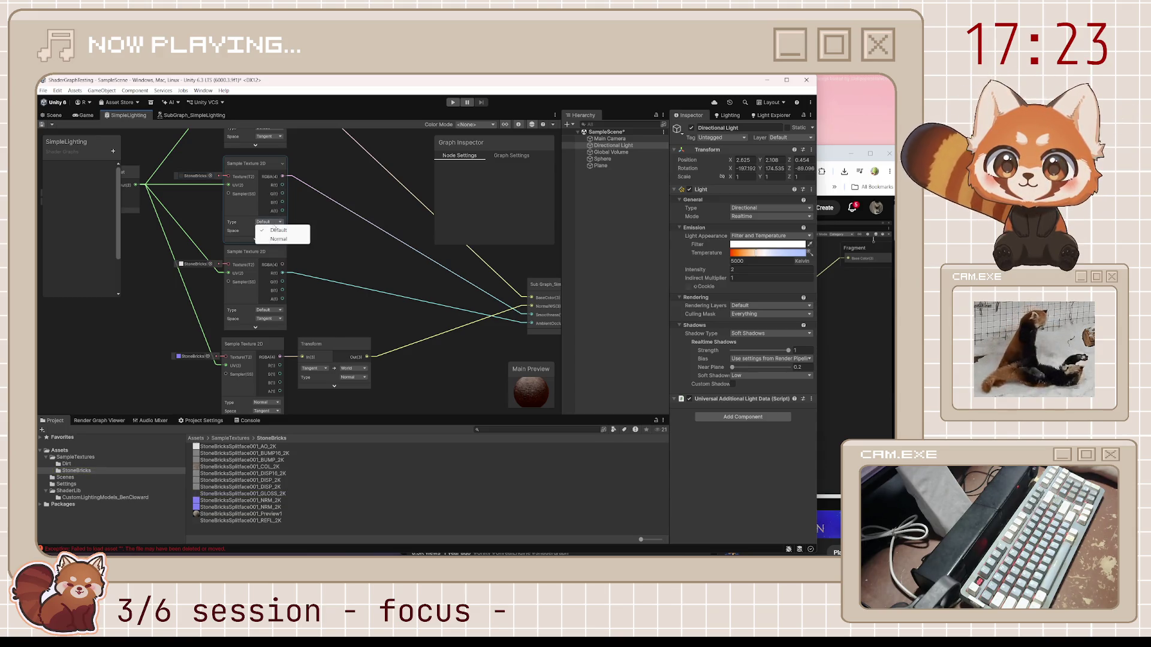
click(308, 207)
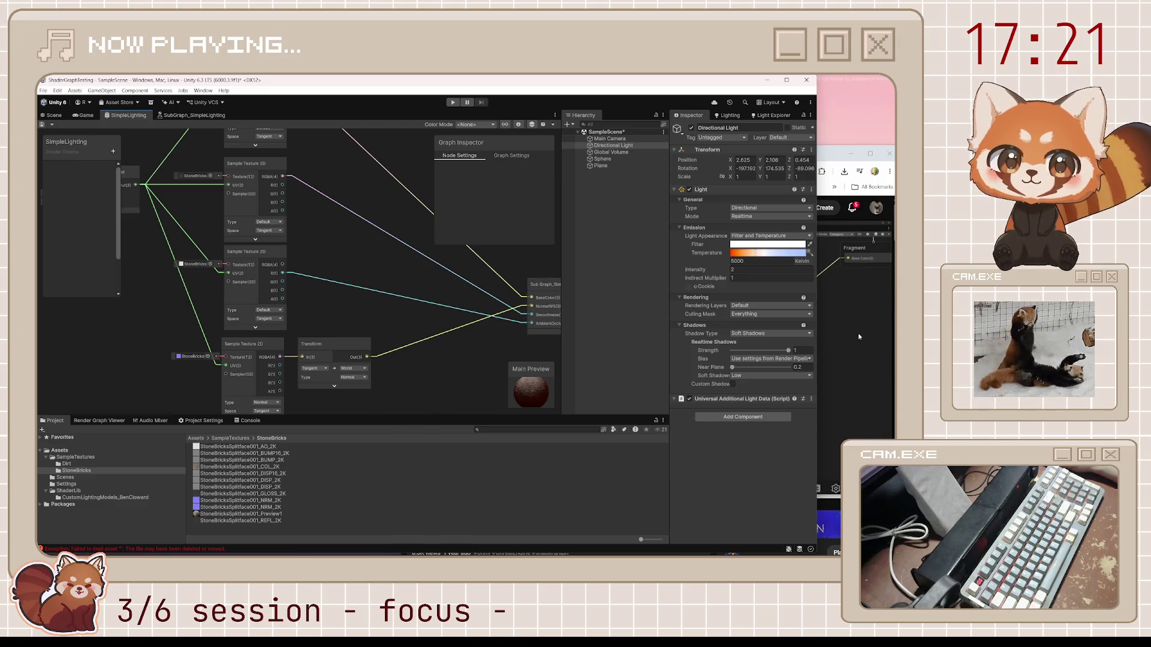
click(858, 336)
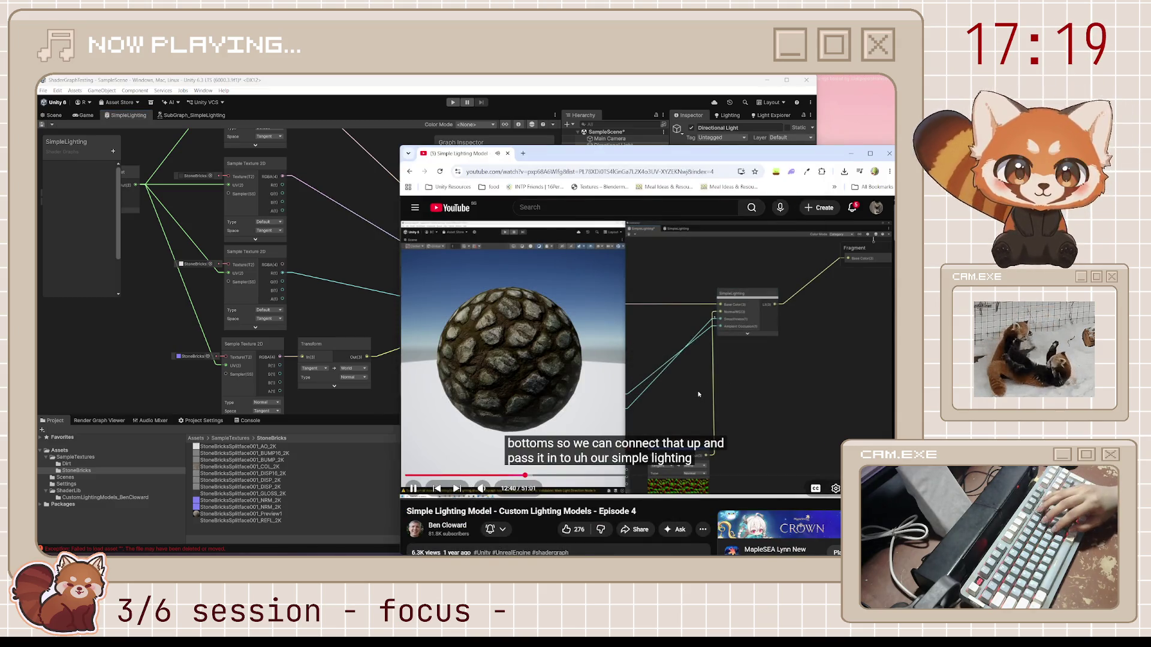
Step: Skip the tutorial forward several times and skip the advertisement
key(l)
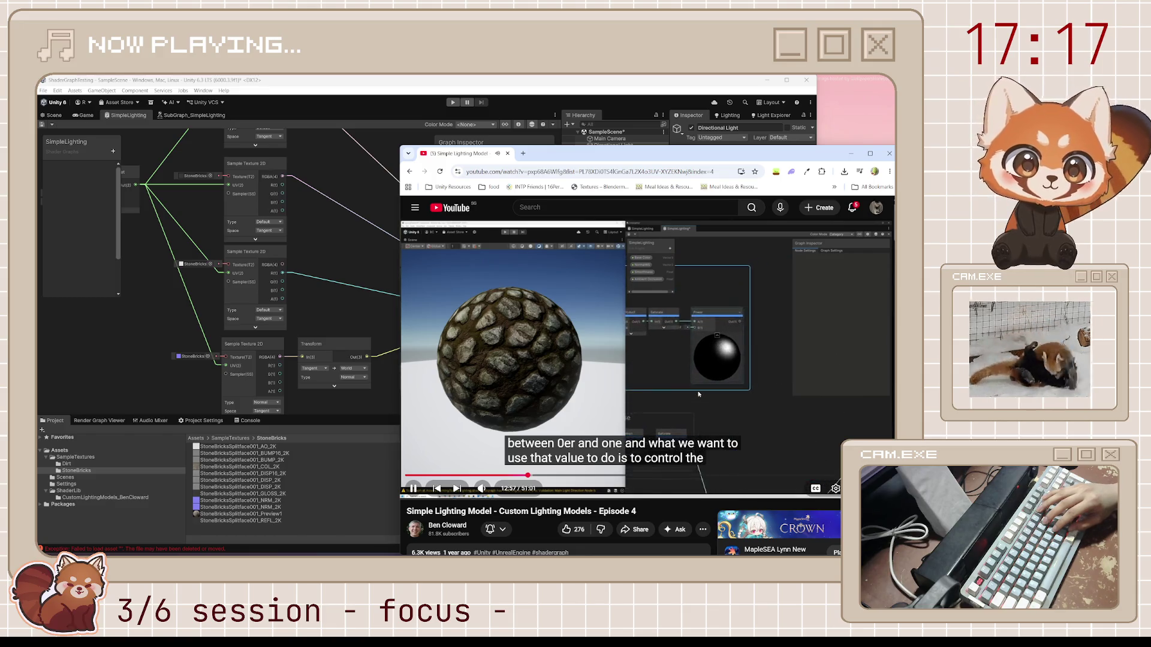
key(l)
key(l)
key(l)
key(l)
key(l)
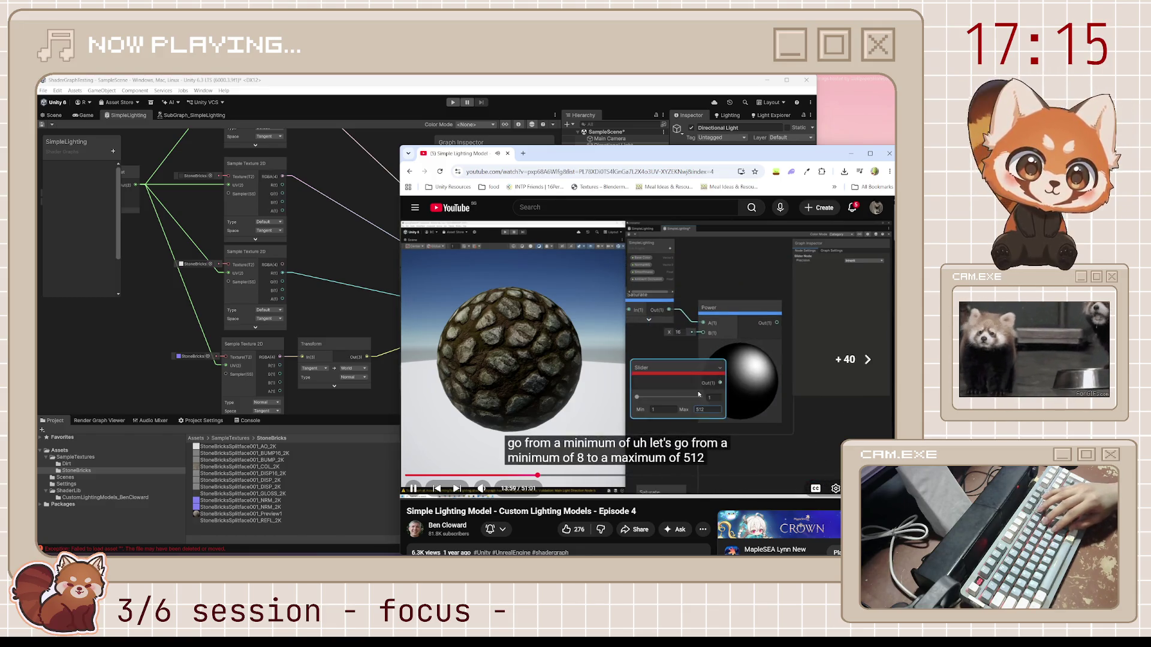
key(l)
key(l)
key(l)
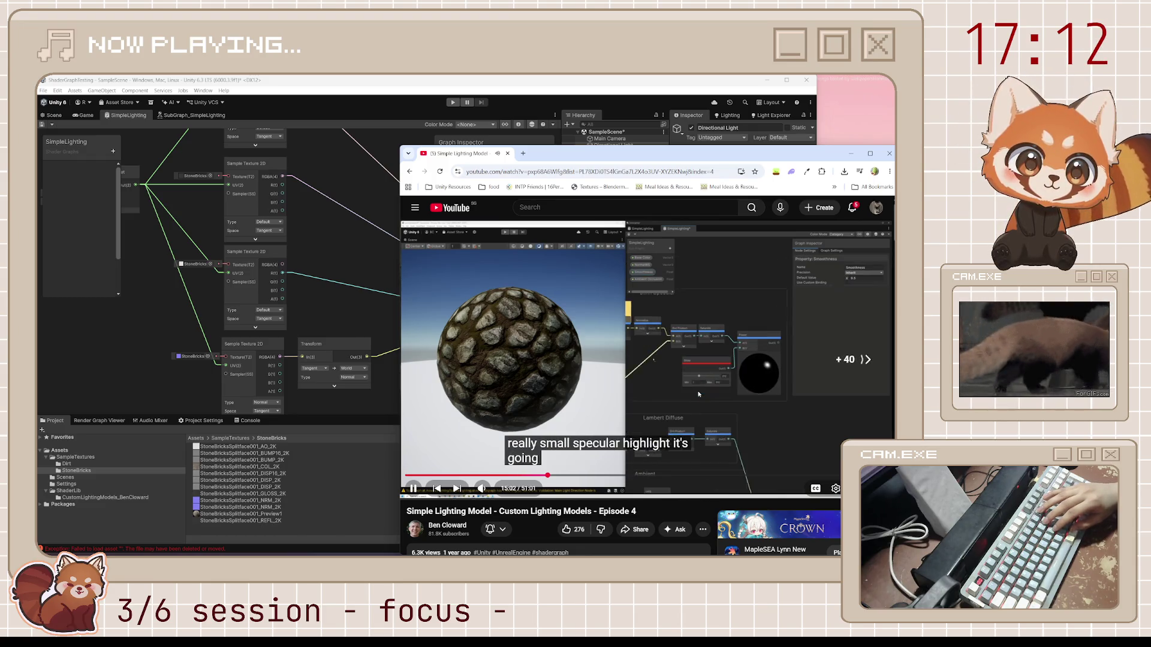
key(l)
key(l)
key(l)
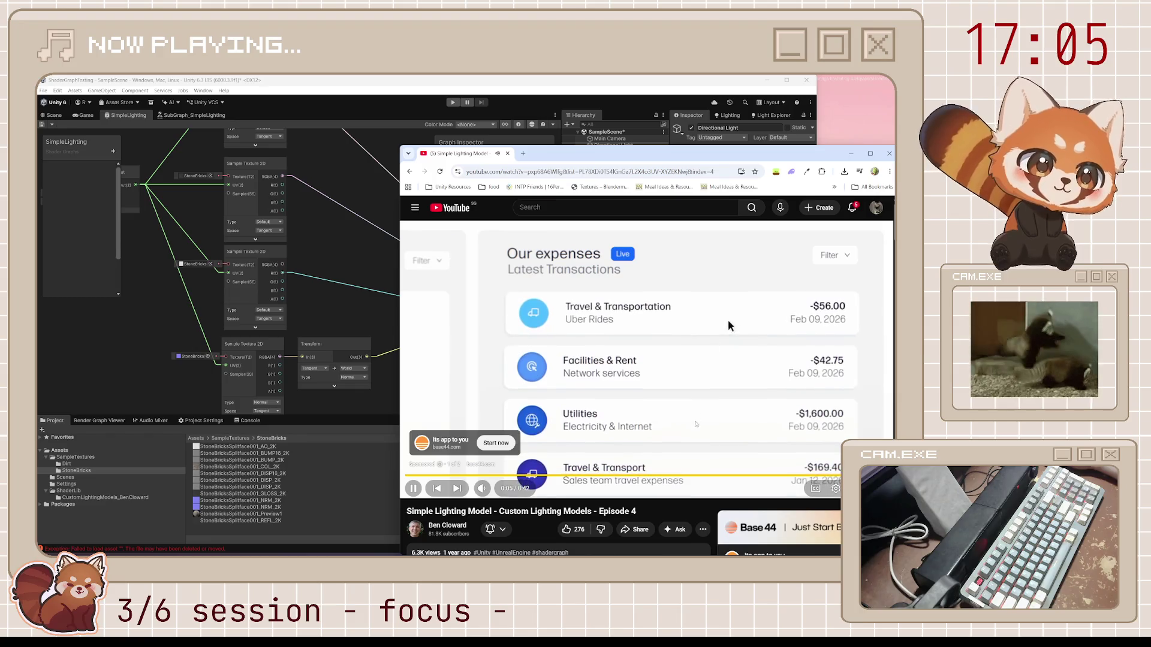
click(863, 457)
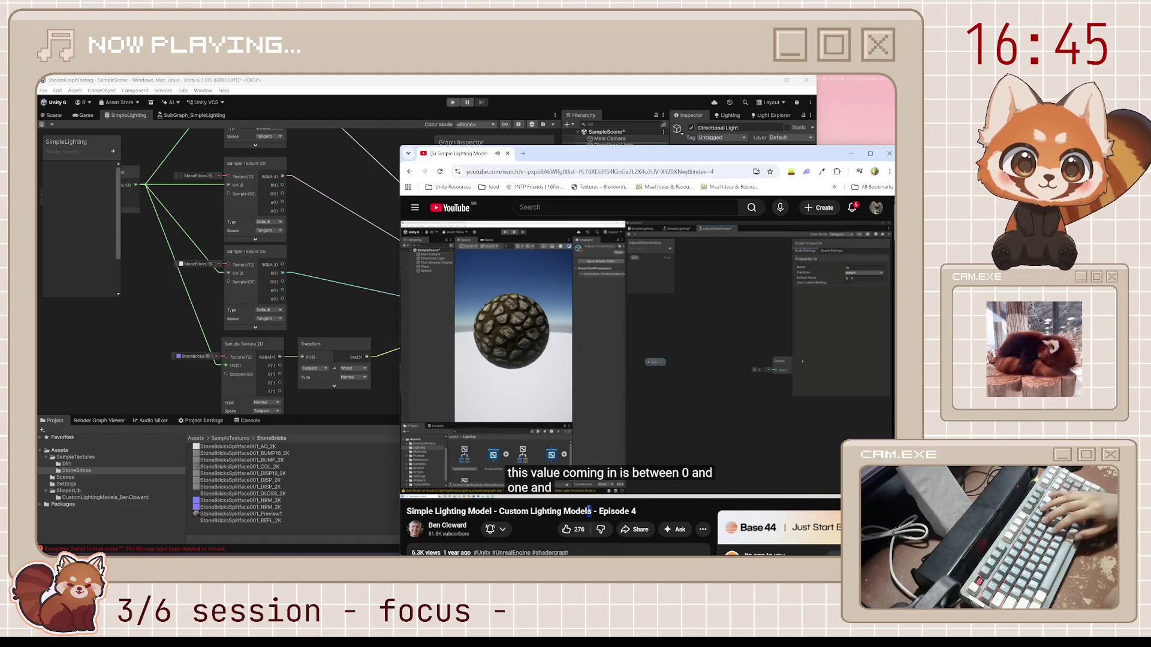
Step: Jump ahead to the specular highlight hookup, then return to SubGraph_SimpleLighting
key(l)
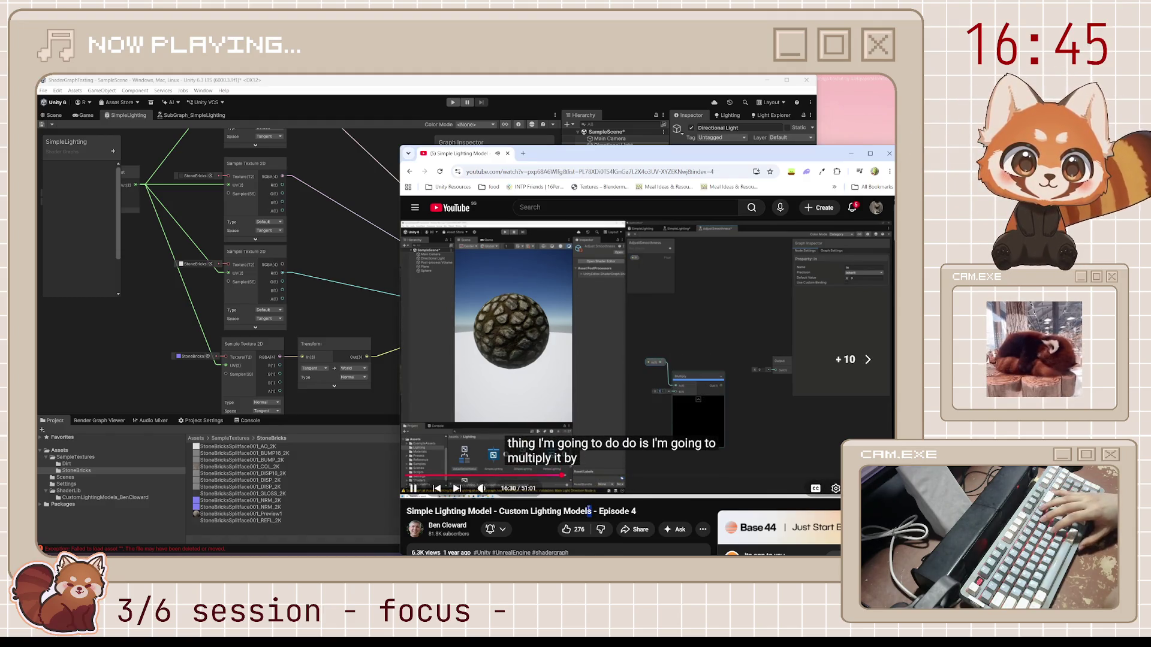
key(l)
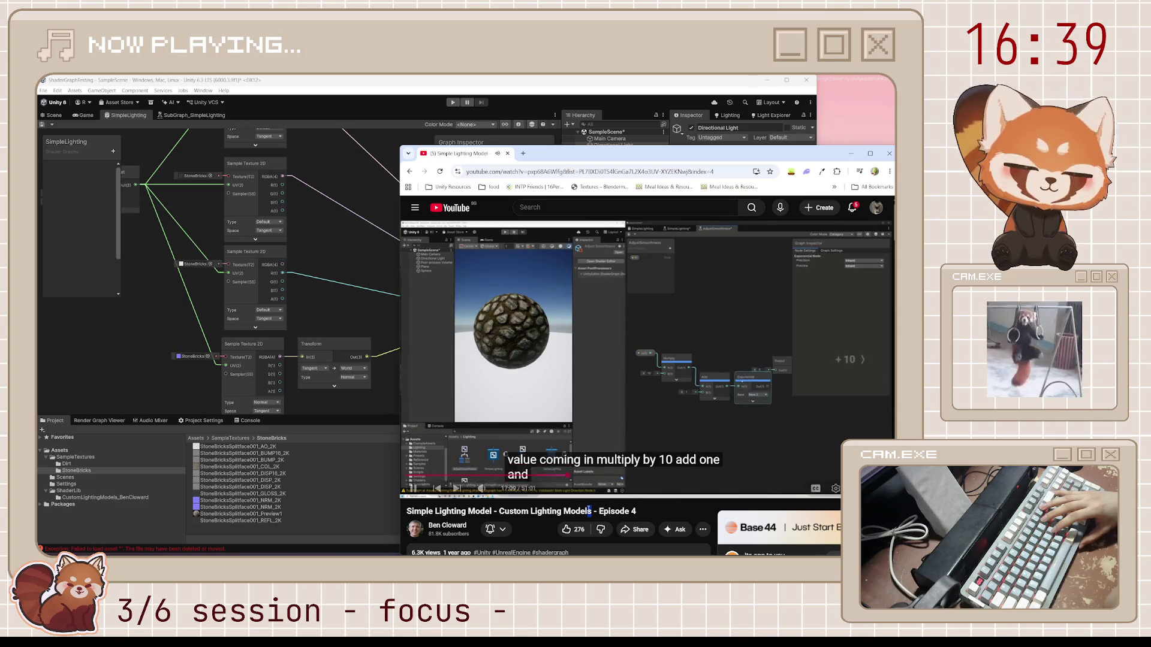
key(l)
key(l)
key(l)
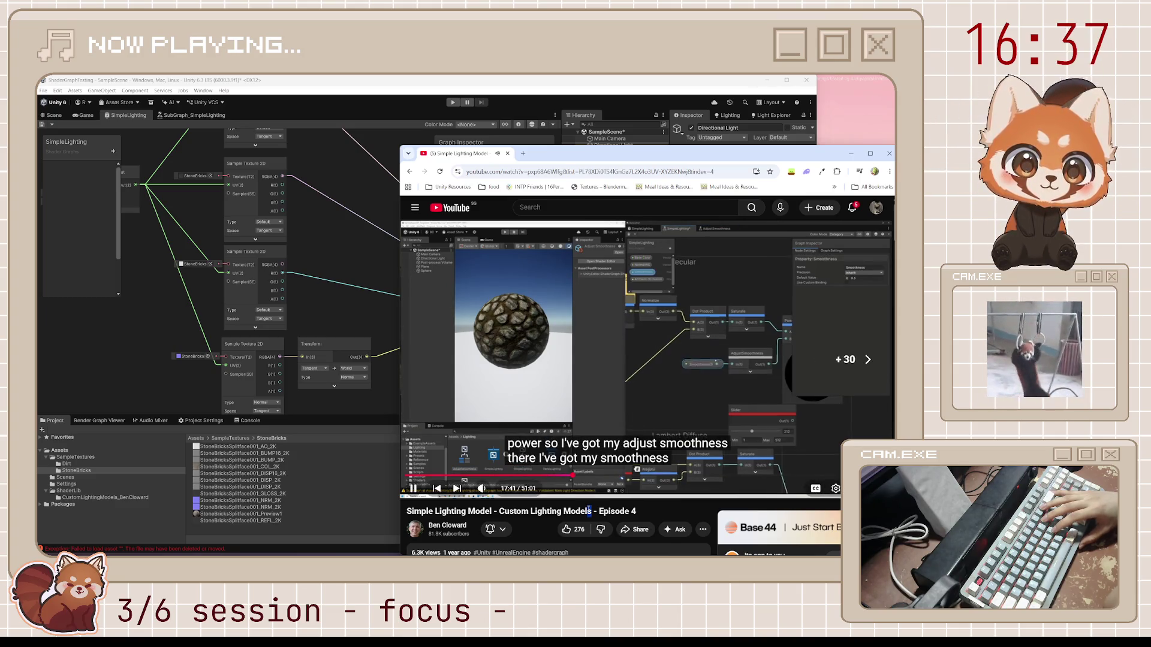
key(l)
key(l)
key(l)
key(l)
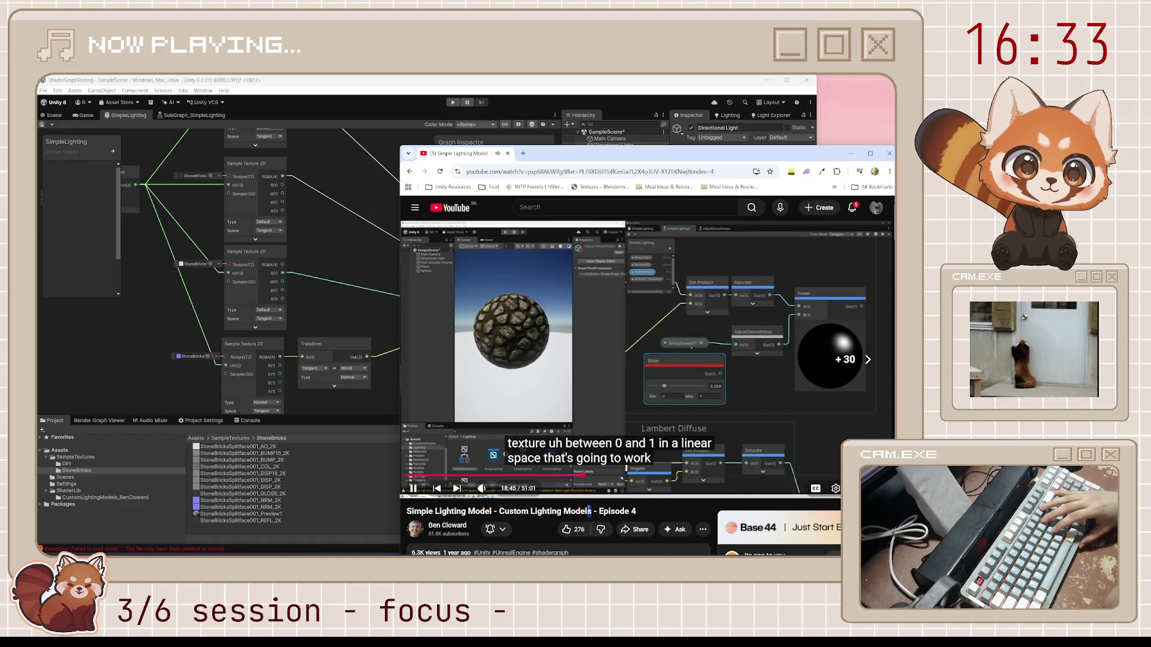
key(l)
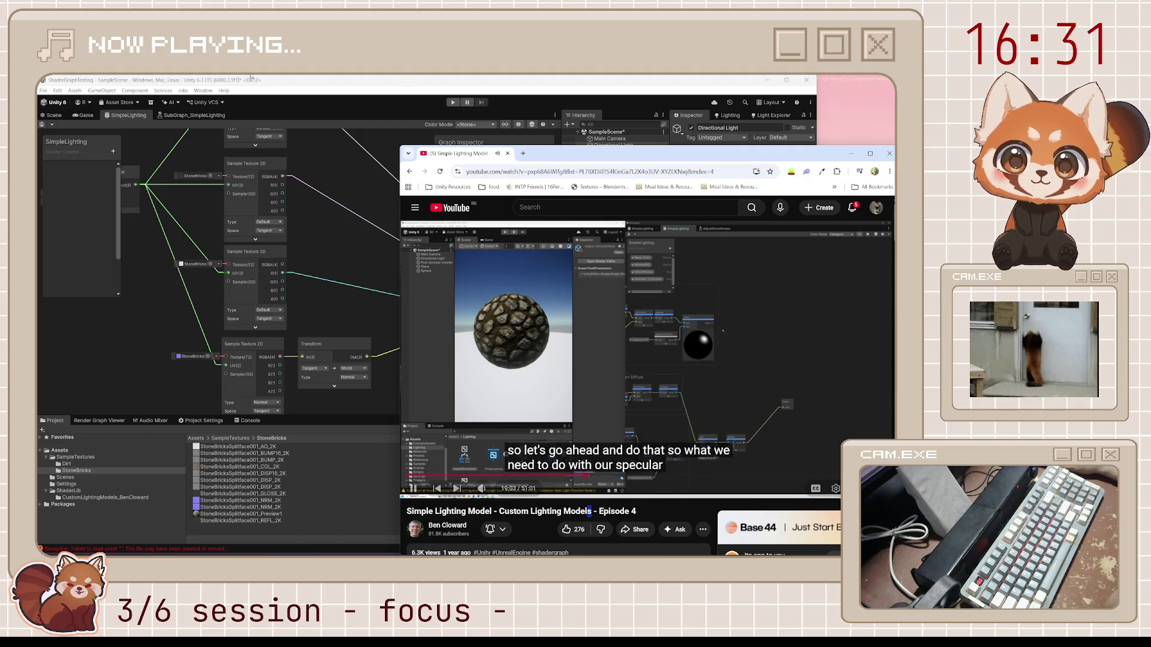
click(165, 116)
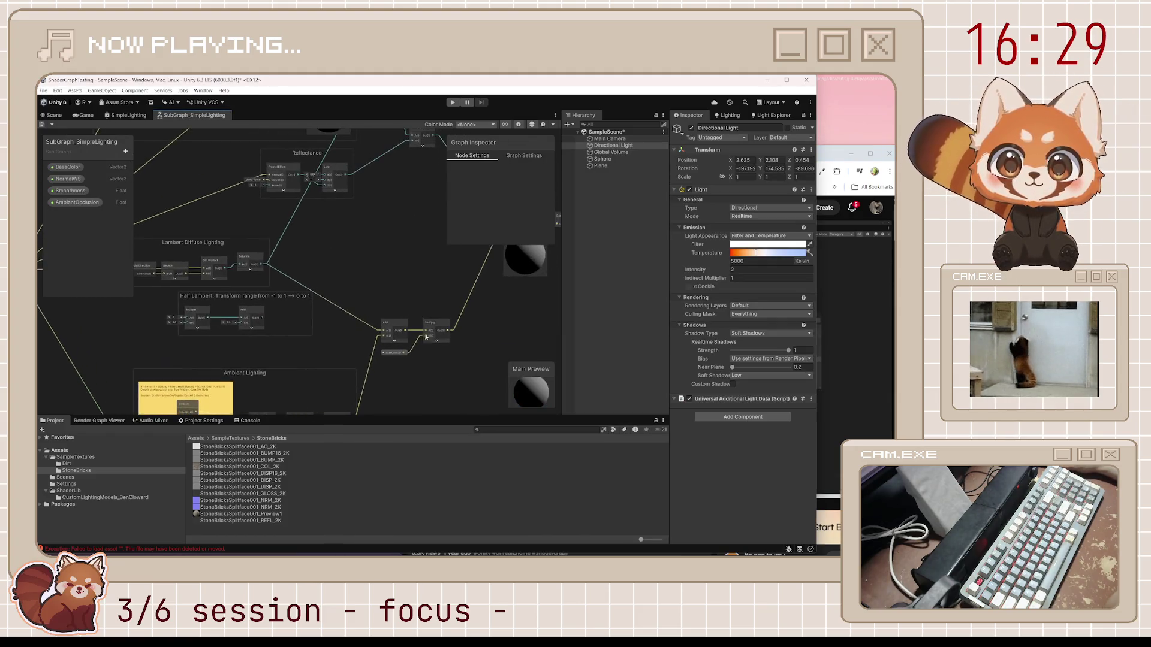
Step: Play the tutorial alongside the sub-graph and pause it at the specular output step
click(825, 166)
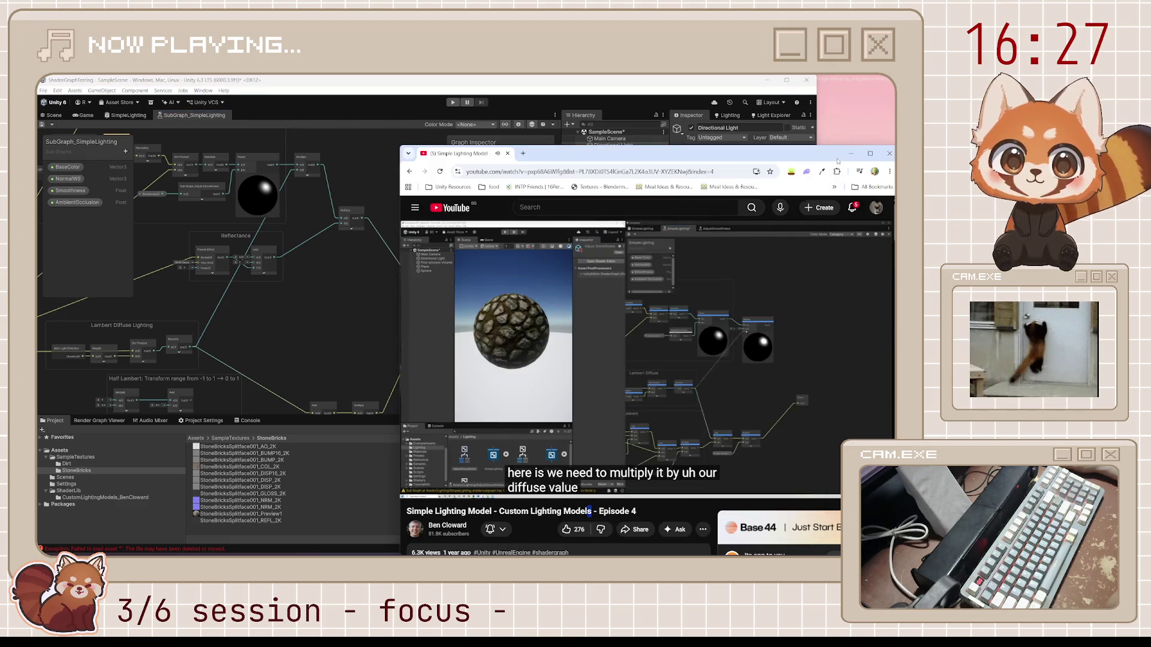
click(783, 427)
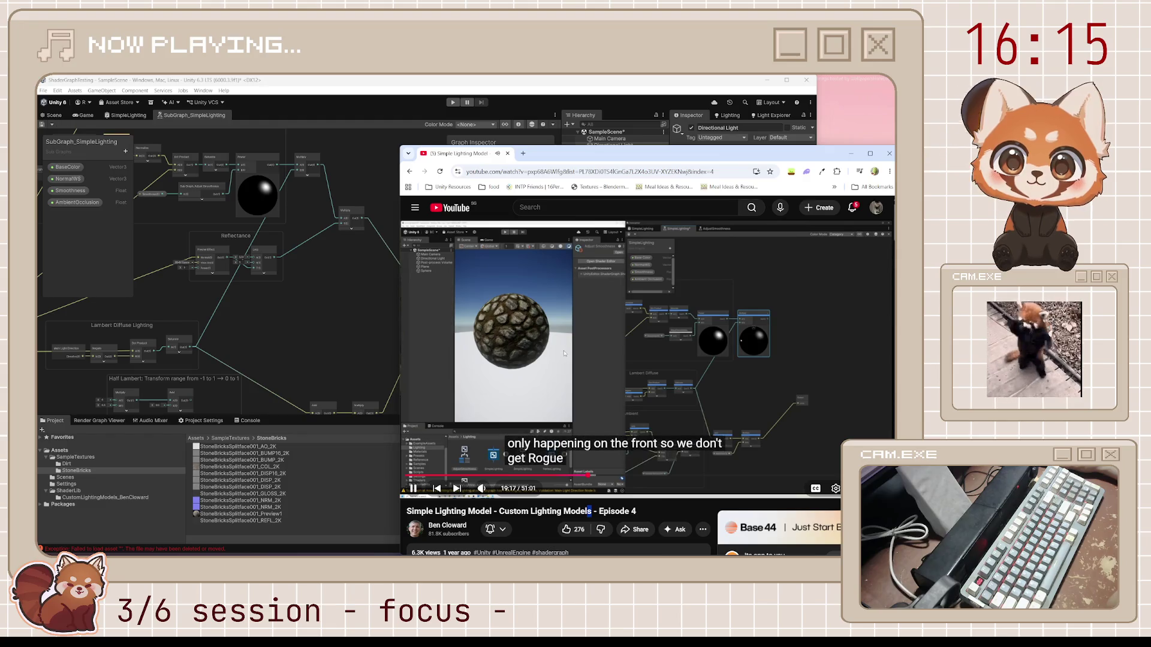
click(307, 177)
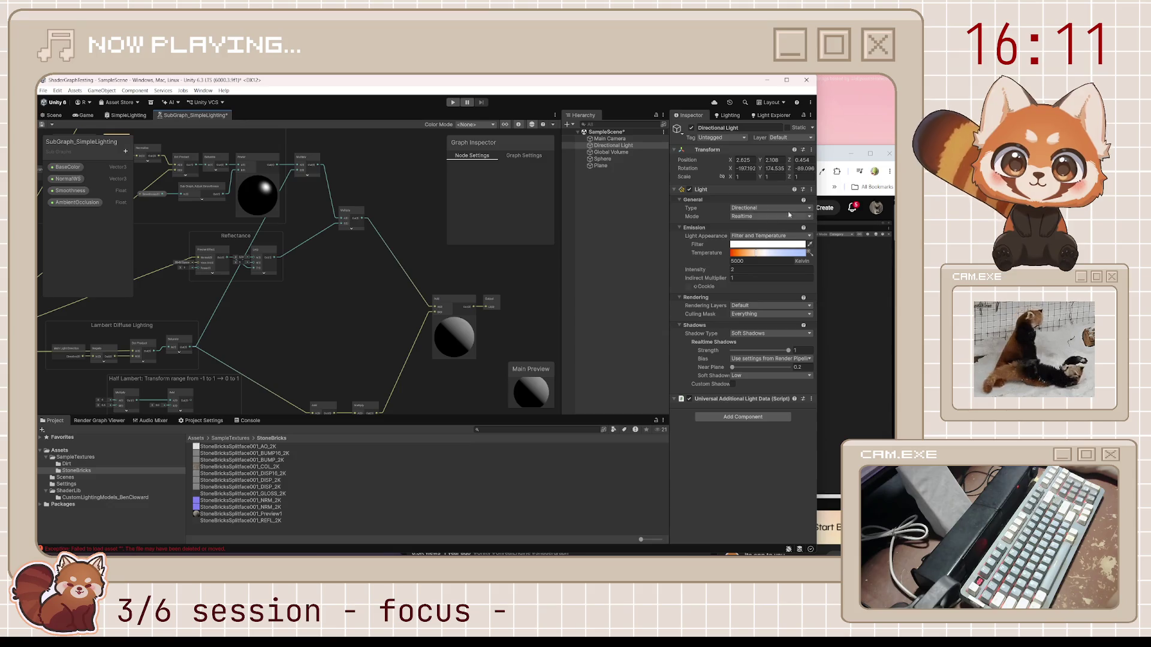
click(830, 157)
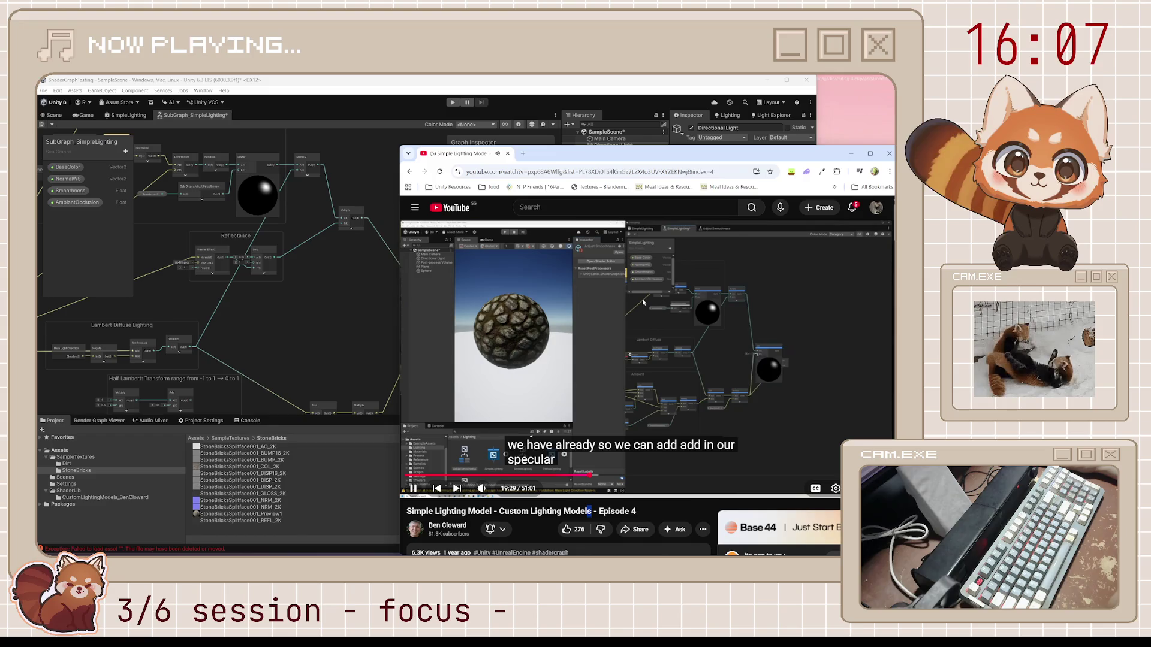
click(668, 336)
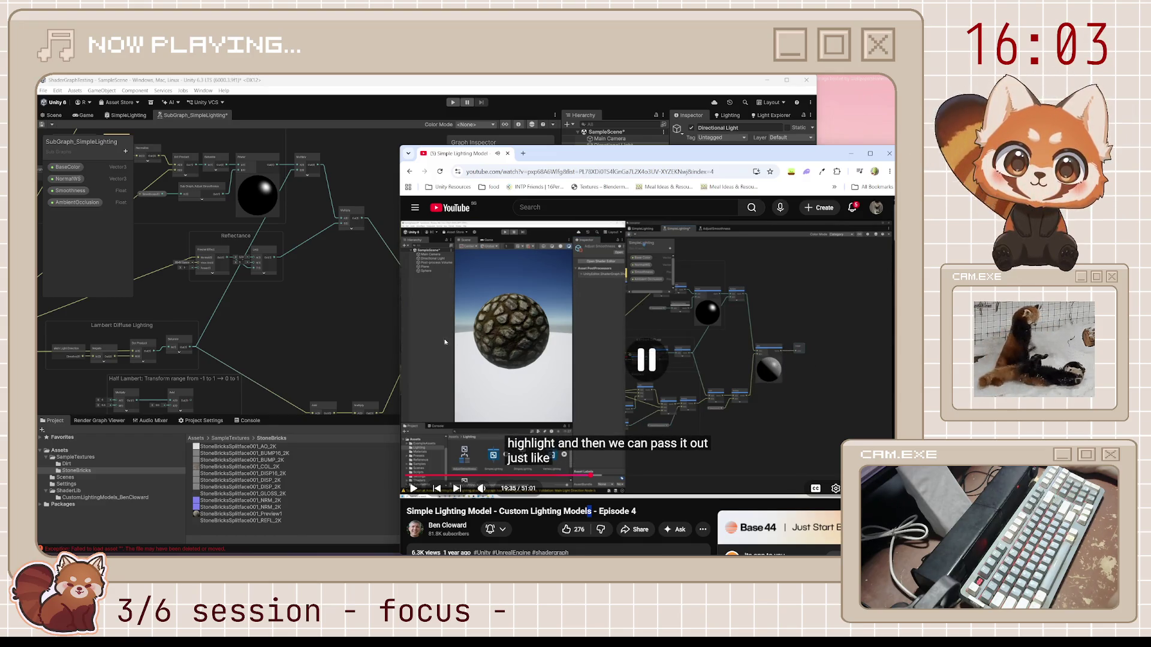
click(370, 321)
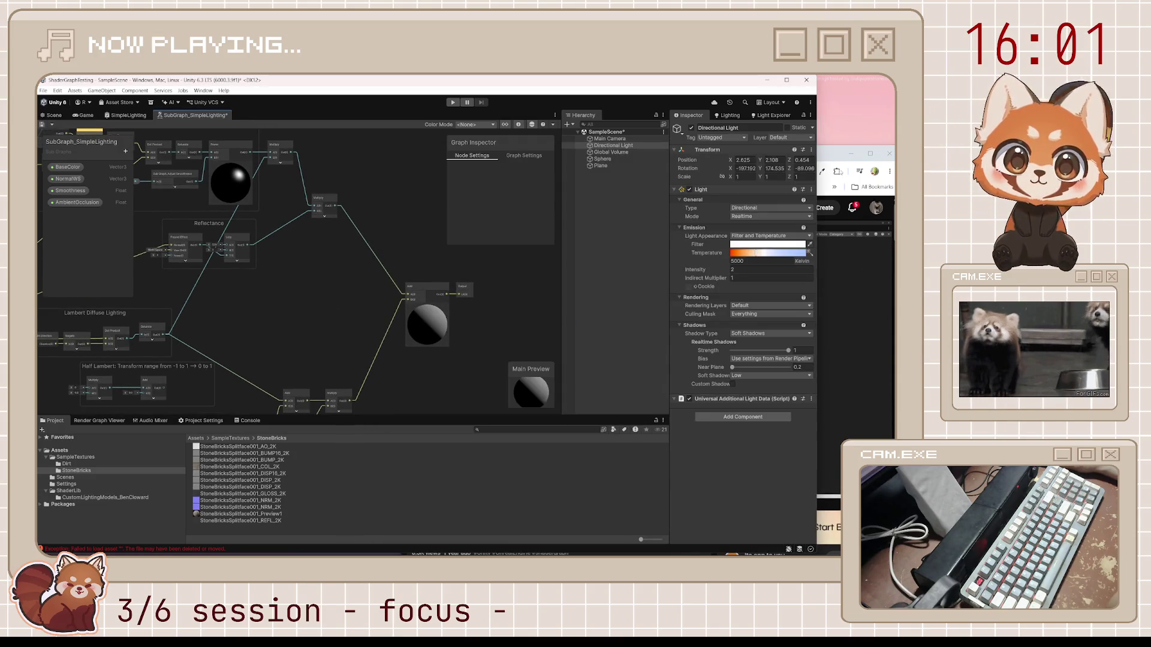
click(830, 159)
click(355, 318)
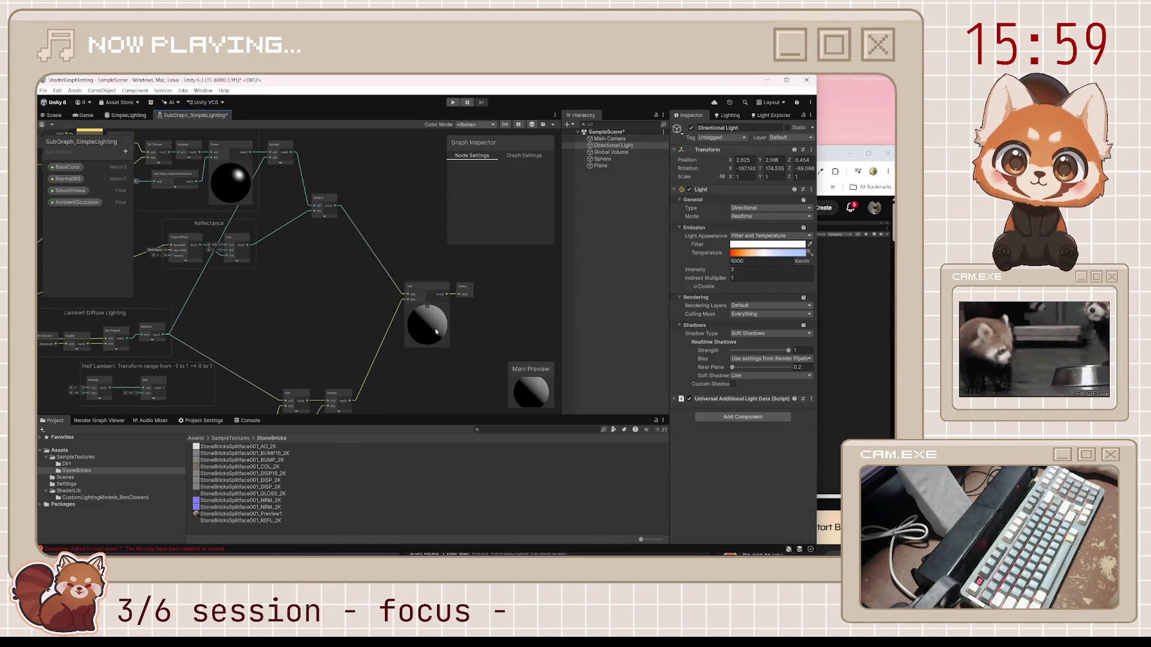
Step: Zoom and pan the sub-graph to compare the Blinn Specular and Add nodes with the tutorial
scroll(437, 331, up, 3)
scroll(437, 326, down, 3)
scroll(312, 288, up, 1)
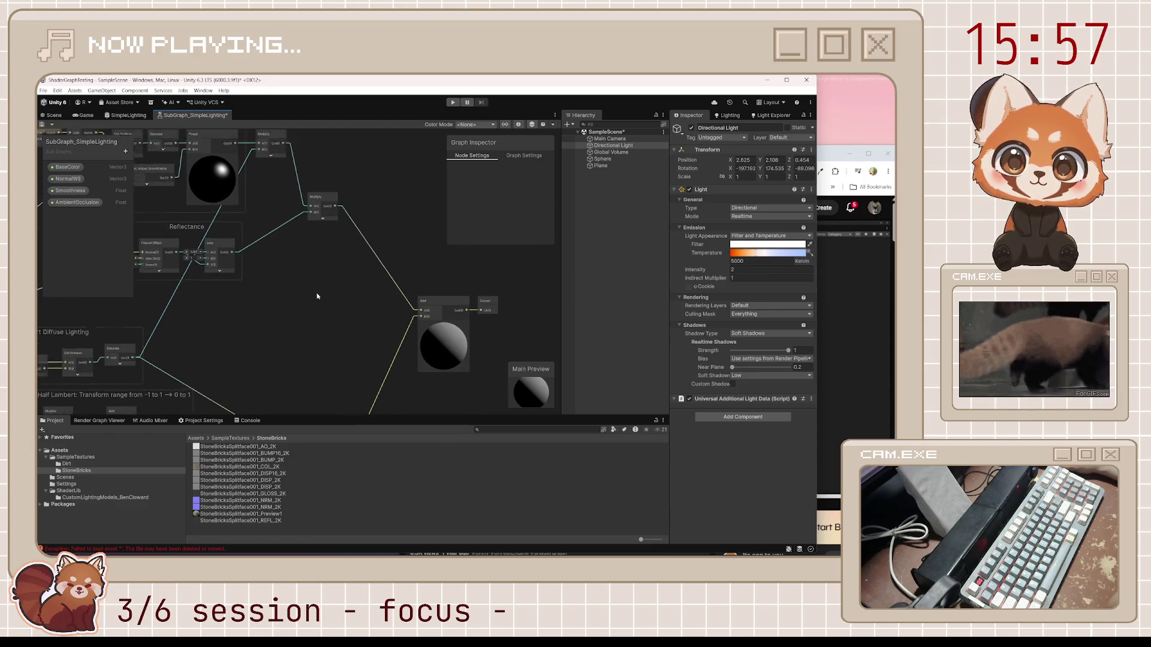
drag(312, 288, 346, 331)
click(823, 160)
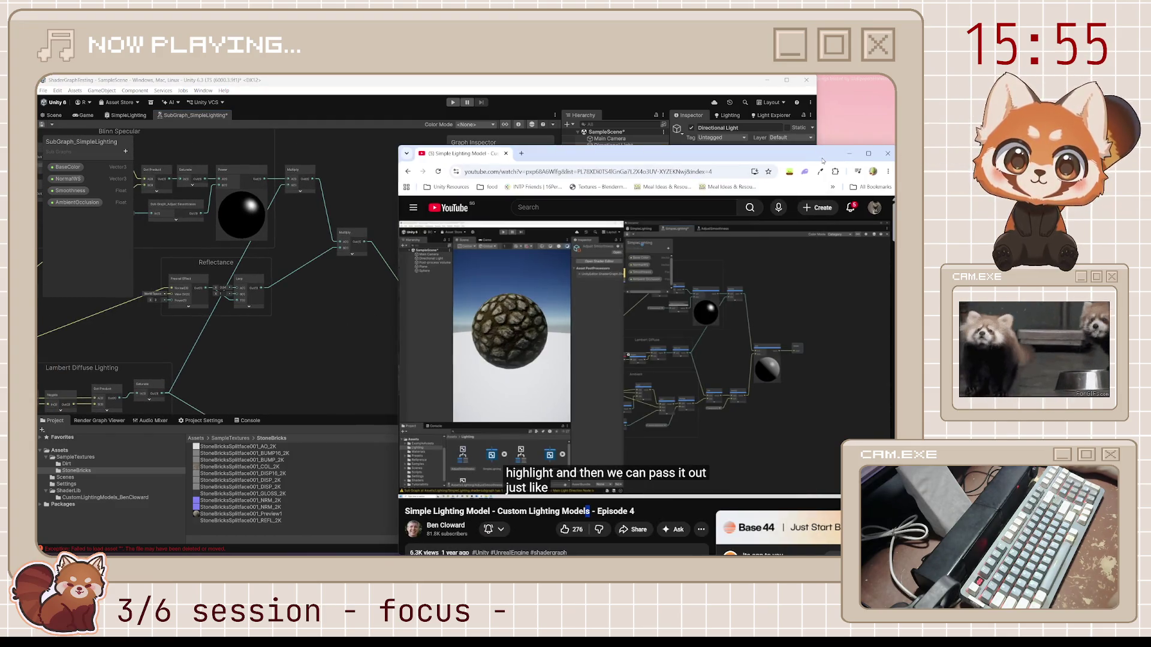
click(353, 354)
mouse_move(372, 369)
mouse_down()
mouse_move(372, 258)
mouse_move(353, 300)
mouse_up()
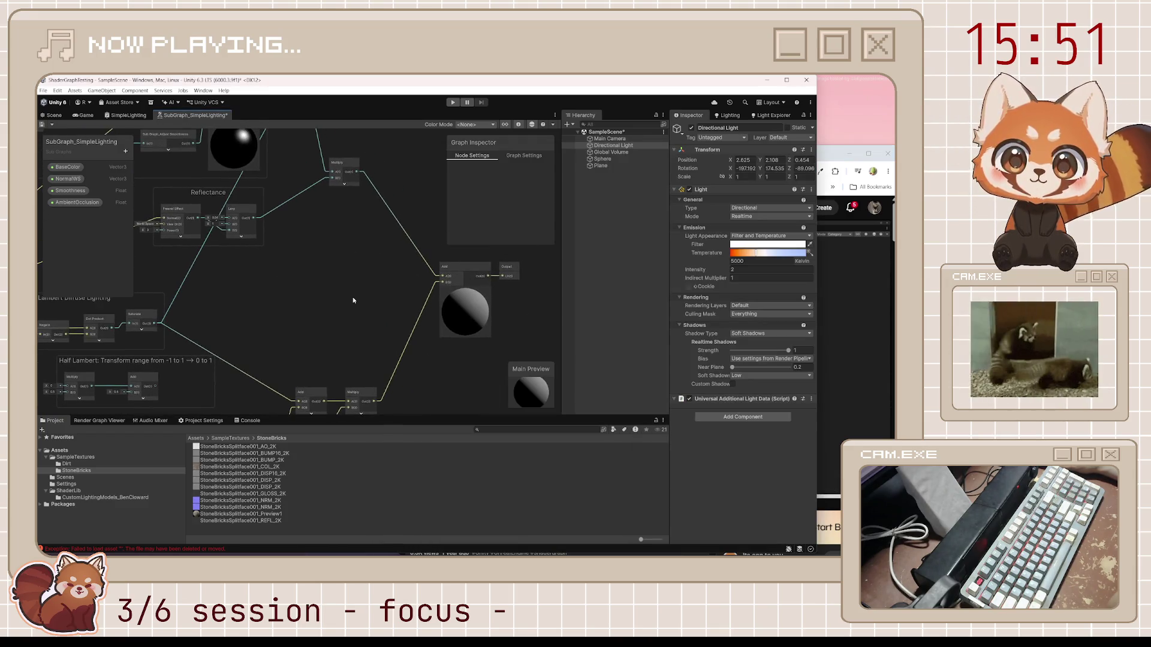
click(825, 155)
click(321, 336)
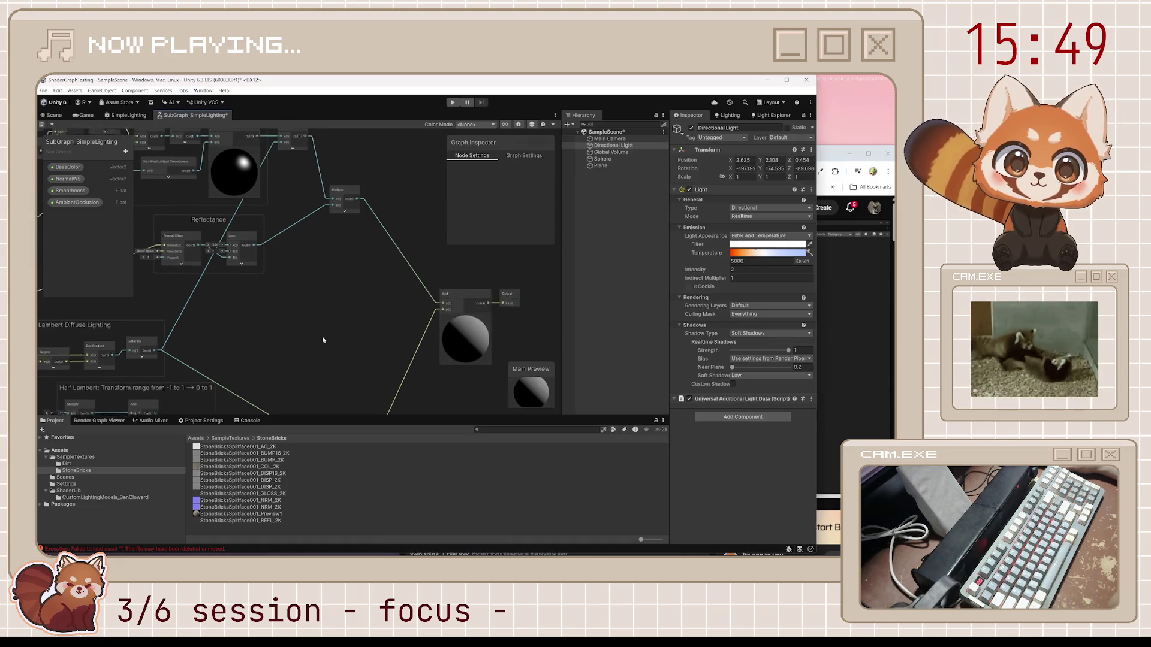
click(841, 311)
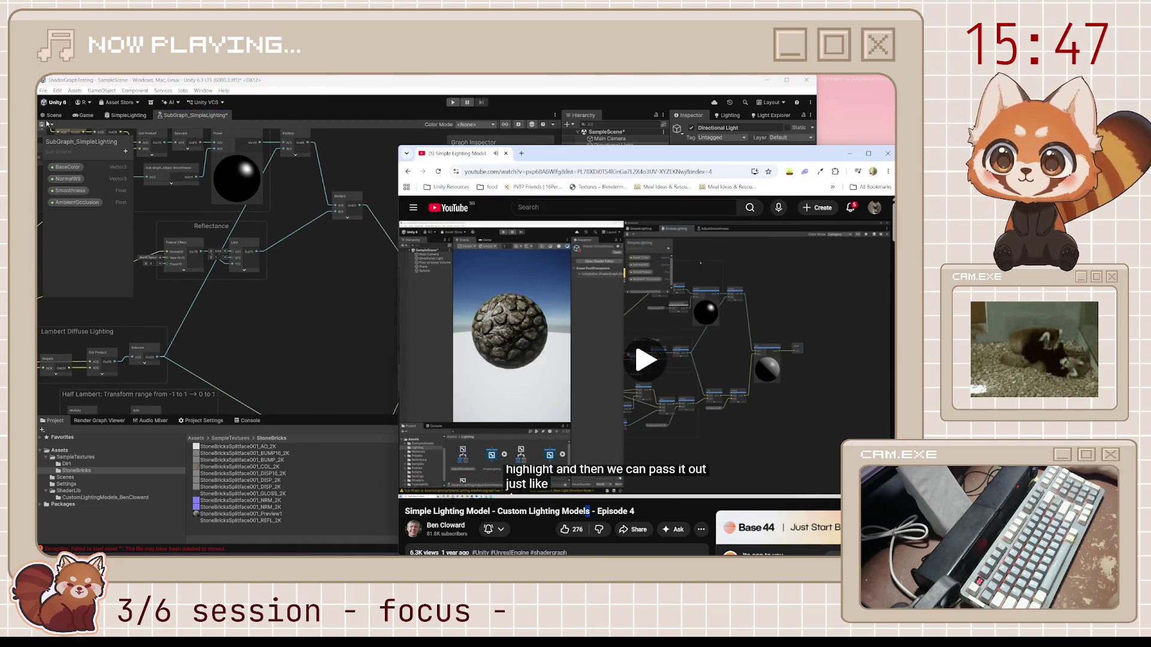
click(145, 142)
click(821, 159)
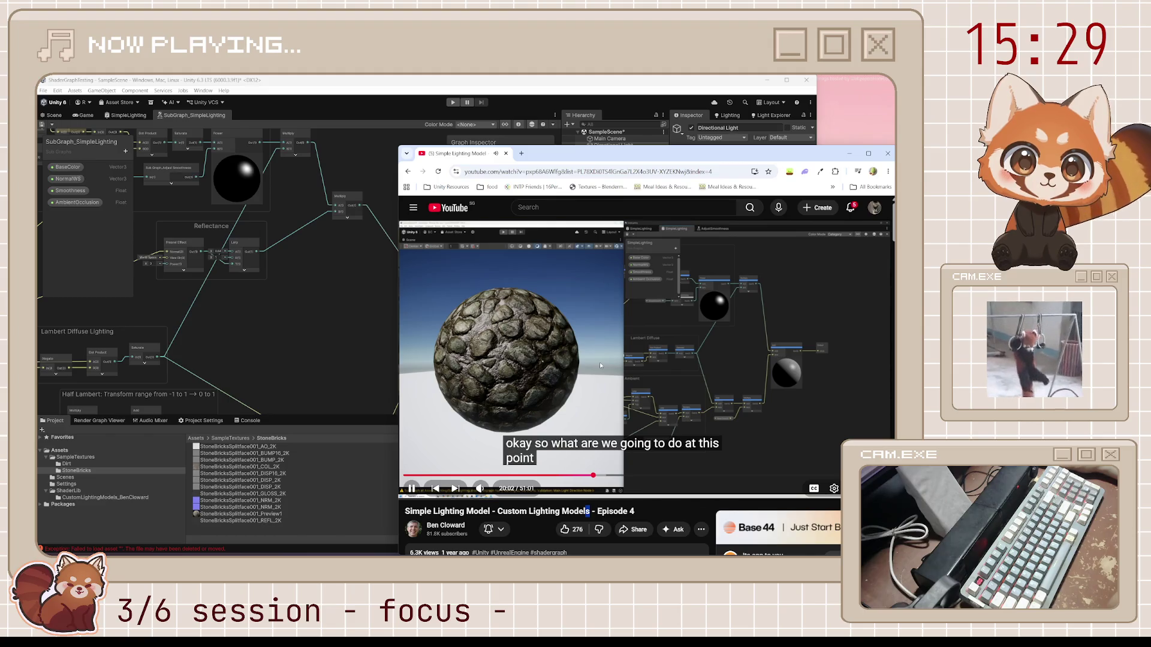
Step: Skip the Simple Lighting Model video forward three times, glancing back at the shader sub-graph
key(l)
key(l)
key(l)
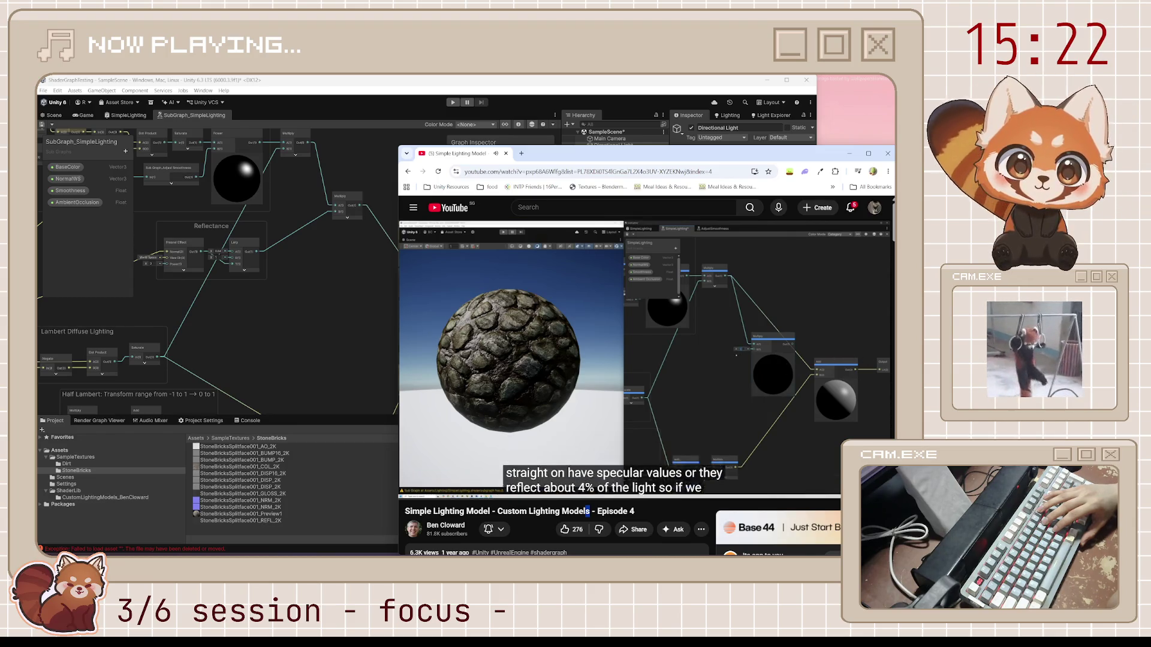
key(l)
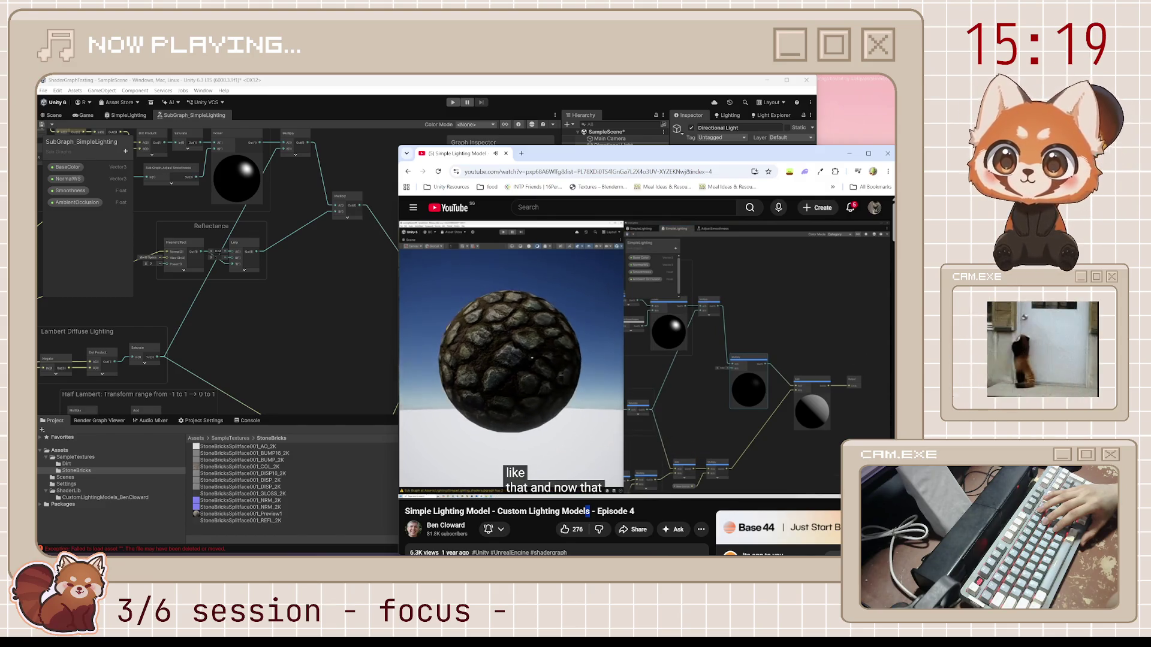
key(l)
key(l)
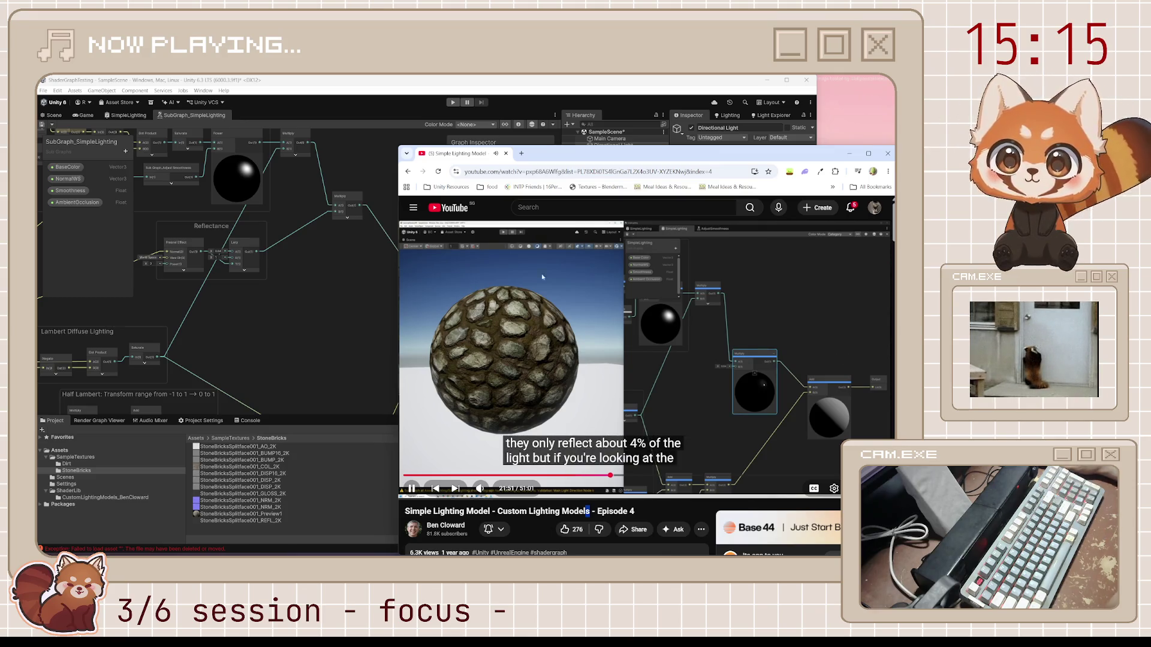
click(281, 258)
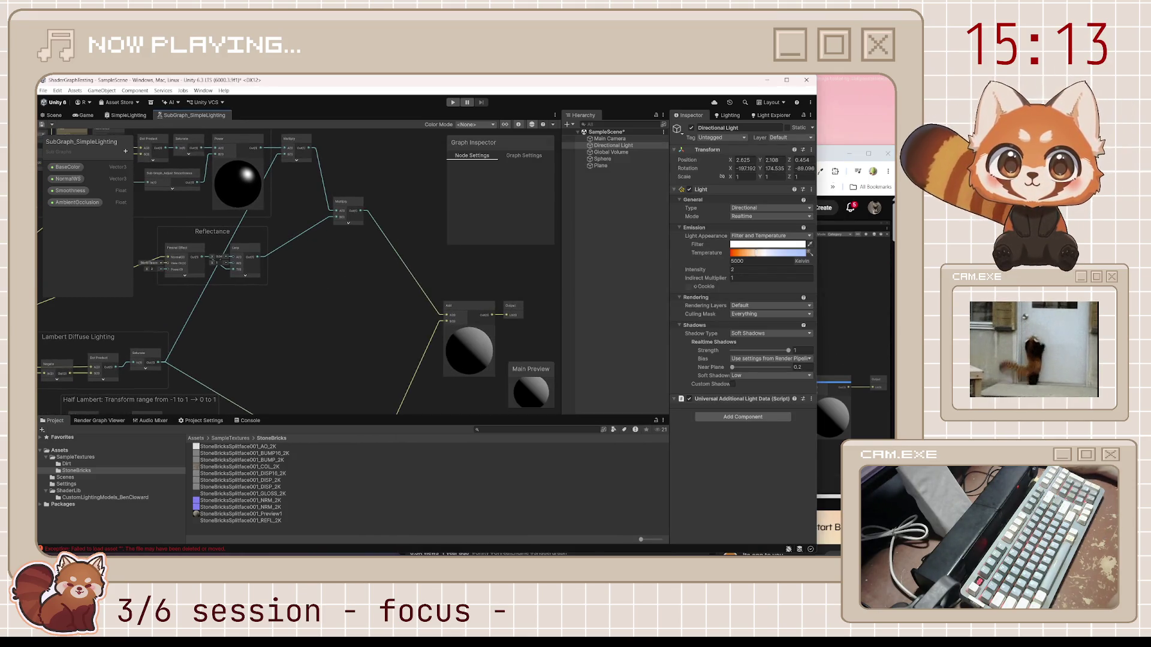
click(839, 154)
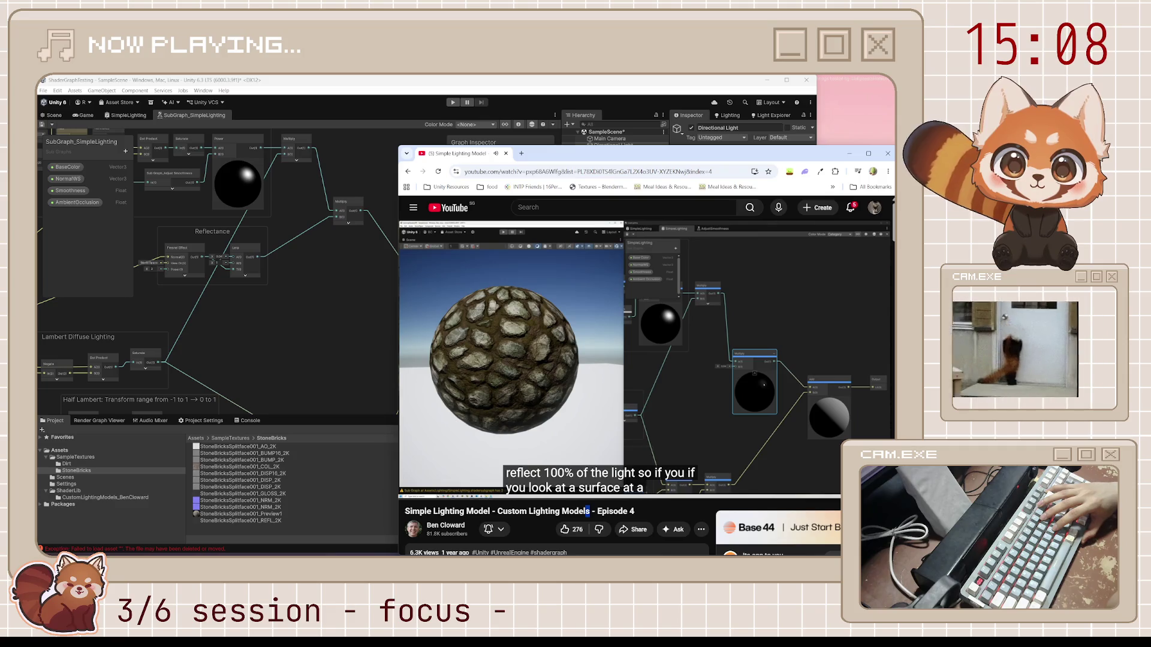
Step: Keep skipping past the Fresnel reflectance part, then move on to the Metallic Lighting Model episode
key(l)
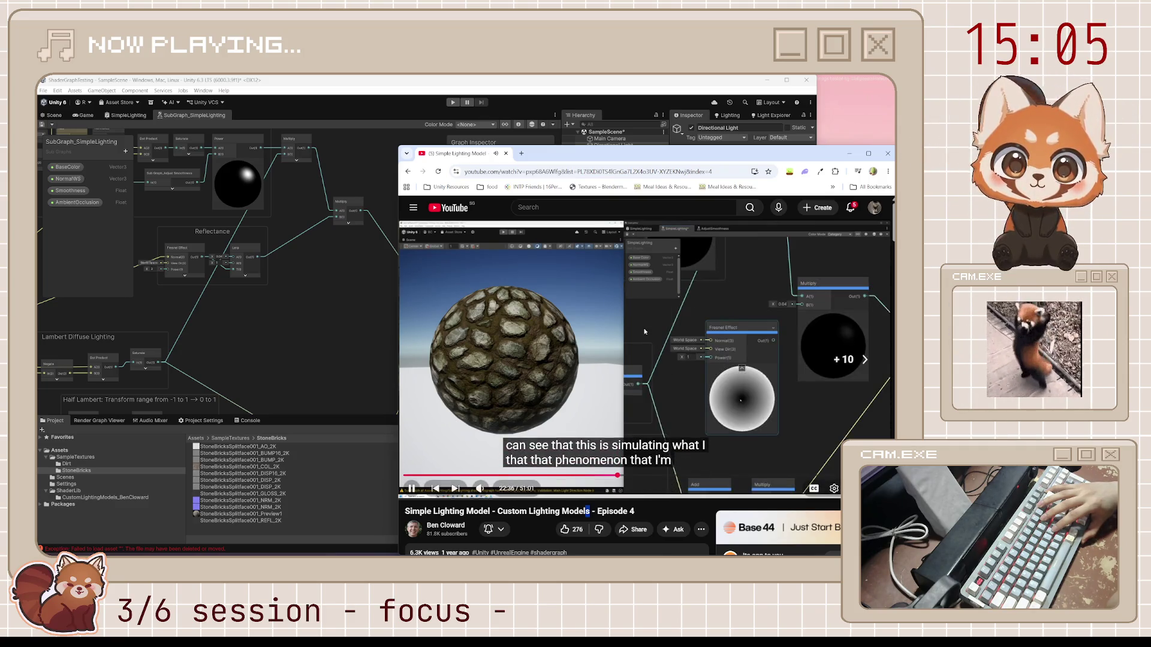
key(l)
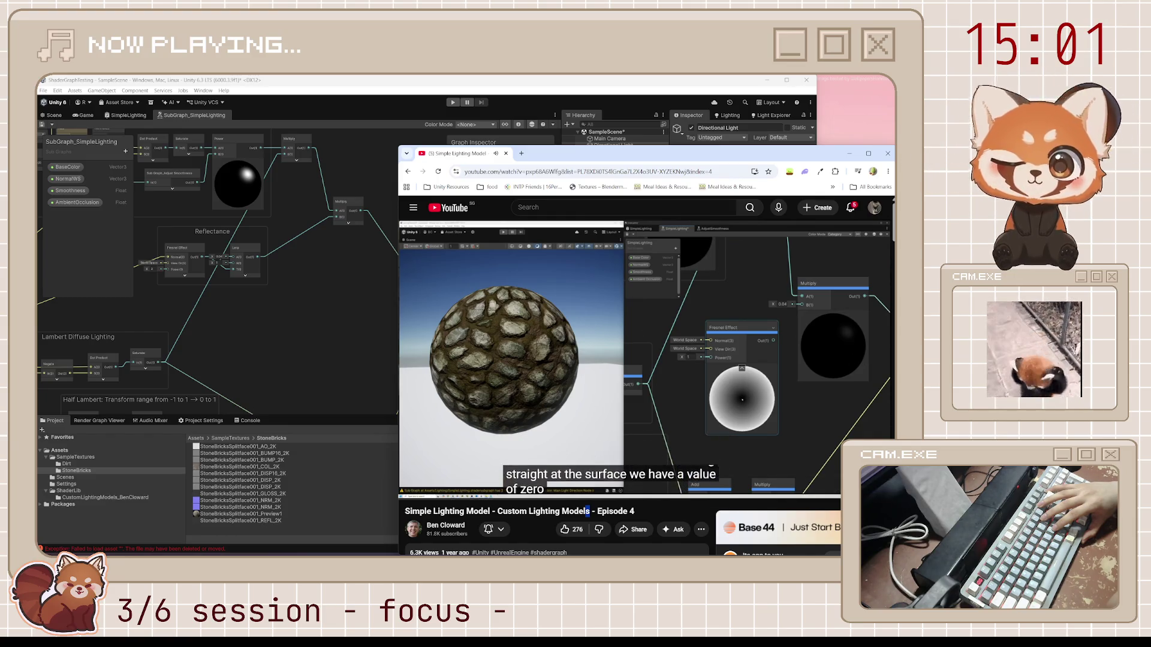
key(l)
key(l)
key(l)
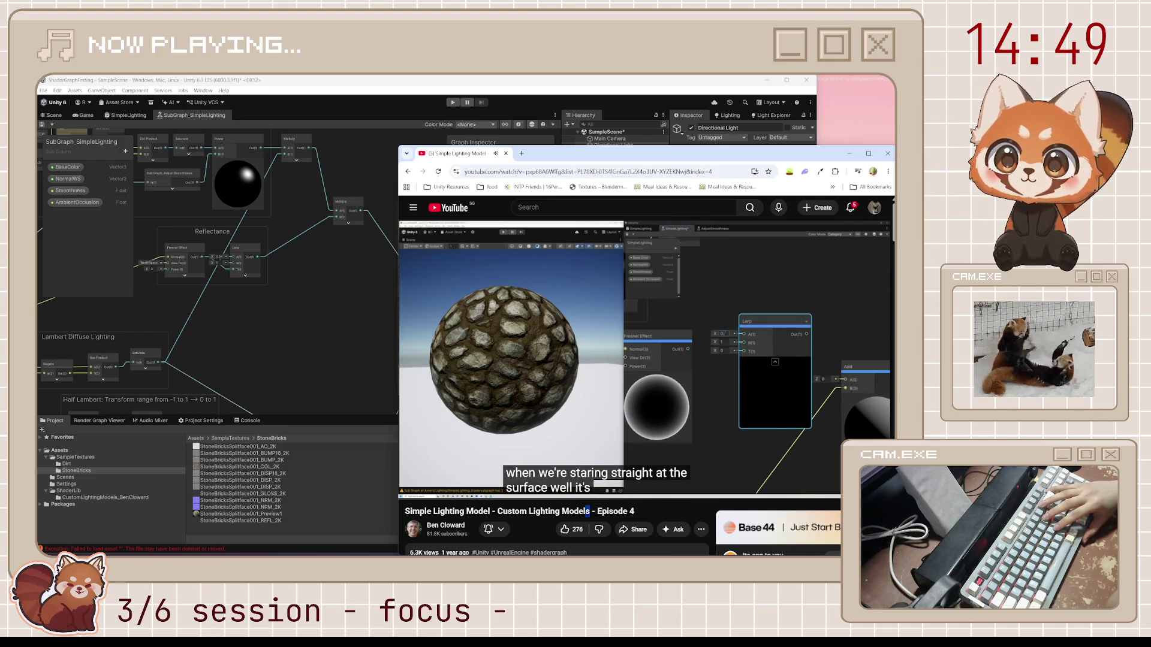
key(l)
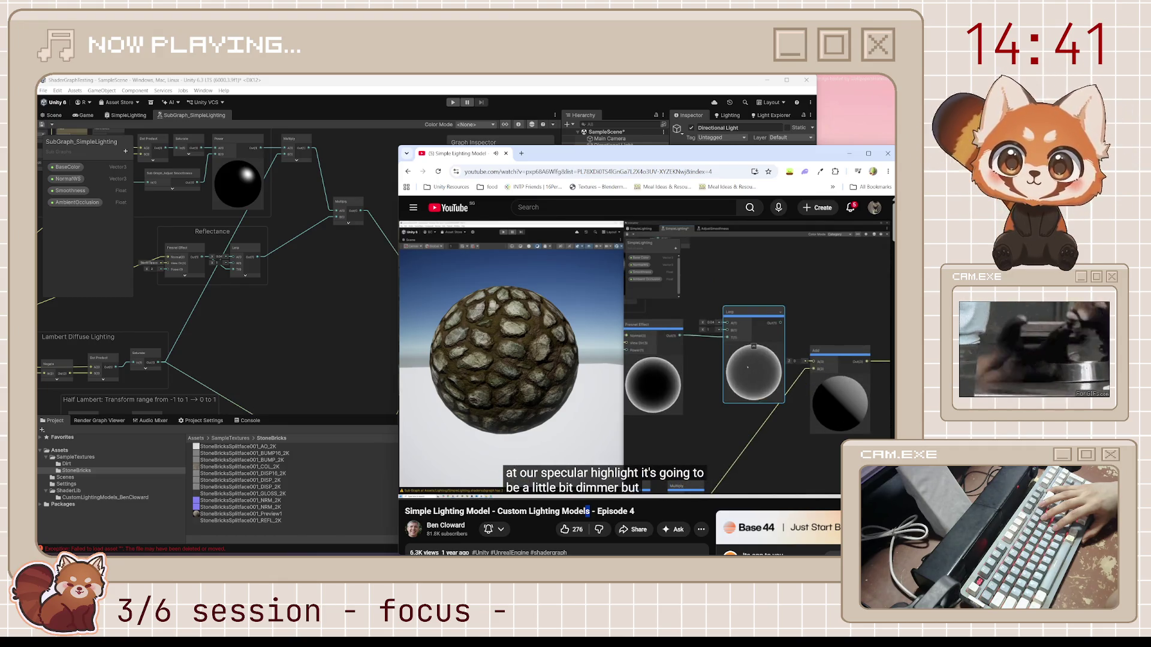
key(l)
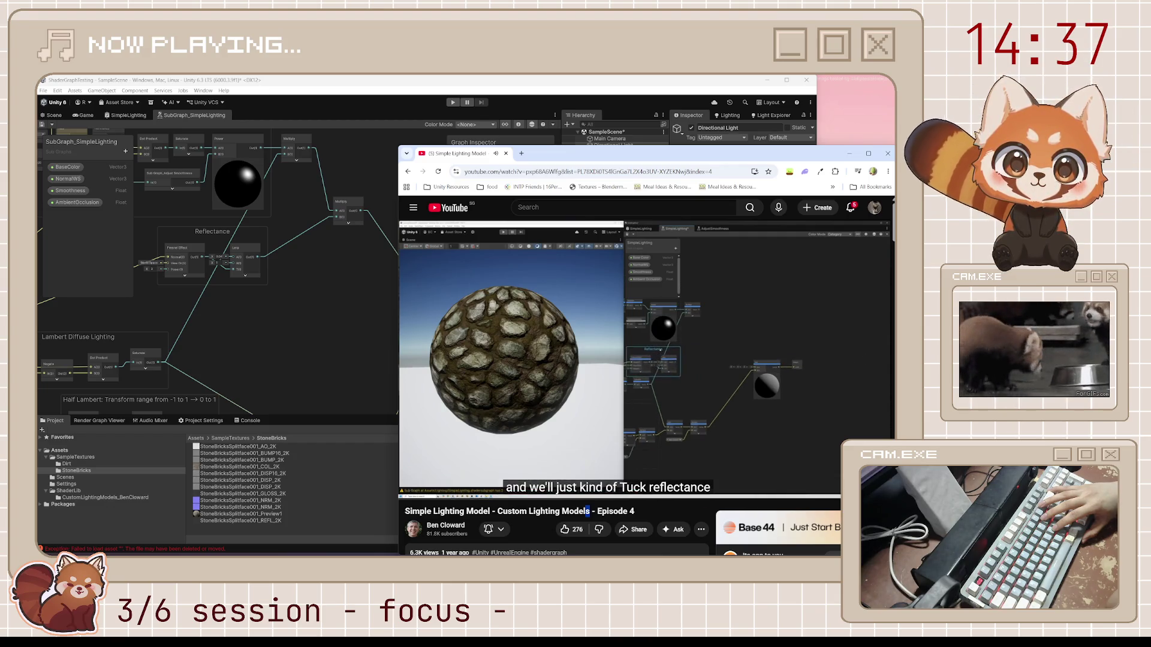
key(l)
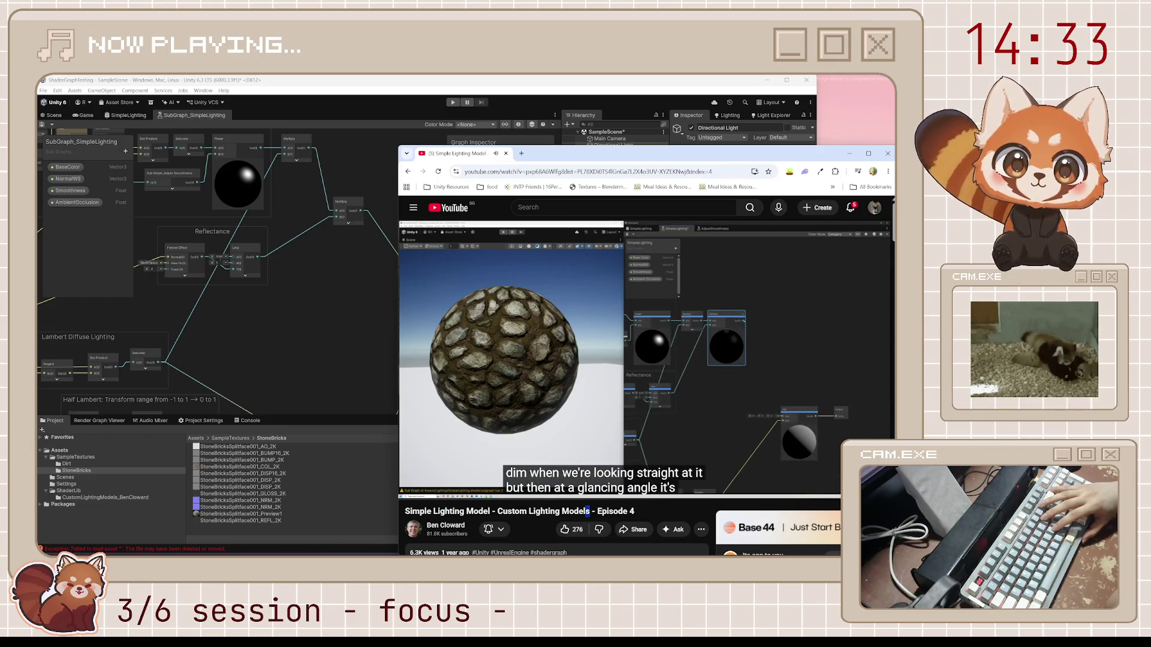
key(l)
key(l)
key(l)
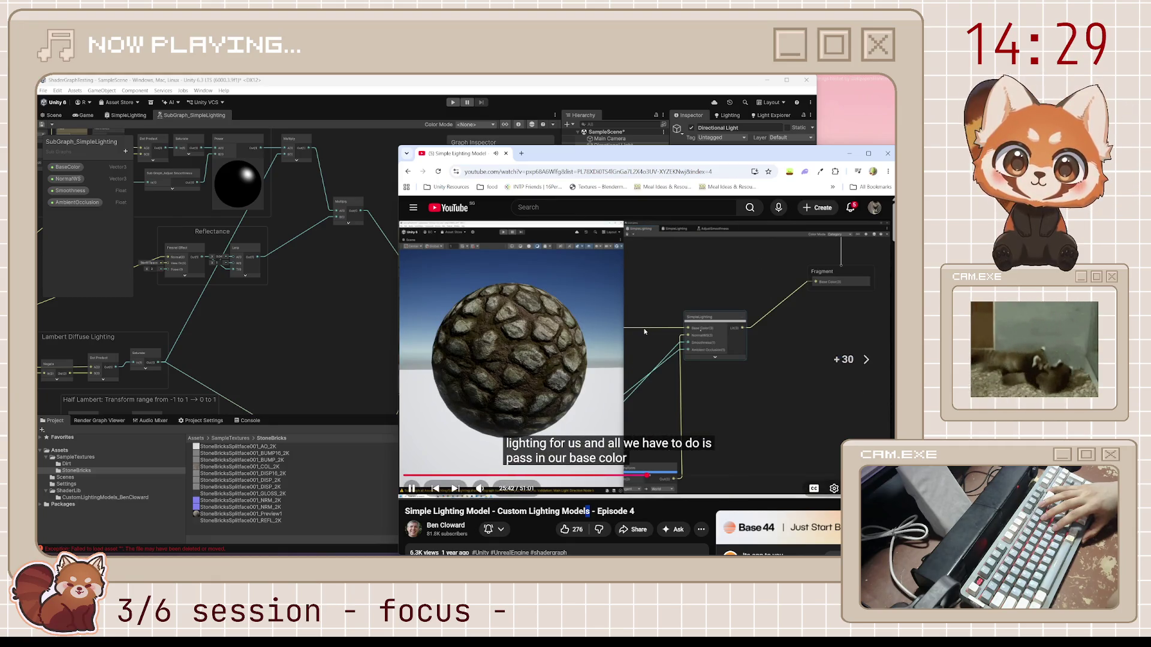
key(l)
key(l)
key(l)
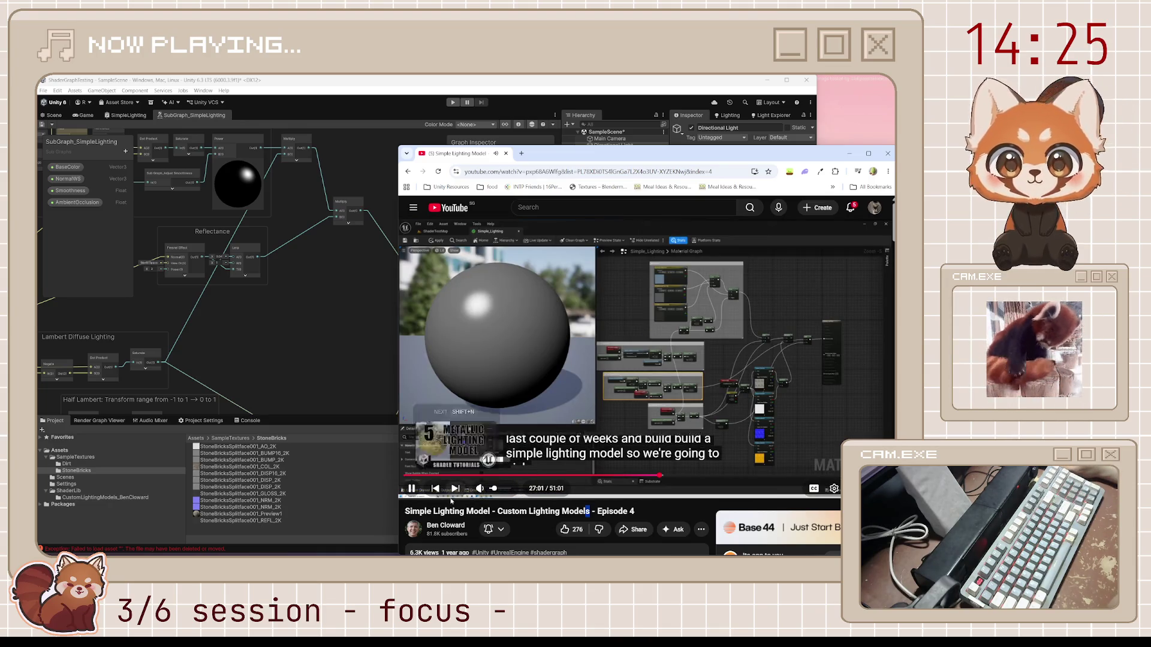
click(455, 490)
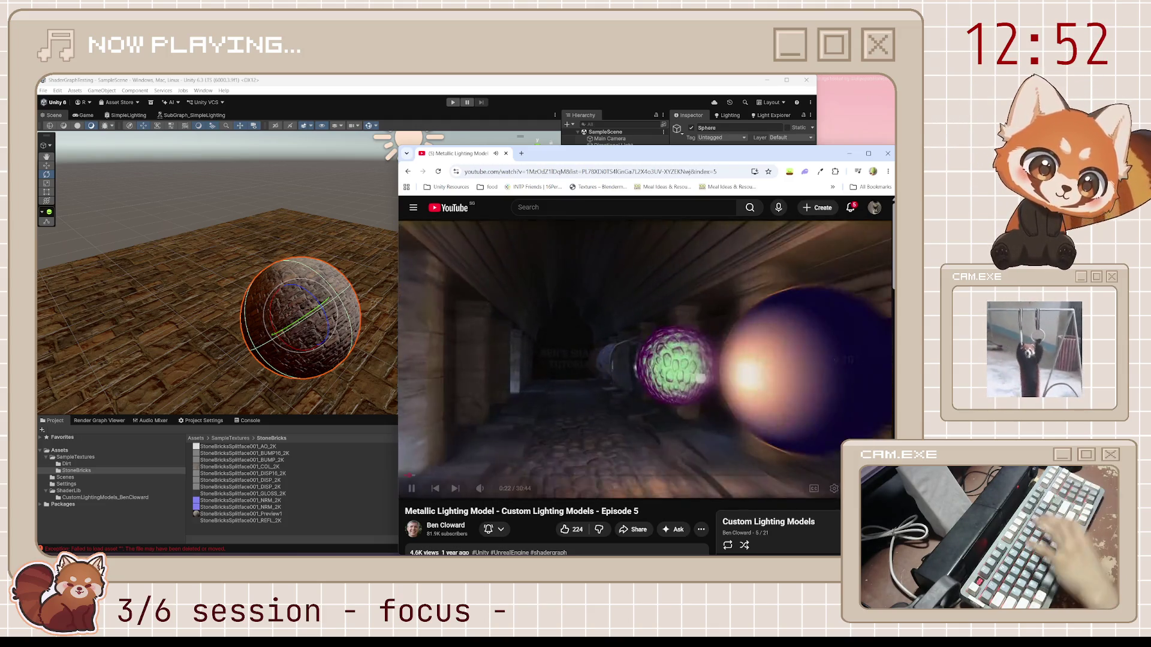
Step: Skip Episode 5 ahead a few seconds, turn on captions, and bring the Unity sub-graph forward
key(l)
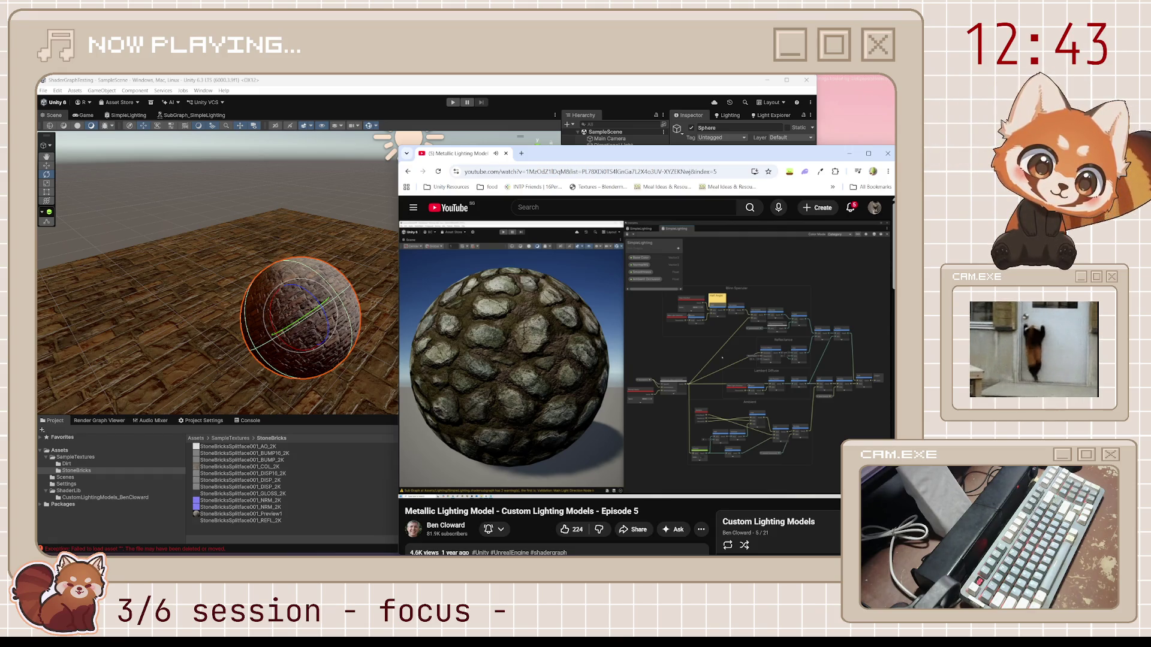
click(814, 489)
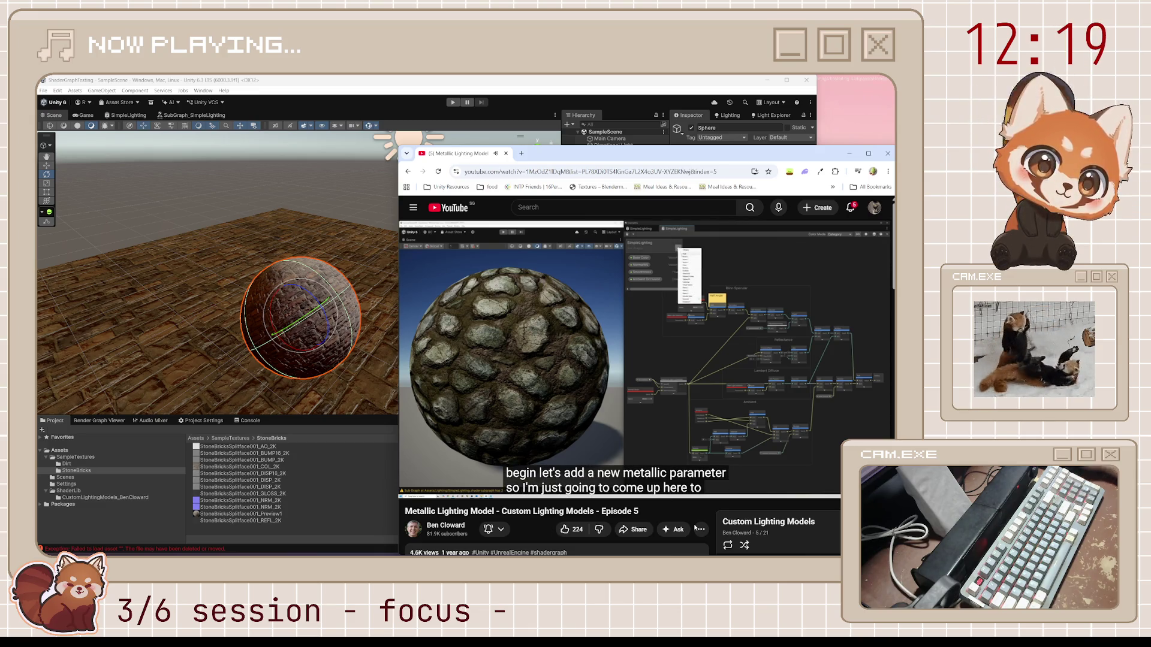
click(643, 142)
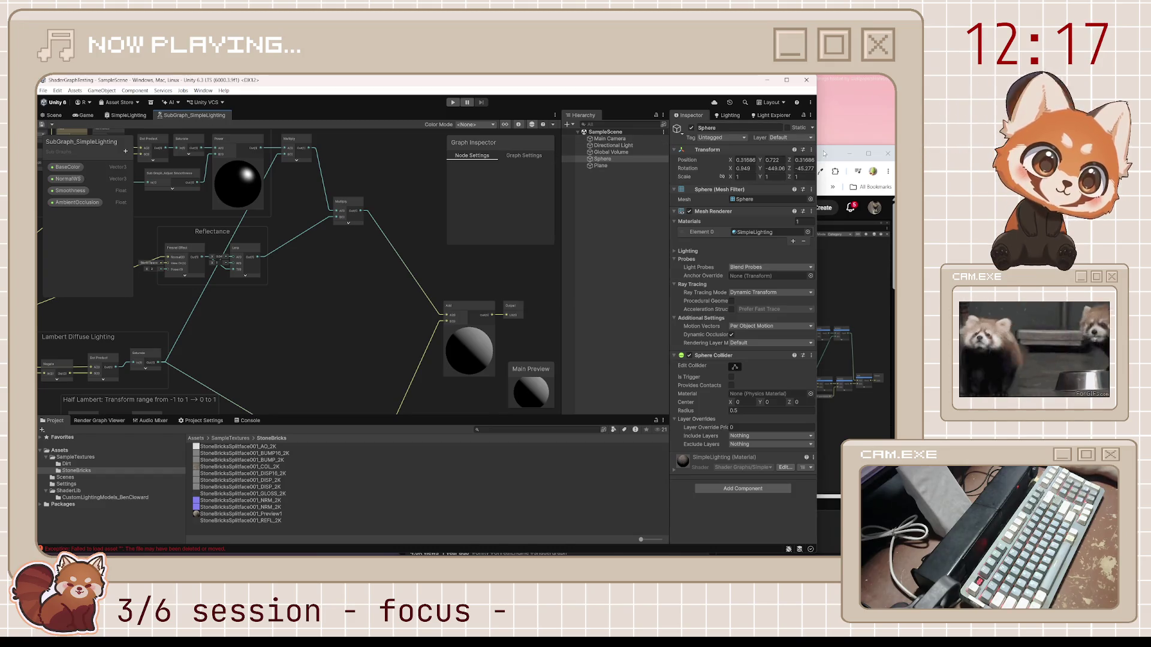
Step: Add a Float property named Metallic to the sub-graph's blackboard and save
click(825, 156)
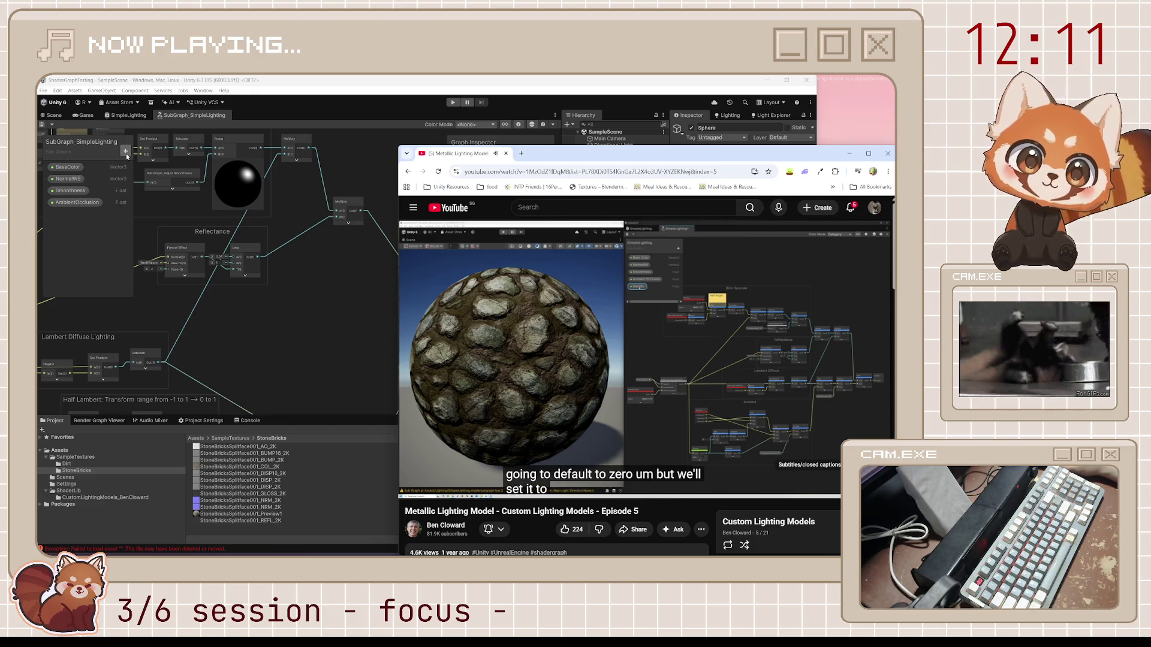
click(126, 152)
click(168, 174)
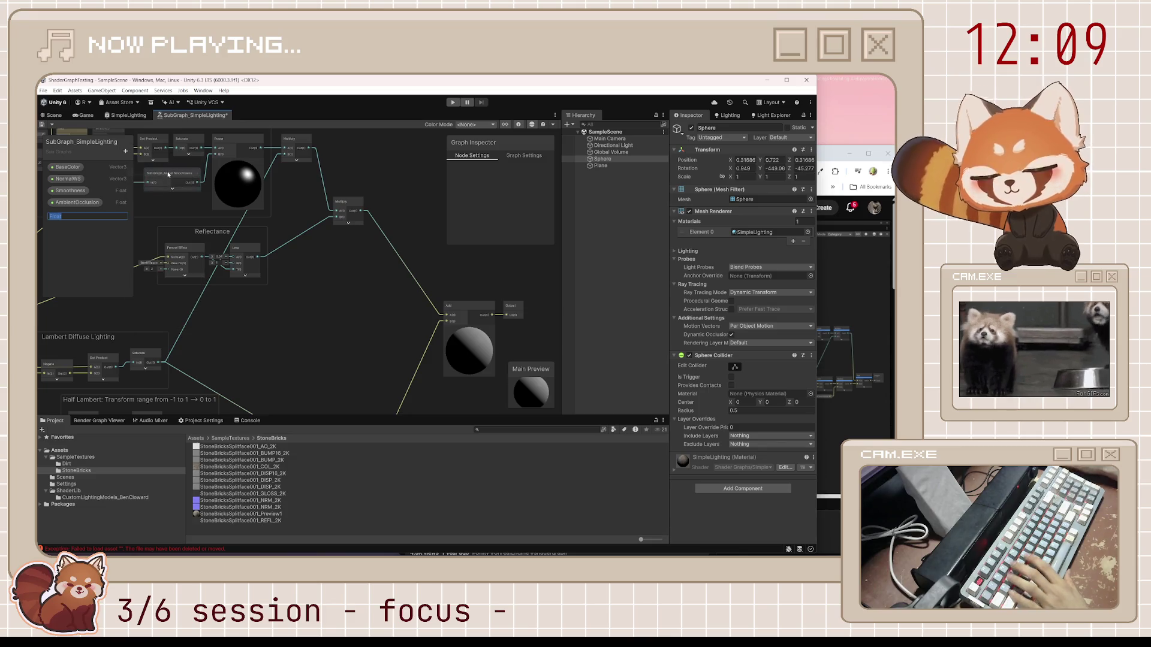
text(Meta)
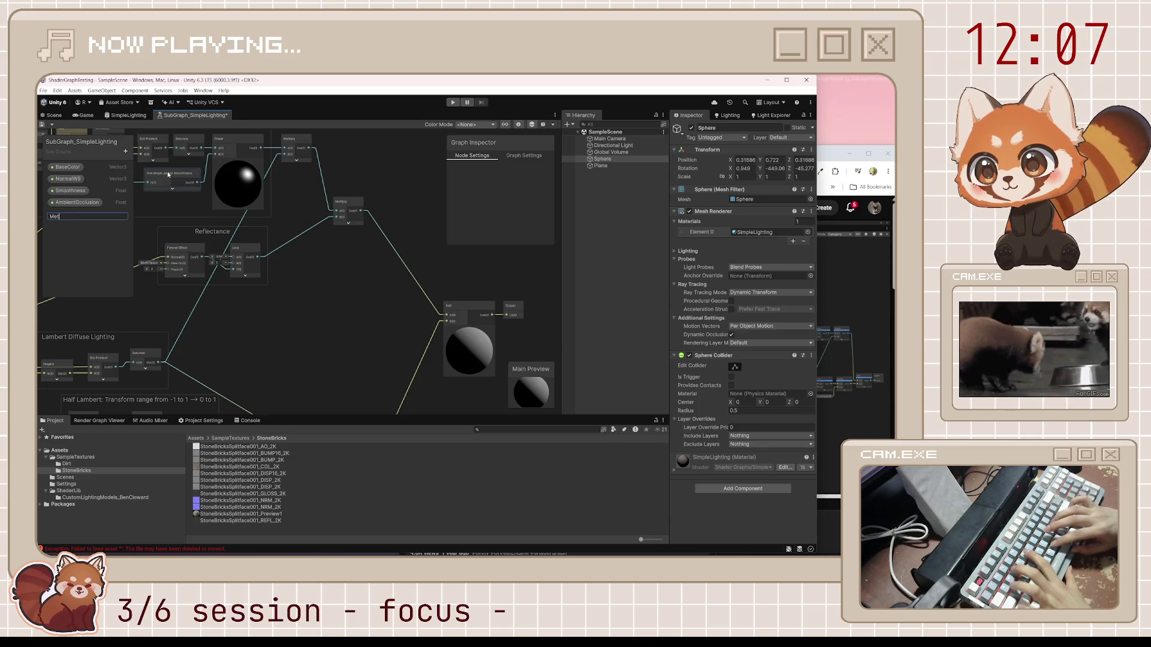
text(llic)
key(Return)
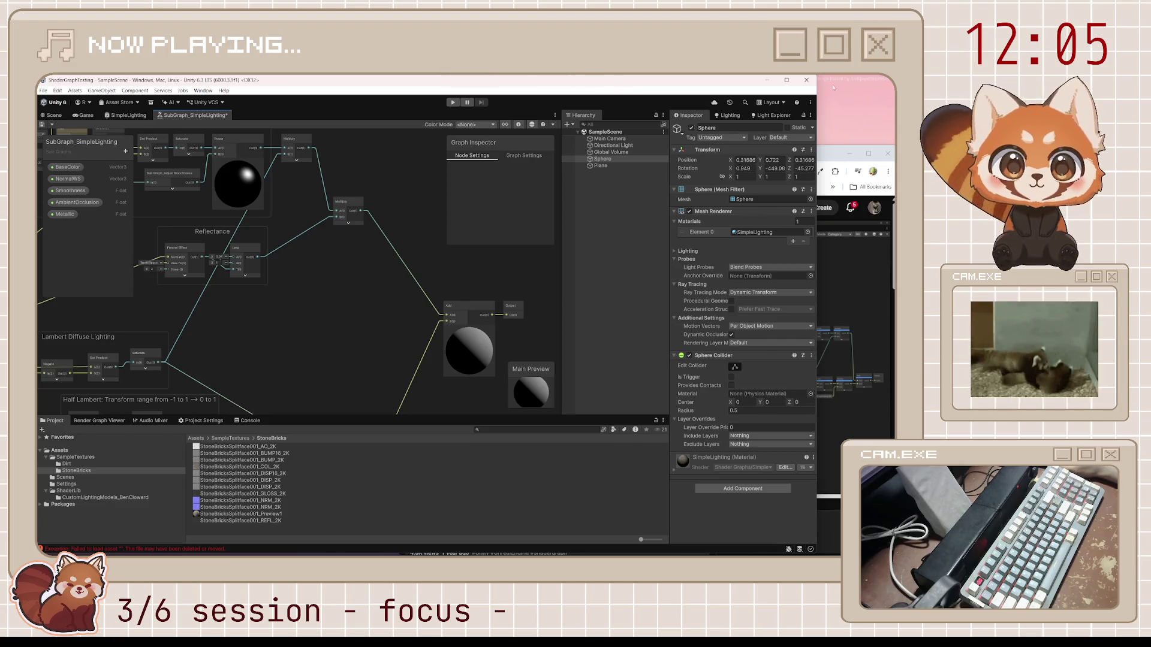
click(829, 154)
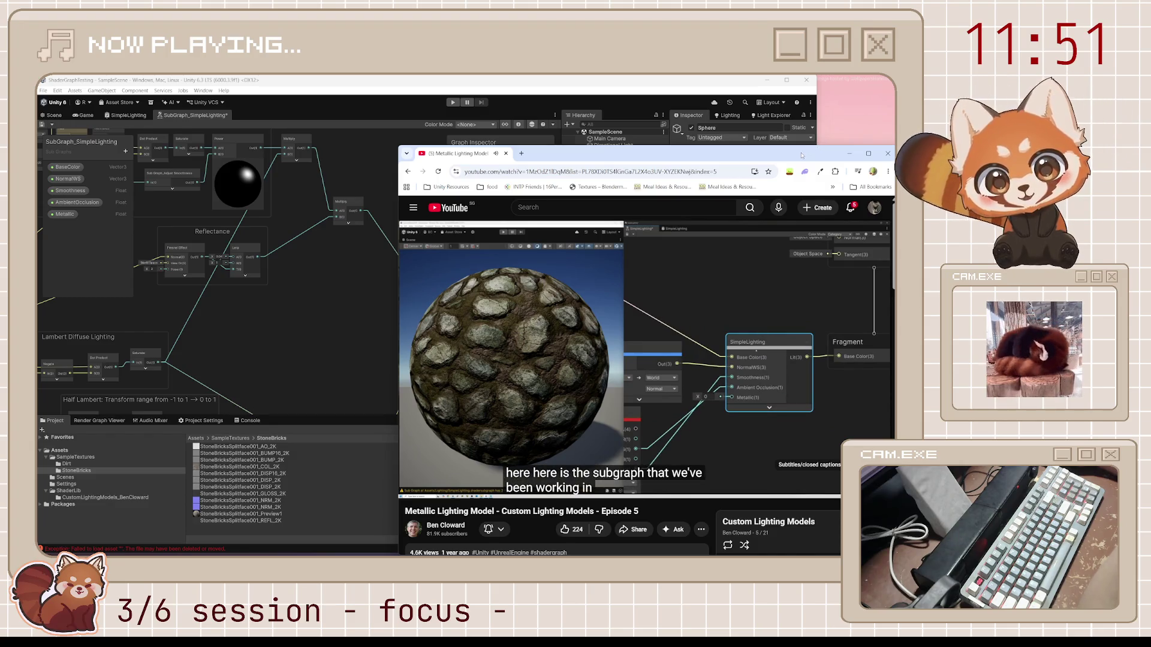
mouse_move(595, 268)
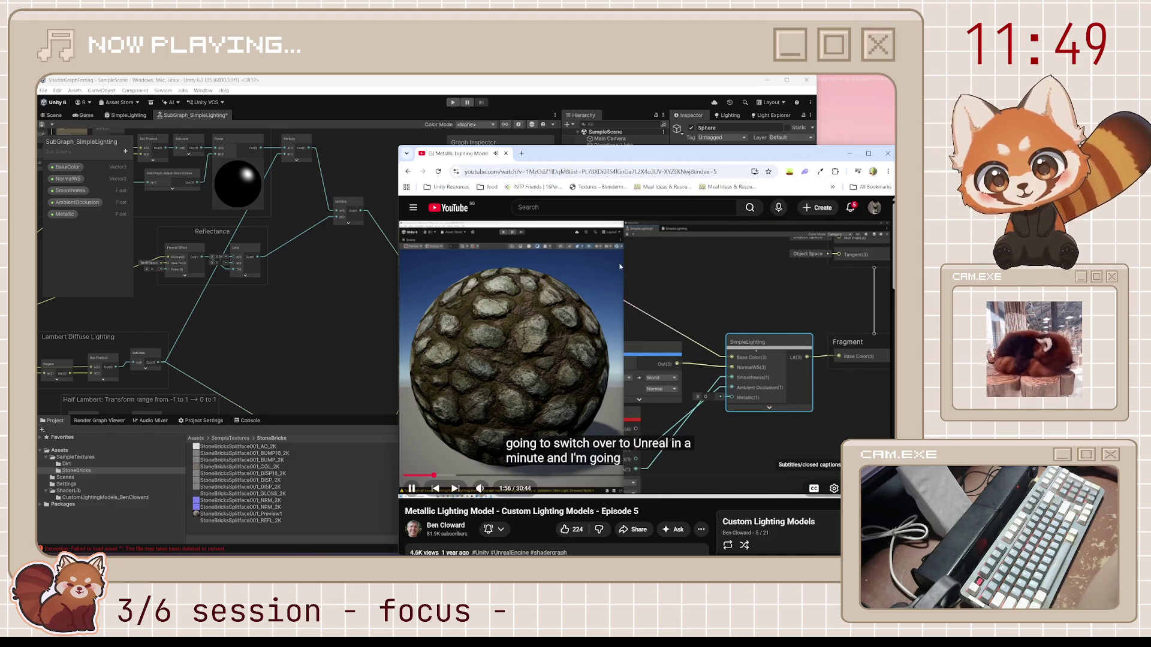
click(108, 191)
key(ctrl+s)
Step: Move the Metallic input just below NormalWS, save, and switch to the SimpleLighting graph
click(829, 153)
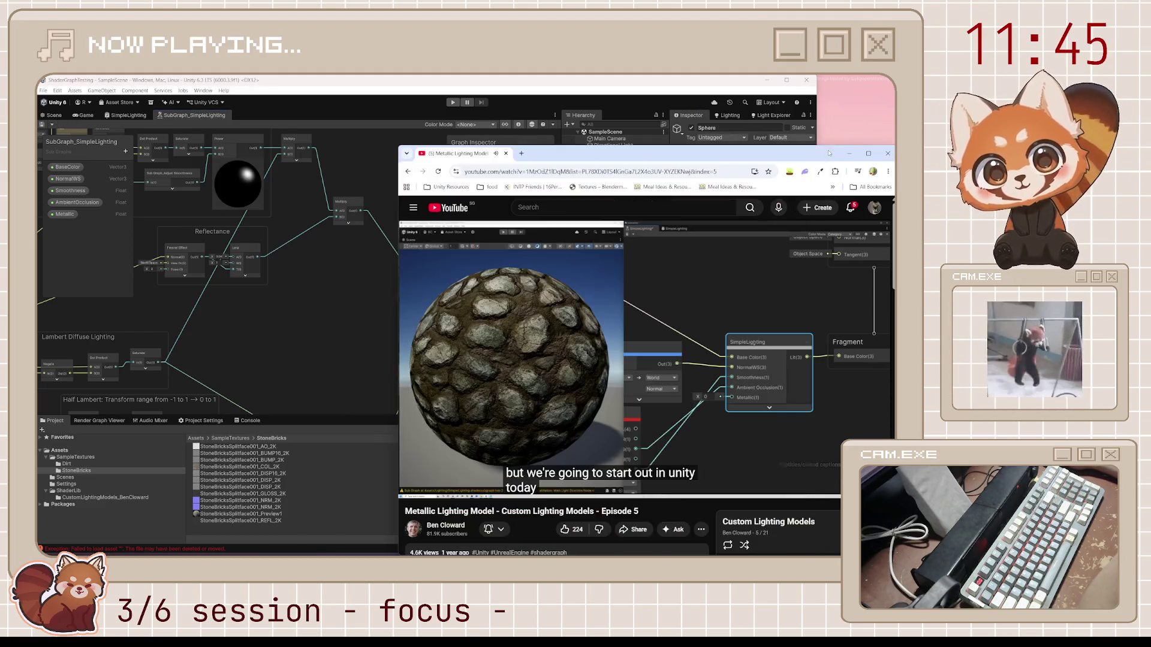
mouse_move(653, 282)
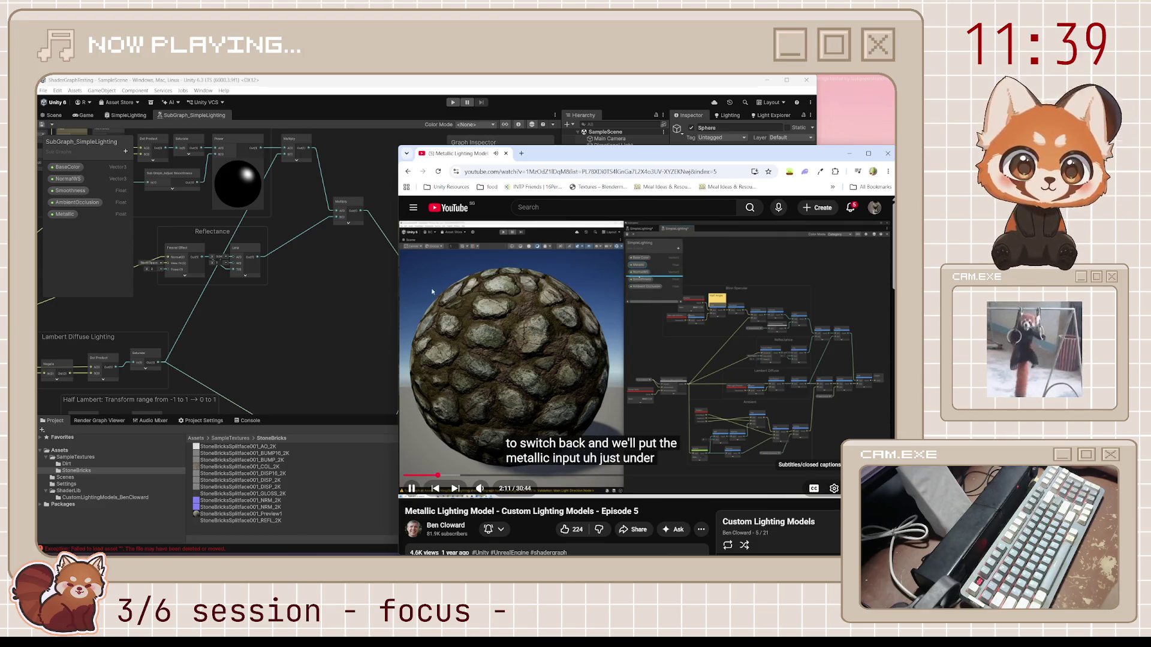
drag(65, 214, 73, 197)
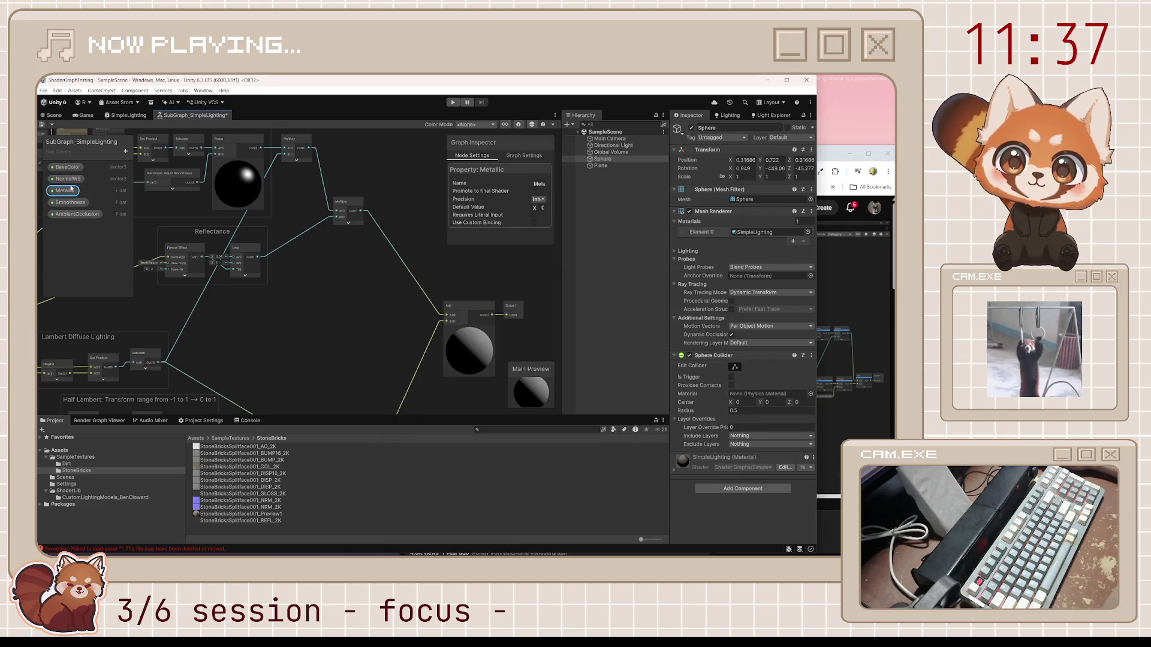
key(ctrl+s)
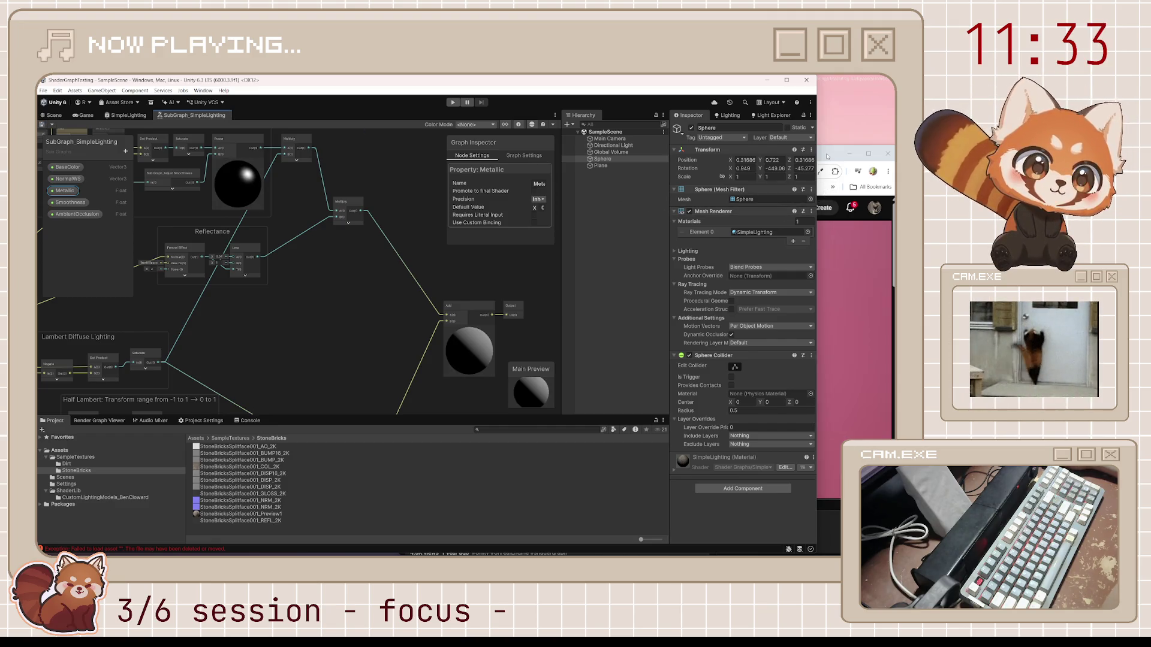
click(127, 115)
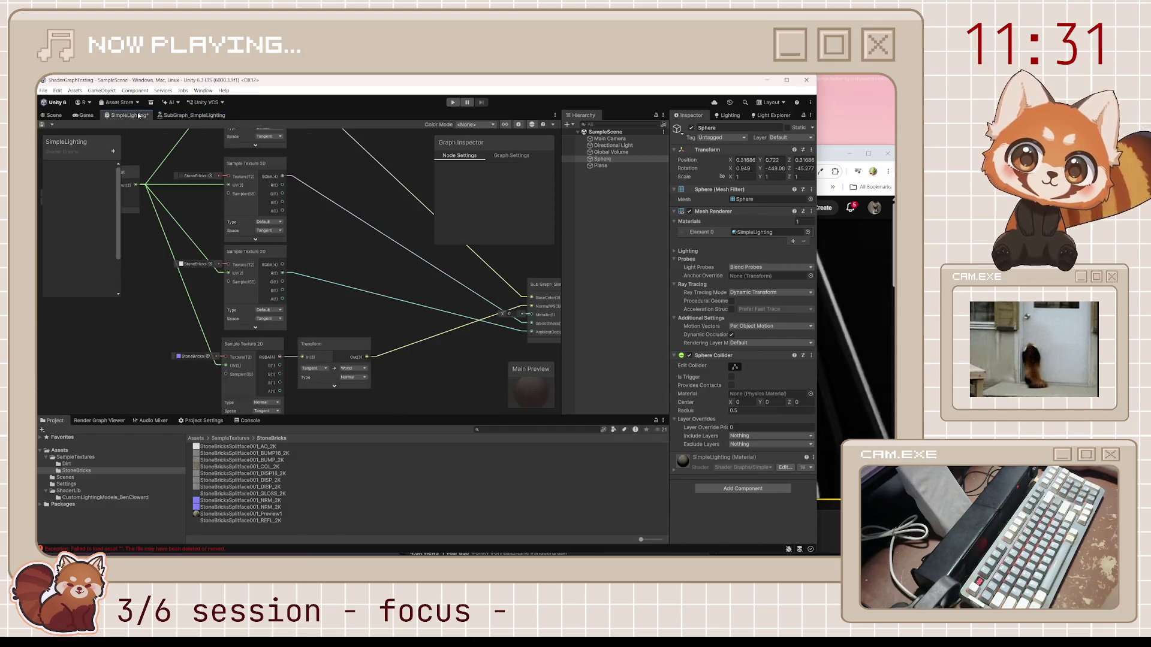
Step: Bring the Metallic Lighting Model tutorial back over the SimpleLighting graph
click(817, 192)
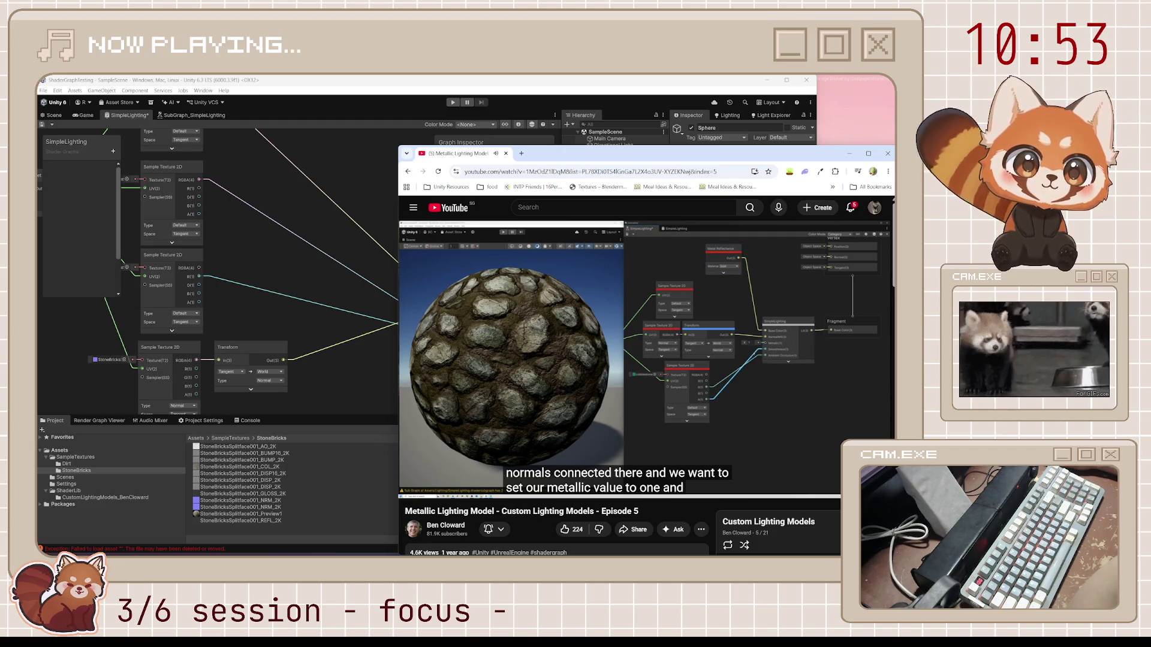
Step: Add a Metal Reflectance node with its Material set to Gold for the base colour
key(space)
click(160, 174)
click(198, 144)
drag(198, 144, 208, 218)
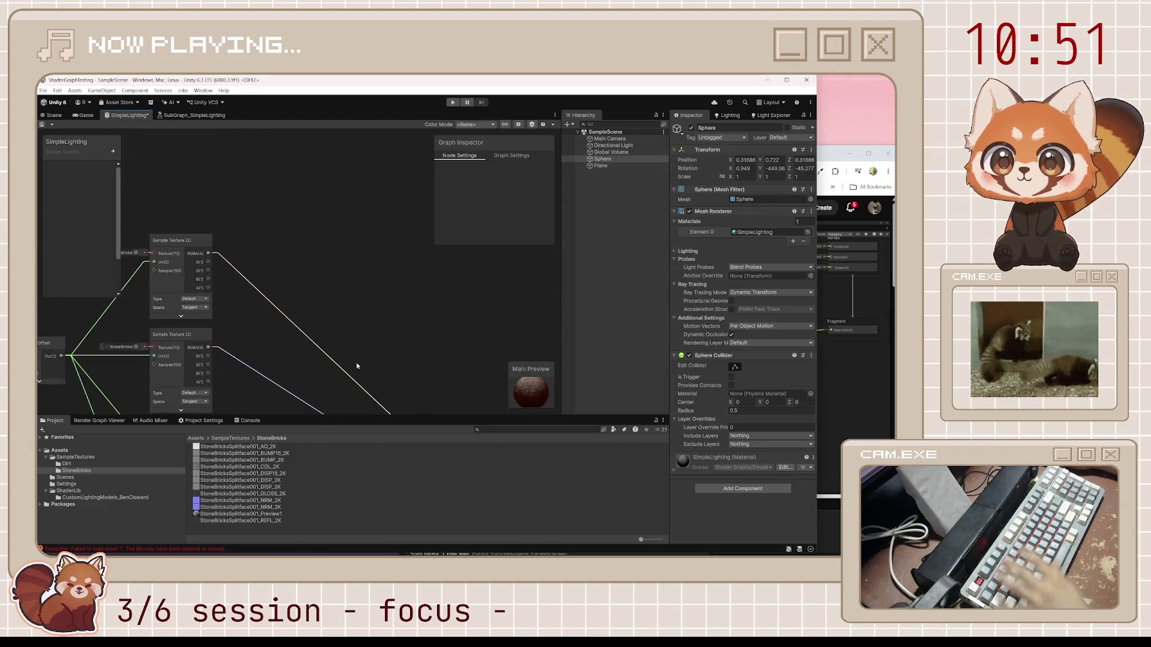
key(space)
text(metal)
key(Return)
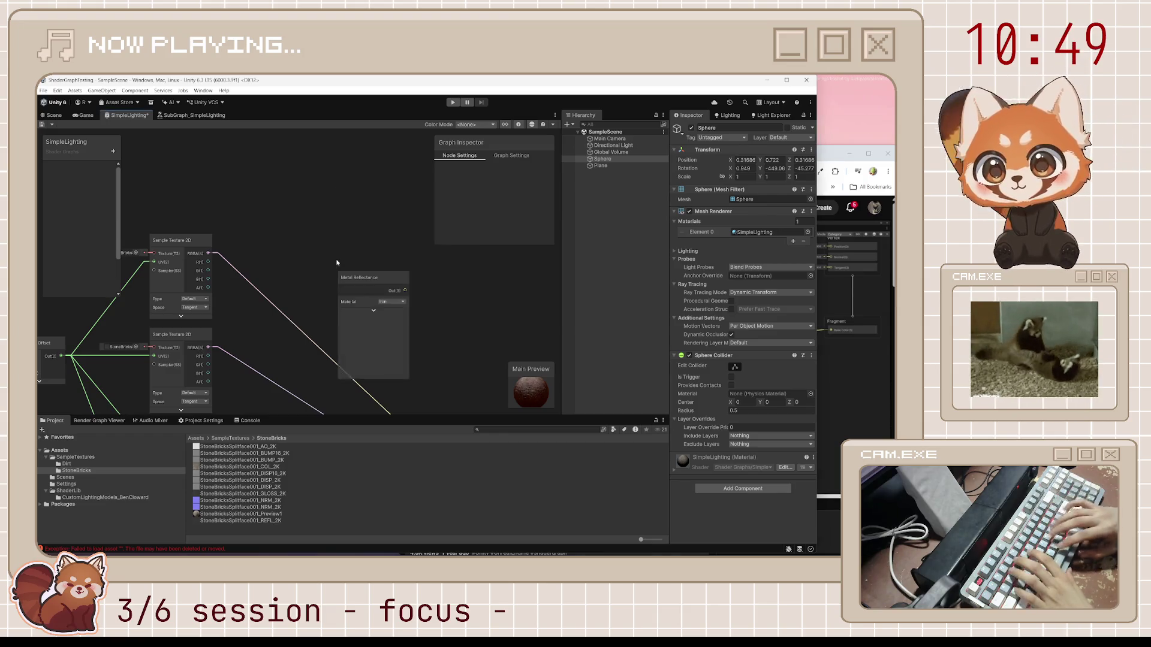
click(393, 302)
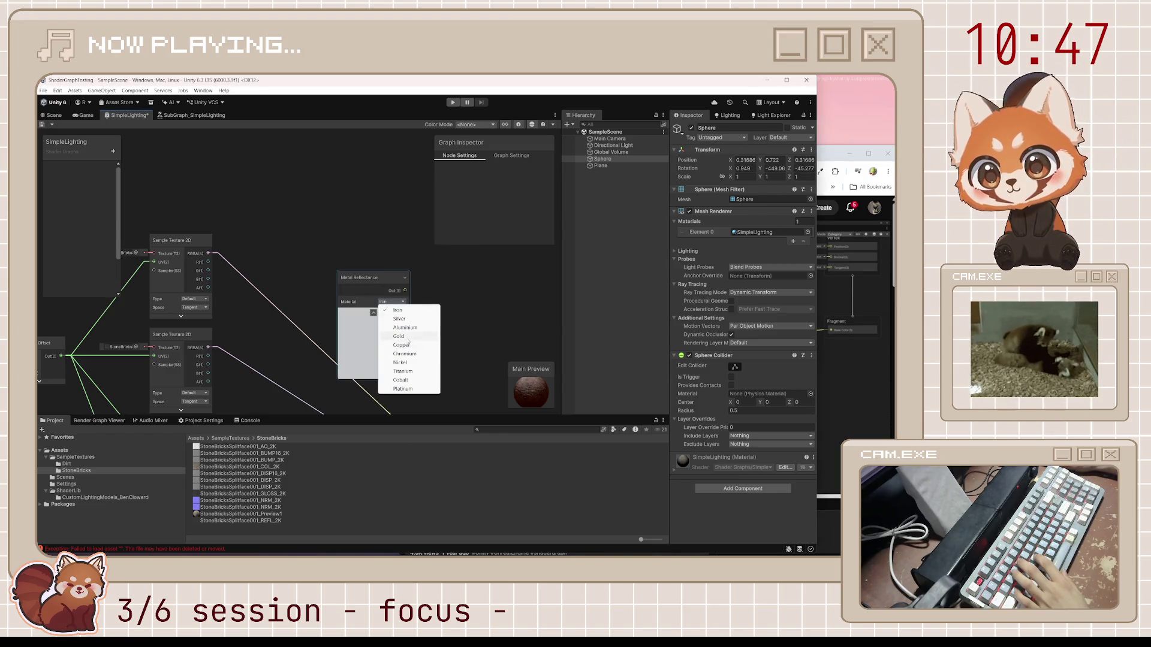
click(390, 335)
mouse_move(418, 318)
mouse_down()
mouse_move(409, 232)
mouse_move(446, 378)
mouse_move(449, 349)
mouse_up()
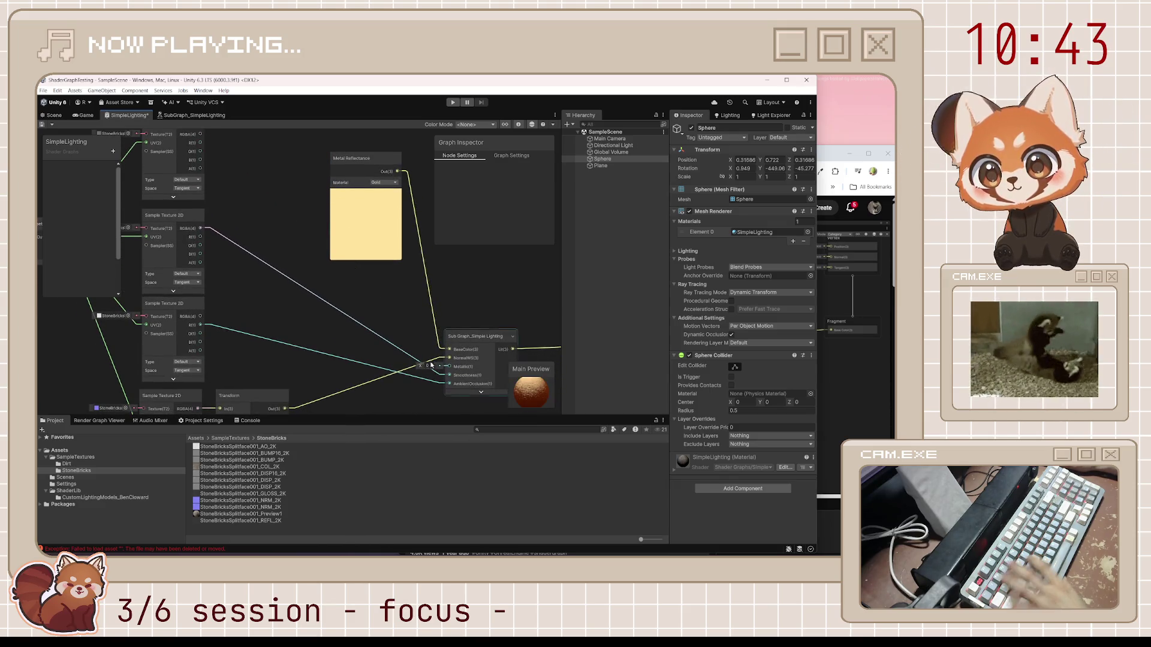
Step: Delete the smoothness and ambient occlusion texture connections, then resume the tutorial
key(alt+Tab)
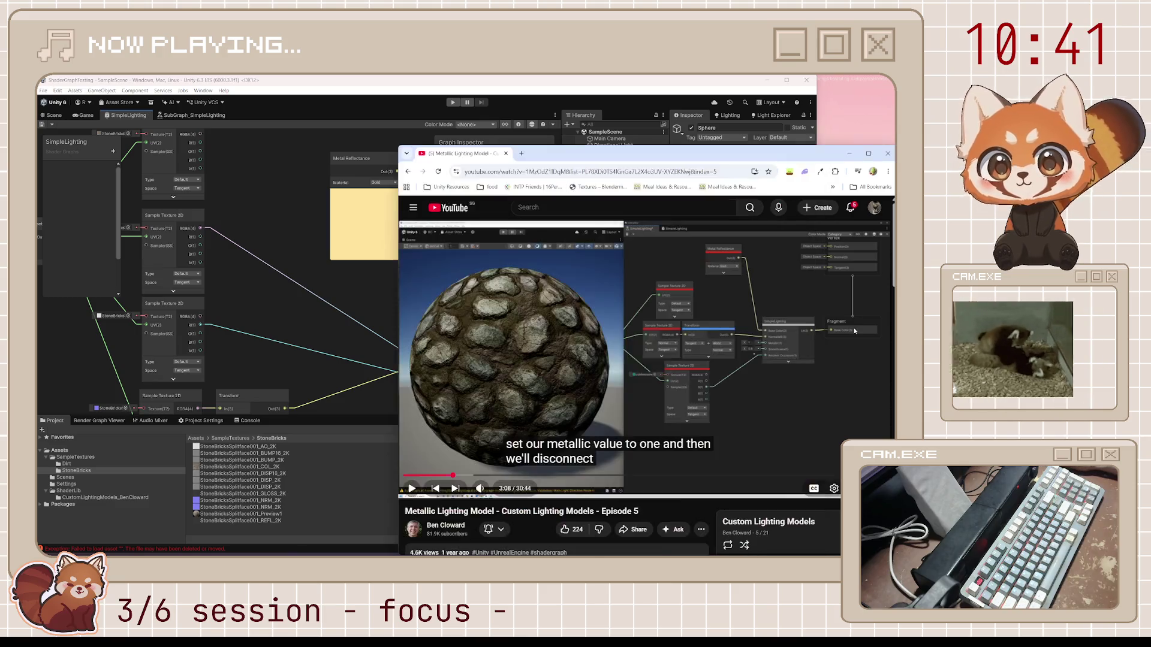
click(615, 375)
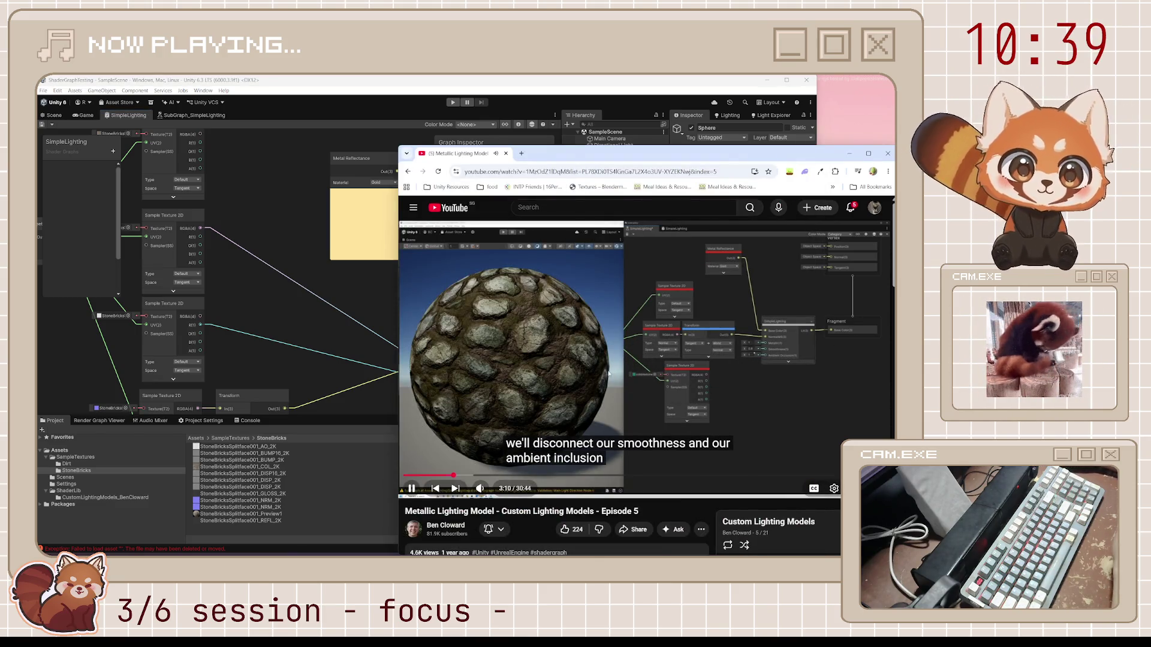
click(516, 329)
click(318, 330)
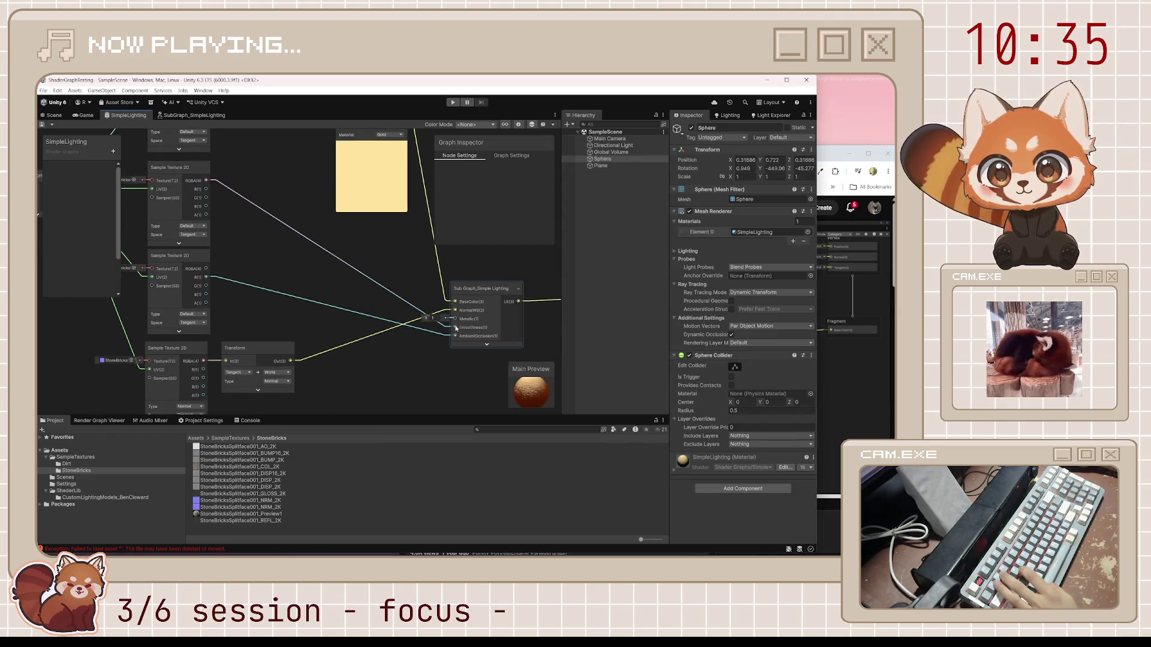
click(444, 327)
key(Delete)
click(436, 330)
key(Delete)
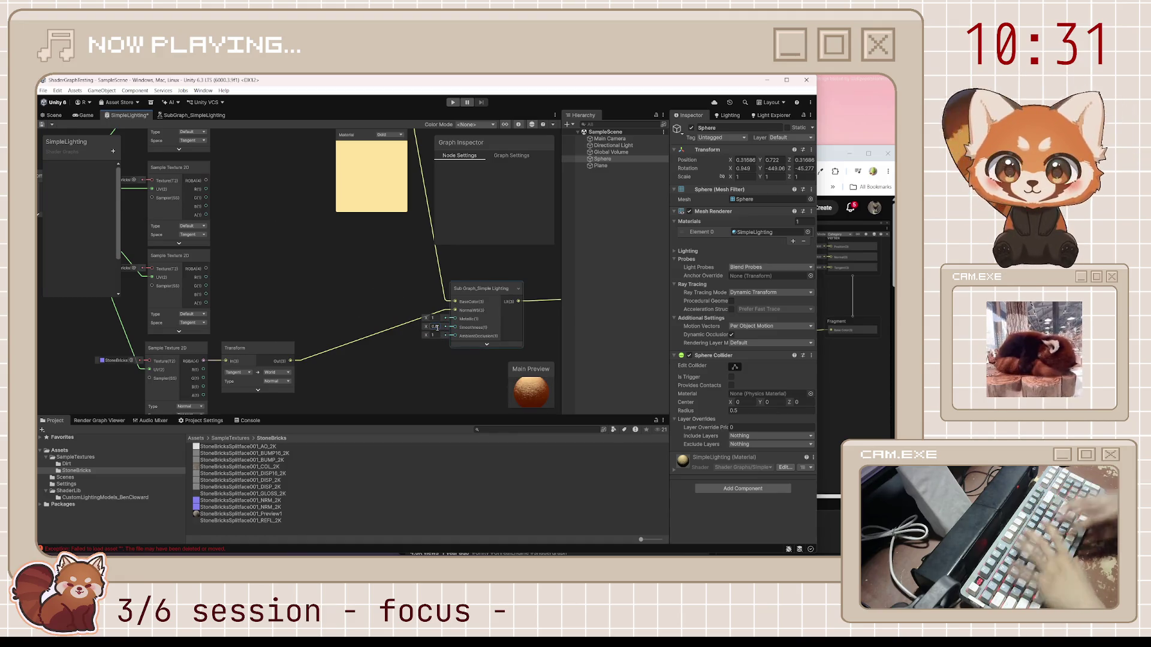
click(853, 369)
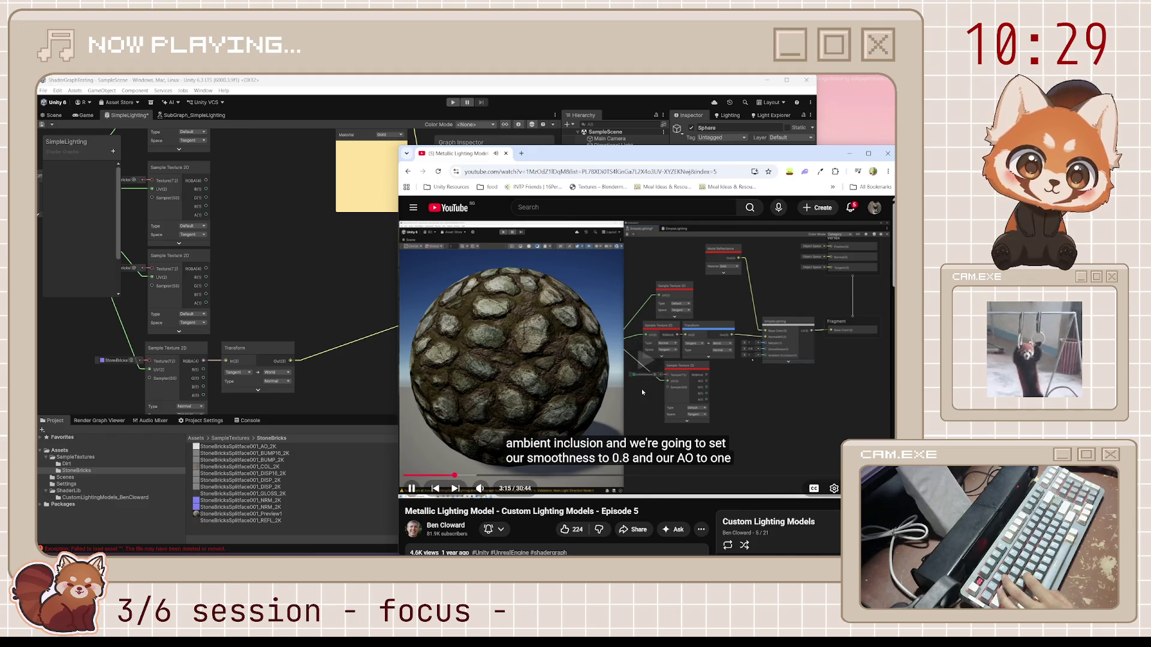
key(alt+Tab)
key(alt+Tab)
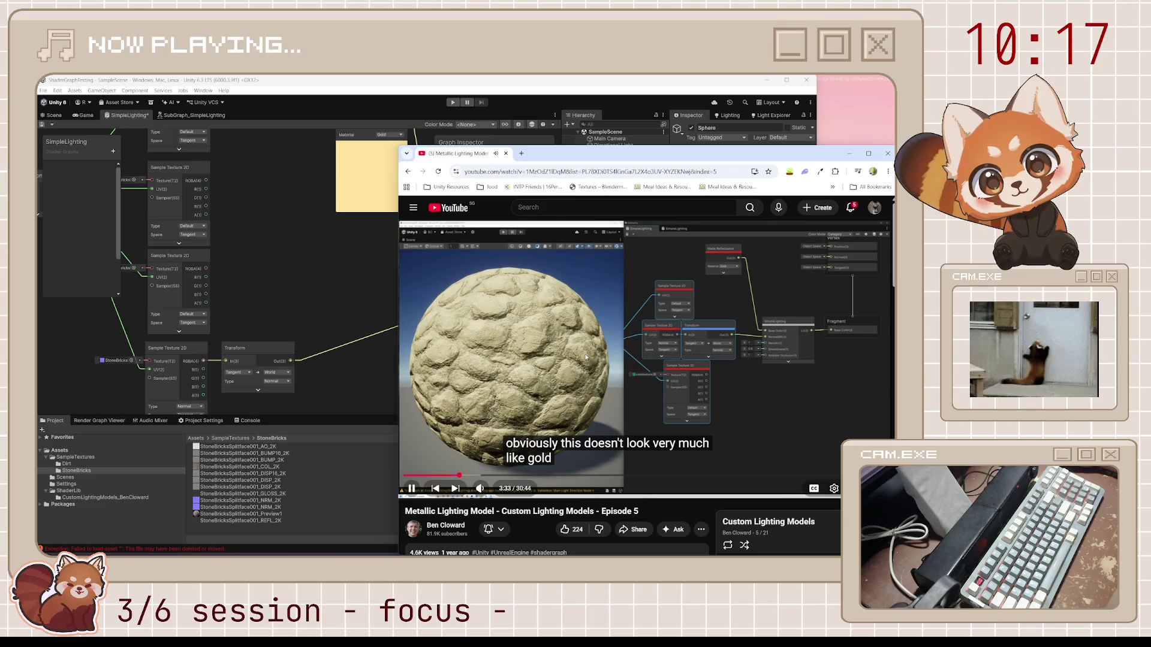
key(space)
key(alt+Tab)
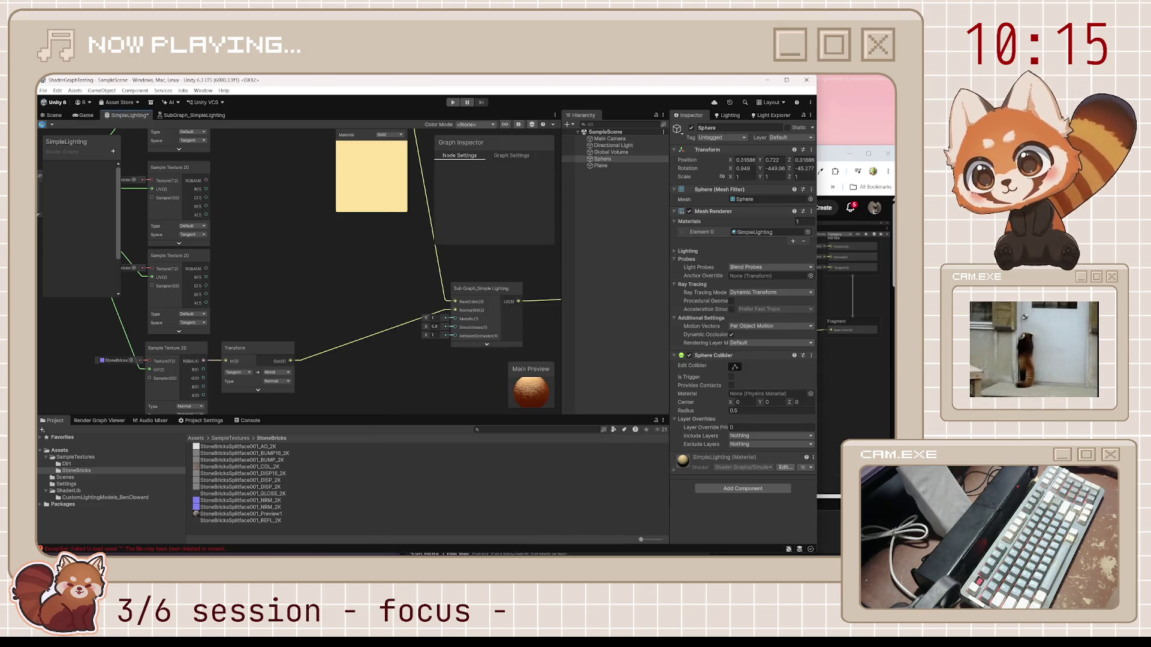
click(52, 117)
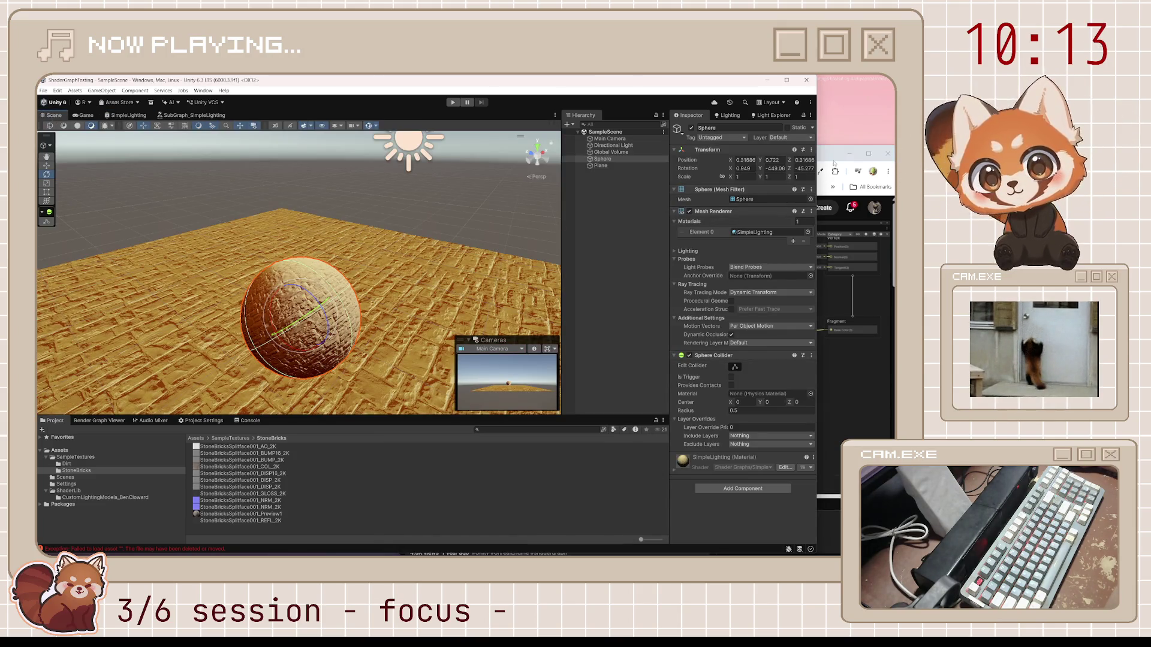
key(alt+Tab)
click(602, 395)
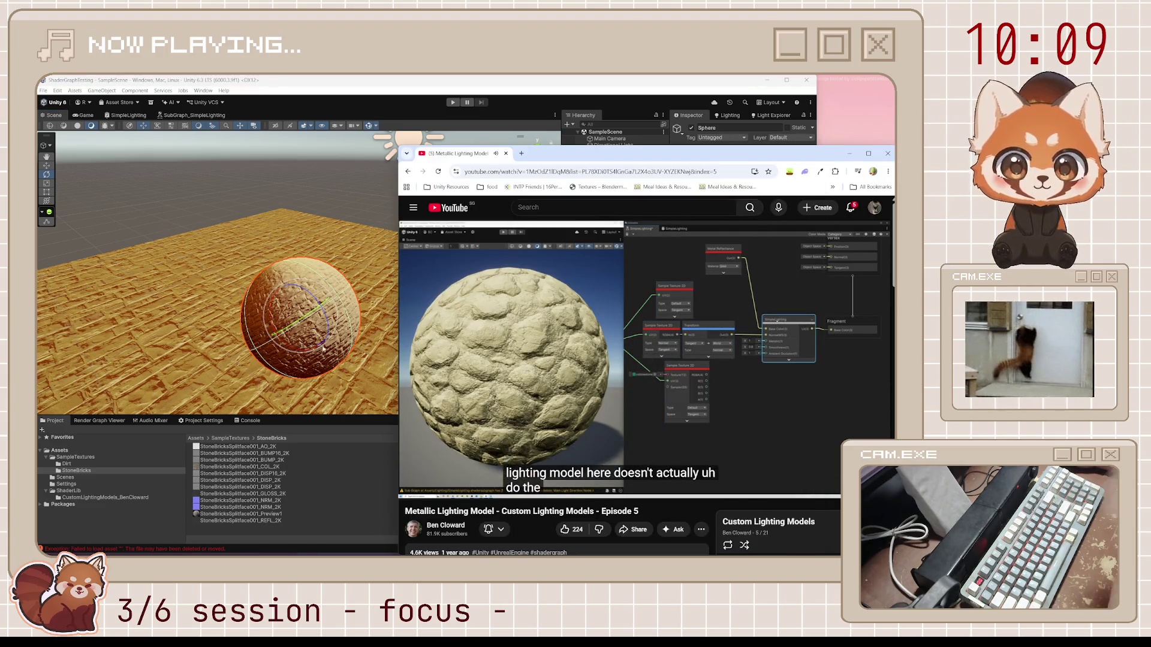
key(alt+Tab)
mouse_move(226, 312)
mouse_down()
mouse_move(456, 298)
mouse_move(431, 299)
mouse_up()
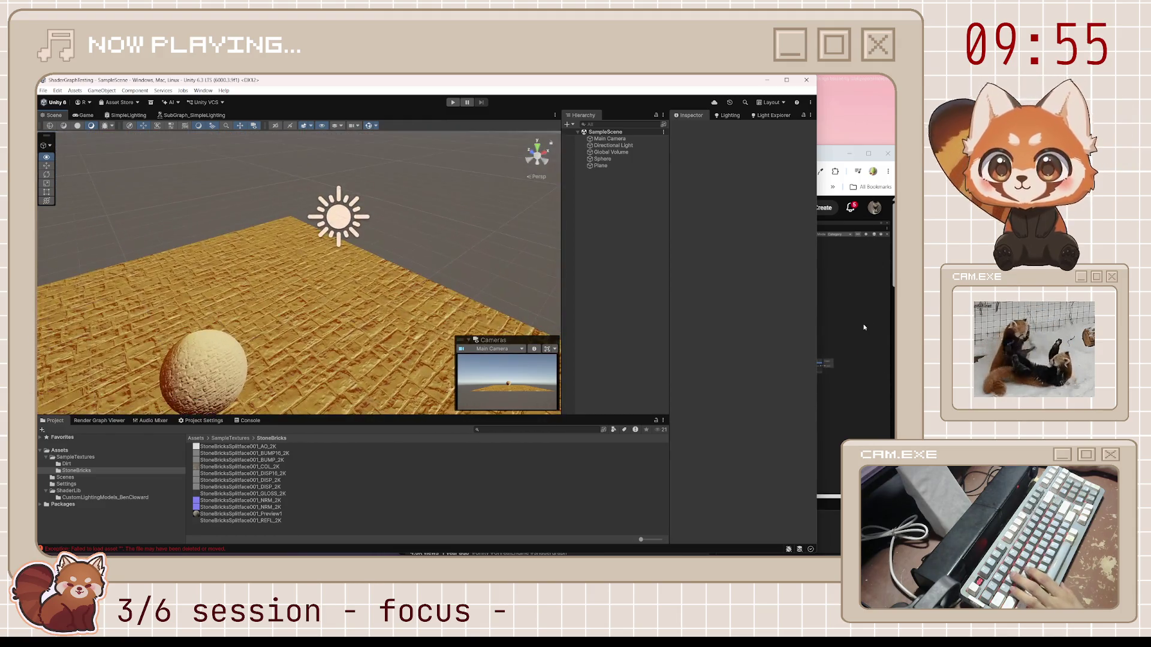
key(alt+Tab)
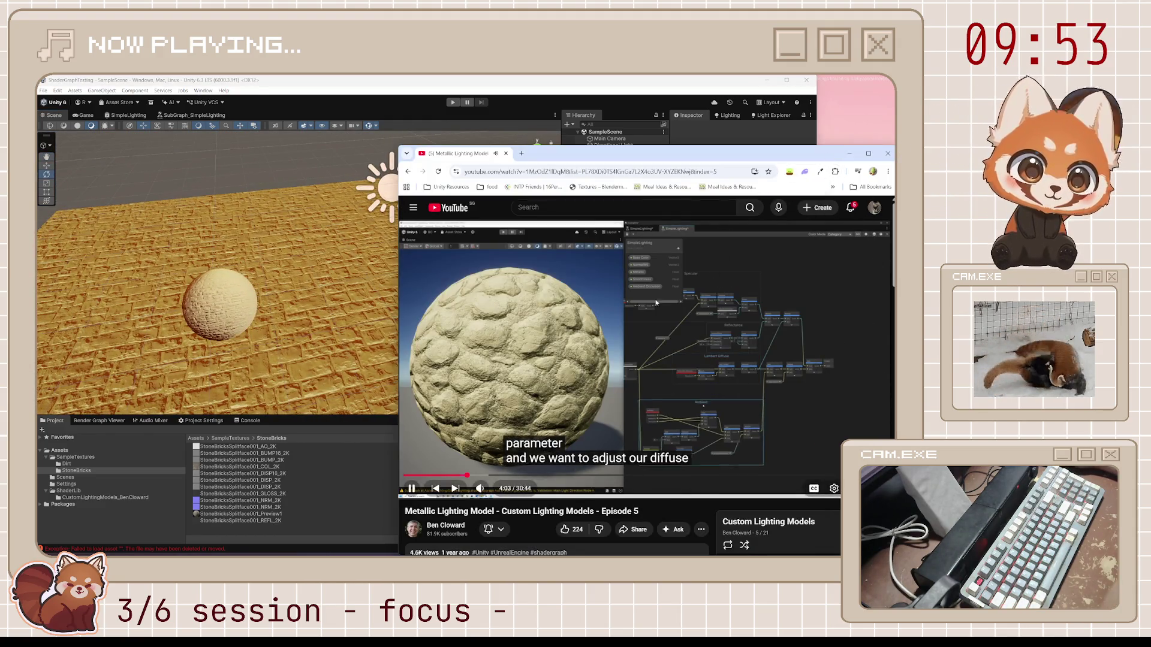
Step: Open the SubGraph_SimpleLighting tab, pause the tutorial, and bring Unity back in front
click(211, 116)
key(alt+Tab)
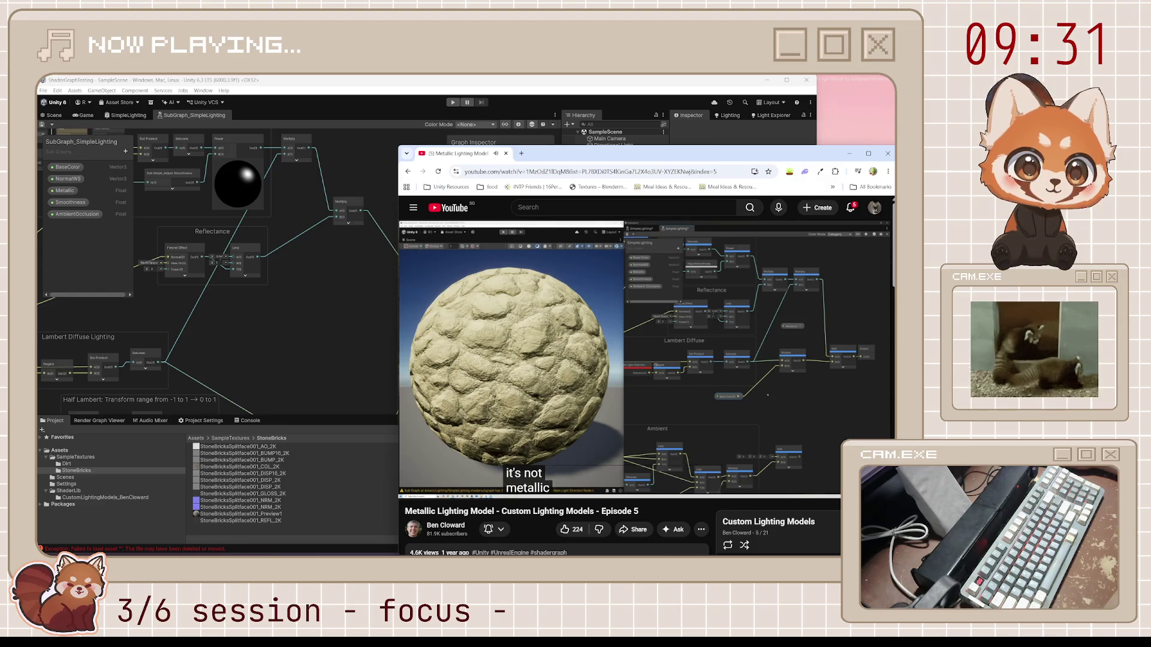
key(space)
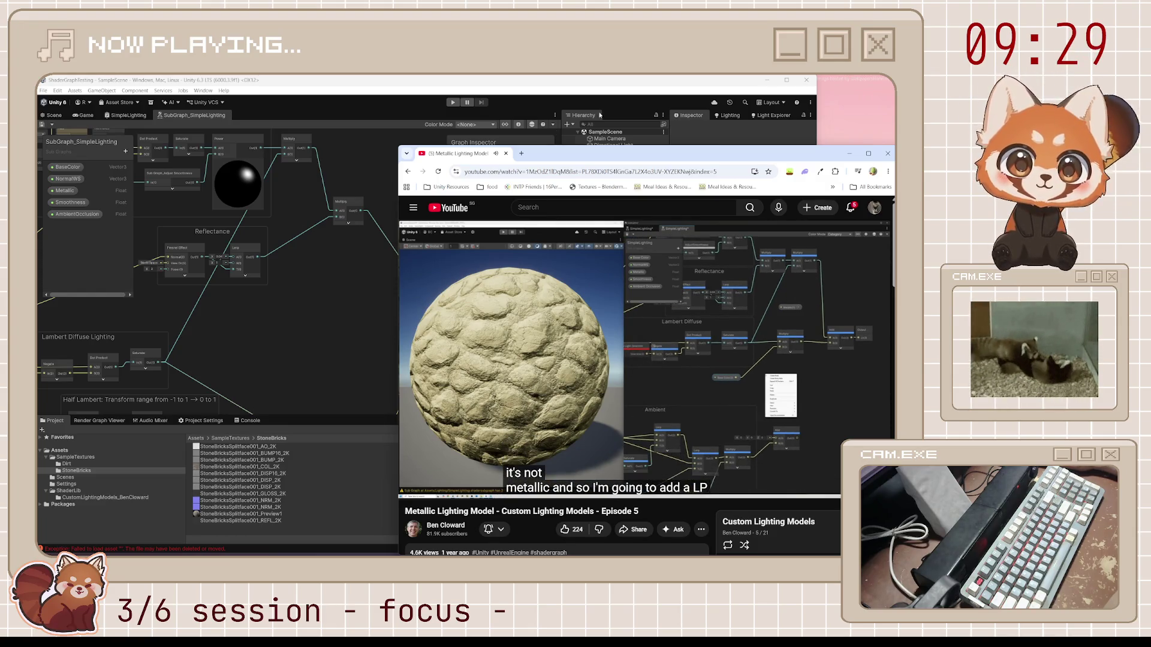
click(626, 92)
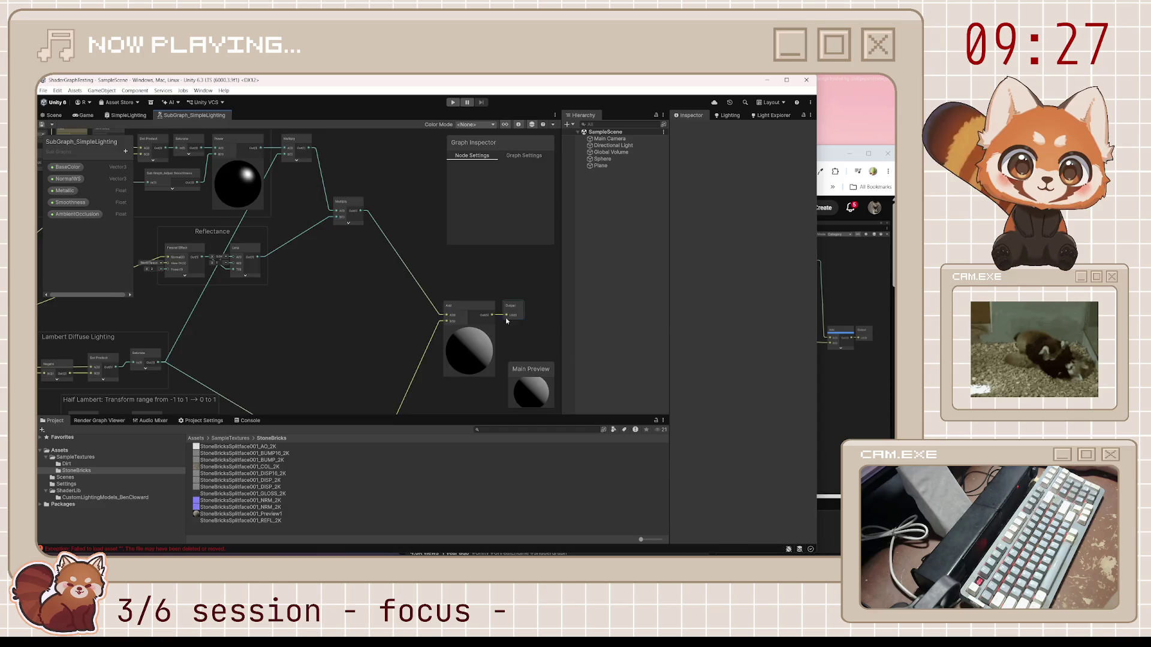
Step: Zoom the graph and shift the Add node slightly left of the Multiply node
scroll(447, 305, down, 3)
click(823, 159)
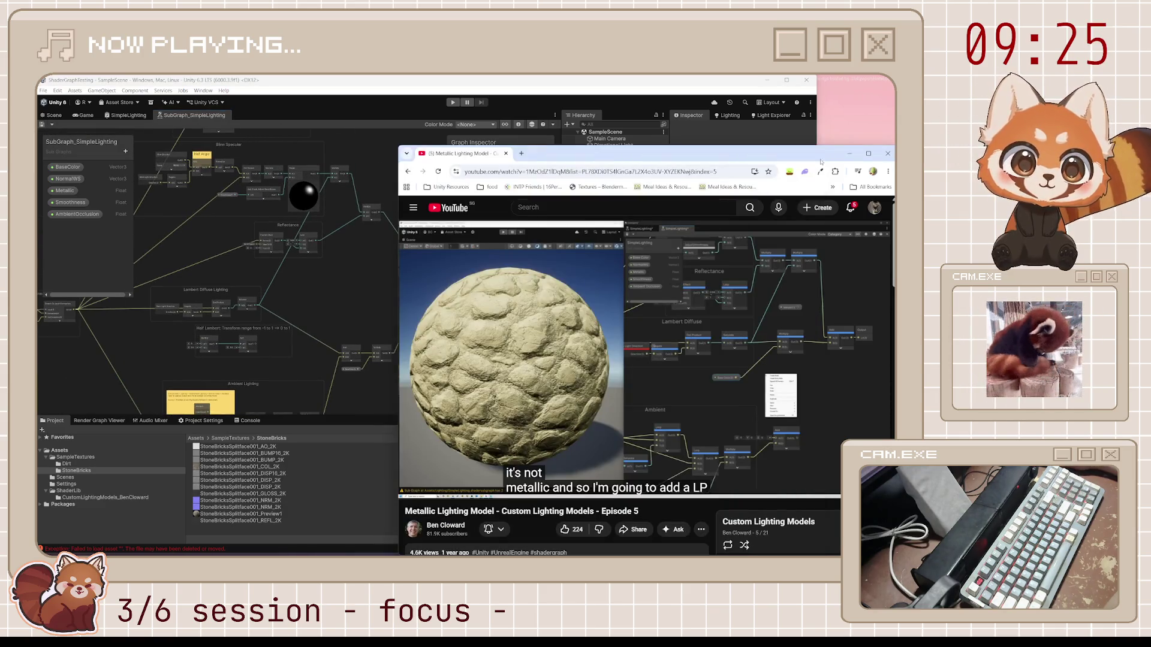
click(347, 304)
scroll(285, 324, up, 3)
scroll(408, 293, up, 2)
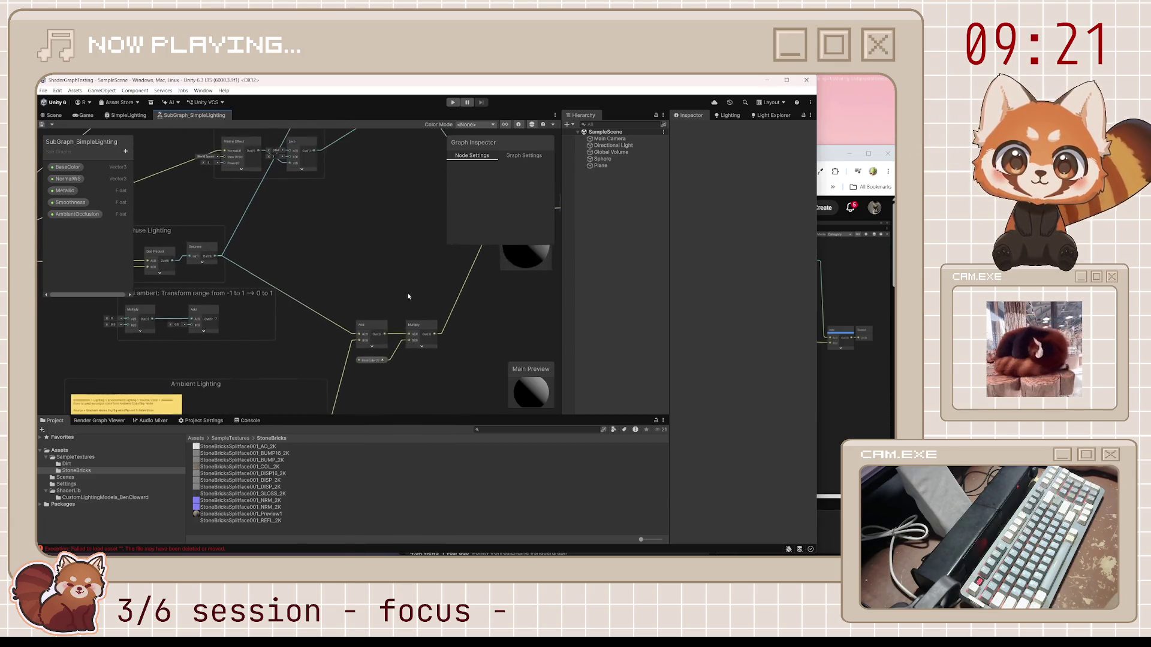
scroll(445, 343, down, 2)
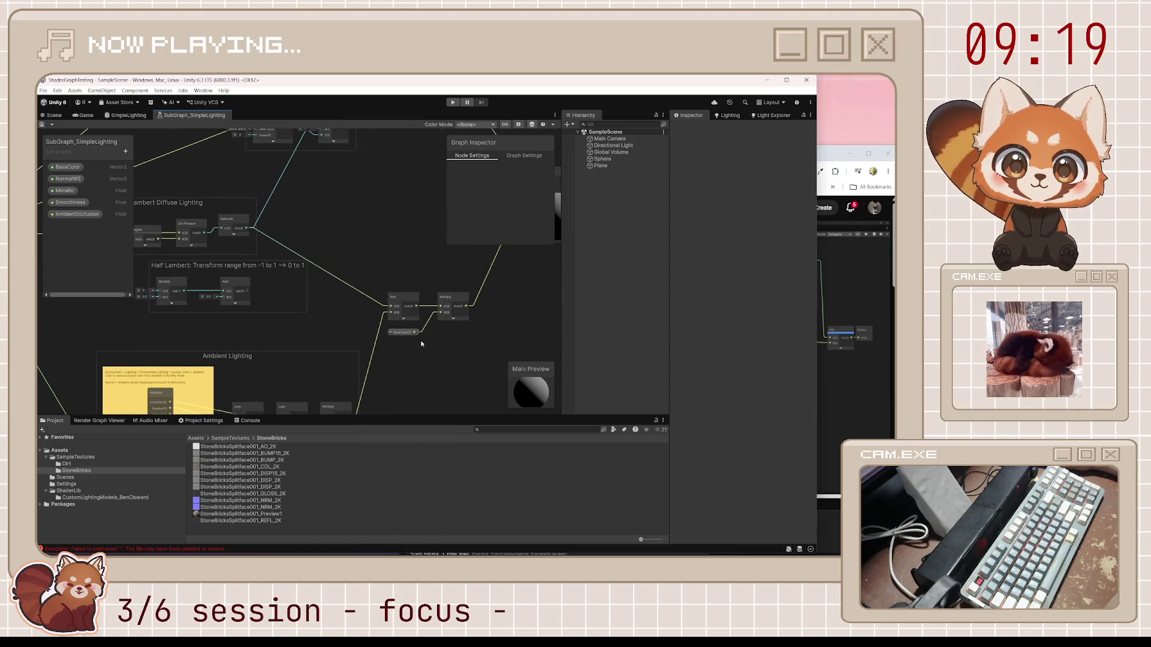
drag(404, 300, 387, 301)
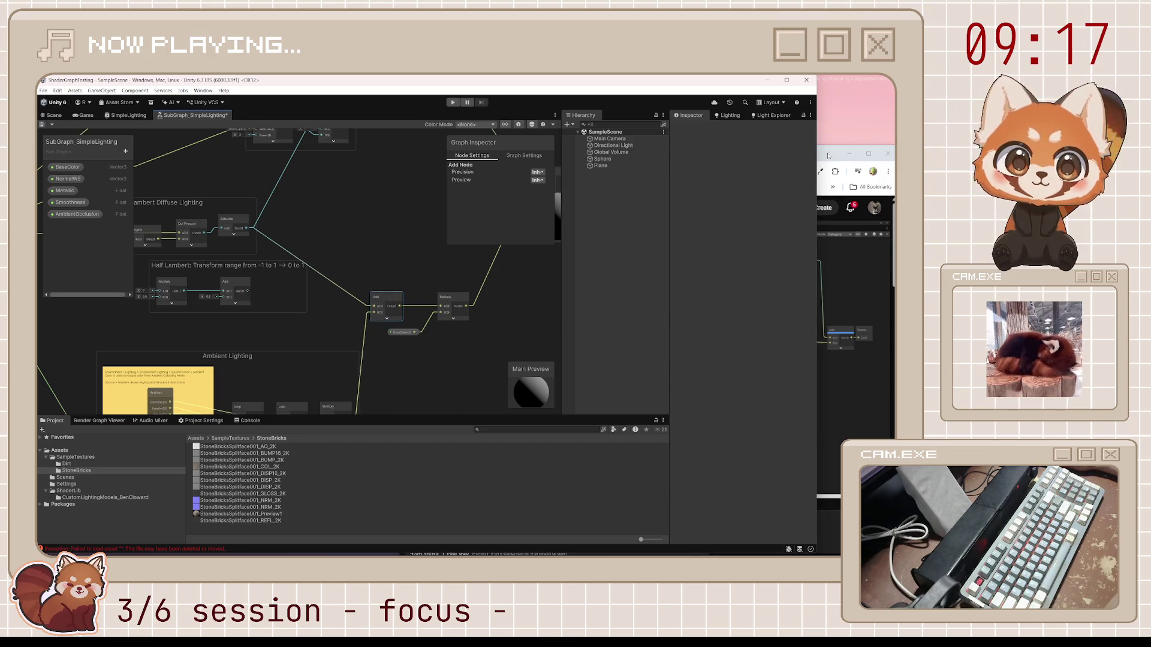
Step: Pan the graph to center the Add and Multiply nodes, then return to the tutorial
click(826, 157)
mouse_move(758, 336)
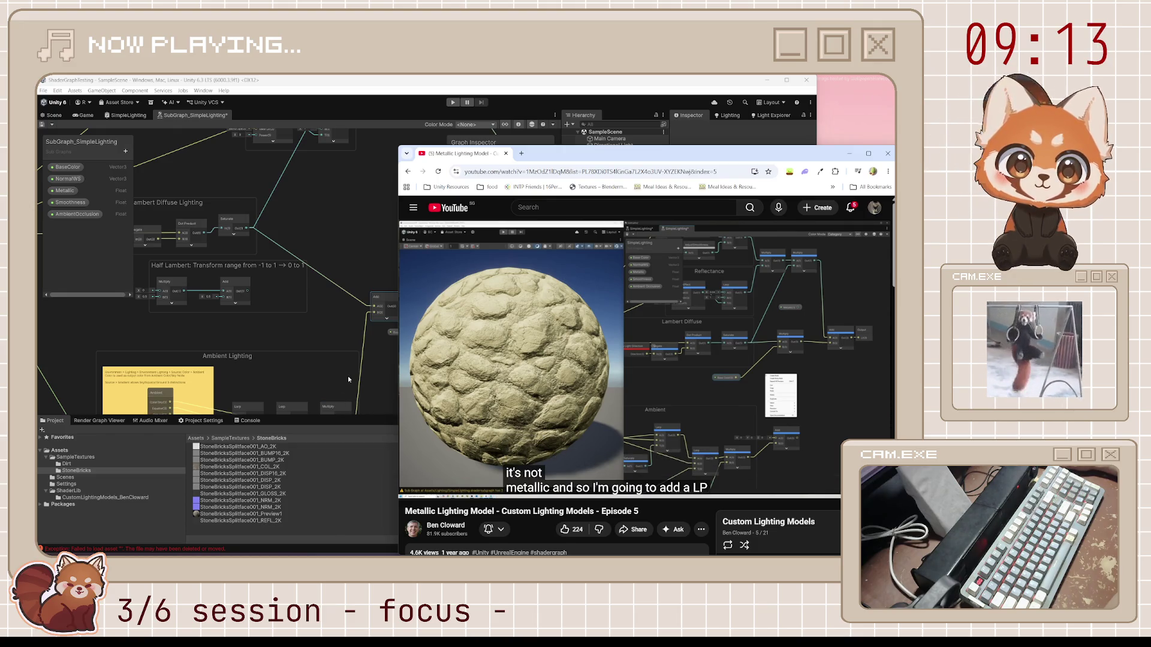
scroll(346, 381, up, 2)
click(323, 372)
scroll(302, 359, down, 1)
drag(302, 359, 262, 368)
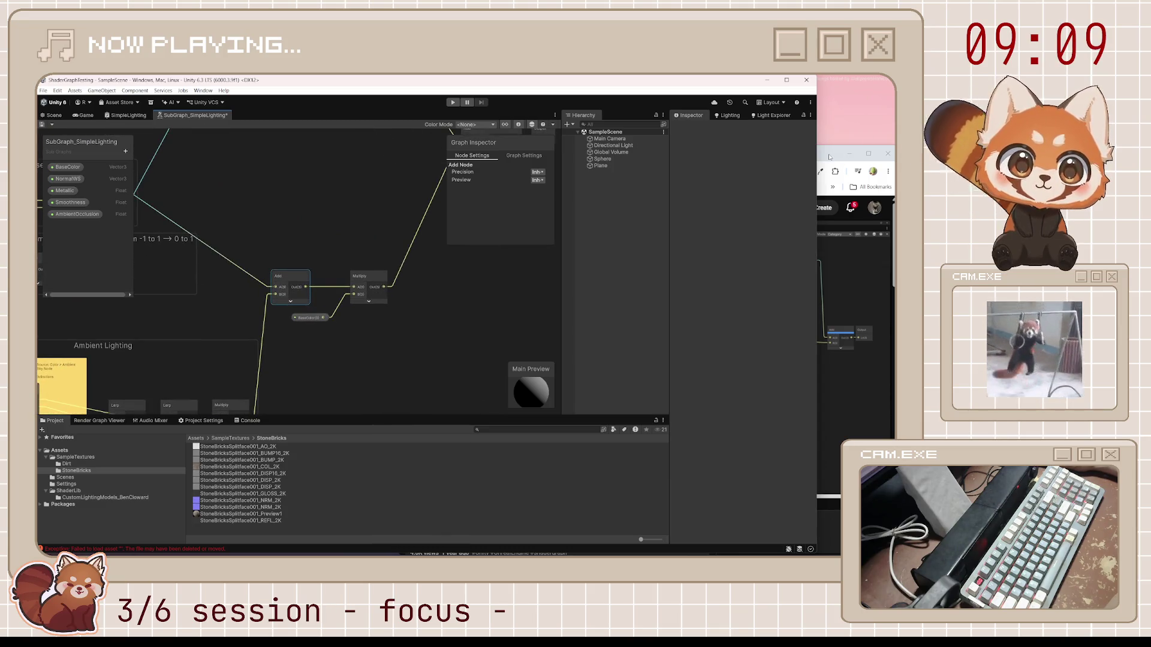
click(829, 156)
Step: Create a Lerp node from the Metallic property's port, hide its preview, and move it up-right
mouse_move(712, 326)
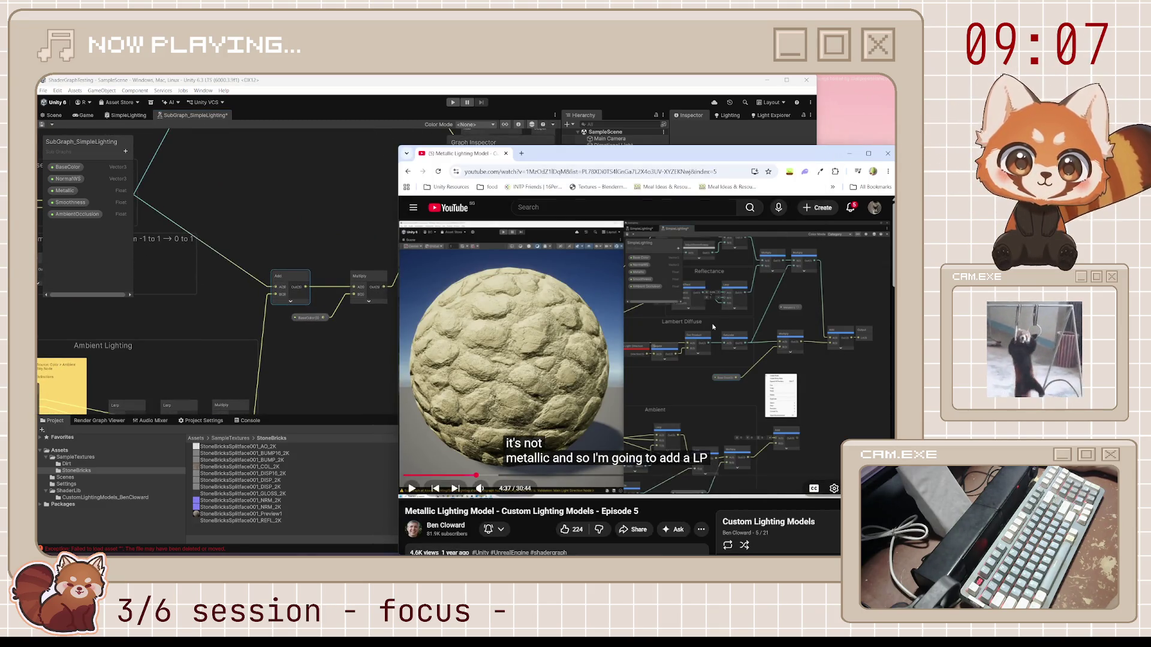
click(650, 380)
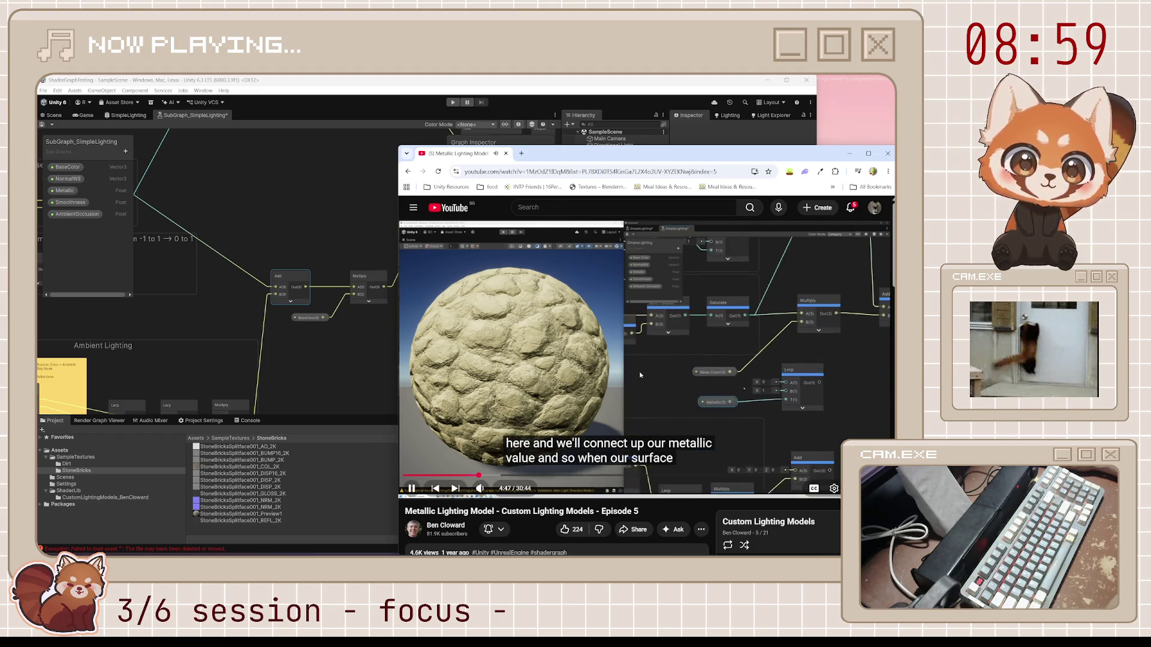
key(space)
click(65, 190)
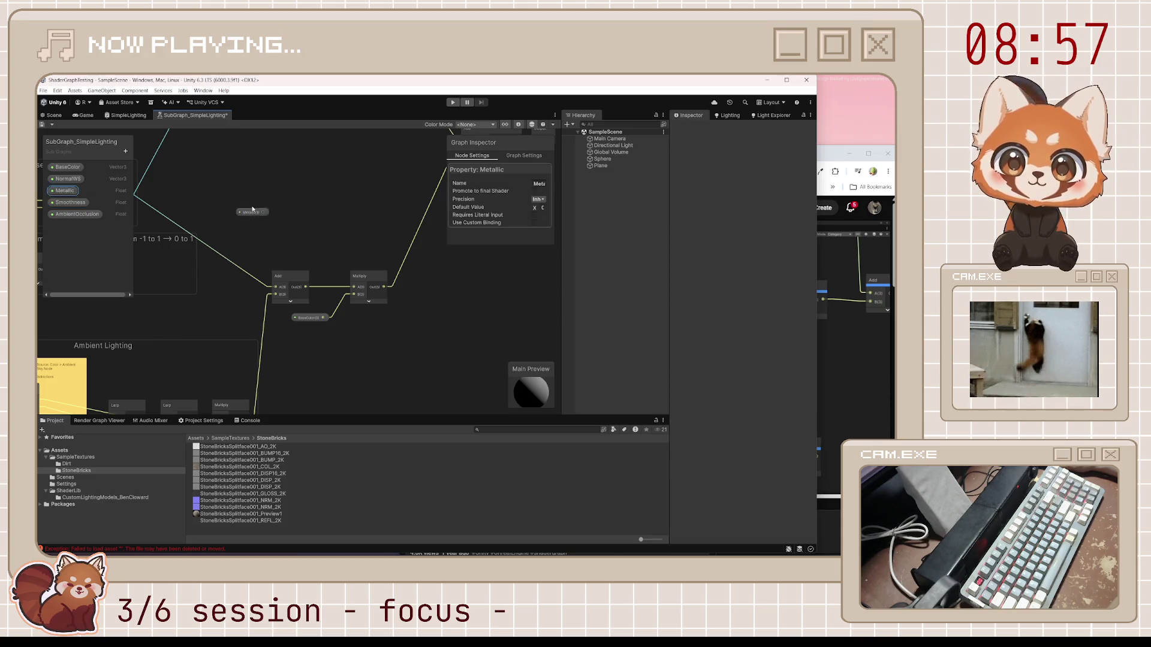
drag(264, 213, 278, 210)
text(lerp)
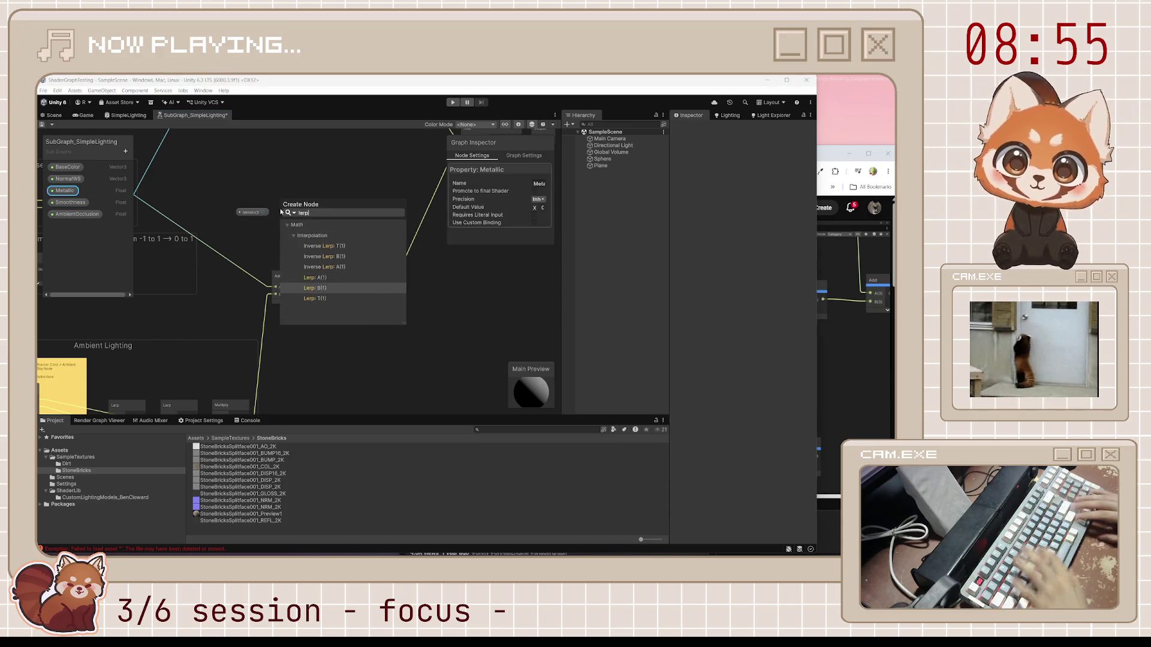
key(Return)
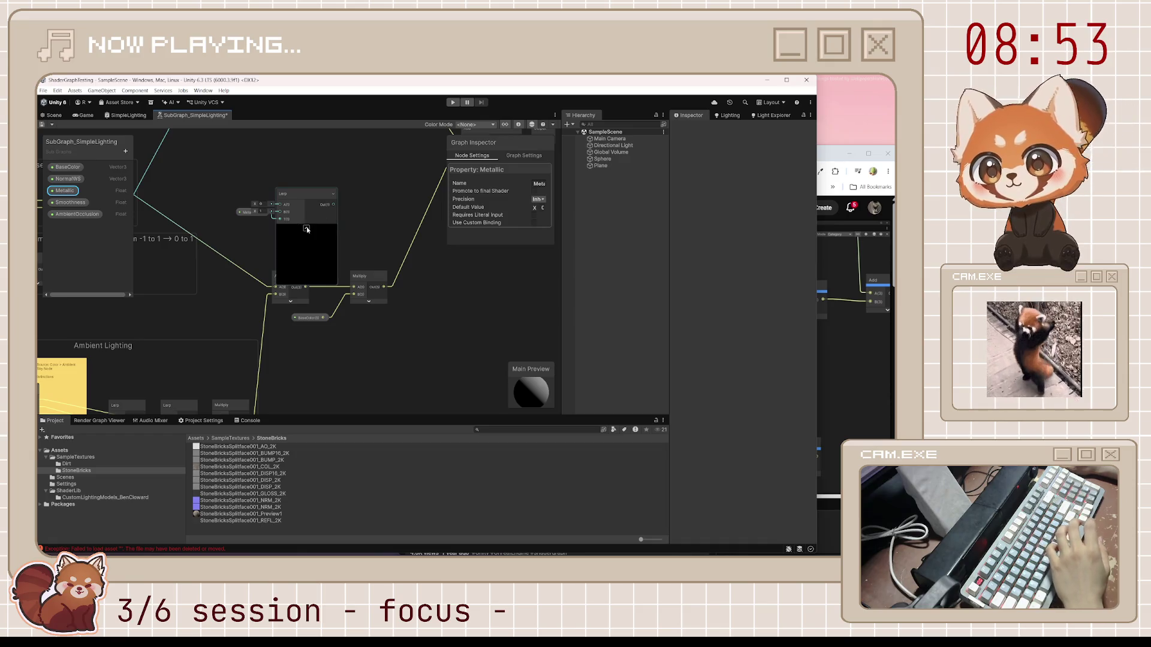
click(306, 228)
drag(299, 197, 318, 189)
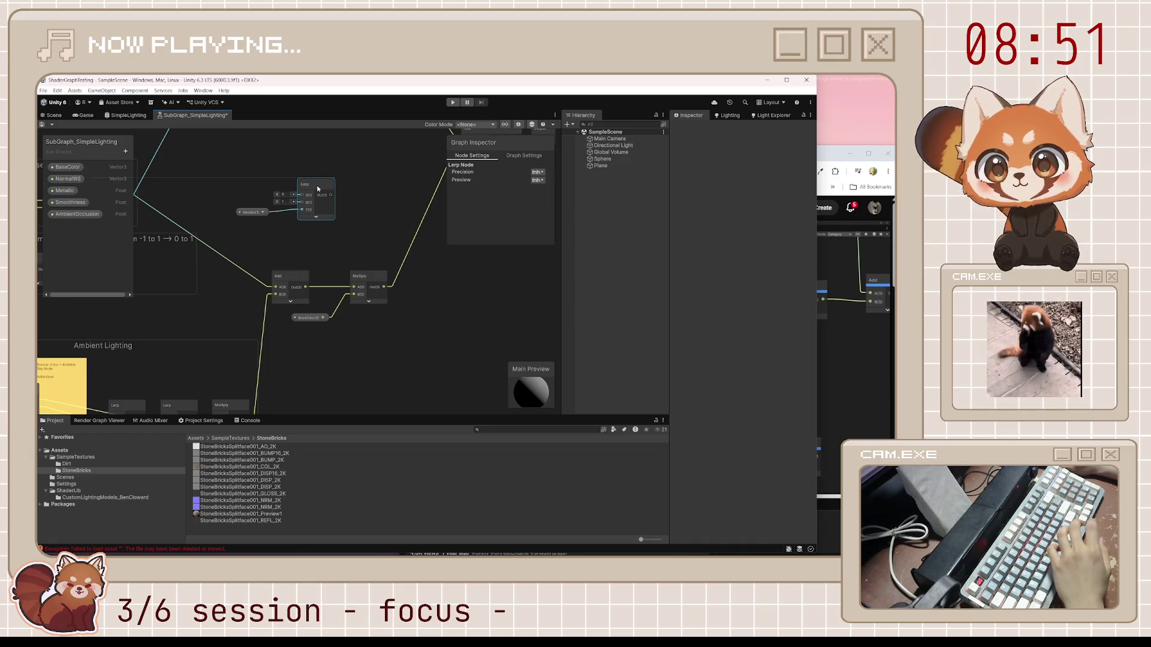
Step: Connect BaseColor to the Lerp node's A input and confirm its Z value
click(847, 332)
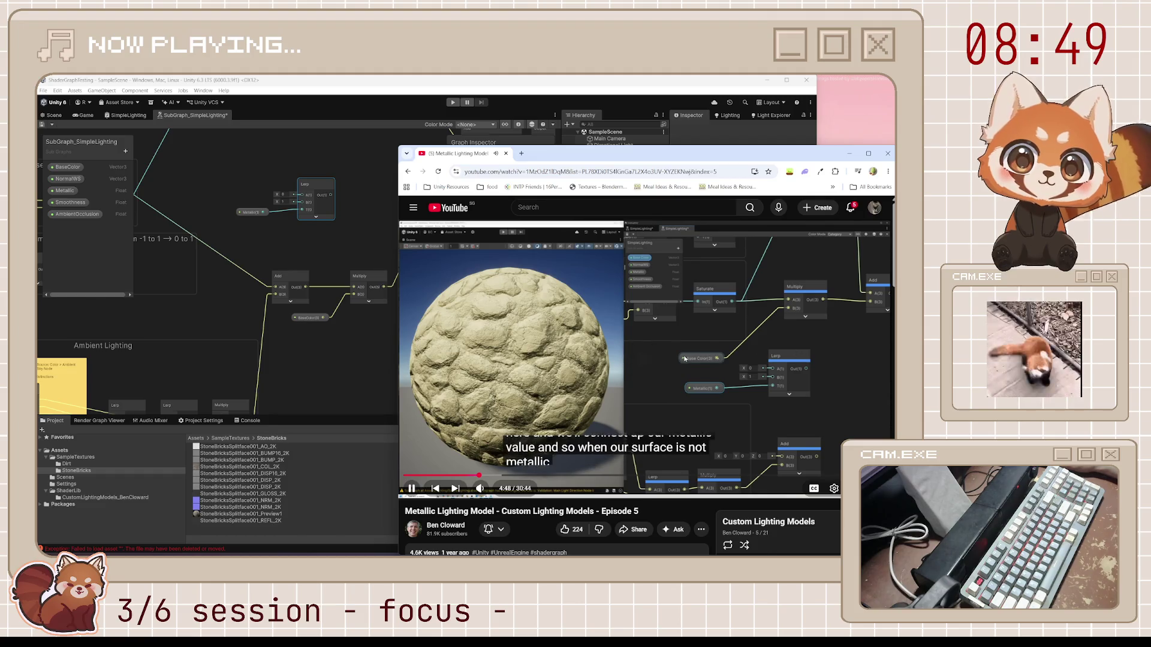
click(626, 322)
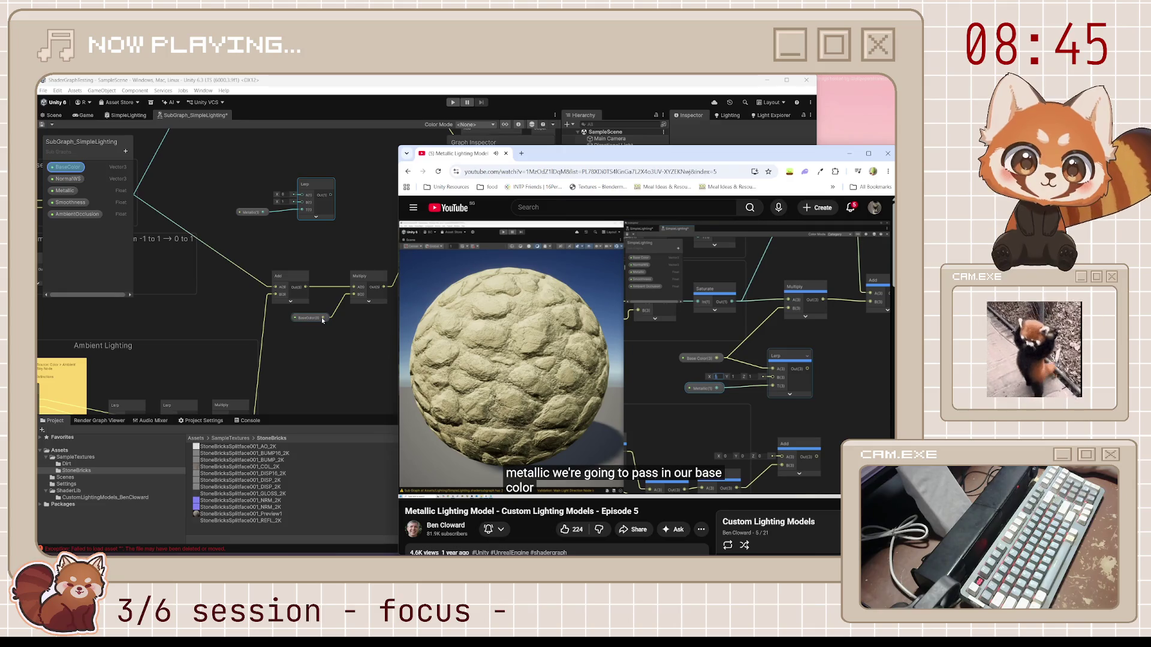
drag(321, 318, 297, 197)
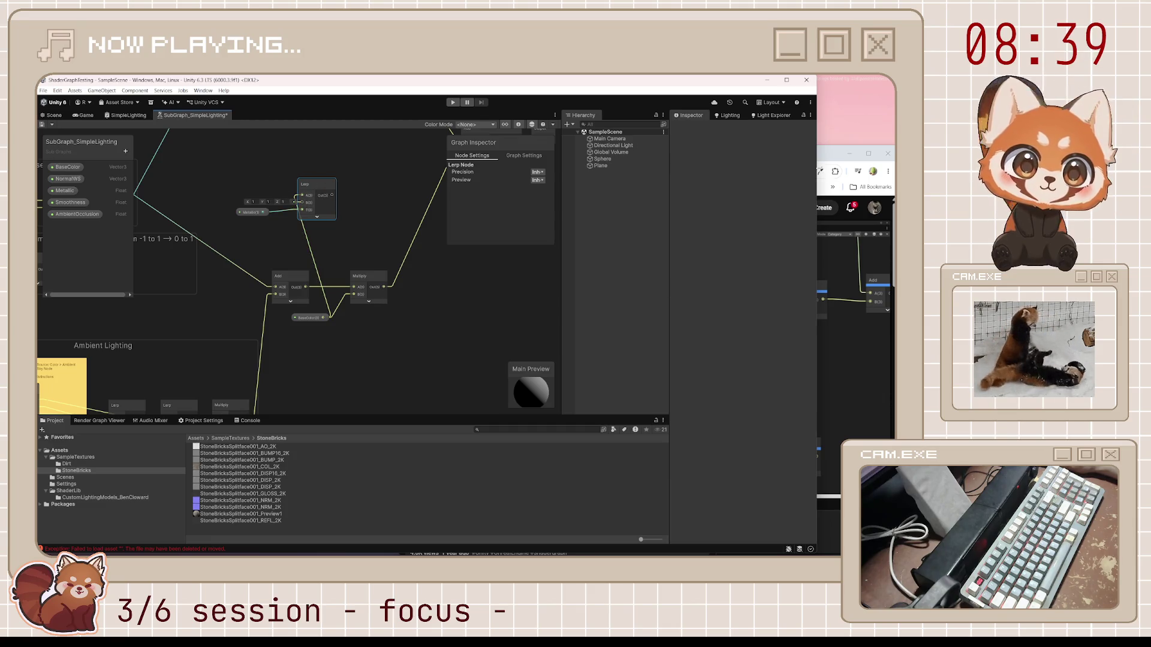
key(alt+Tab)
click(789, 321)
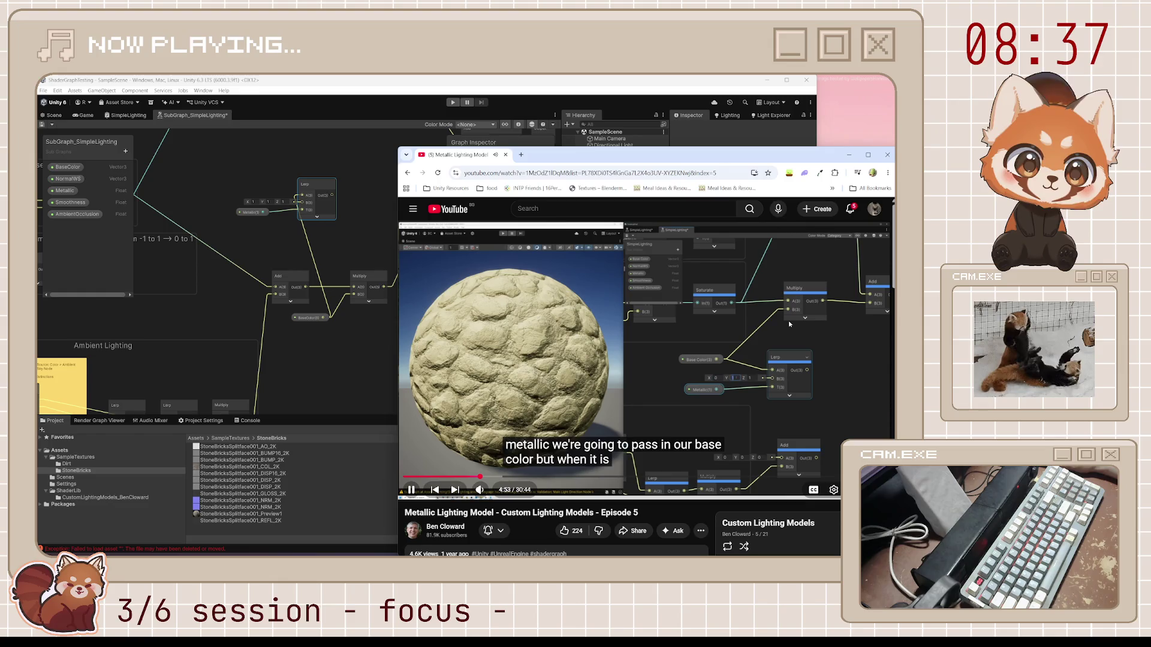
key(space)
click(254, 202)
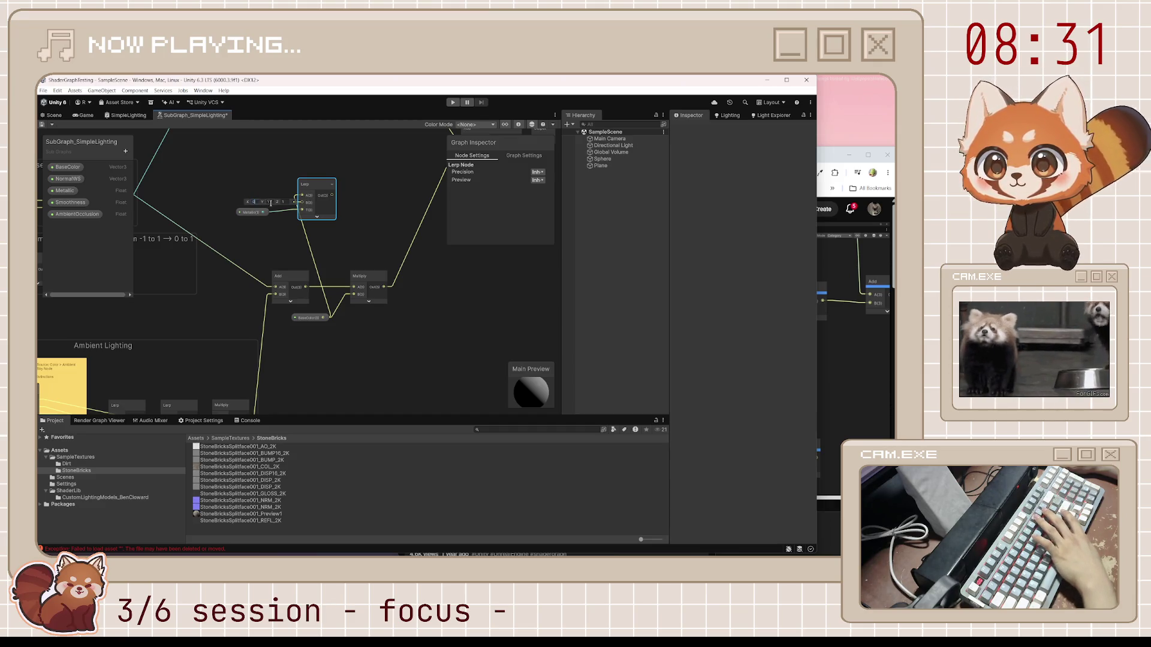
key(Return)
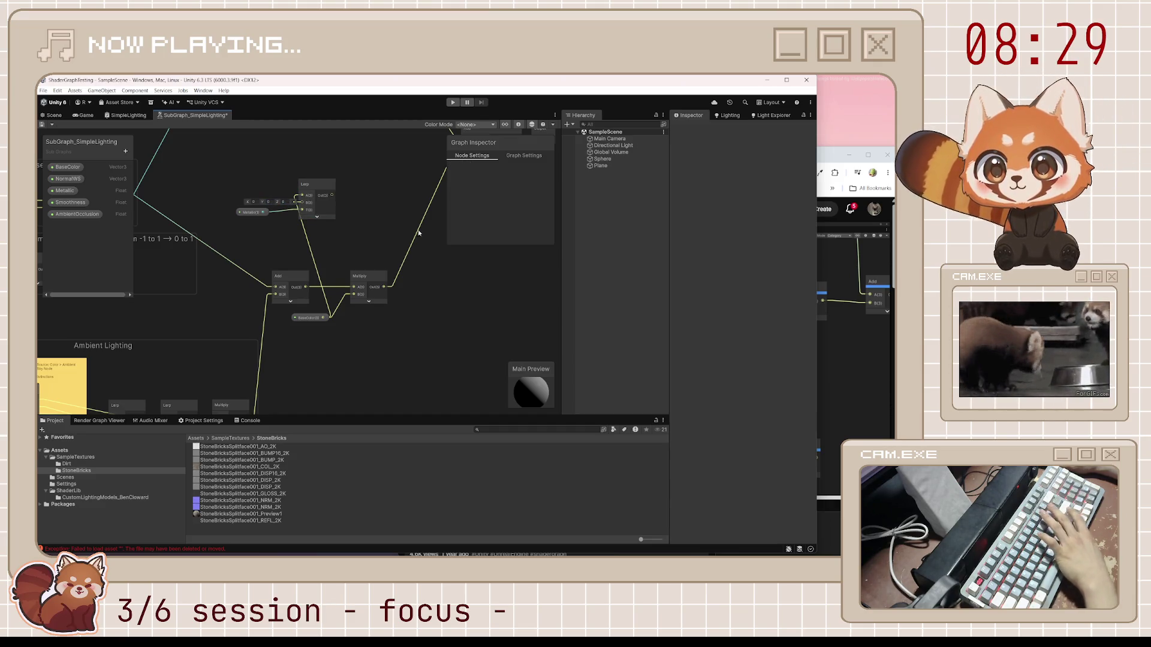
key(alt+Tab)
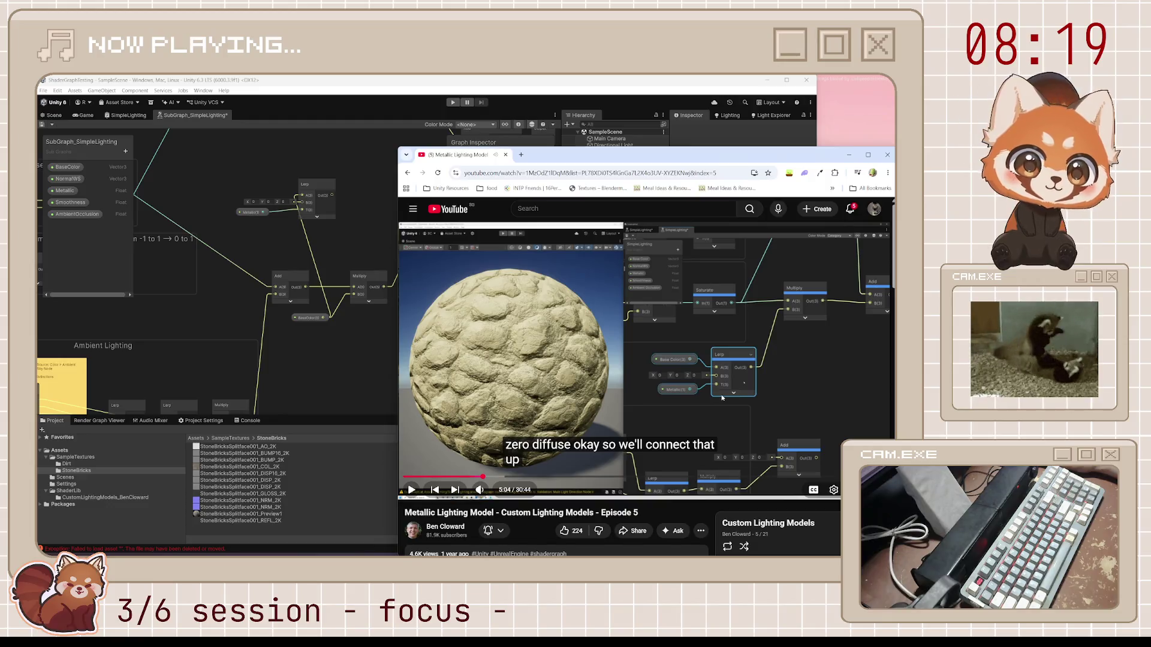
Step: Pan the graph to show the Lerp, Add and Multiply nodes
scroll(279, 314, down, 5)
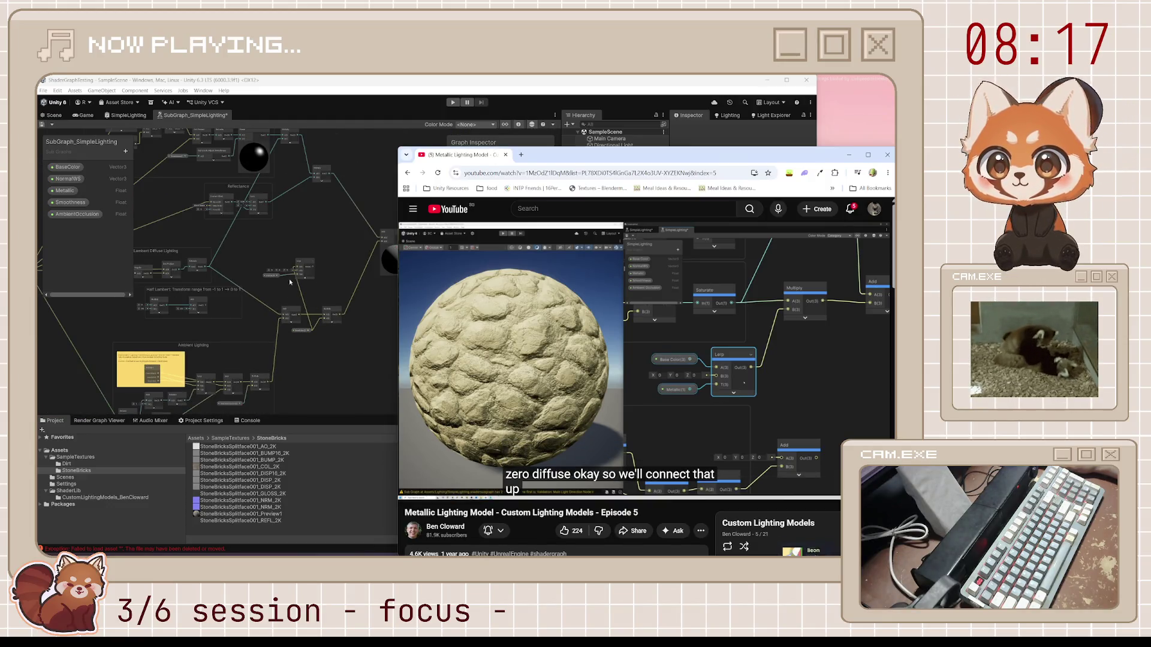
scroll(307, 239, up, 3)
mouse_move(251, 246)
mouse_down()
mouse_move(326, 341)
mouse_move(328, 232)
mouse_up()
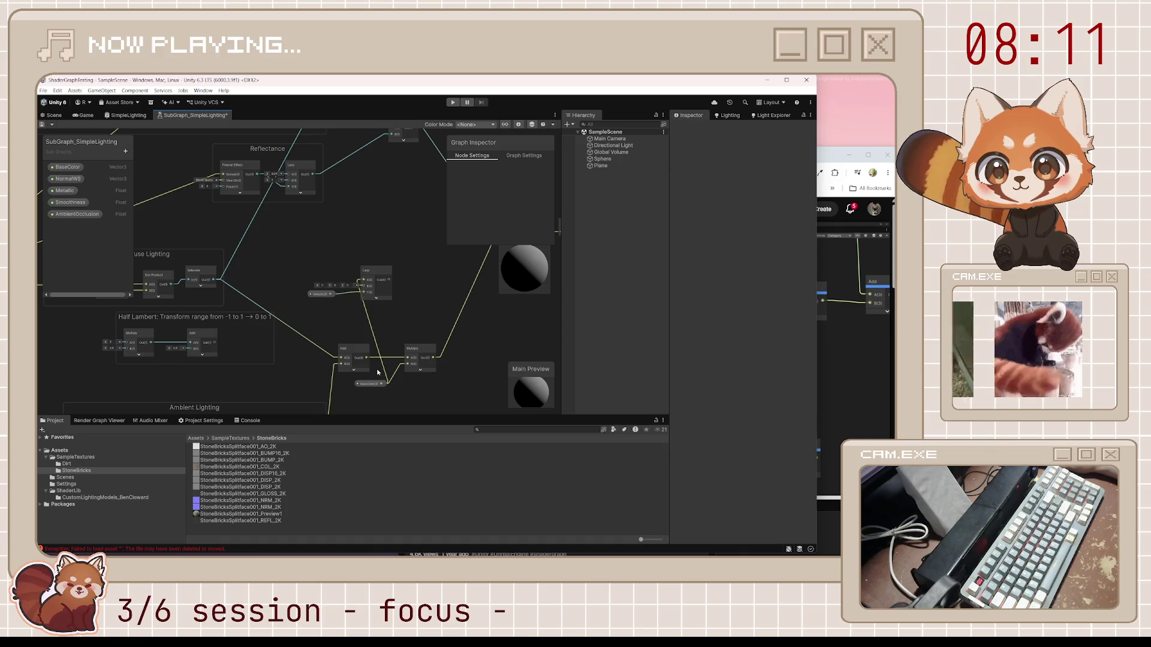
Step: Play the tutorial to 5:25, pause it, and bring the Unity editor back in front
click(824, 165)
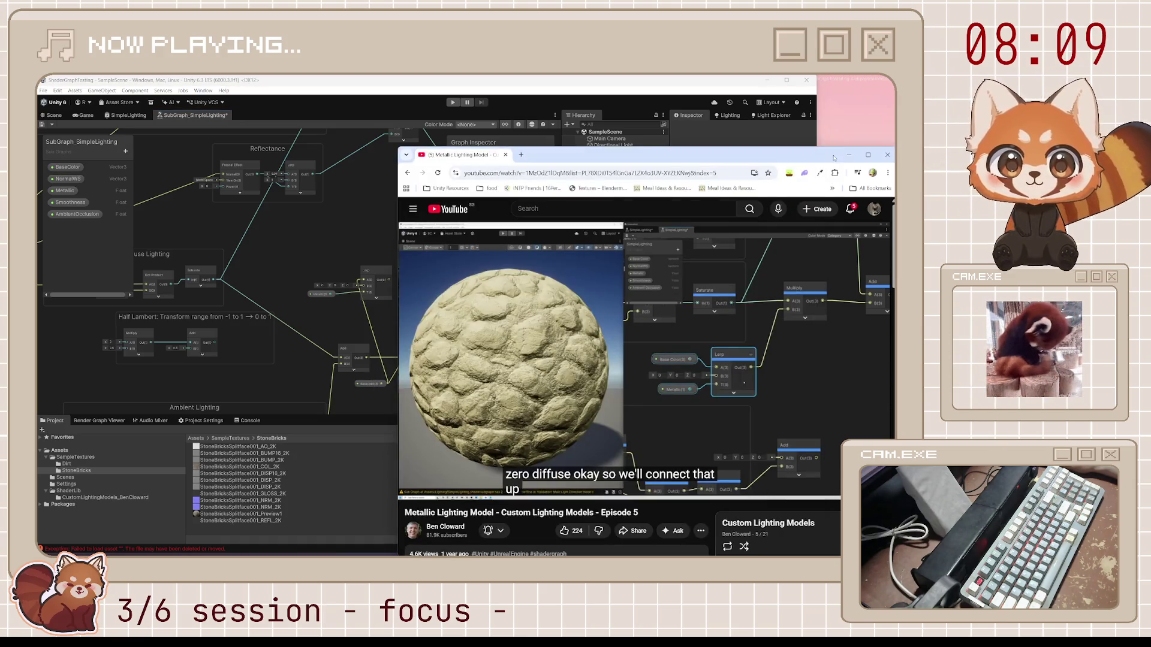
click(709, 371)
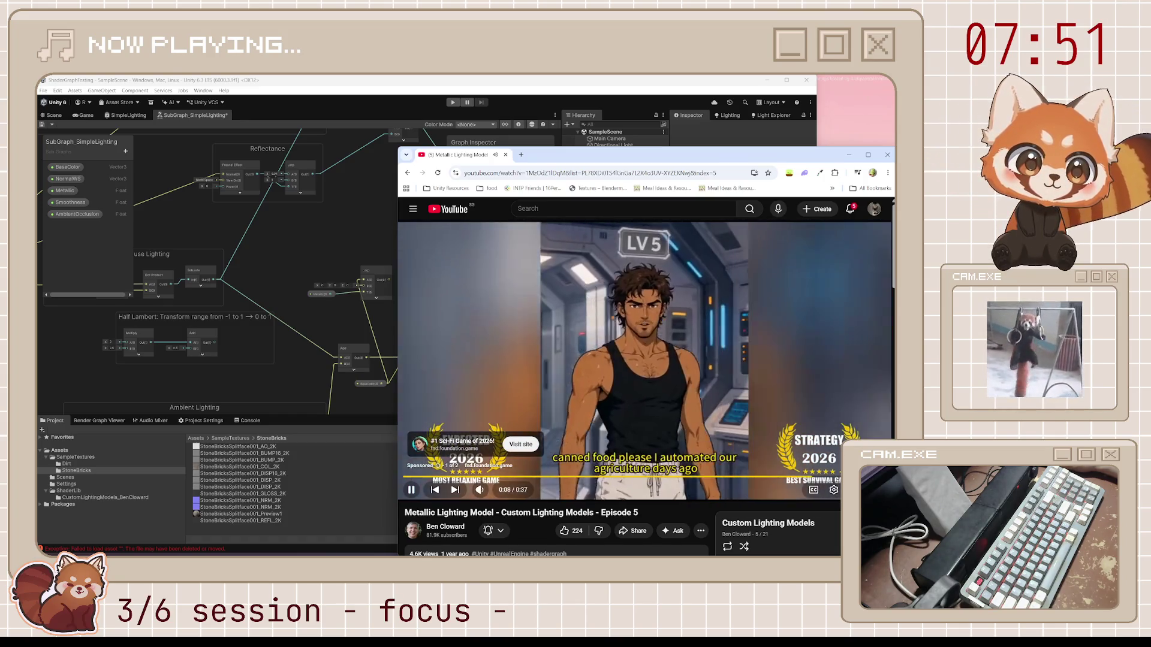
key(F11)
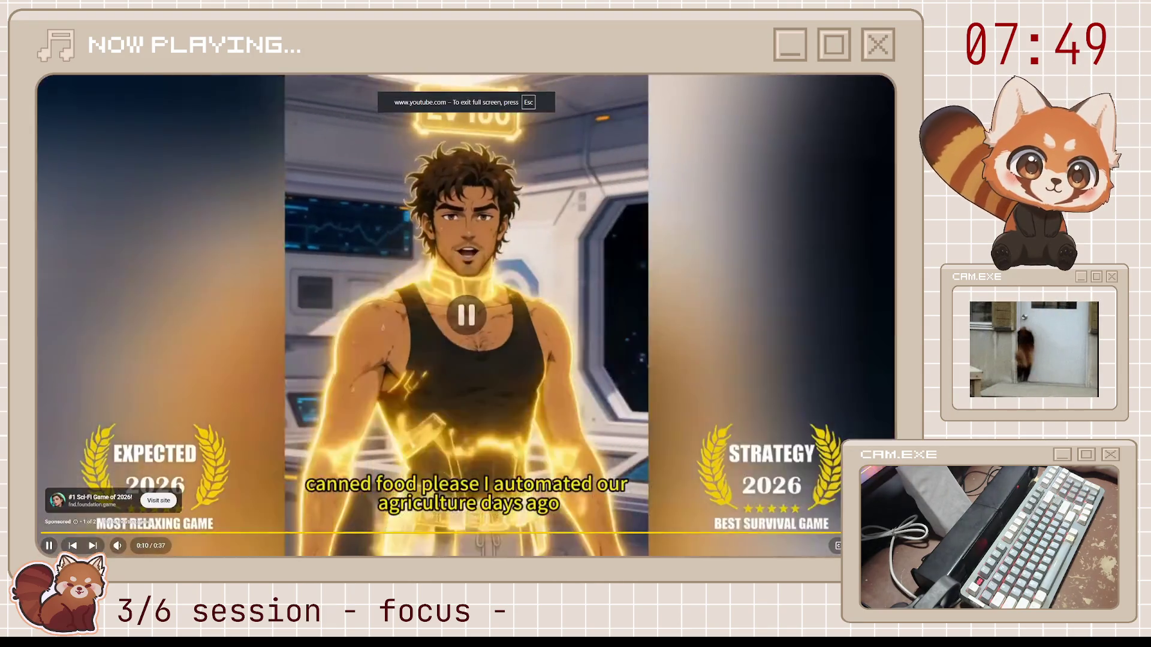
key(F11)
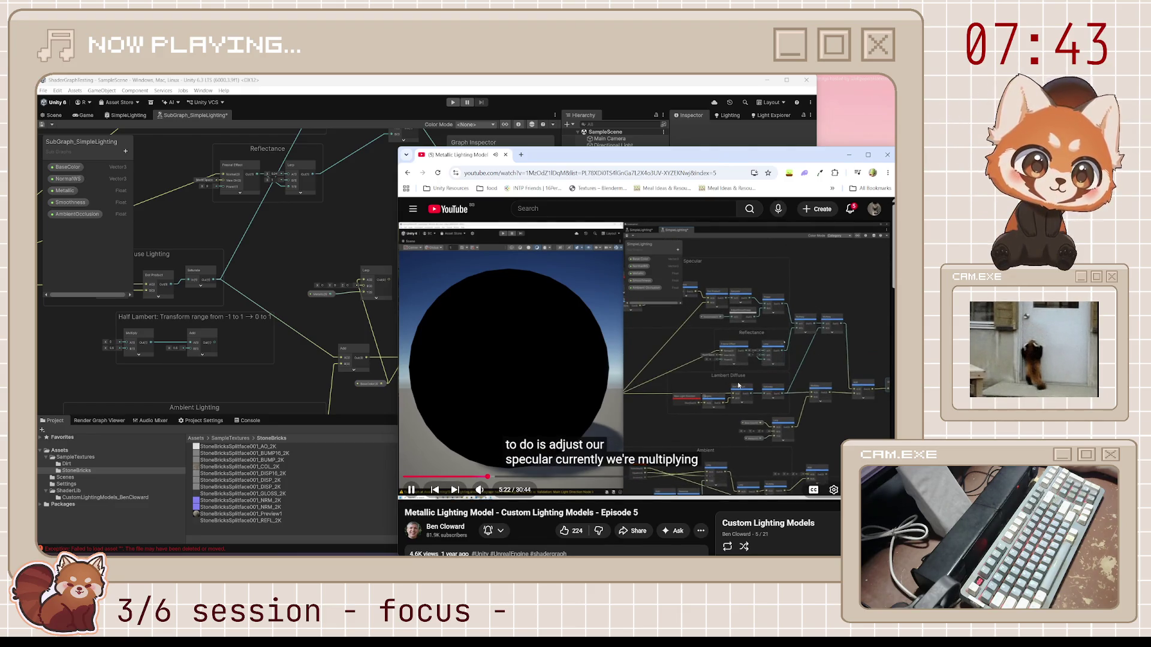
click(739, 386)
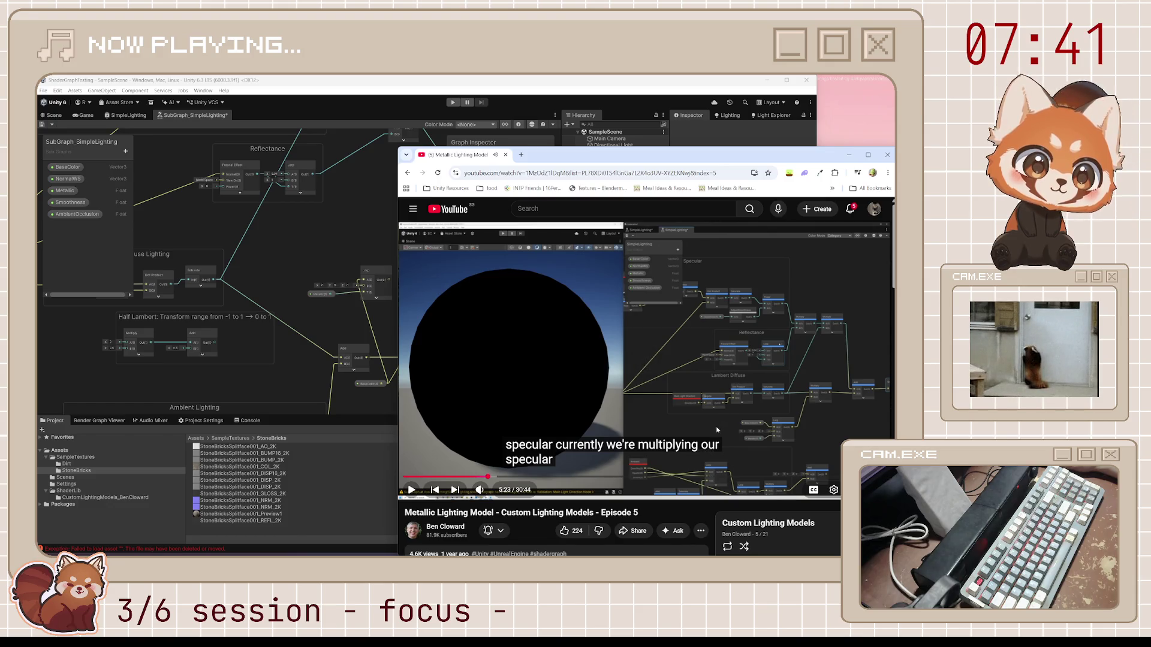
click(766, 413)
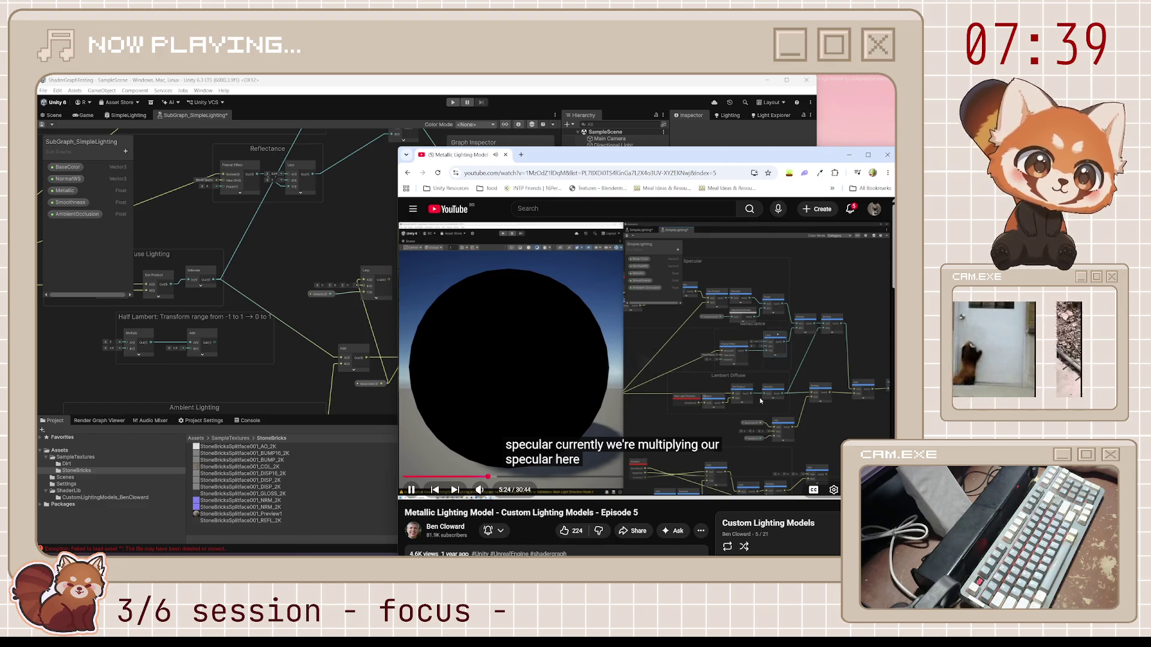
click(721, 411)
click(334, 232)
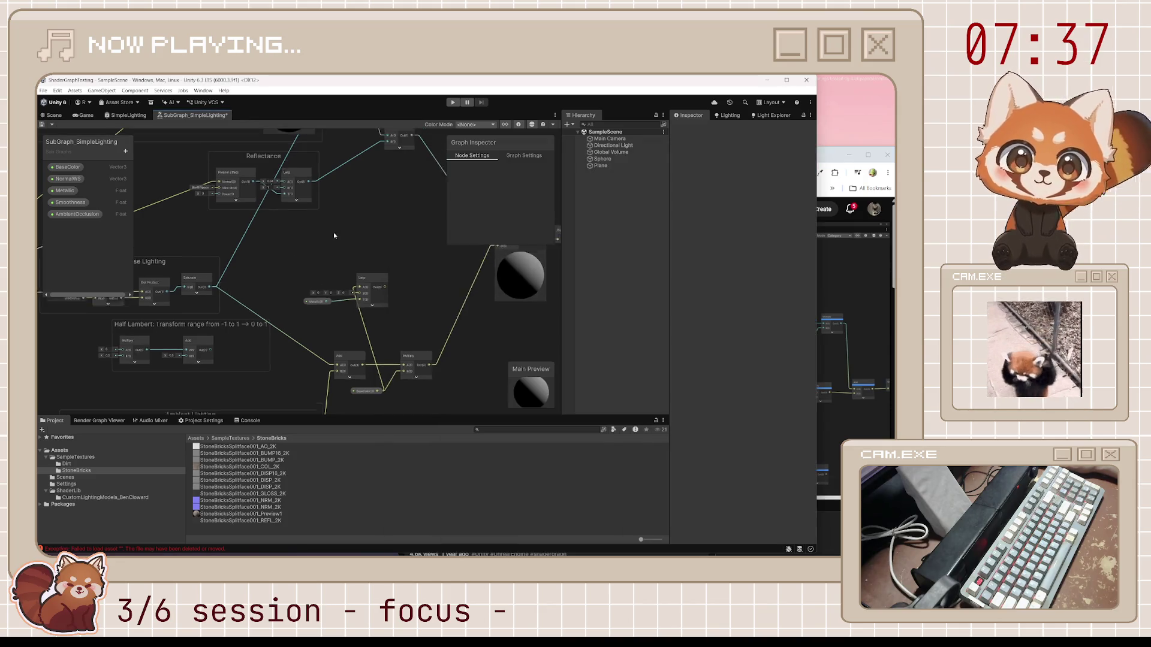
Step: Raise the second Multiply node, wire the Lerp output into it, and place Lerp below
drag(334, 232, 290, 304)
drag(364, 225, 363, 194)
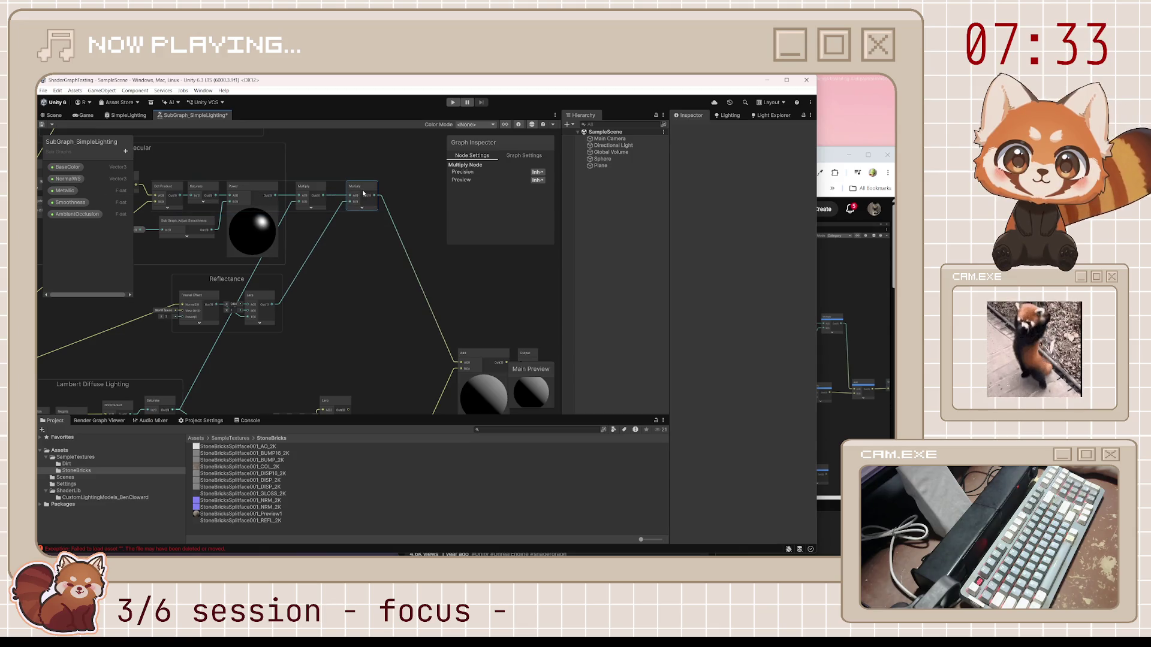
click(840, 161)
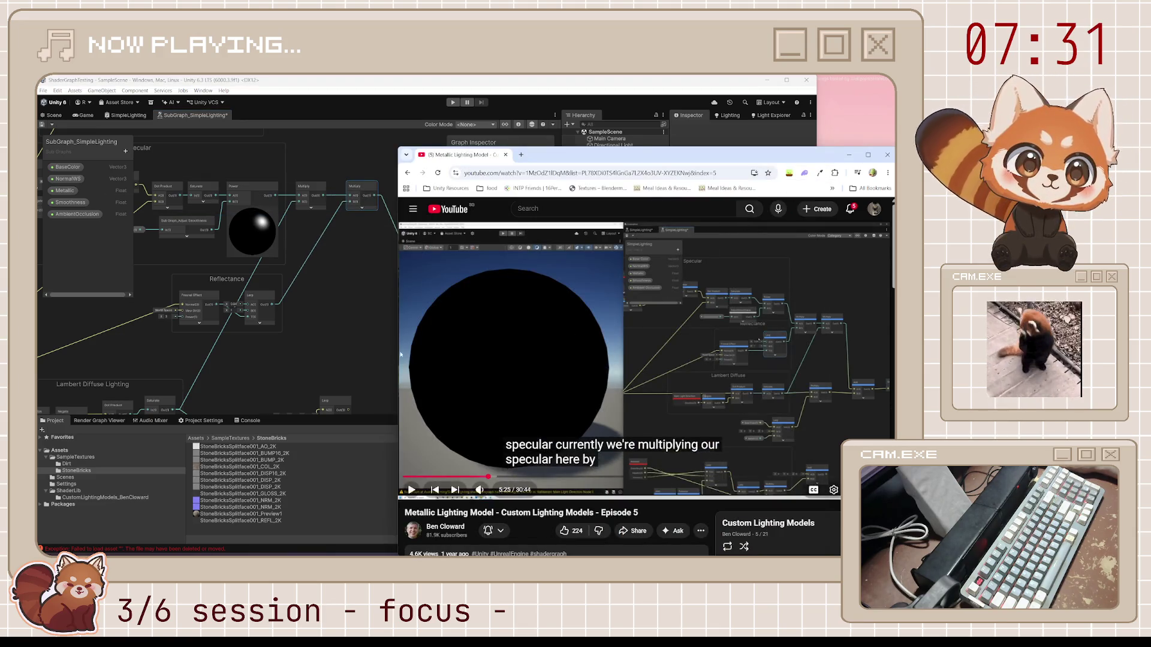
mouse_move(343, 365)
mouse_down()
mouse_move(332, 352)
mouse_move(331, 267)
mouse_move(368, 269)
mouse_up()
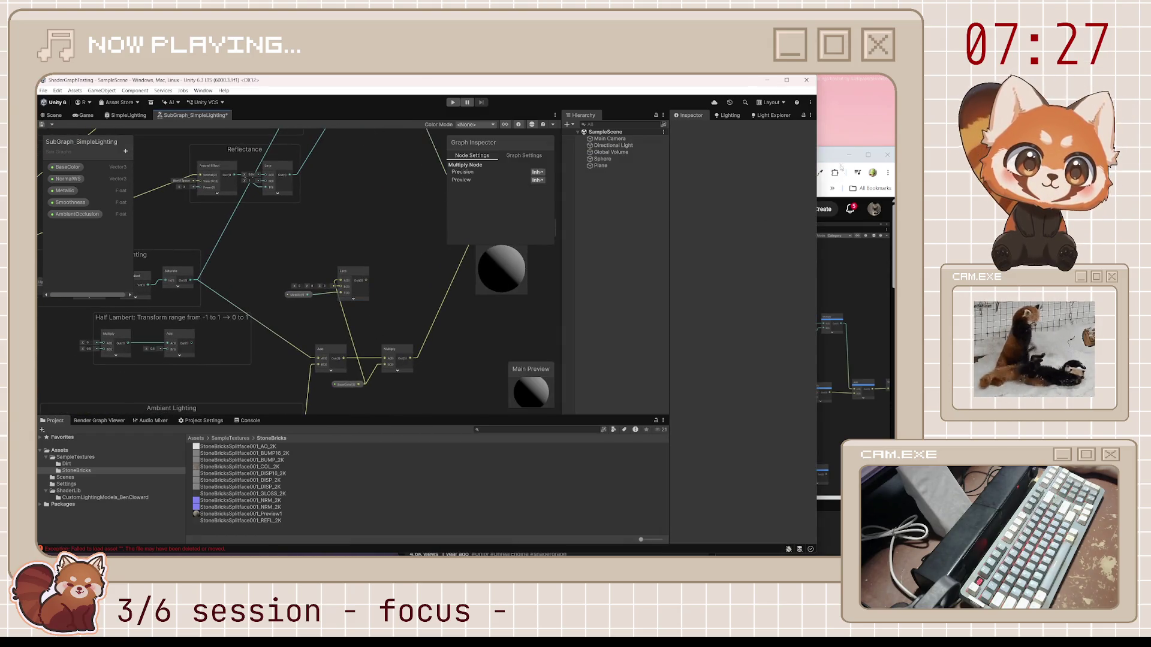
click(833, 159)
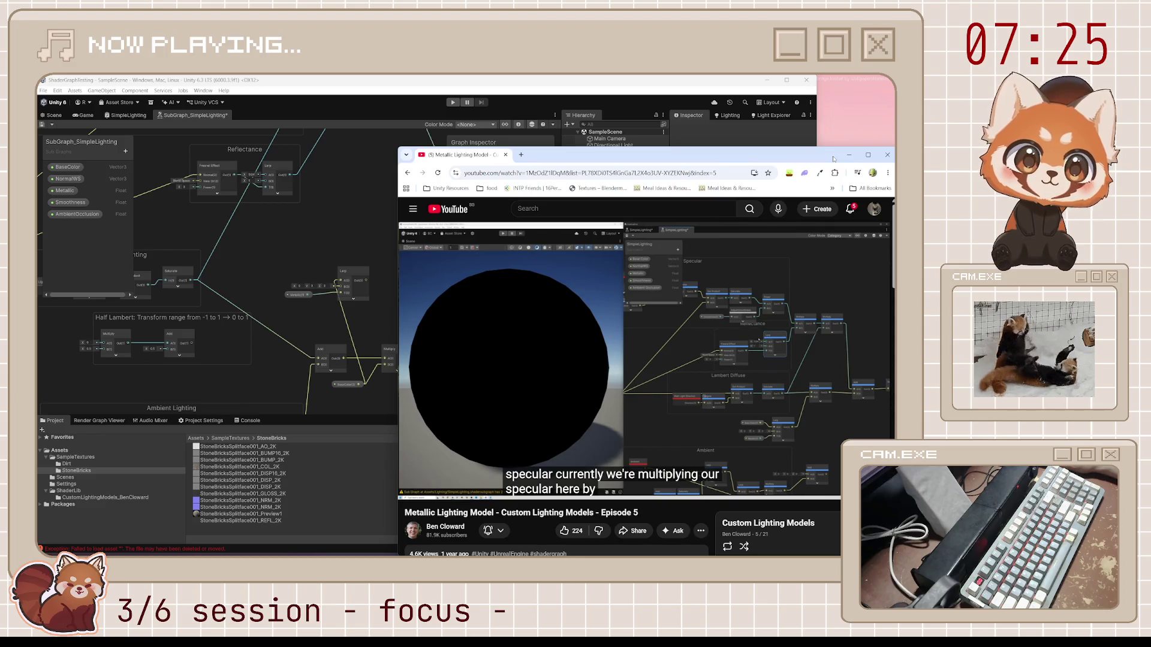
click(365, 326)
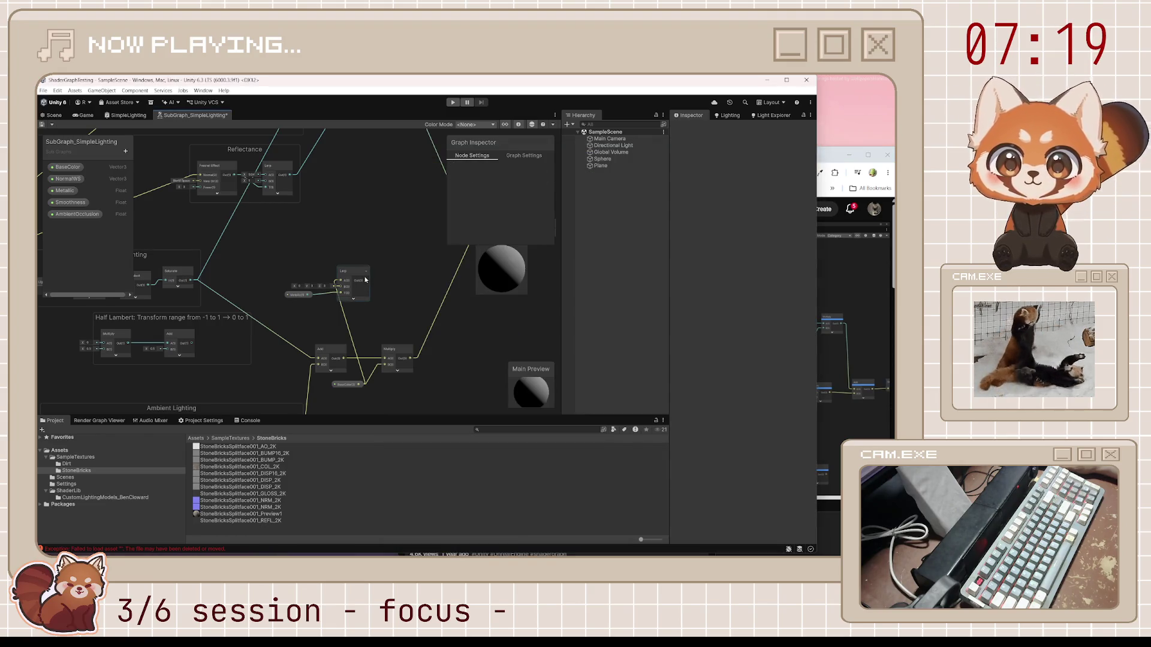
drag(367, 286, 385, 362)
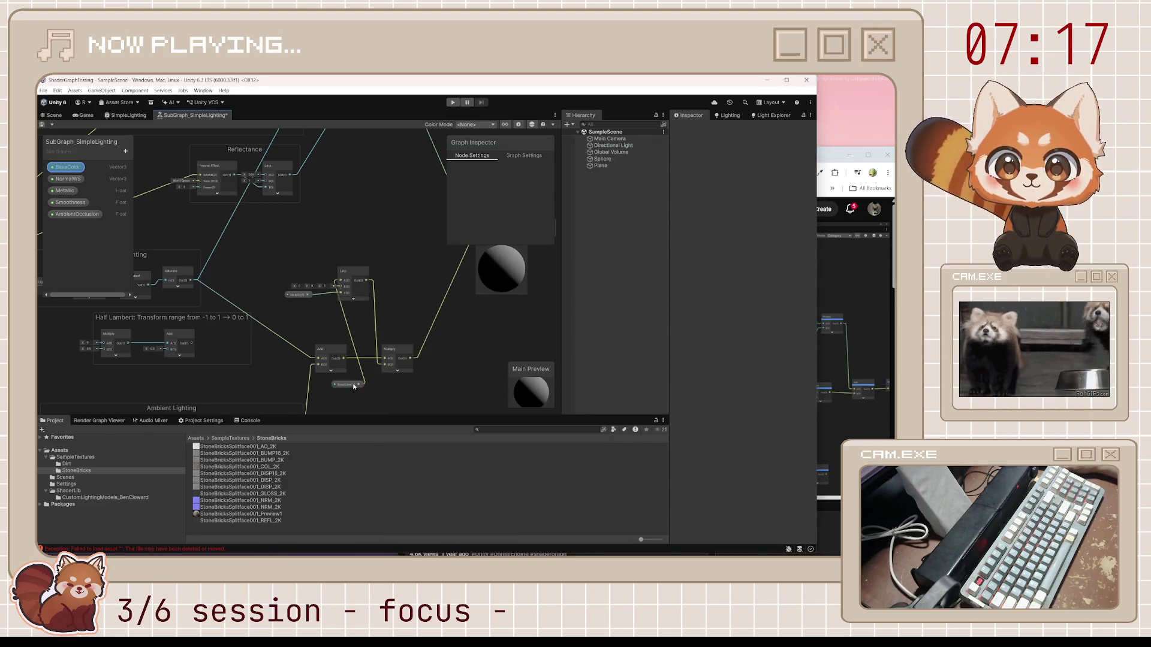
mouse_move(354, 273)
mouse_down()
mouse_move(359, 335)
mouse_move(377, 364)
mouse_move(326, 365)
mouse_up()
Step: Feed BaseColor into Lerp A and Metallic into T, connect Lerp to Multiply B, and save
click(340, 346)
mouse_move(326, 319)
mouse_down()
mouse_move(342, 313)
mouse_move(324, 333)
mouse_up()
drag(385, 273, 421, 256)
drag(386, 307, 393, 307)
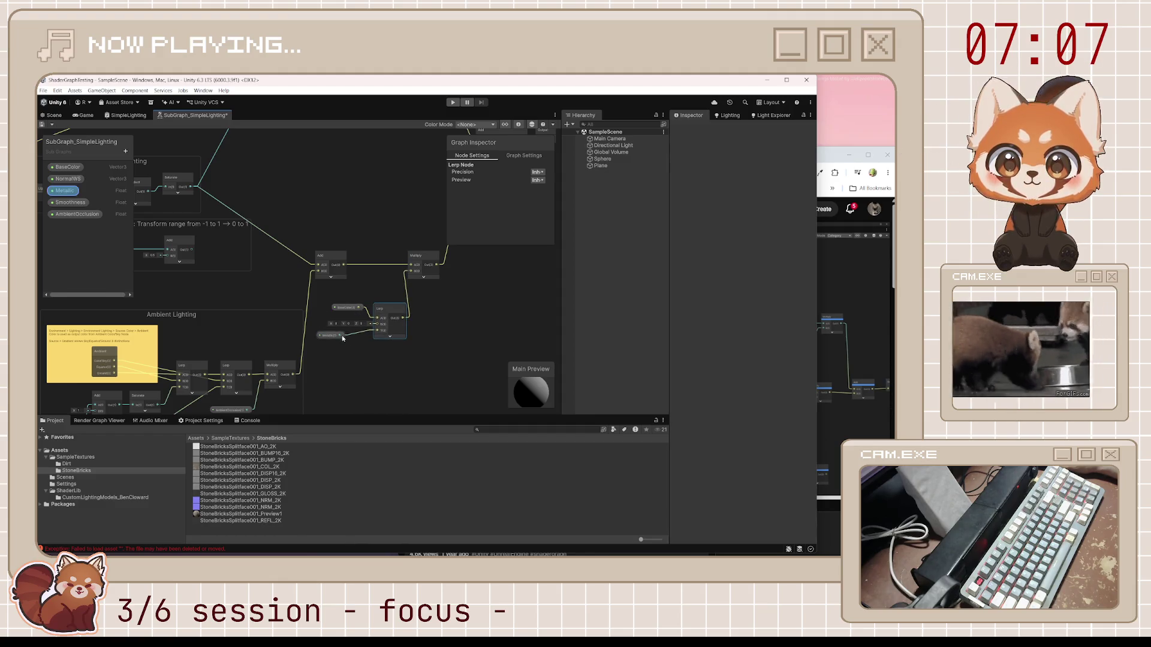
drag(331, 336, 339, 339)
click(346, 308)
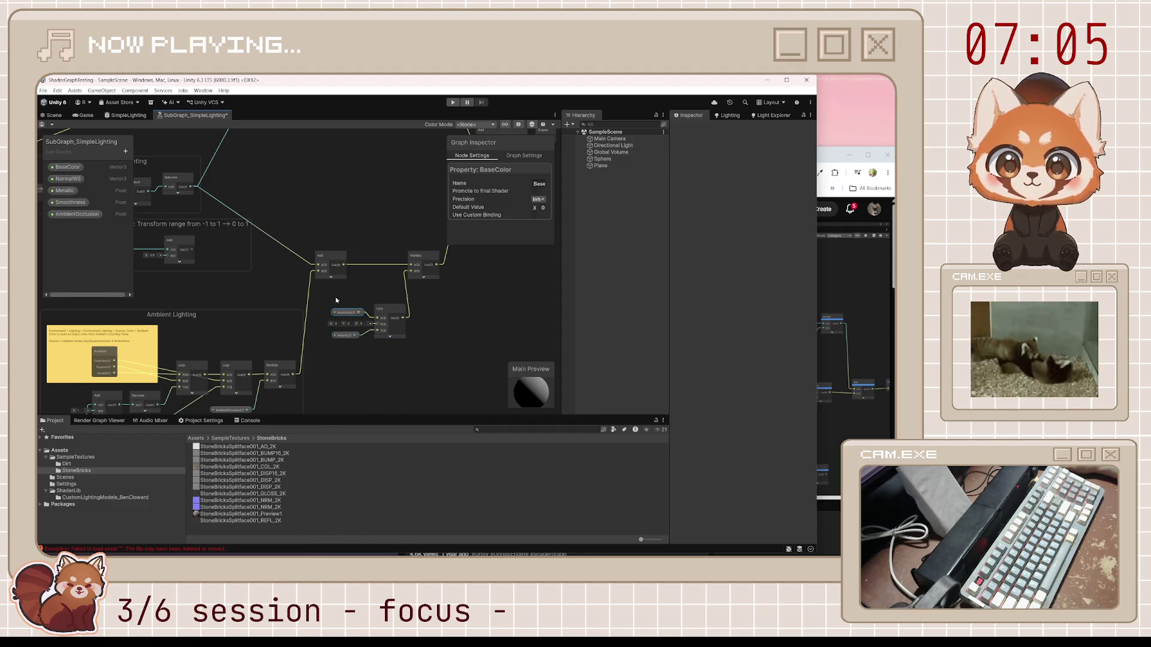
mouse_move(384, 303)
mouse_down()
mouse_move(369, 292)
mouse_move(345, 339)
mouse_move(373, 302)
mouse_up()
click(420, 333)
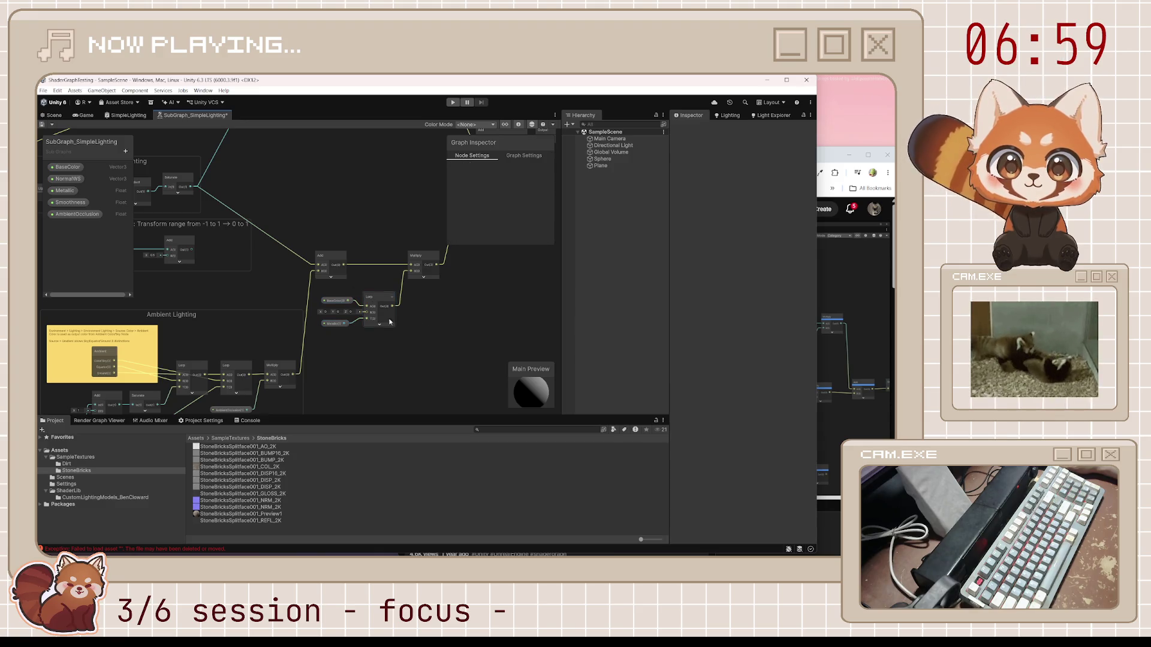
key(ctrl+s)
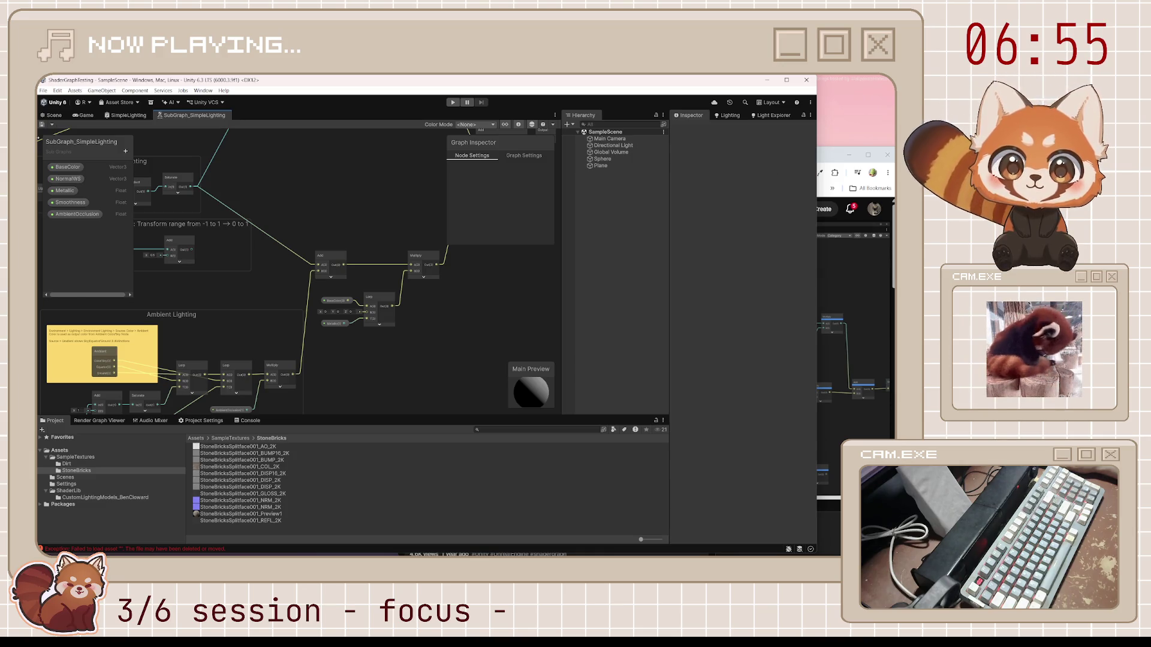
click(47, 117)
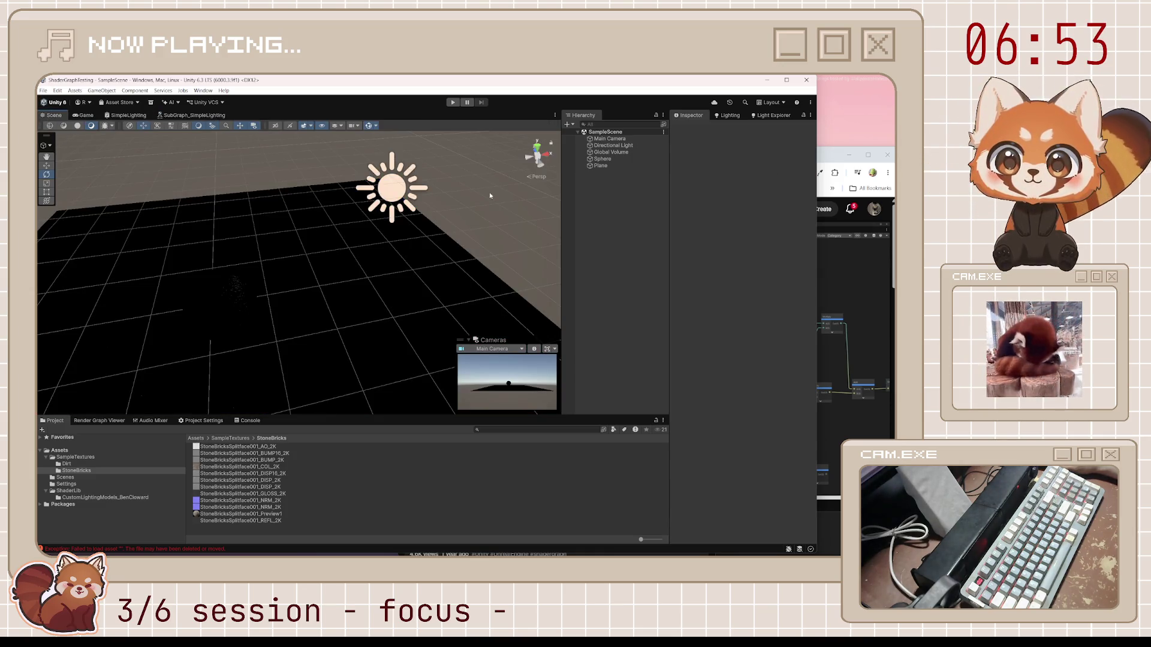
Step: Orbit the Scene view around the plane, play the tutorial to 5:59, then go back to SubGraph_SimpleLighting
mouse_move(252, 311)
mouse_down()
mouse_move(211, 296)
mouse_move(201, 313)
mouse_move(200, 275)
mouse_up()
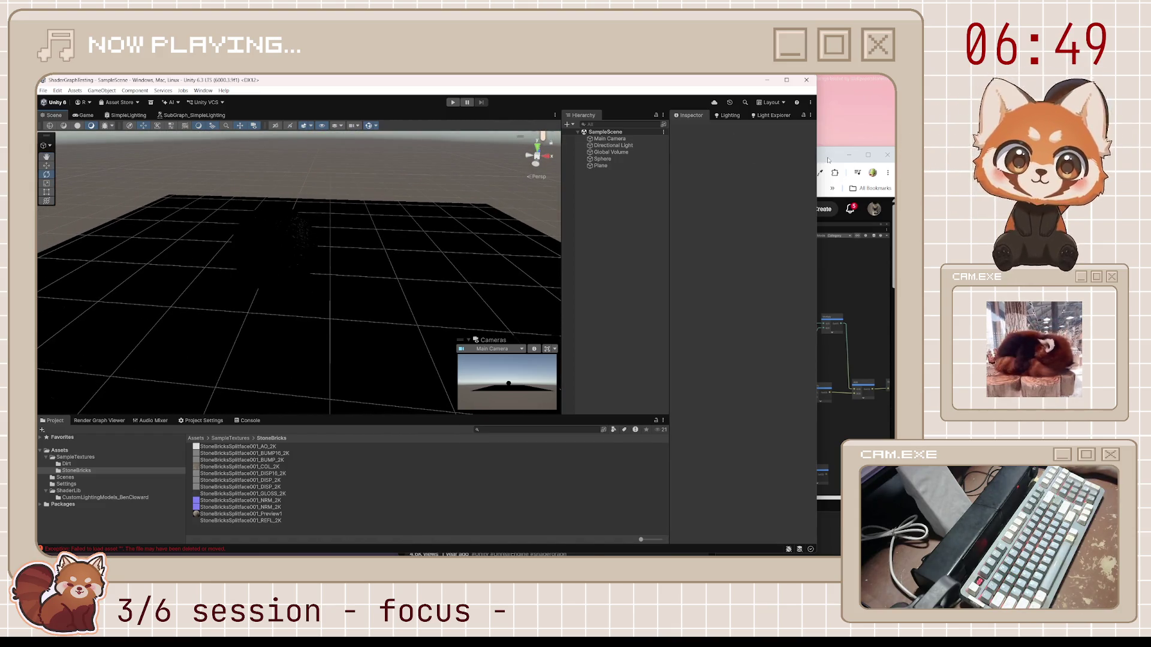
key(alt+Tab)
click(696, 287)
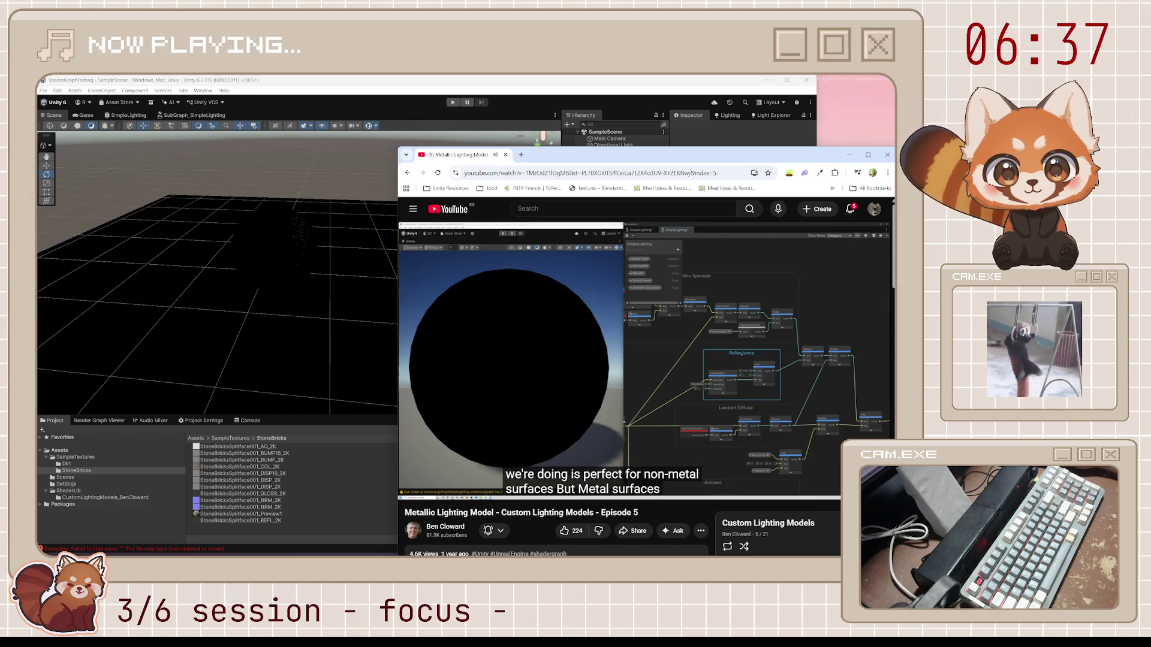
mouse_move(689, 336)
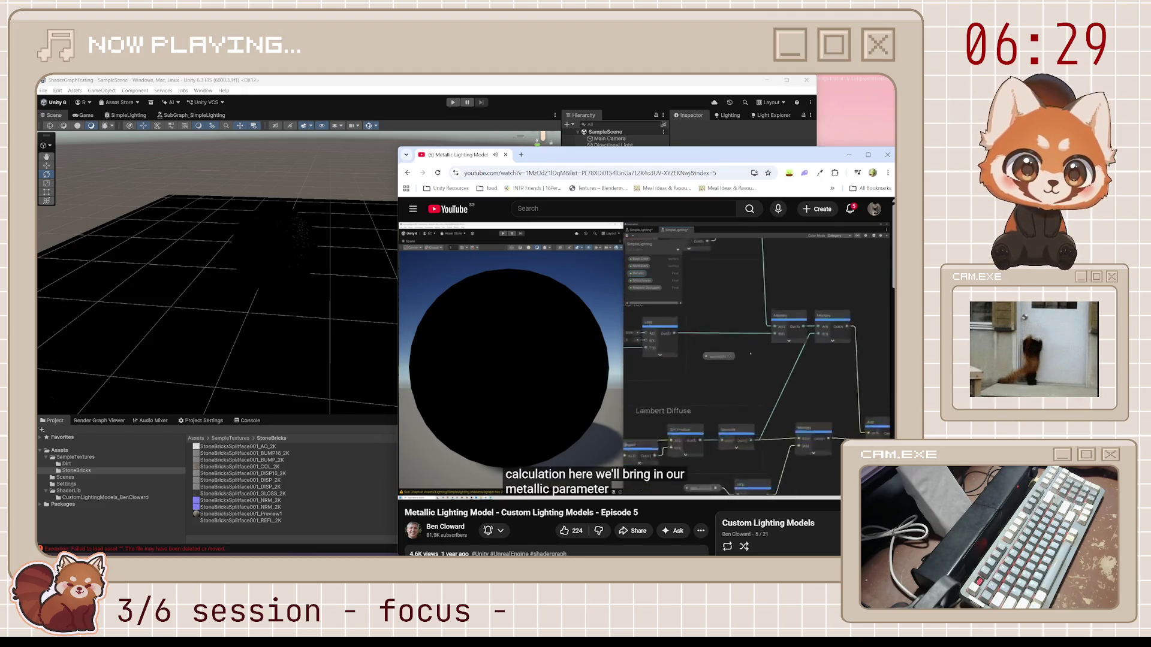
mouse_move(721, 363)
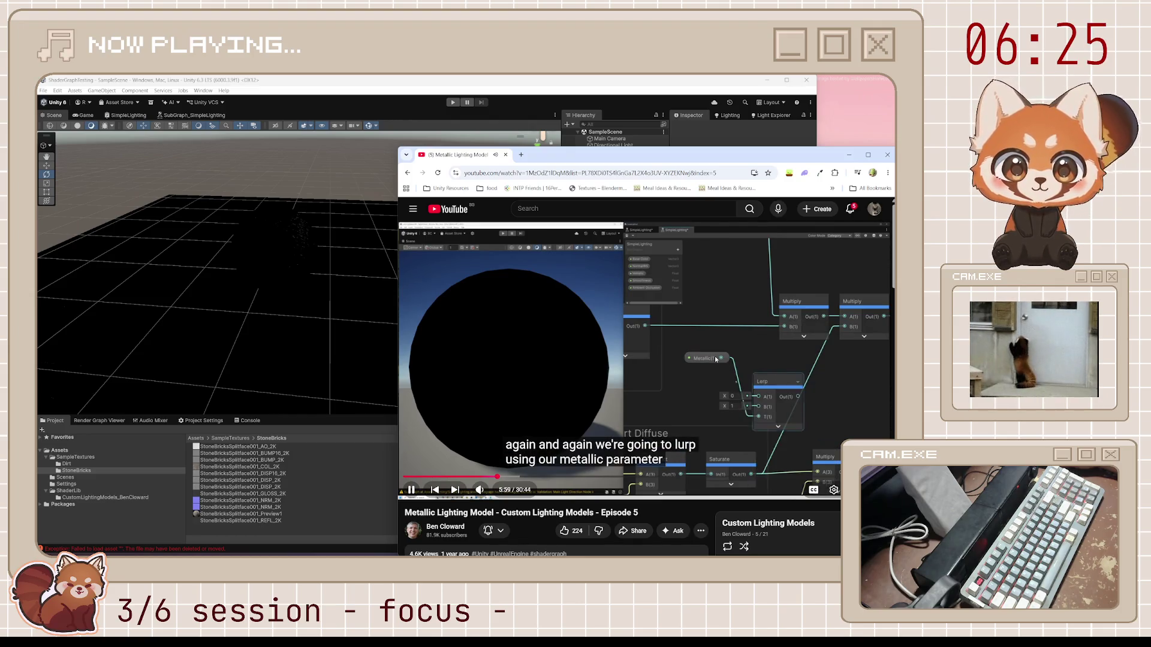
click(715, 359)
click(194, 115)
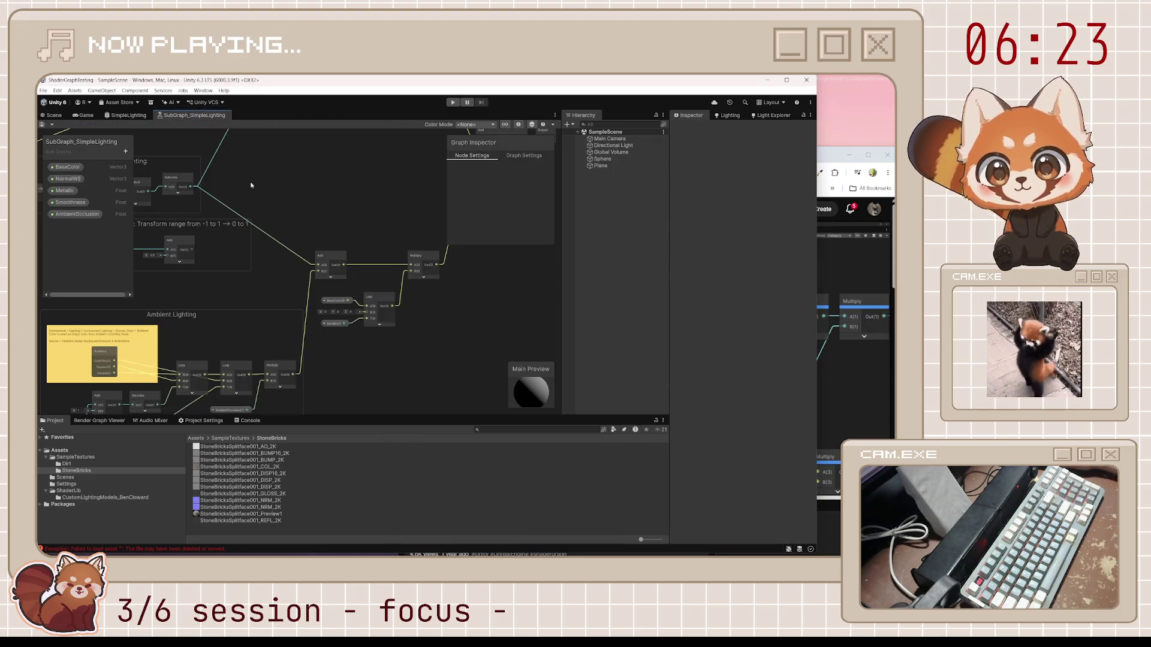
Step: Pan to the Reflectance group and add a Lerp node next to the Metallic property
mouse_move(273, 277)
mouse_down()
mouse_move(394, 334)
mouse_move(319, 354)
mouse_move(359, 336)
mouse_up()
click(64, 191)
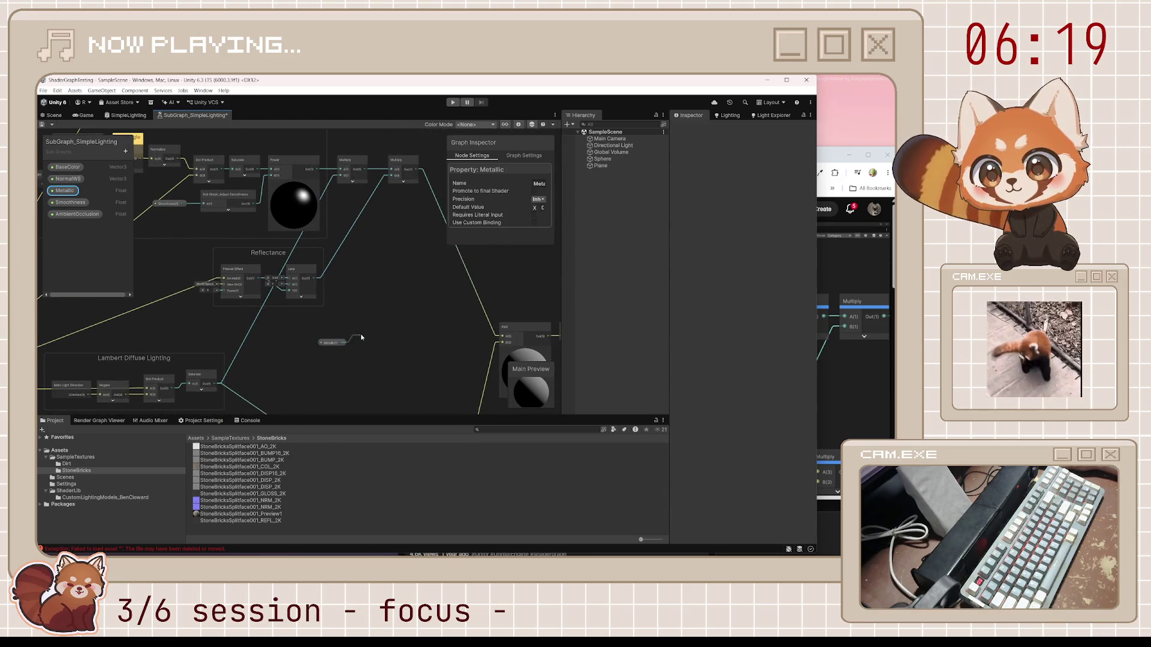
text(lerp)
key(Return)
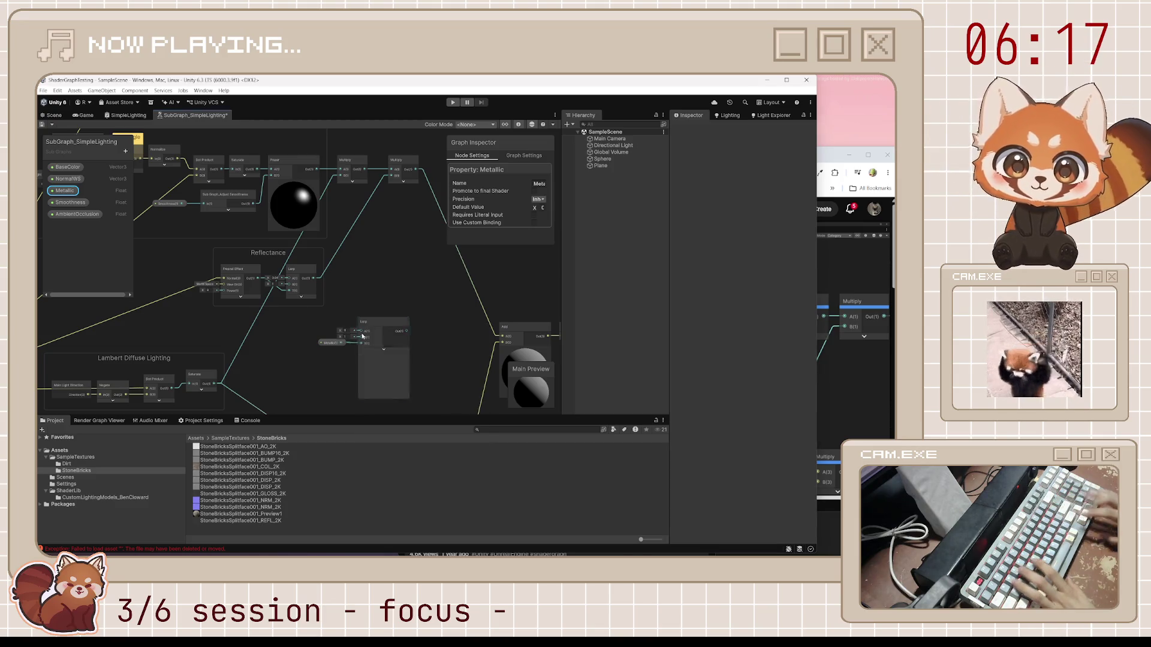
Step: Play the tutorial up to 6:11 before continuing in the graph
click(835, 490)
click(768, 381)
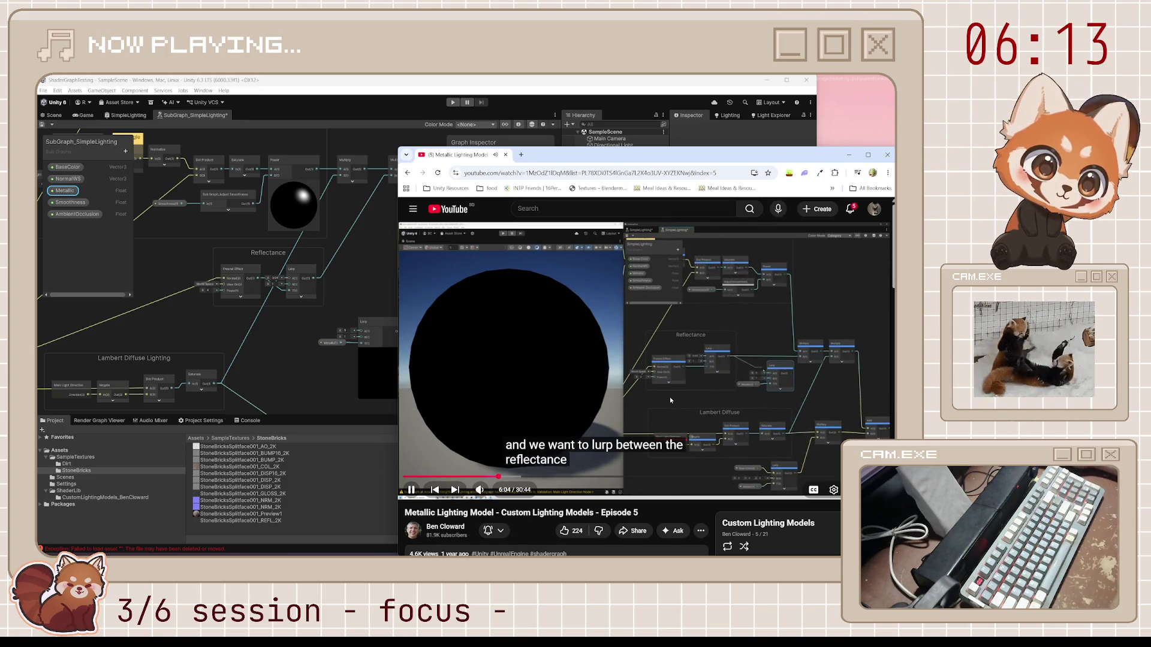
click(631, 344)
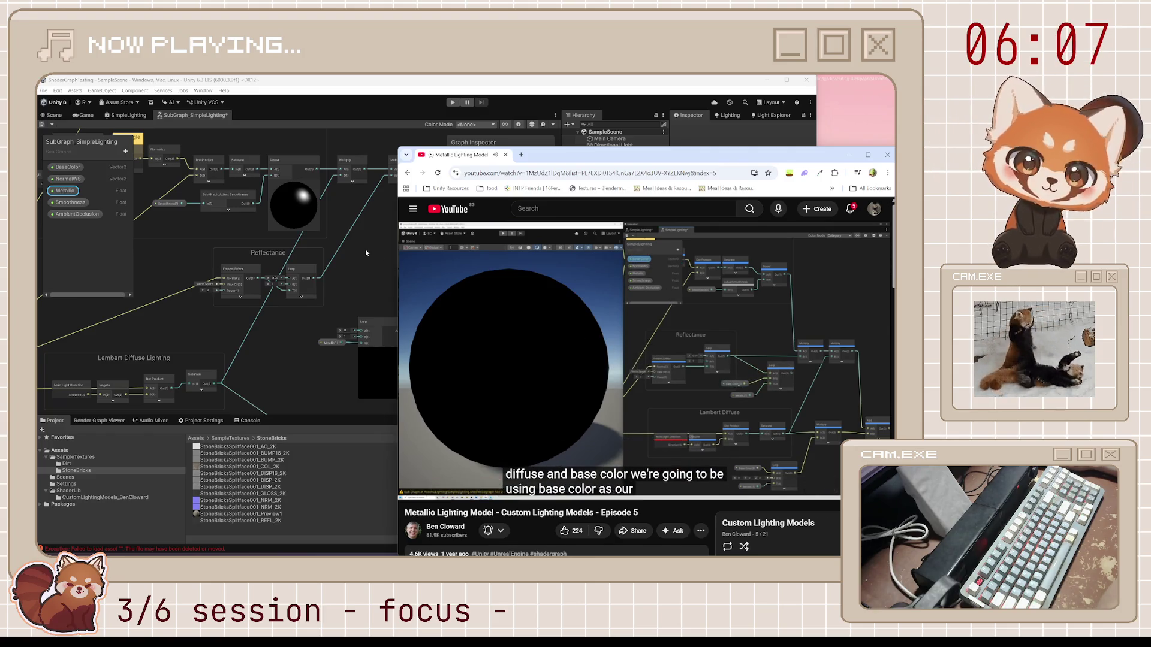
click(351, 240)
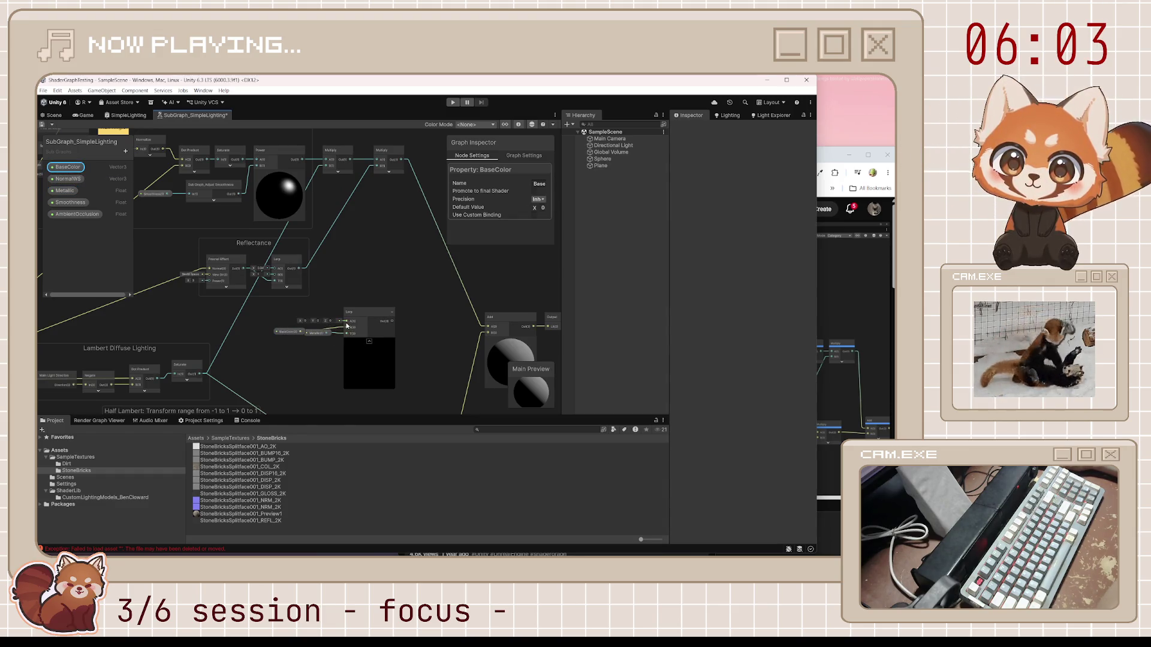
Step: Feed the Reflectance Lerp output into the new Lerp's A and nudge Metallic down-left
drag(296, 269, 297, 269)
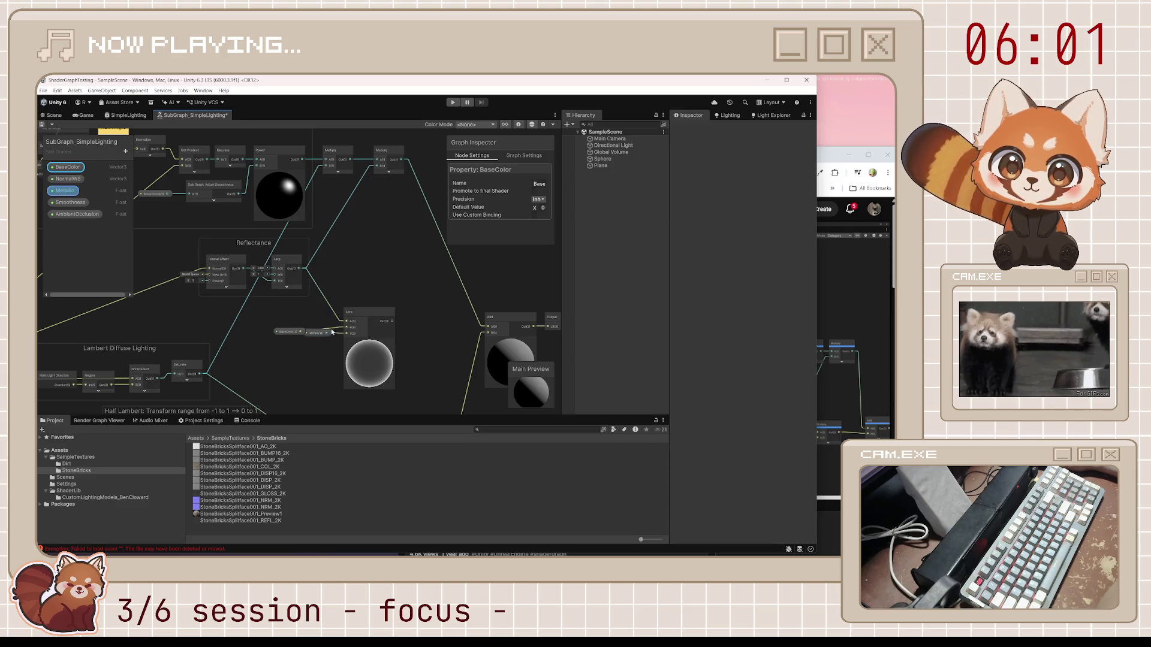
drag(314, 332, 316, 325)
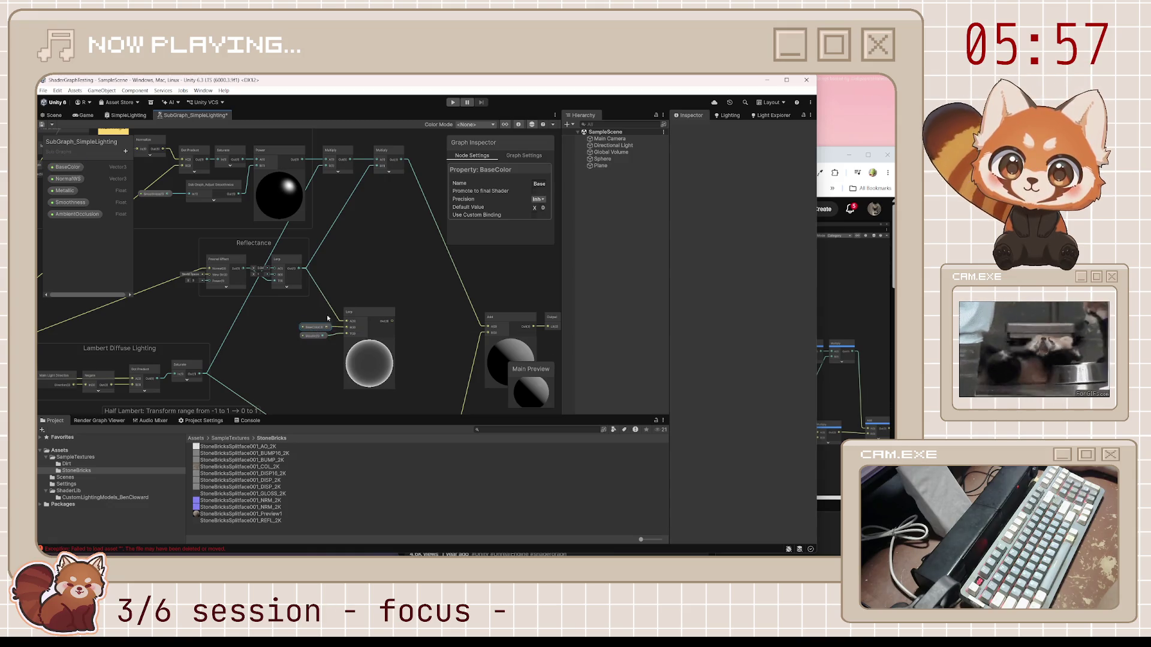
click(336, 336)
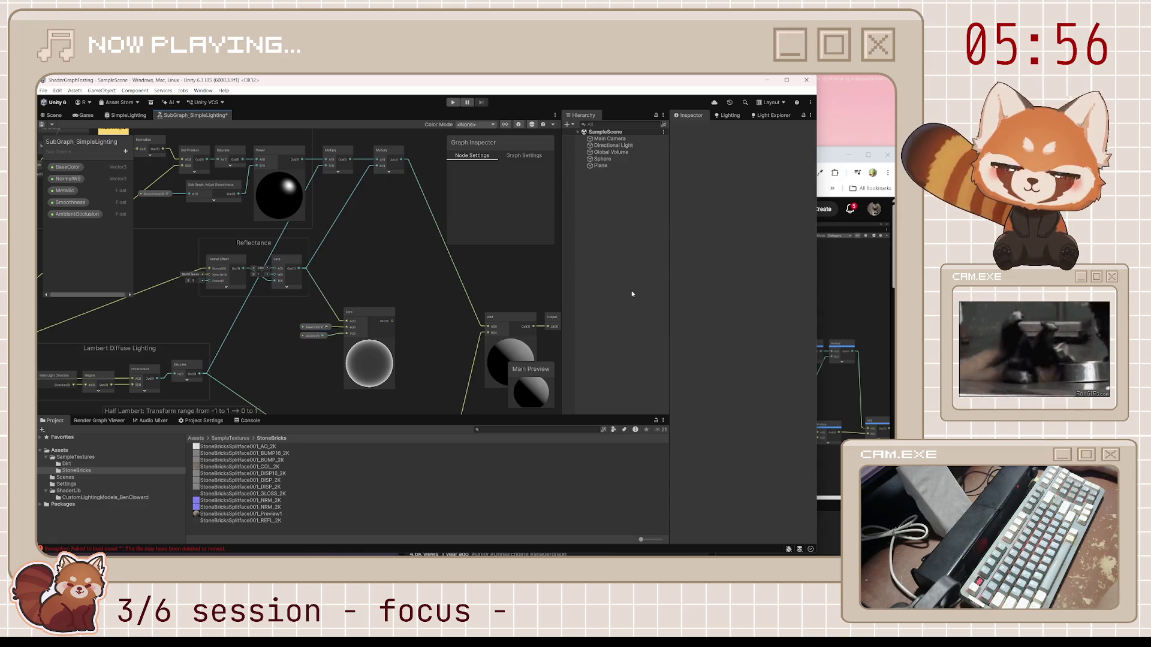
Step: Move the BaseColor, Metallic and Lerp nodes inside the Reflectance group
click(846, 332)
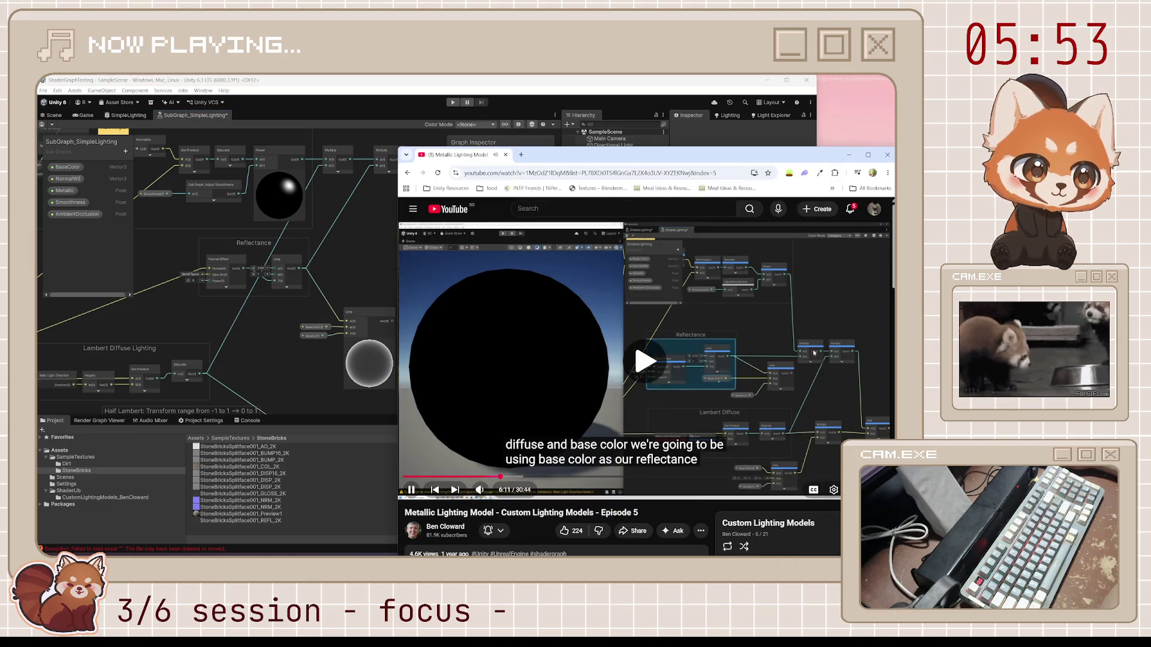
click(726, 393)
click(726, 393)
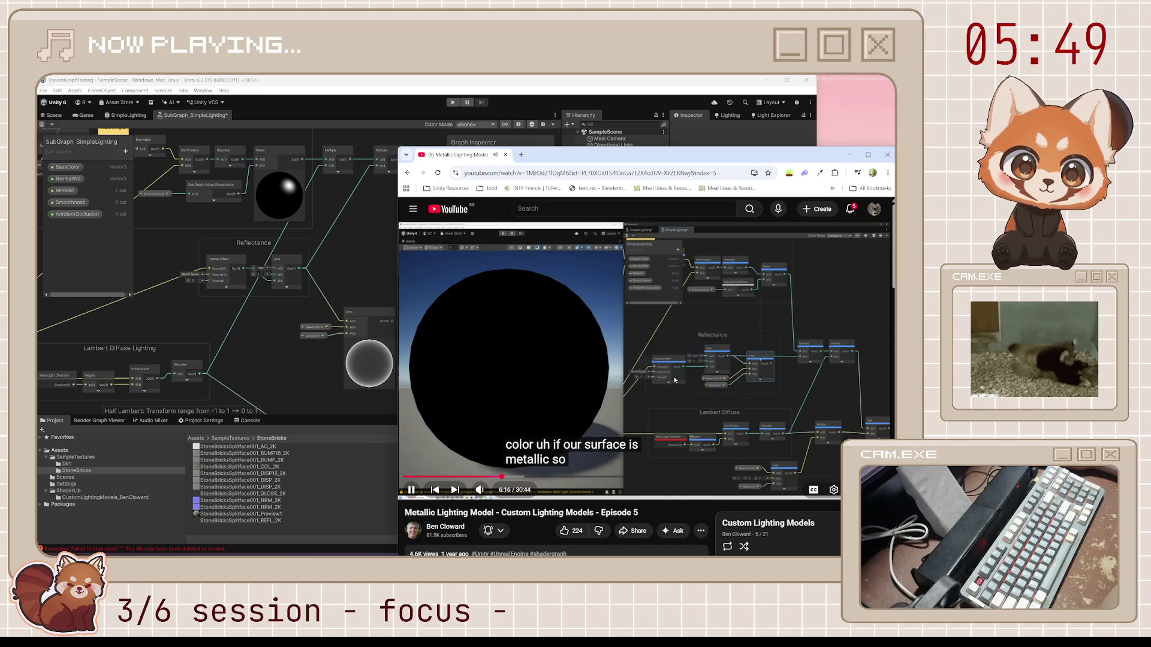
click(290, 370)
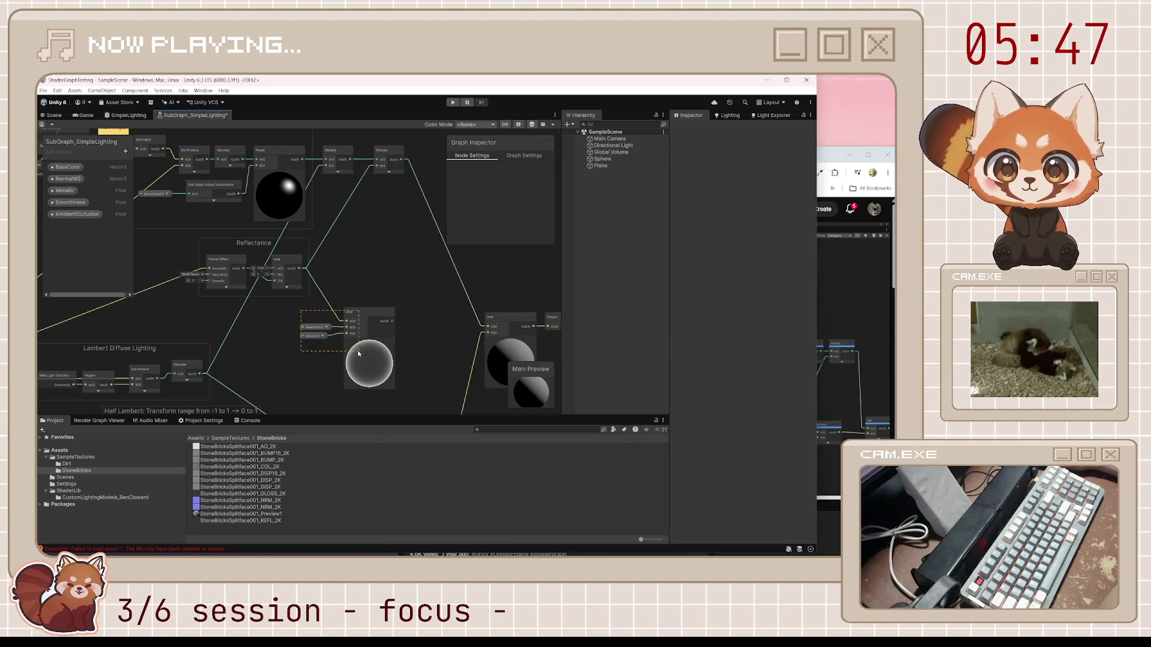
click(378, 328)
drag(300, 303, 398, 392)
mouse_move(372, 323)
mouse_down()
mouse_move(297, 273)
mouse_move(320, 300)
mouse_move(334, 293)
mouse_move(287, 320)
mouse_up()
click(308, 346)
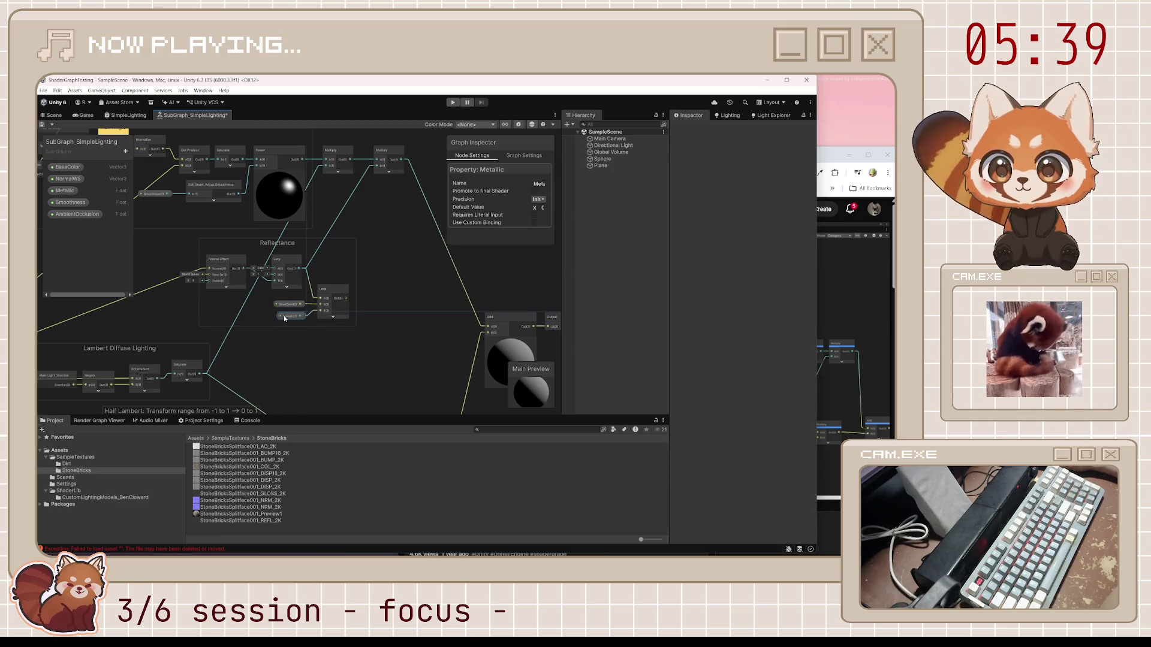
Step: Move both Multiply nodes up beside the Blinn Specular output
key(alt+Tab)
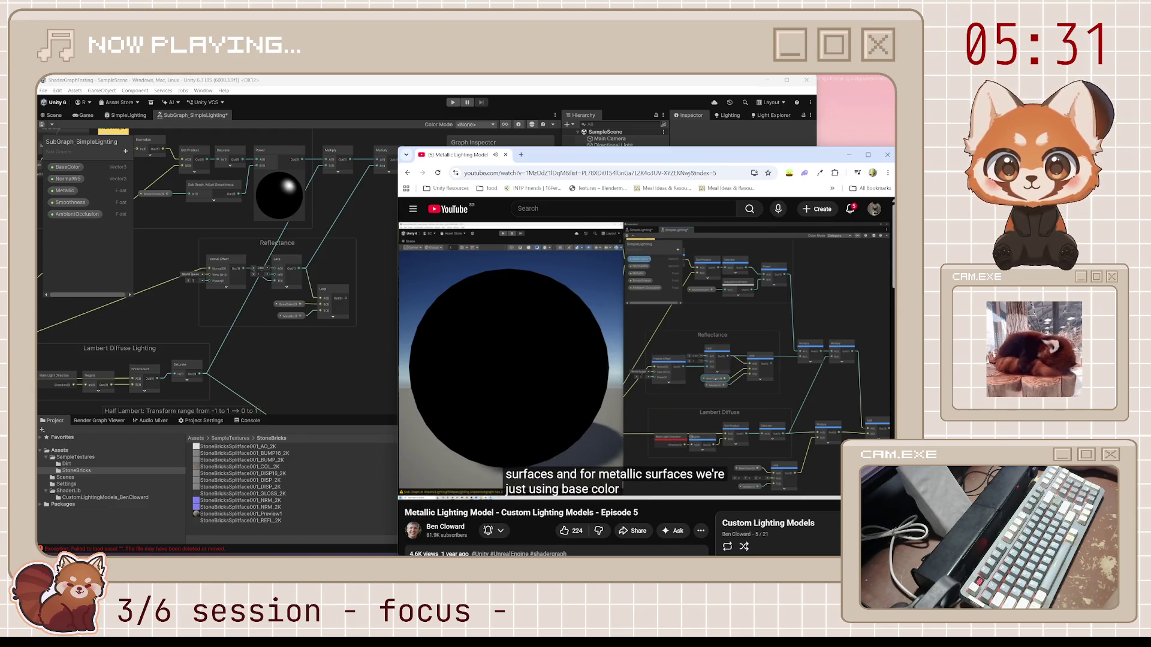
click(627, 337)
click(307, 400)
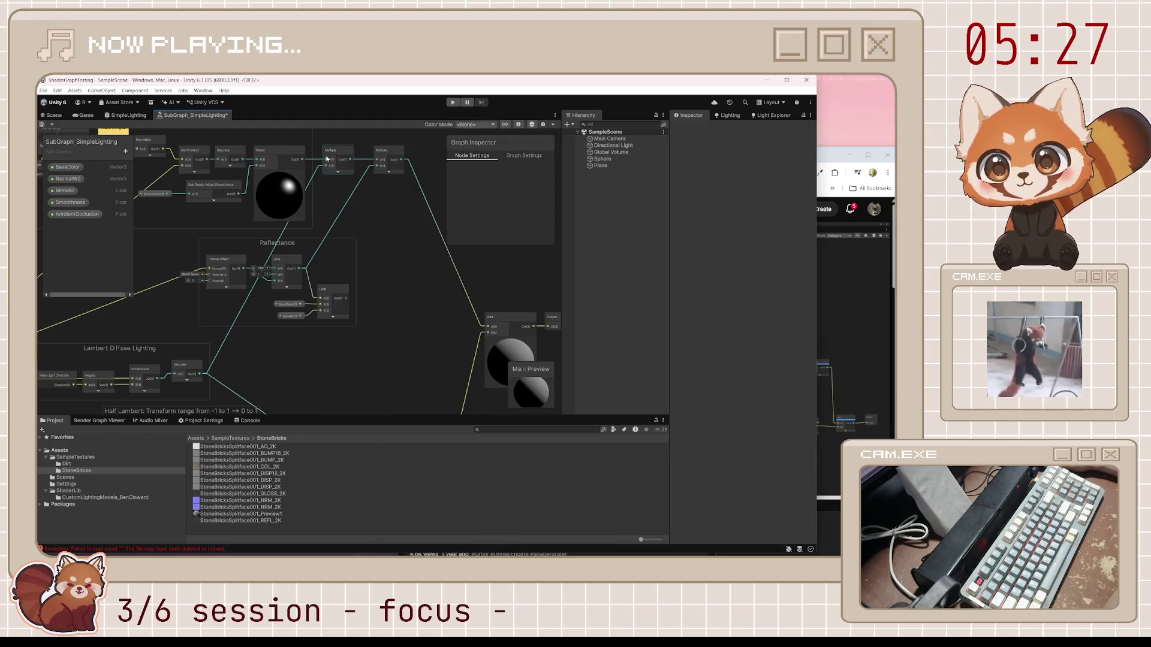
mouse_move(335, 159)
mouse_down()
mouse_move(337, 211)
mouse_move(396, 226)
mouse_up()
drag(386, 205, 454, 298)
mouse_move(455, 322)
mouse_down()
mouse_move(443, 303)
mouse_move(339, 336)
mouse_move(420, 219)
mouse_move(413, 208)
mouse_move(420, 223)
mouse_up()
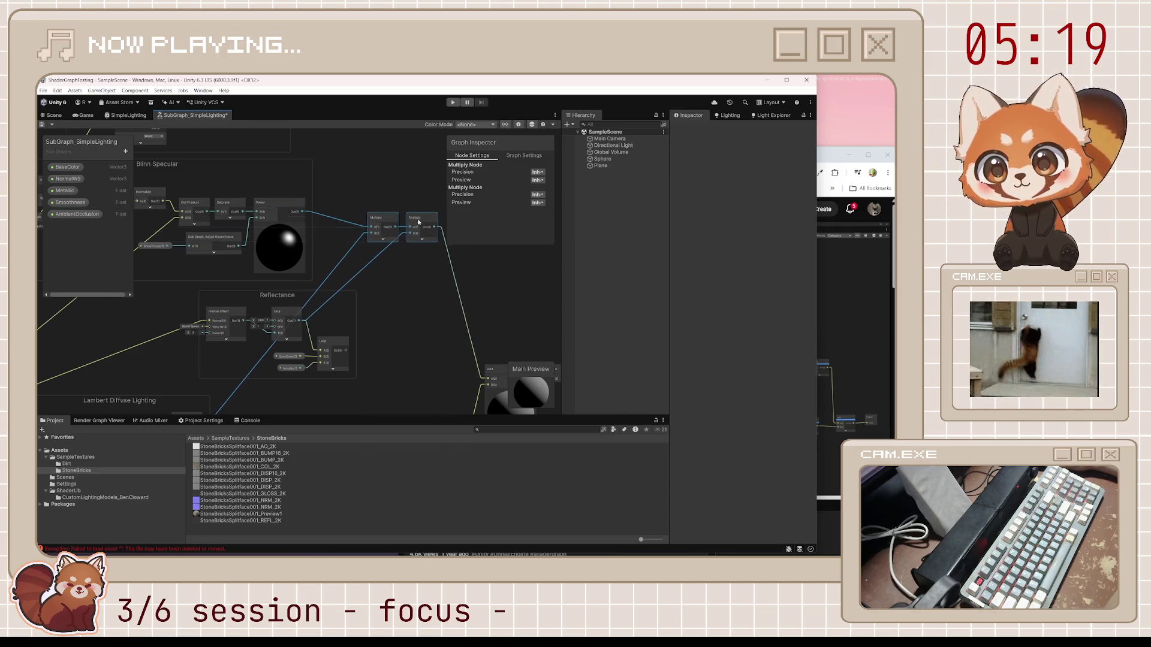
Step: Follow the tutorial, then wire the Saturate output into a specular Multiply input
click(825, 160)
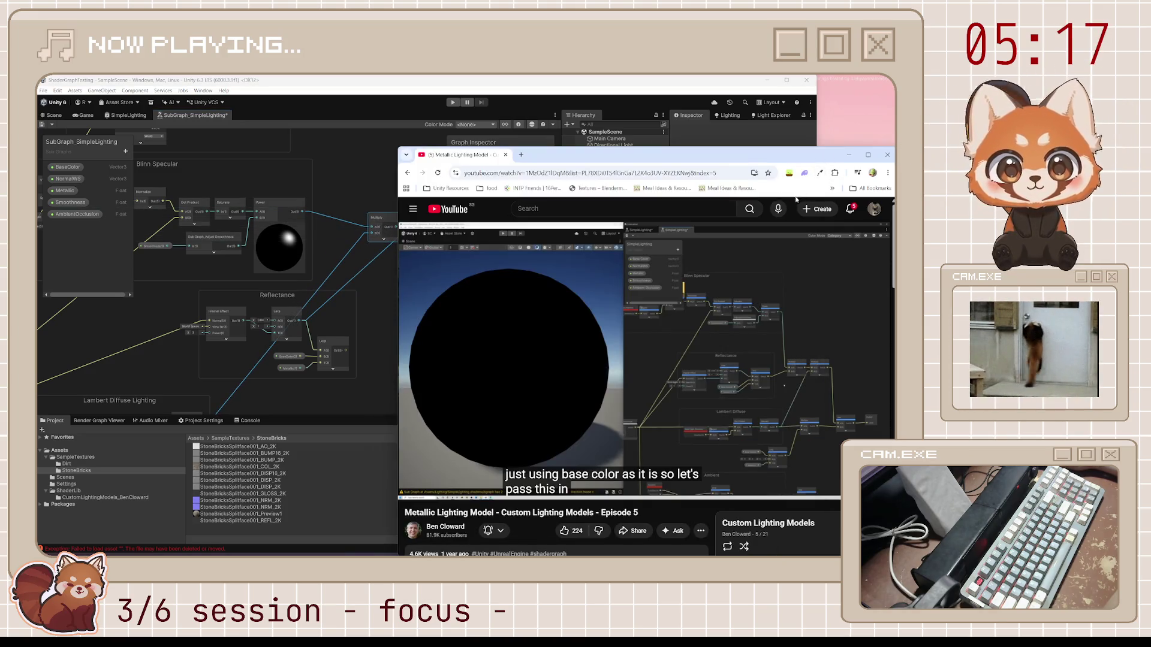
mouse_move(479, 315)
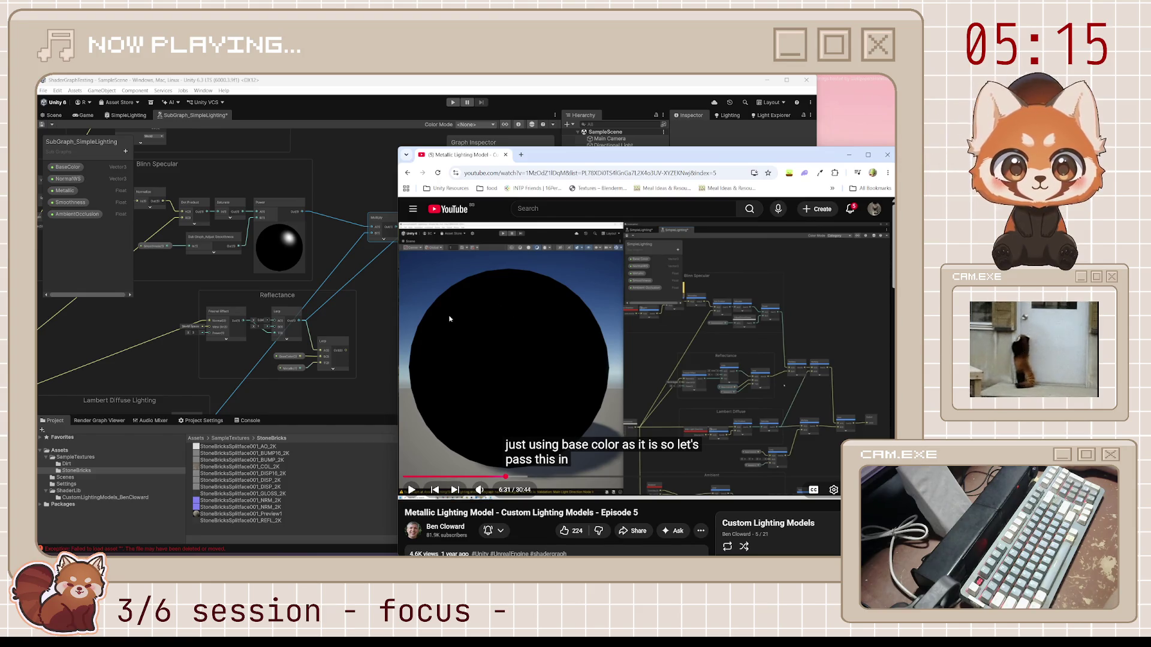
click(352, 364)
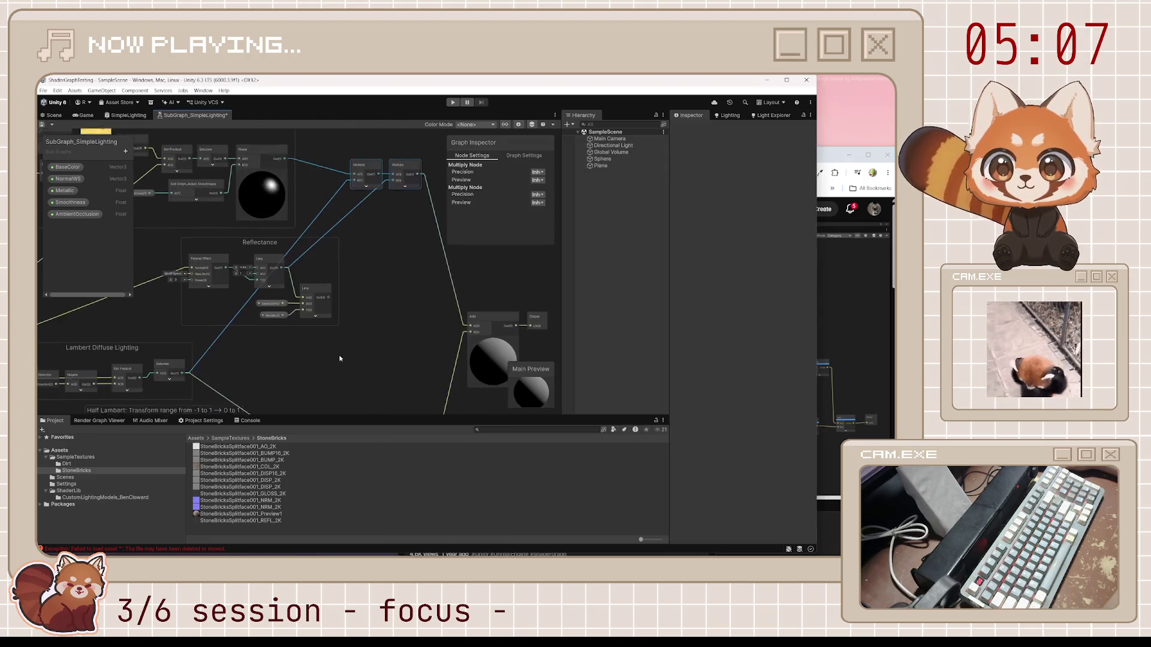
drag(344, 328, 356, 364)
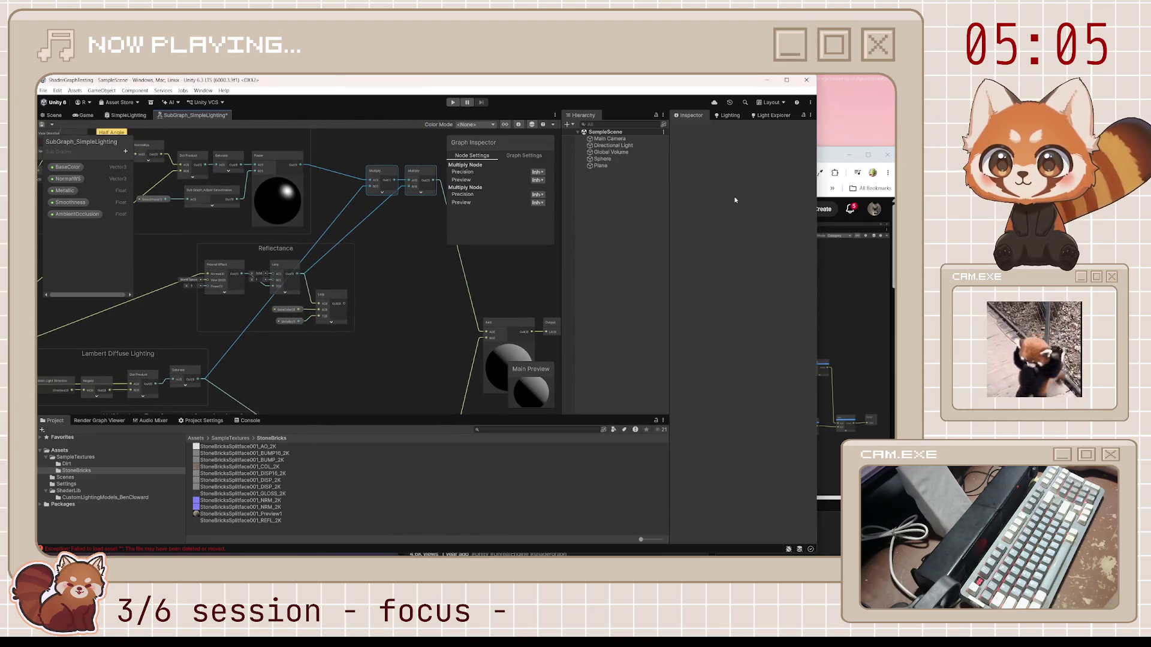
click(829, 154)
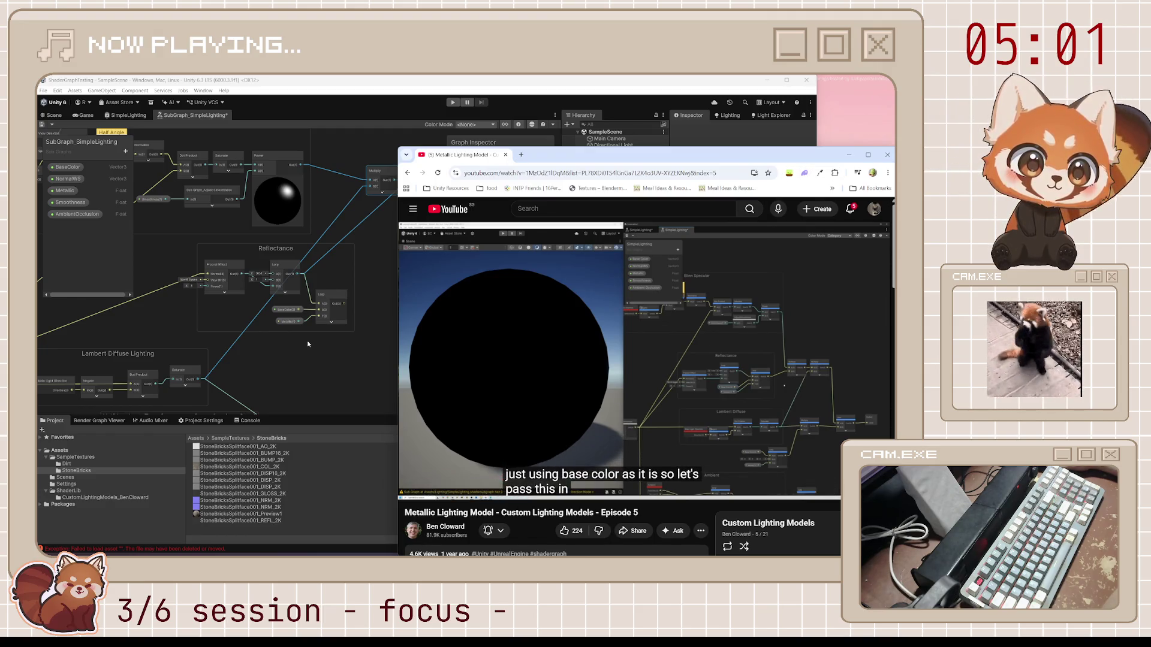
click(303, 315)
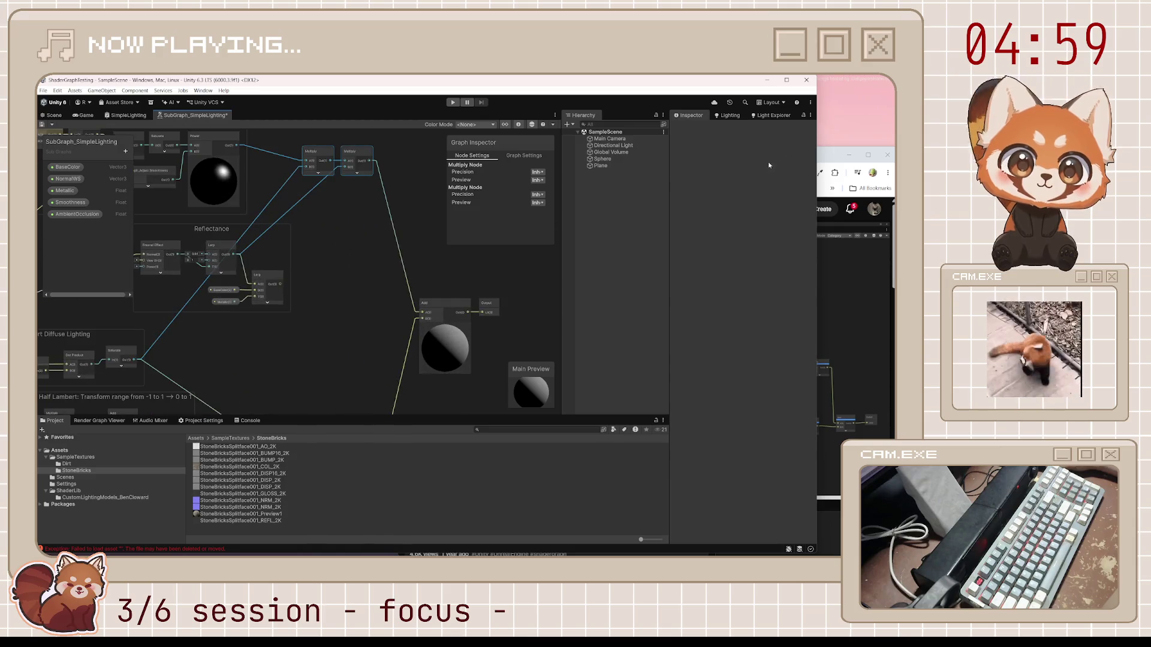
click(831, 156)
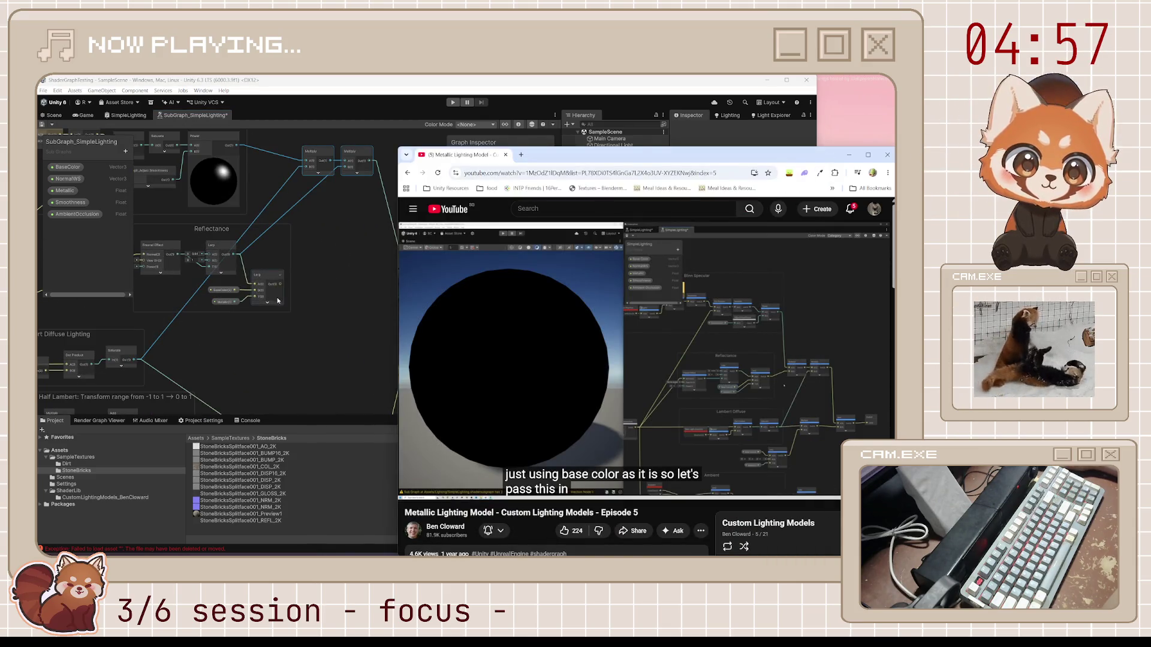
click(308, 307)
drag(151, 367, 362, 173)
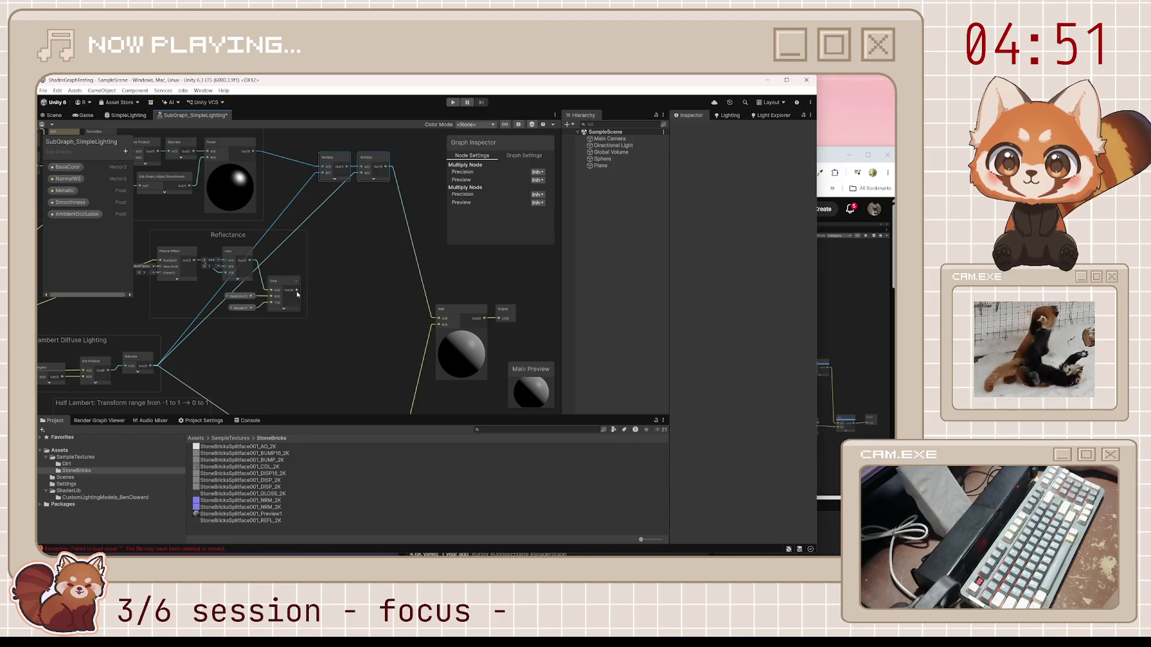
Step: Realign the two Multiply nodes lower, closer to the Reflectance group's output
click(360, 262)
mouse_move(372, 158)
mouse_down()
mouse_move(408, 196)
mouse_move(389, 197)
mouse_up()
mouse_move(313, 178)
mouse_down()
mouse_move(387, 219)
mouse_move(393, 207)
mouse_move(405, 242)
mouse_up()
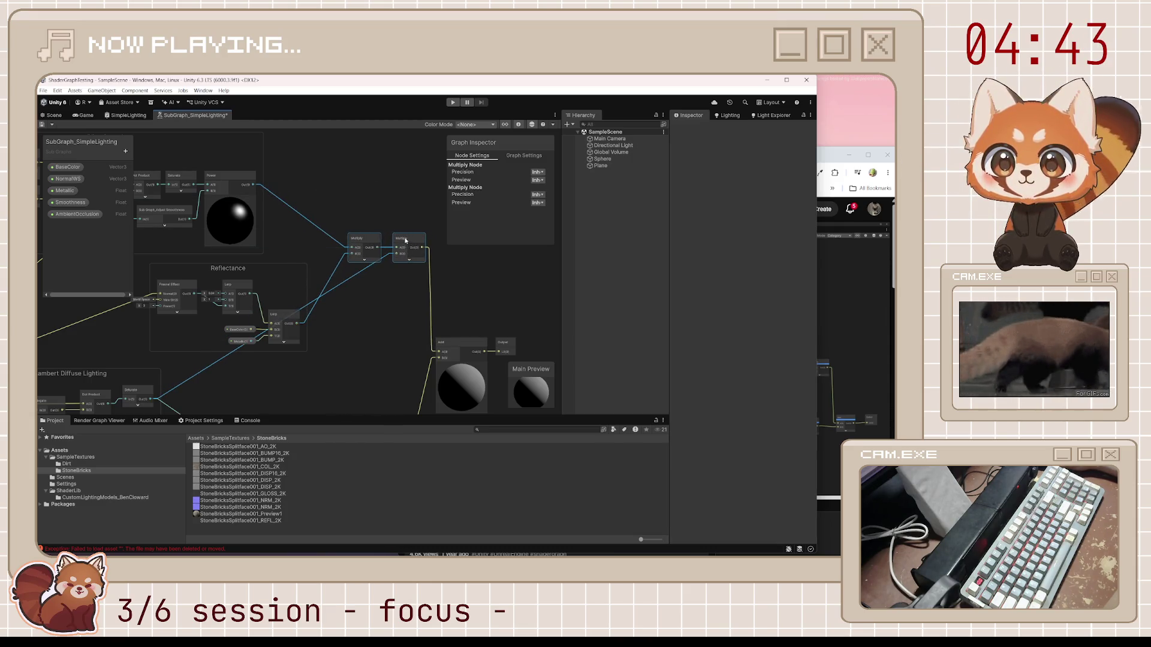
click(473, 234)
click(834, 154)
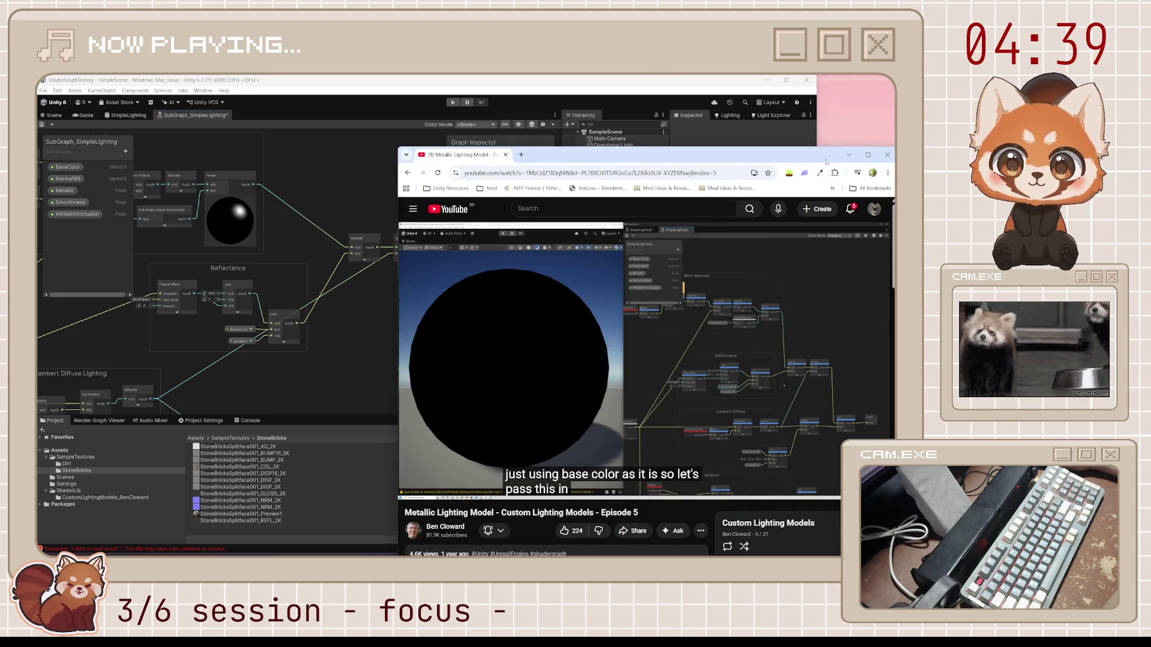
click(192, 319)
scroll(192, 320, down, 2)
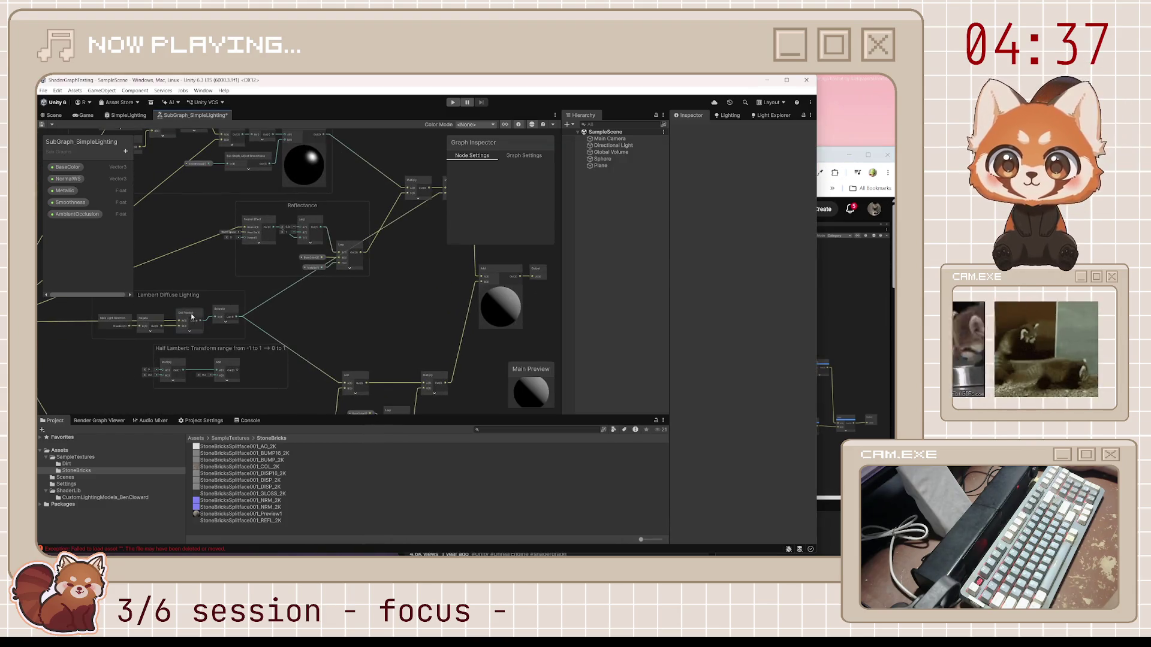
Step: Move the specular nodes and both diffuse lighting groups right and down to make room
drag(354, 379, 427, 300)
mouse_move(419, 359)
mouse_down()
mouse_move(514, 299)
mouse_move(524, 327)
mouse_up()
click(238, 216)
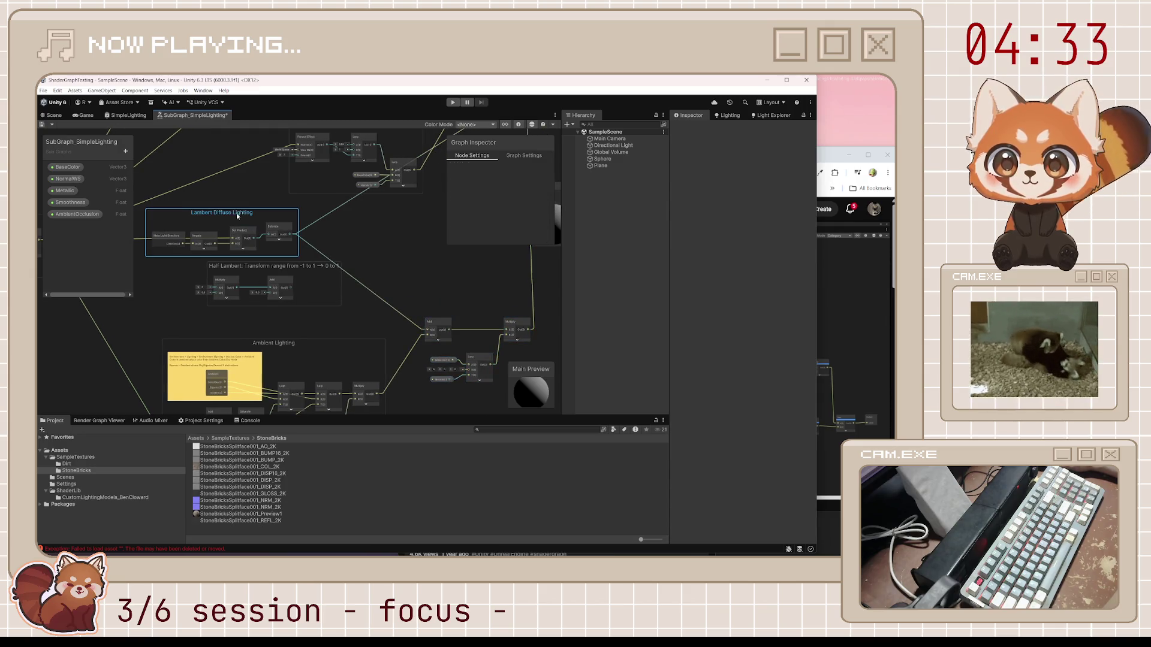
click(289, 269)
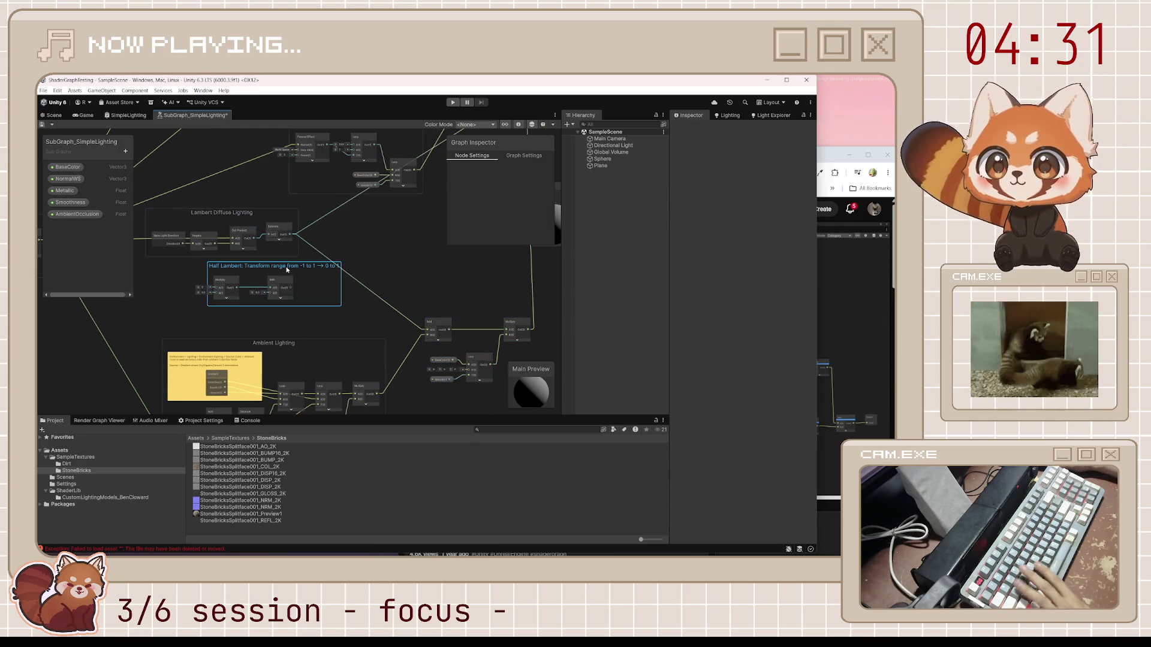
click(242, 214)
mouse_move(139, 200)
mouse_down()
mouse_move(282, 294)
mouse_move(367, 311)
mouse_up()
mouse_move(229, 216)
mouse_down()
mouse_move(285, 225)
mouse_move(326, 223)
mouse_move(324, 213)
mouse_up()
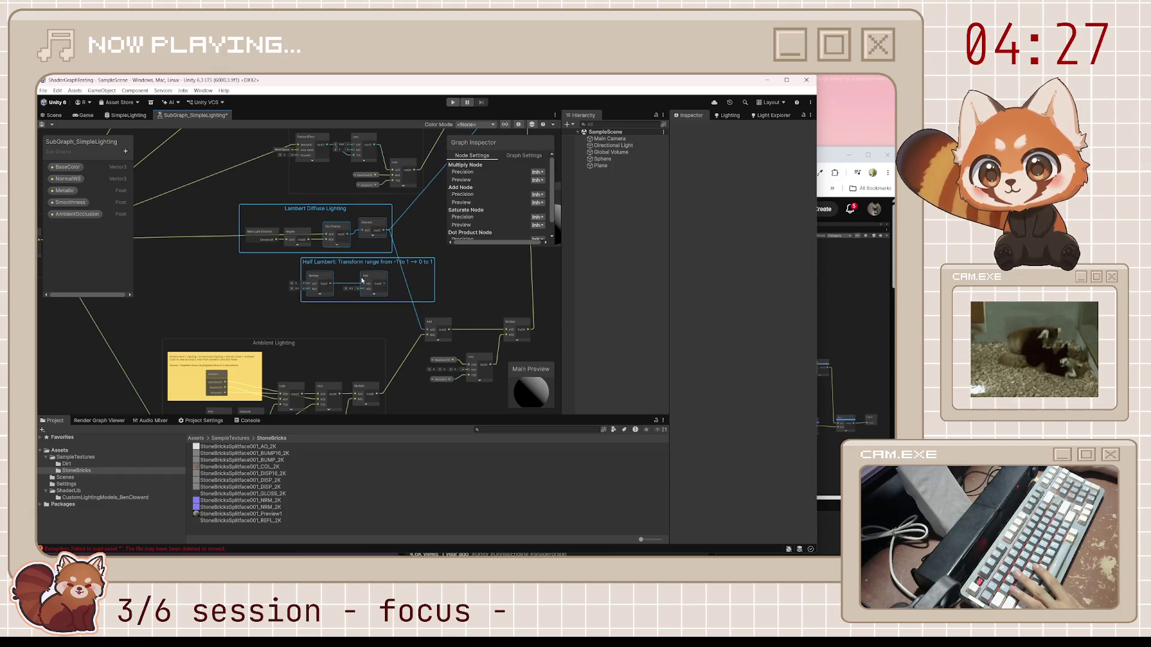
Step: Shift the Add and Output nodes right and down, below the Reflectance and Lambert groups
drag(488, 300, 429, 291)
drag(360, 304, 488, 389)
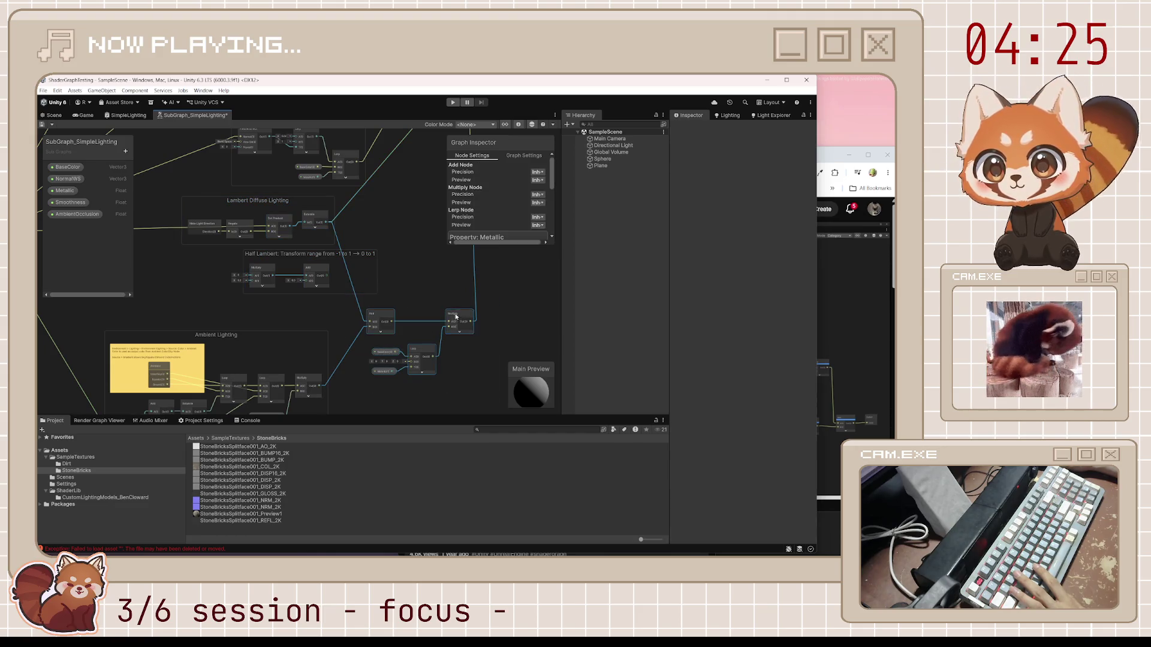
drag(455, 294, 337, 361)
click(365, 257)
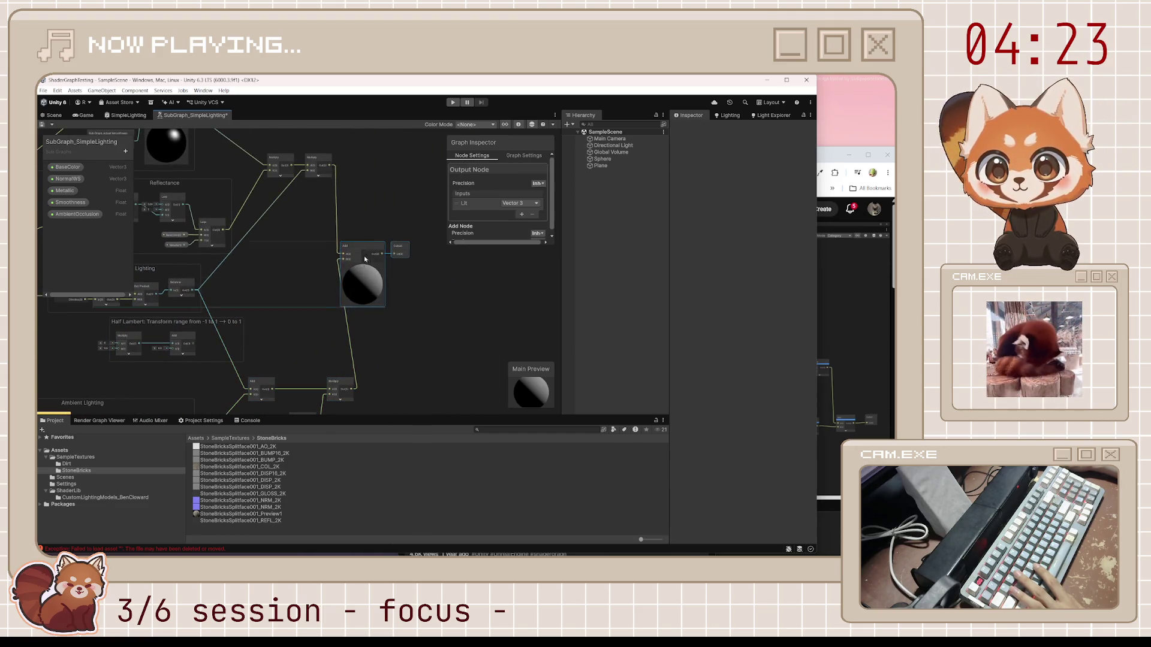
drag(365, 258, 433, 282)
click(328, 274)
drag(306, 302, 383, 319)
Step: Move the Add node down-right and place the Output node right beside it
click(825, 154)
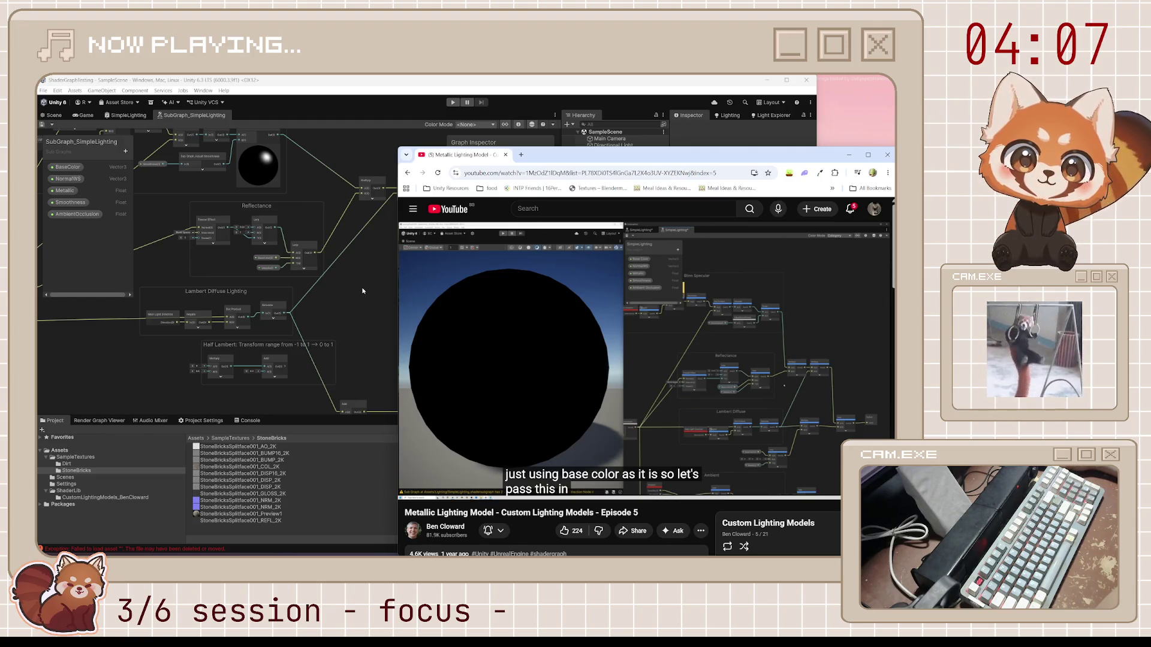
drag(371, 305, 309, 261)
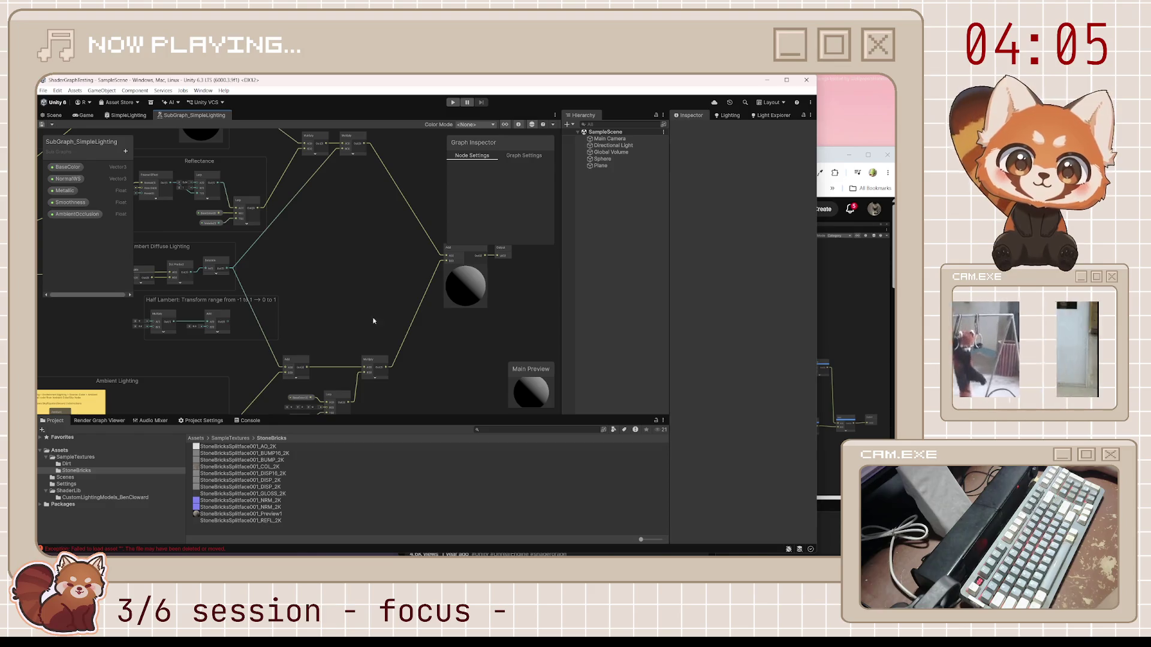
click(831, 161)
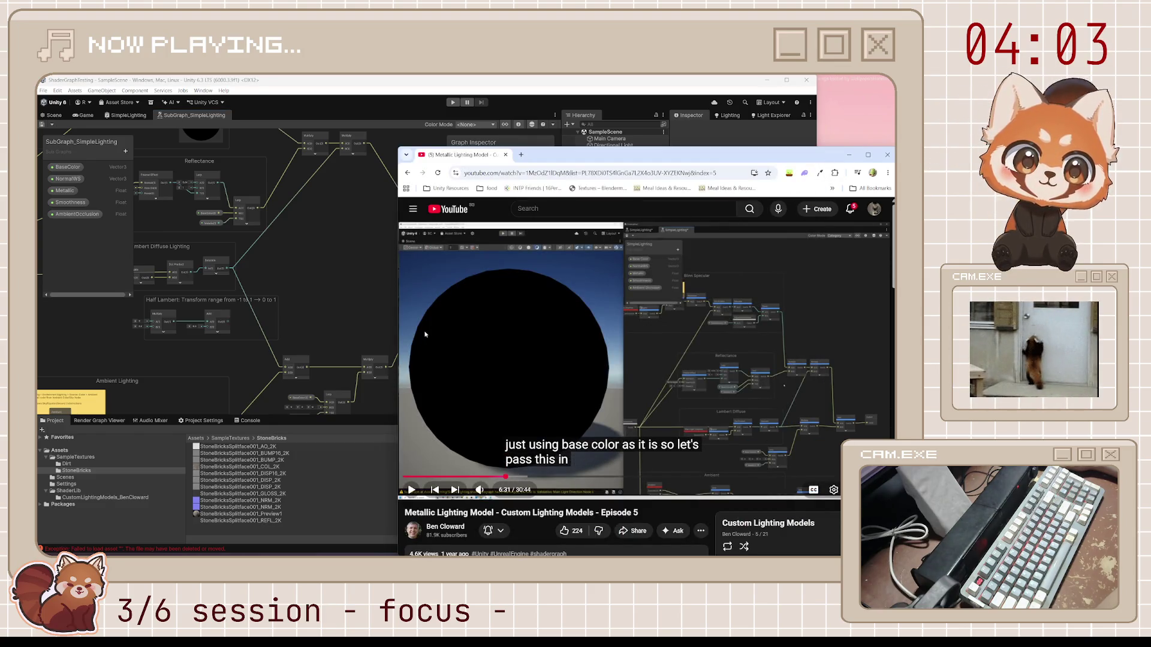
click(351, 325)
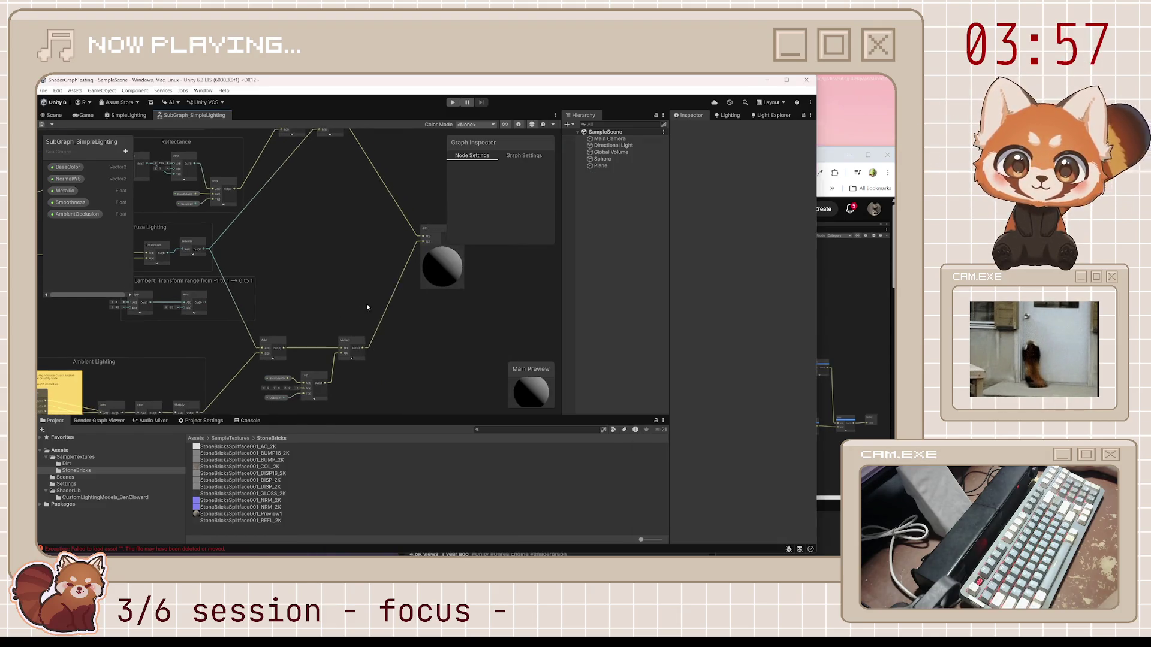
mouse_move(433, 233)
mouse_down()
mouse_move(453, 324)
mouse_move(439, 304)
mouse_move(430, 390)
mouse_up()
click(432, 290)
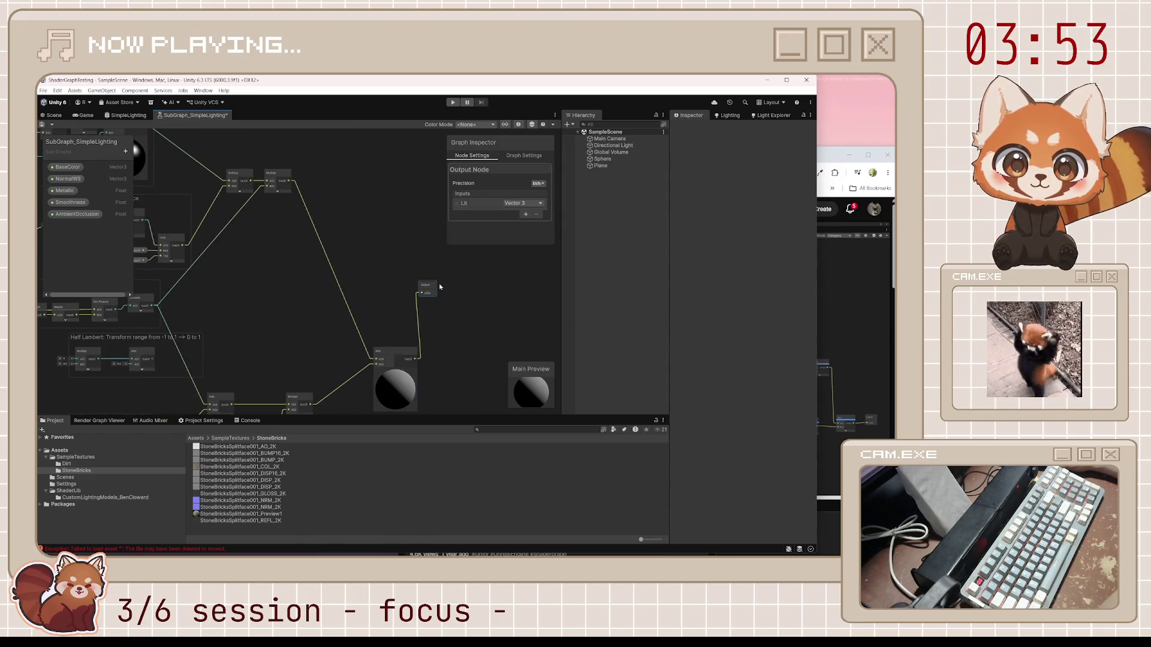
drag(431, 288, 454, 350)
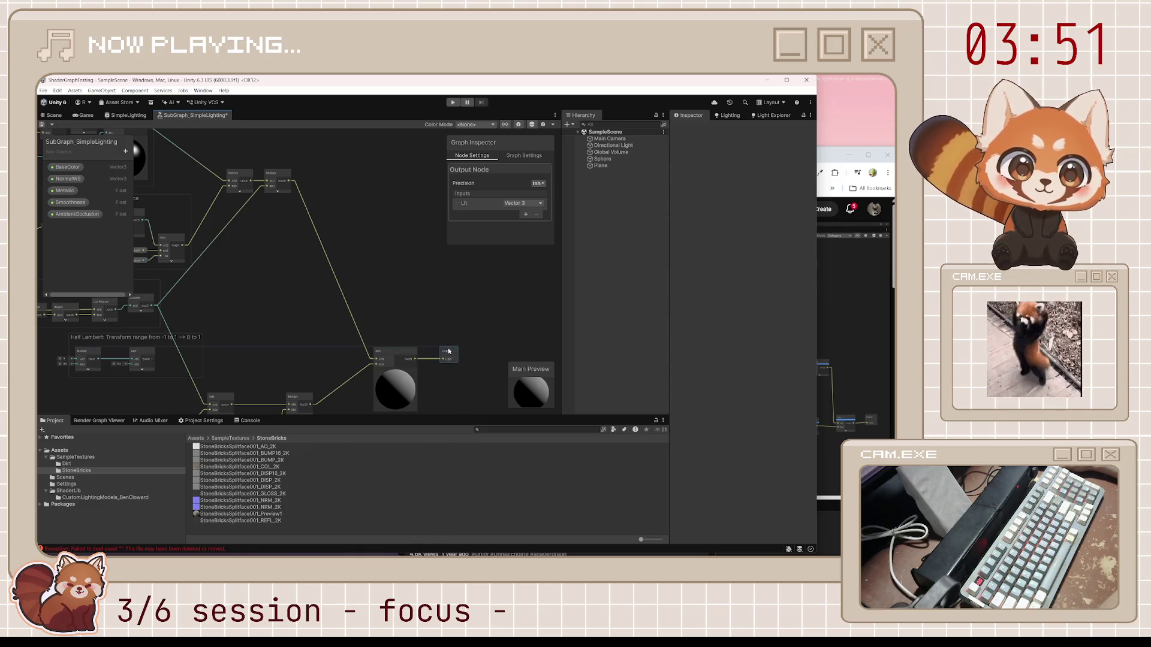
Step: Resume the Metallic Lighting Model tutorial and keep it in front of the graph
click(839, 206)
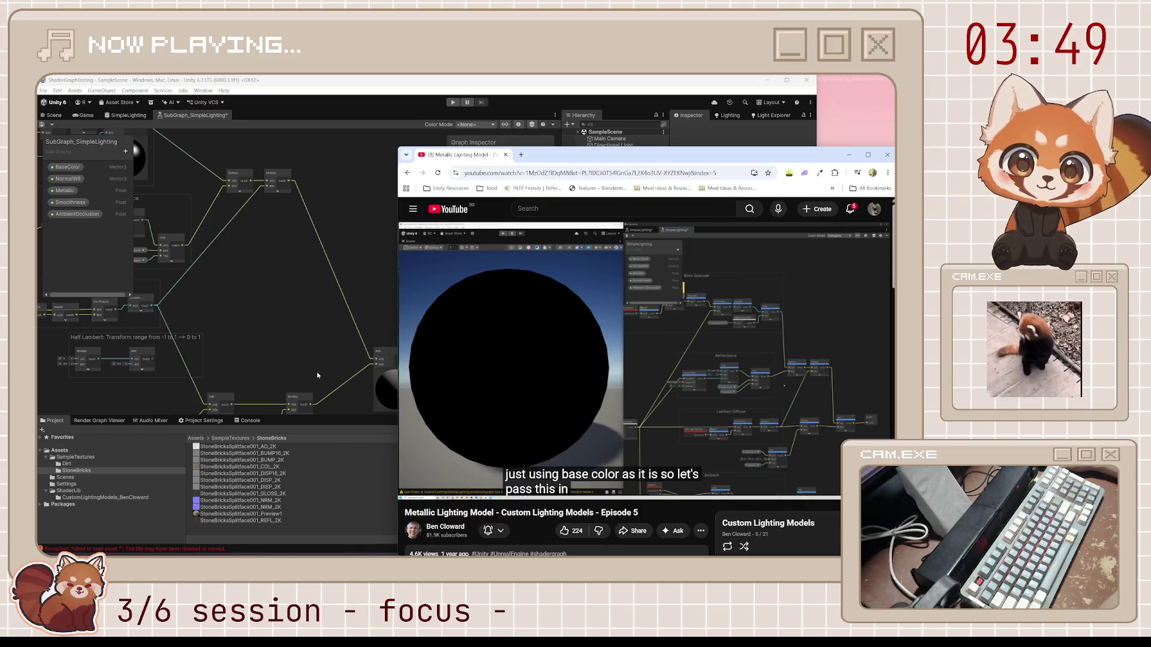
drag(317, 372, 350, 312)
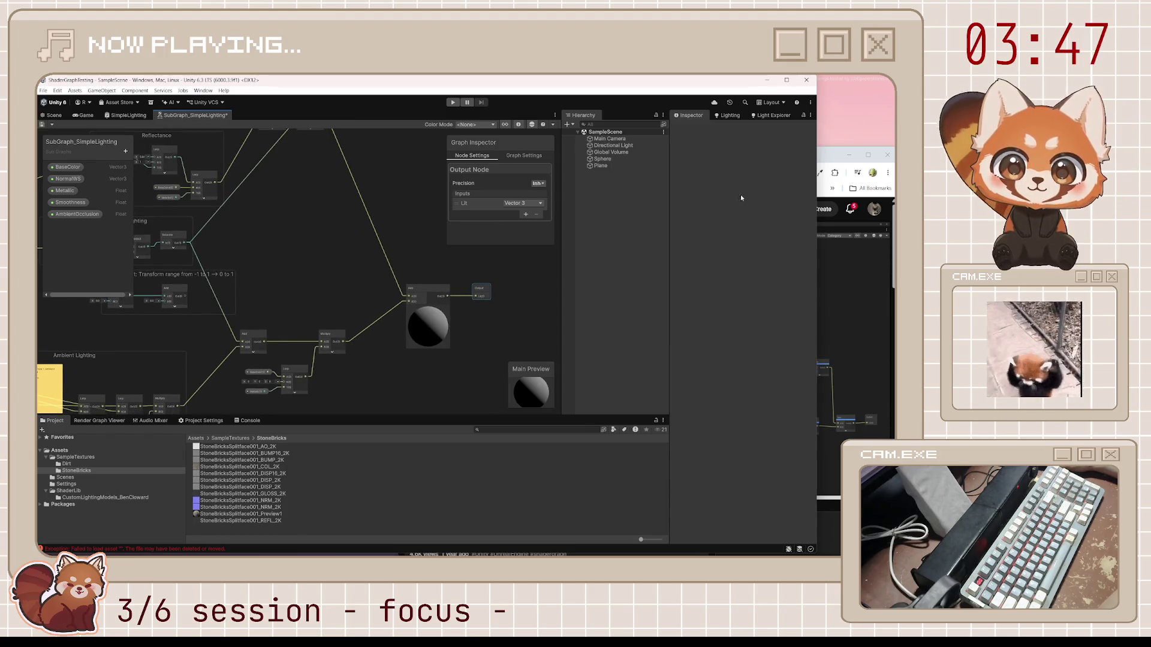
click(833, 155)
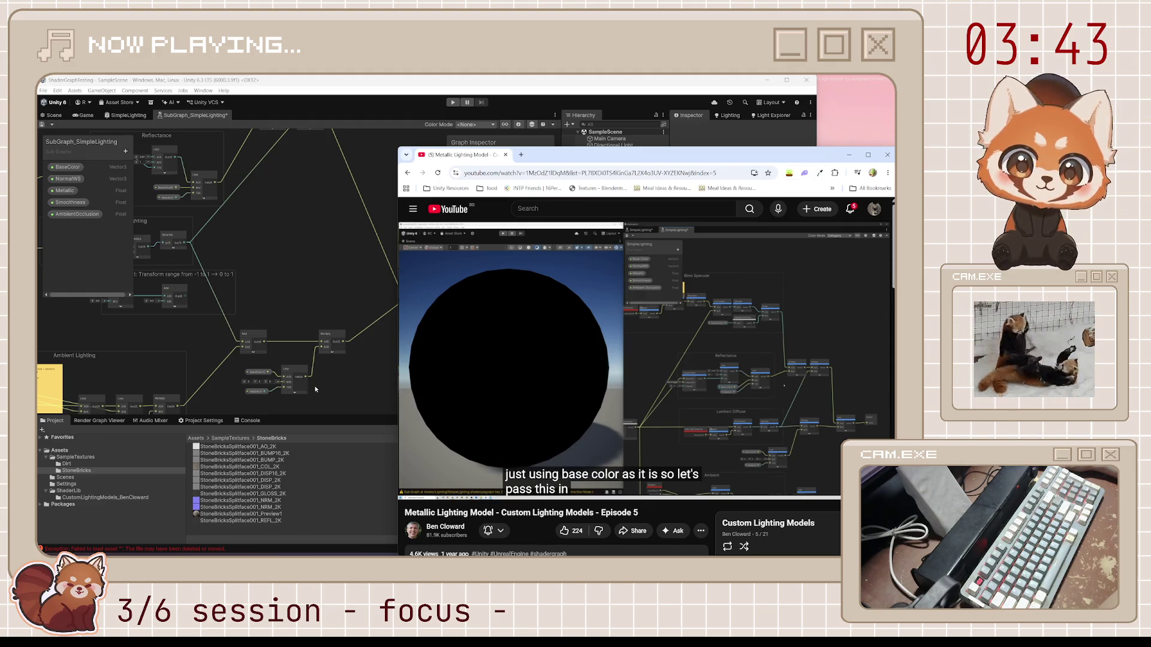
click(418, 387)
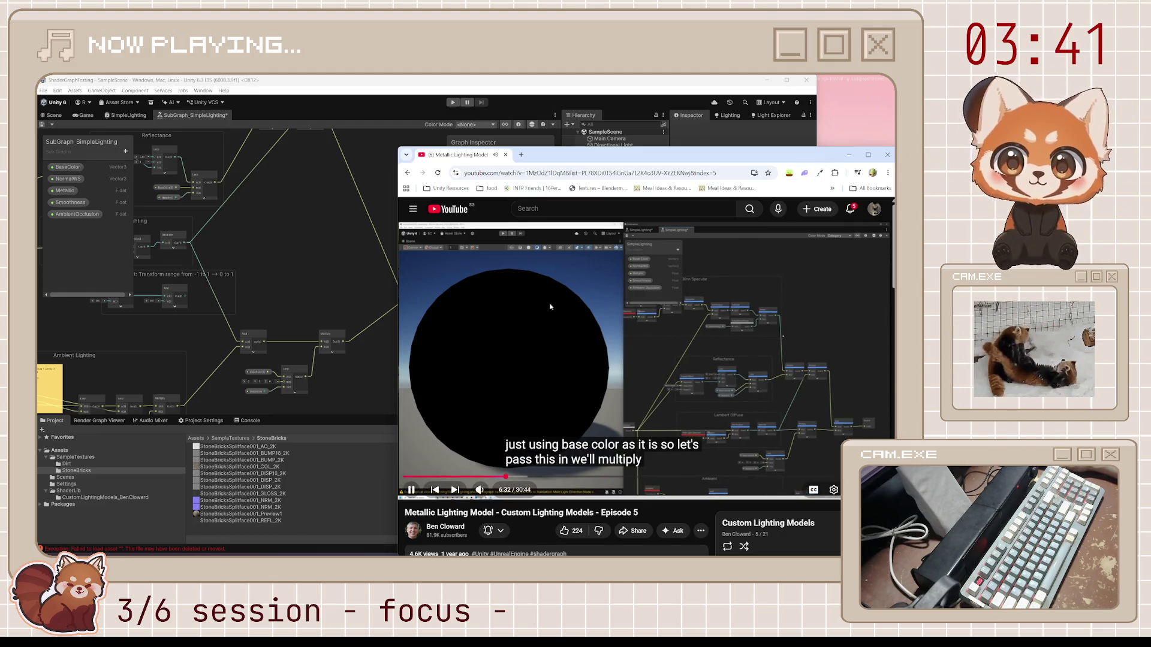
click(48, 125)
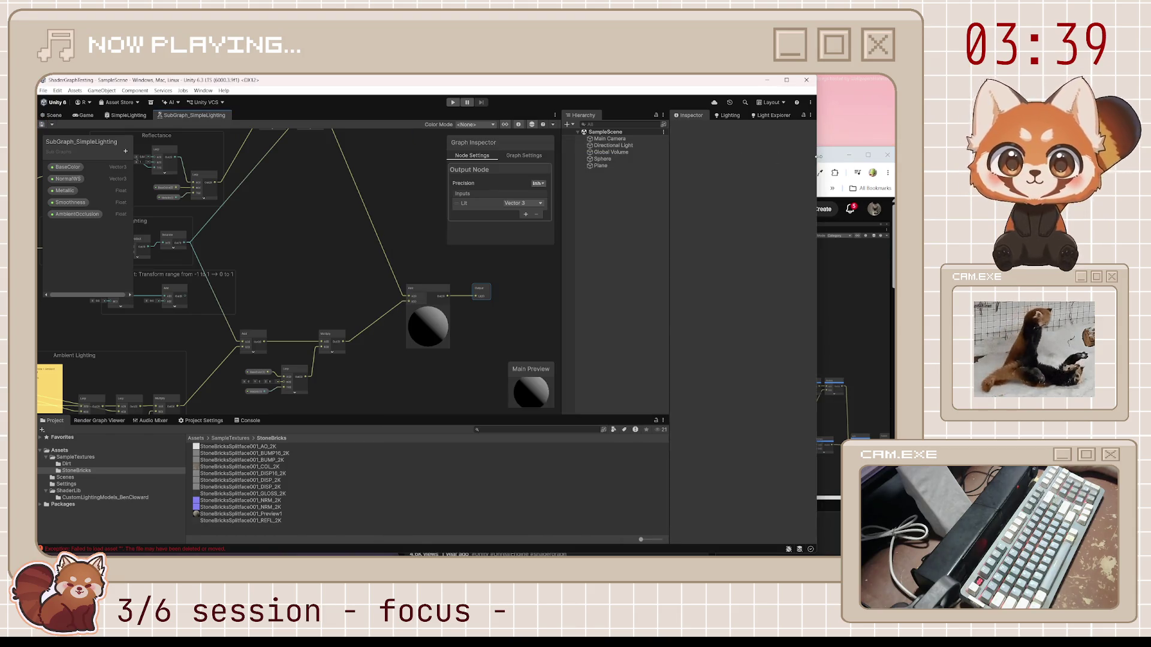
click(818, 156)
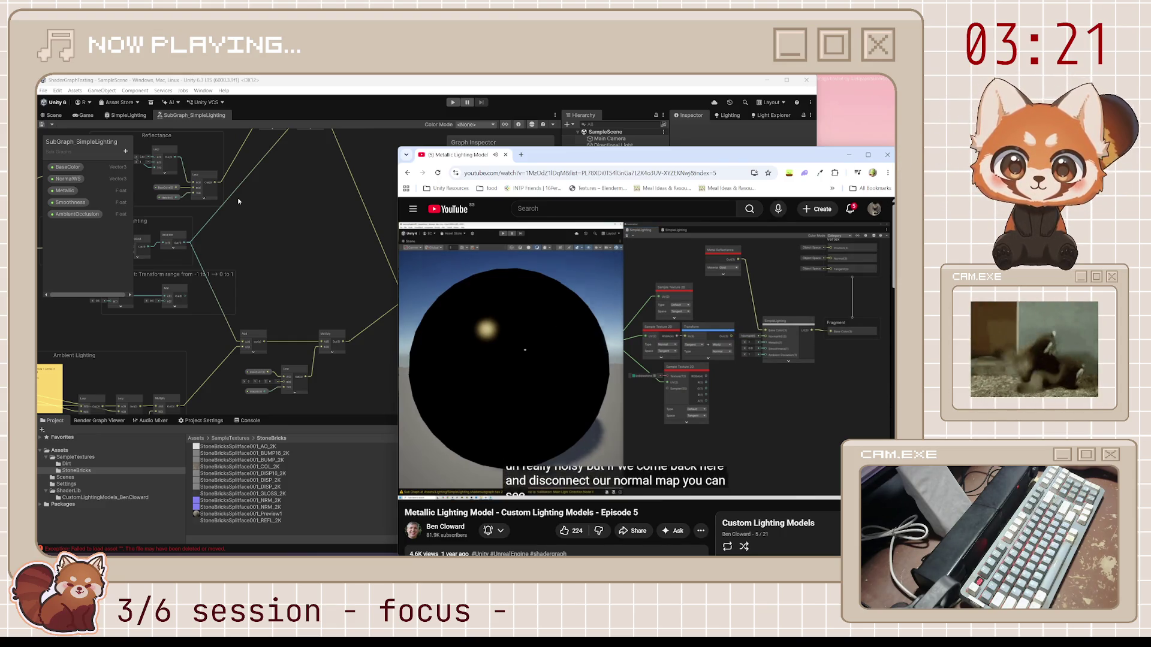
Step: Pause the tutorial and fly the Scene camera up close to the sphere
click(488, 295)
click(52, 117)
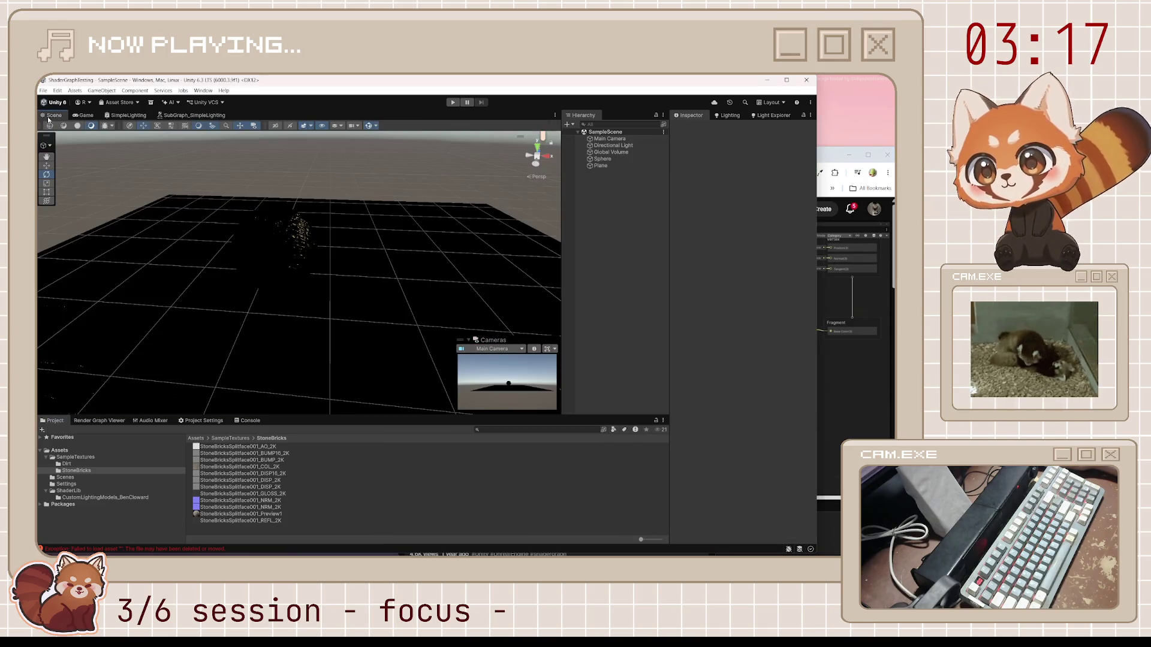
drag(404, 235, 243, 217)
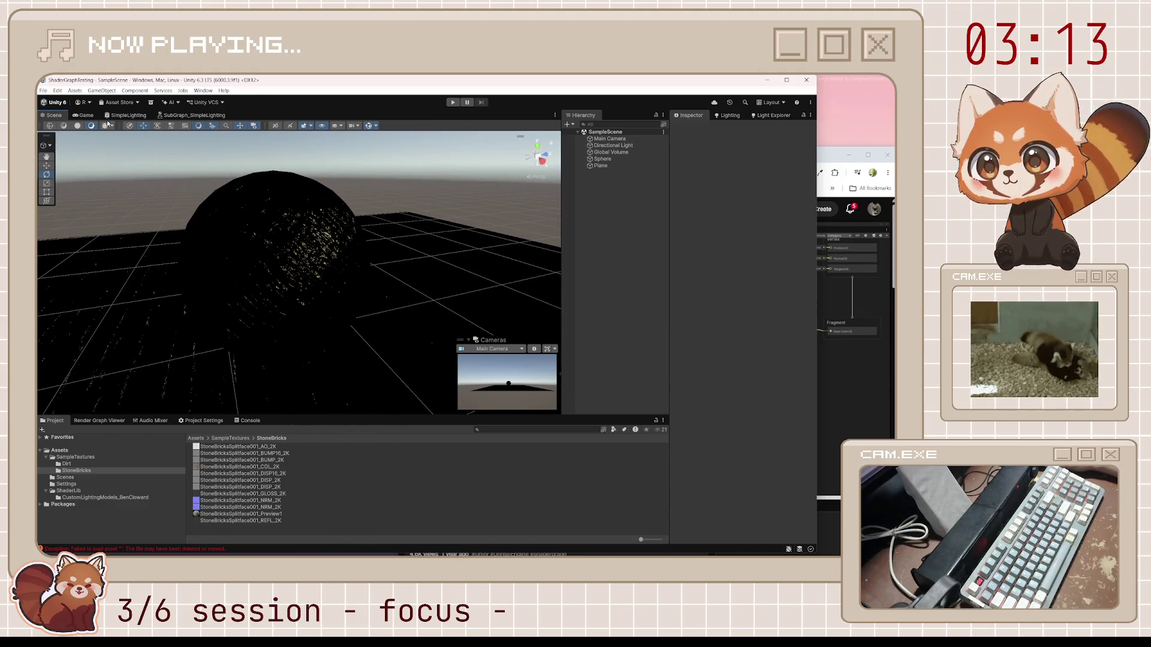
Step: Delete the Transform→NormalWS wire in SimpleLighting, save, and check the sphere in the Scene
click(128, 115)
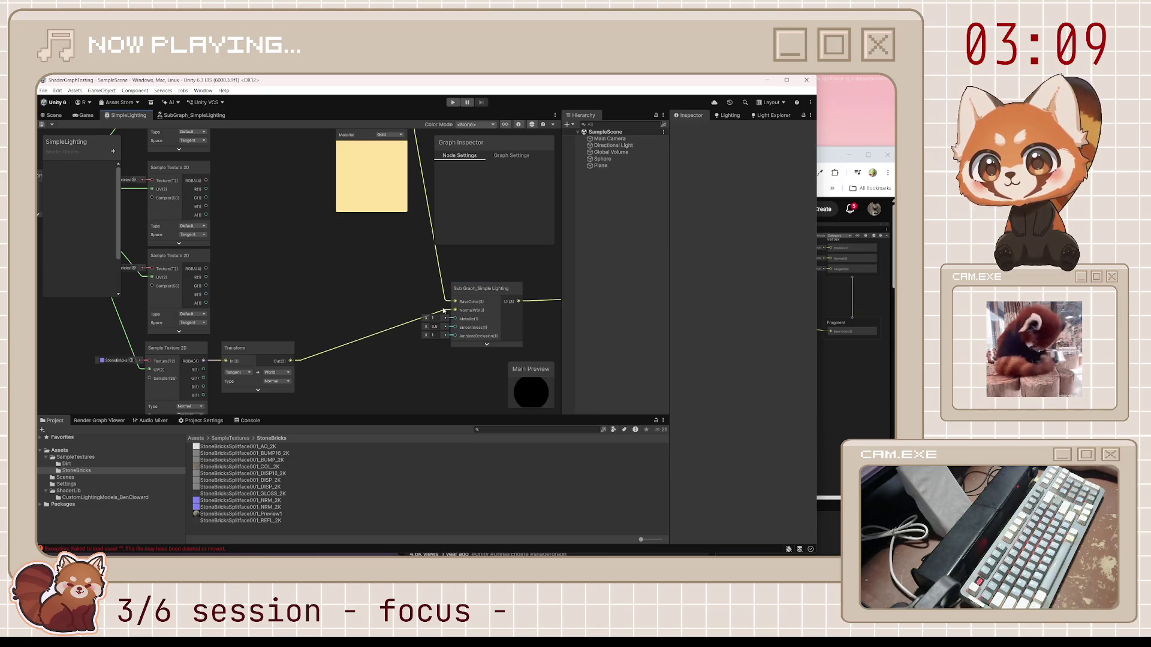
drag(446, 311, 329, 226)
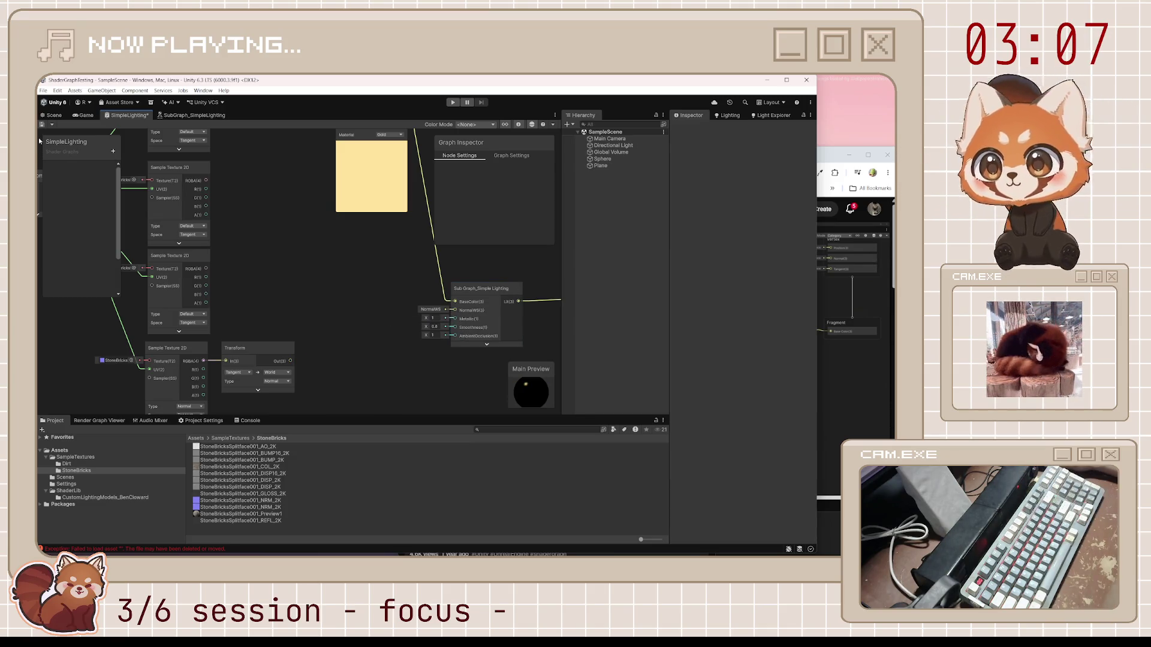
key(ctrl+s)
click(53, 116)
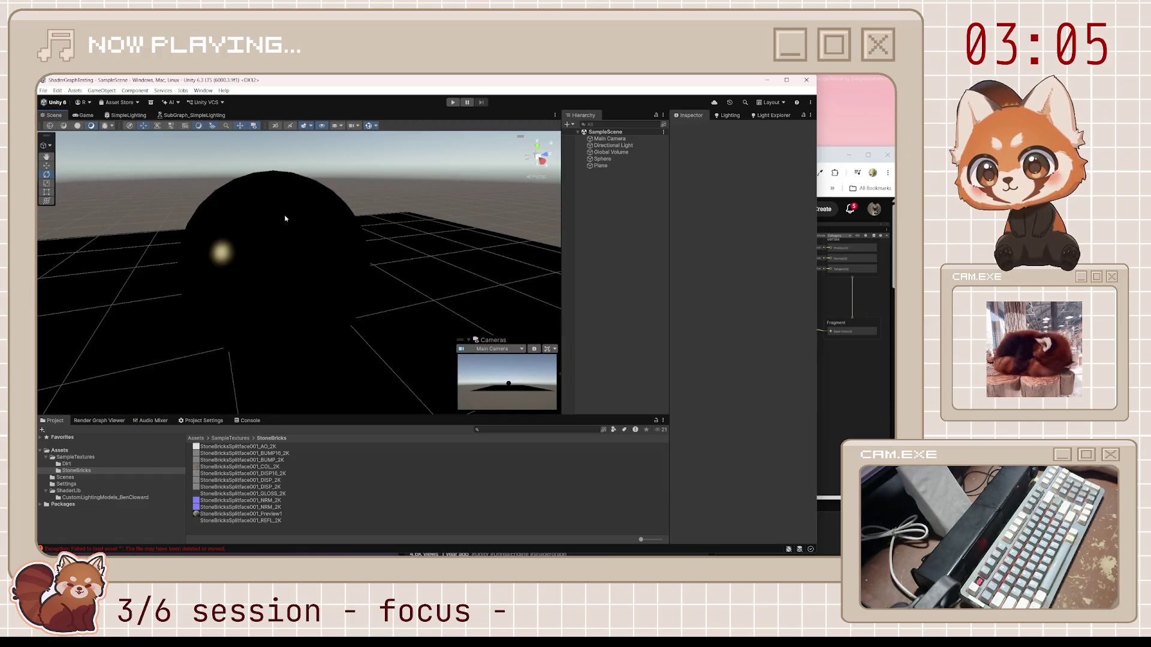
click(851, 288)
click(664, 353)
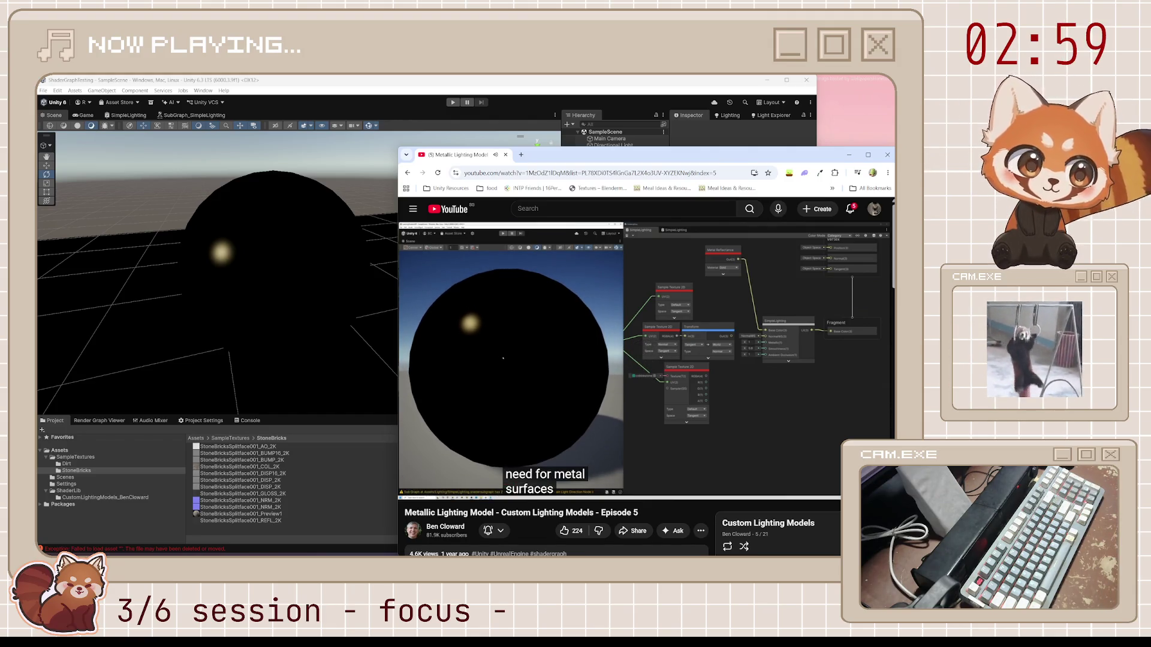
Step: Play the tutorial past the ad and pause at 8:17, where the Reflection Probe node is added
key(space)
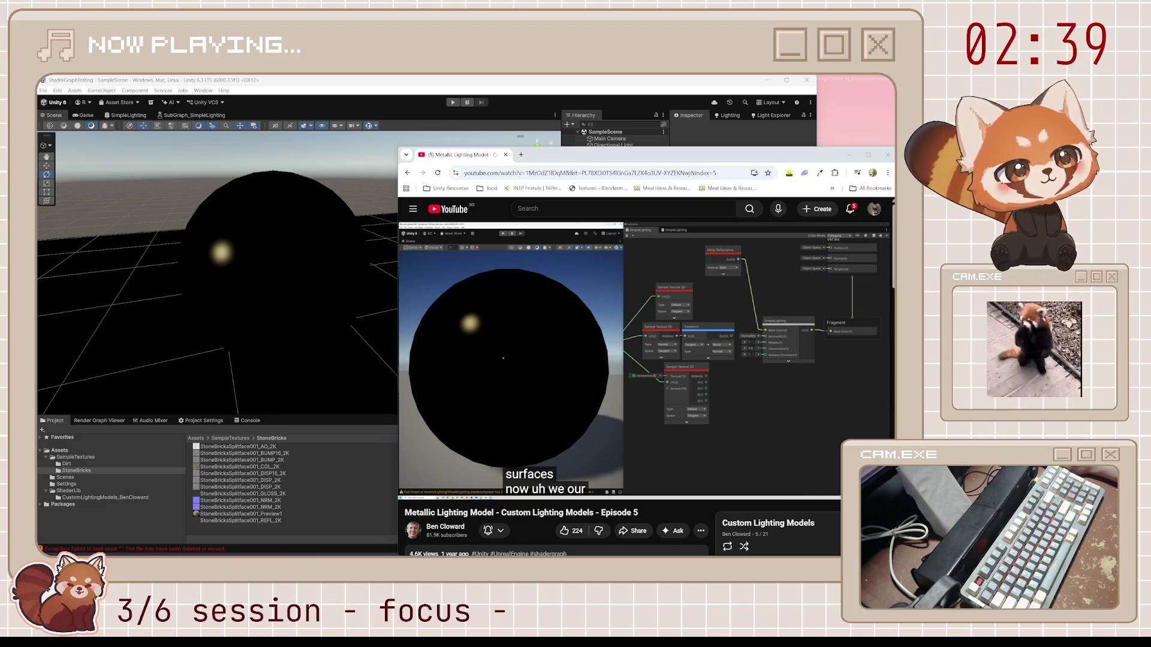
click(518, 305)
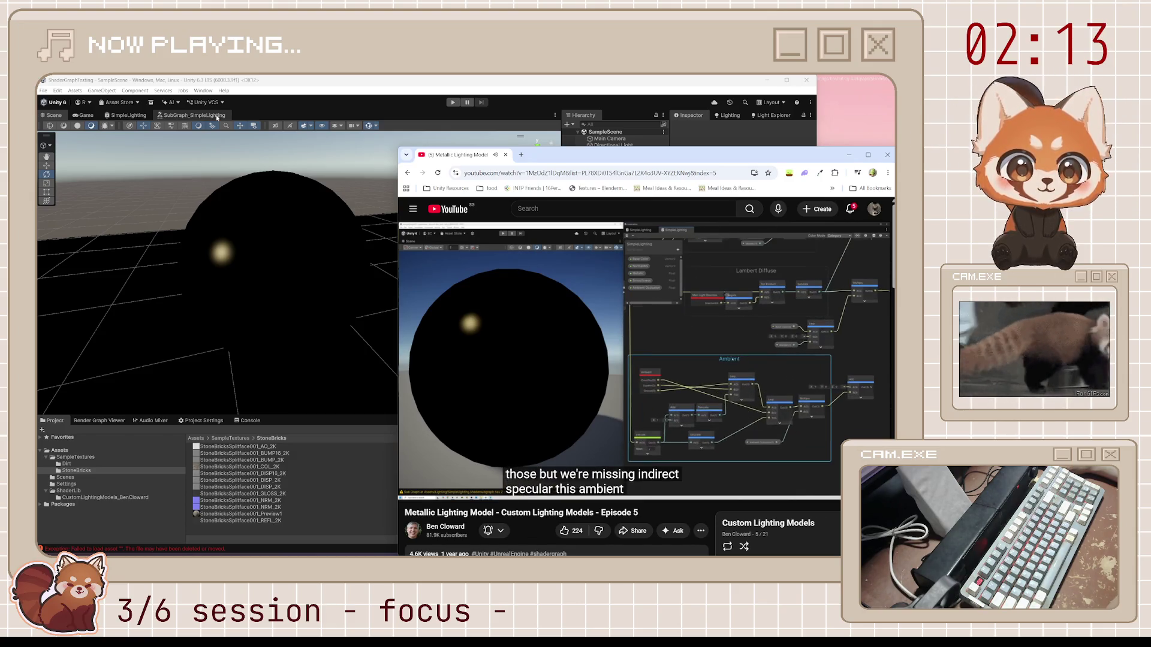
click(217, 117)
key(alt+Tab)
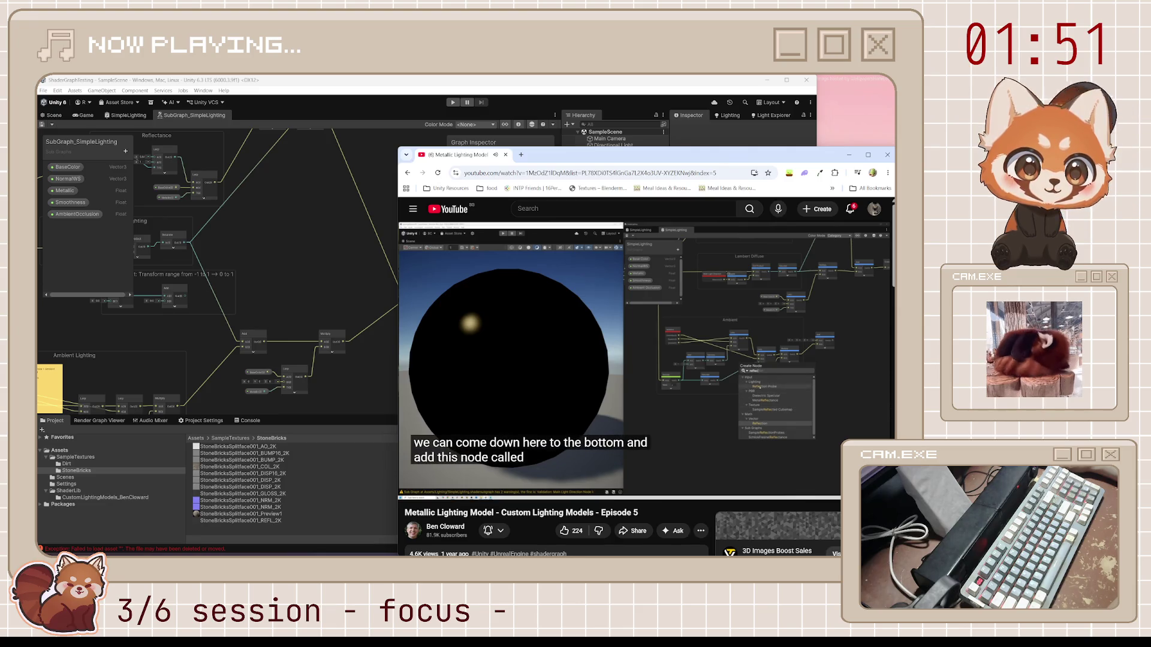
key(space)
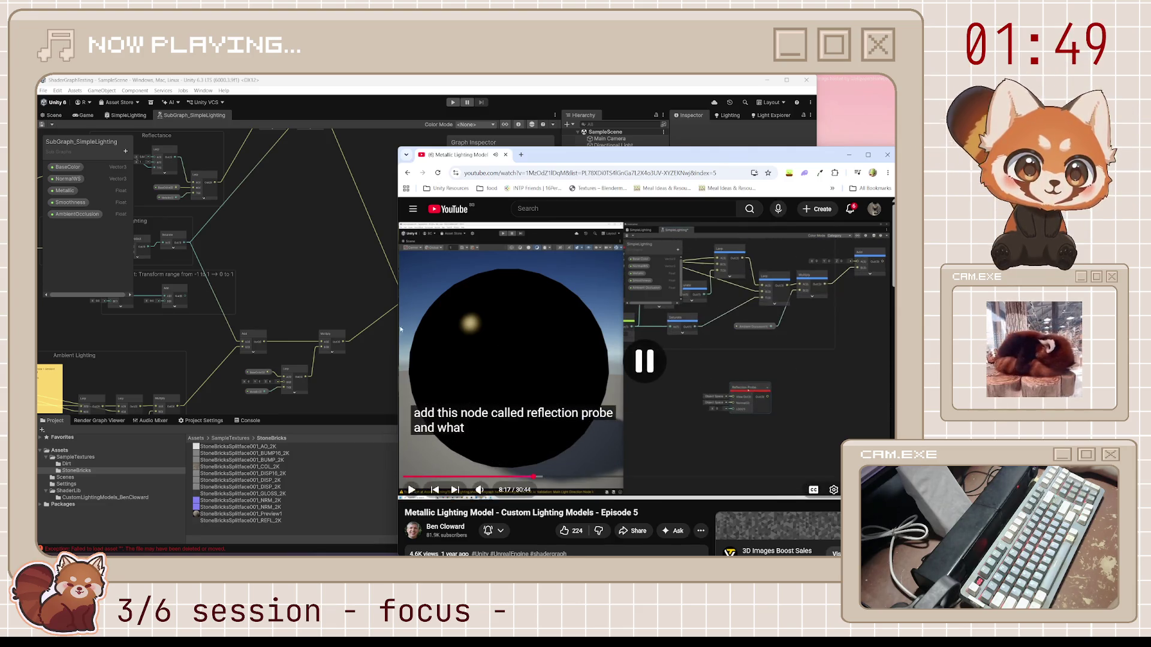
Step: Add a Lighting > Reflection Probe node (search 'reflect') below the Ambient Lighting group
click(279, 343)
drag(280, 344, 329, 321)
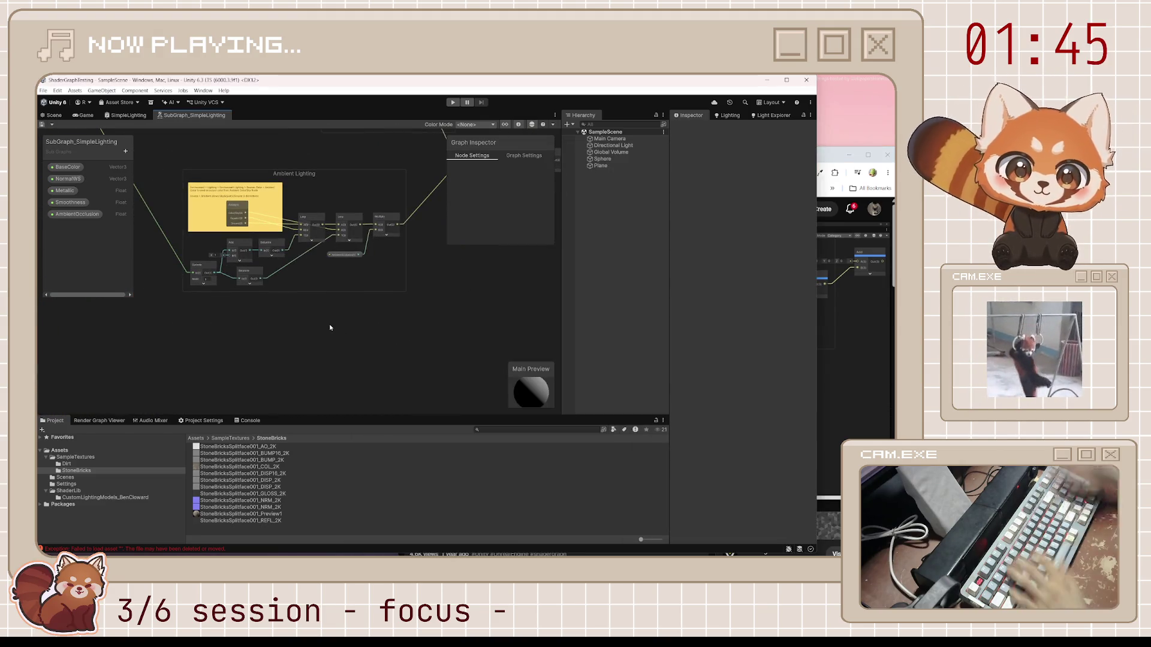
key(space)
text(reflect)
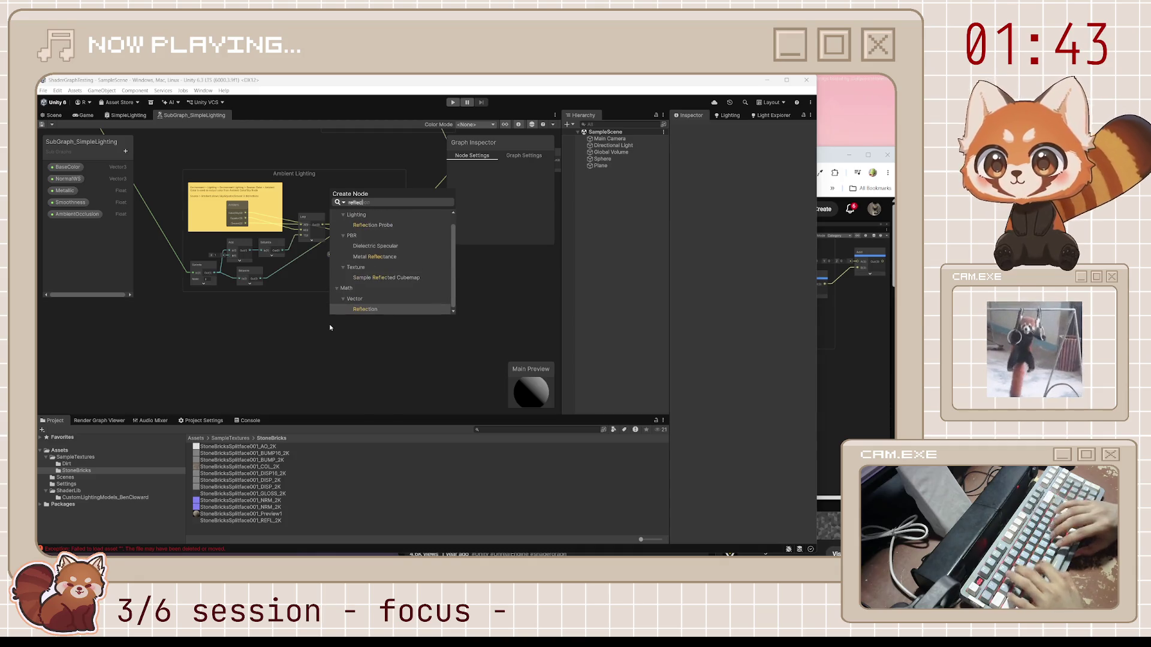
key(Up)
key(Up)
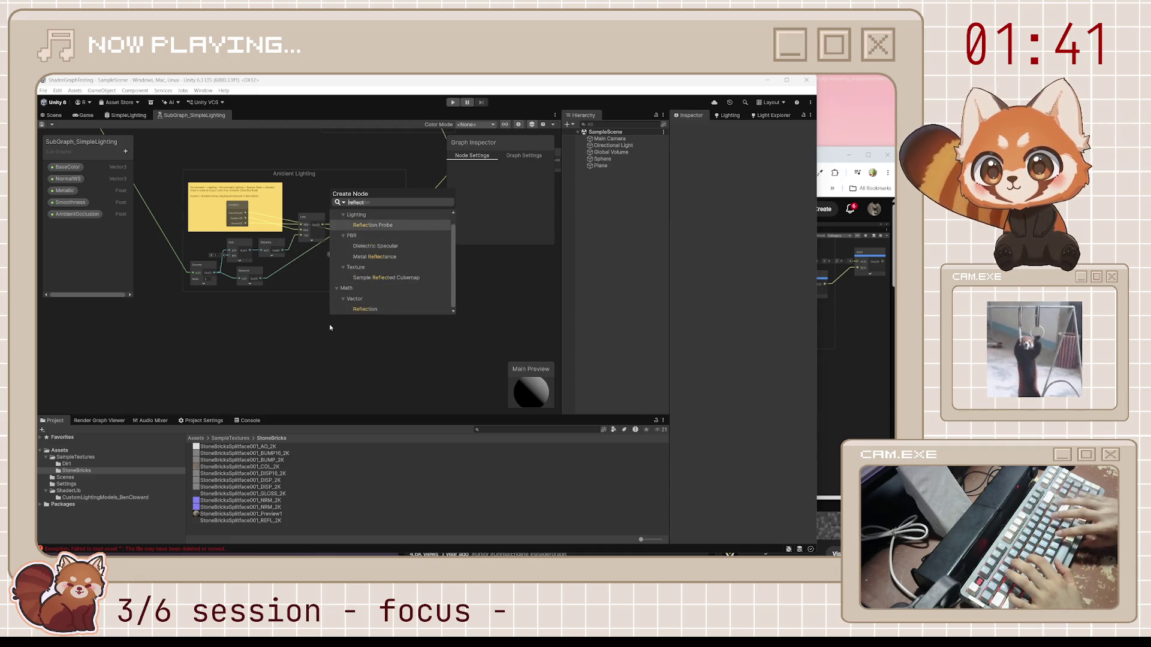
key(Return)
scroll(317, 388, up, 3)
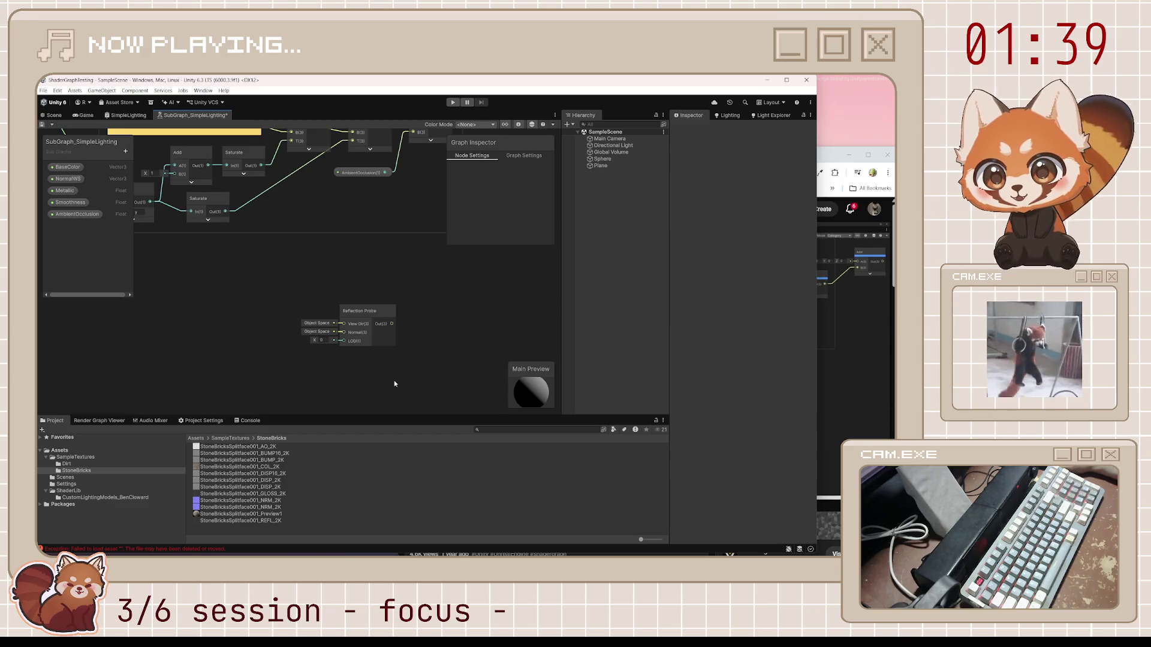
click(819, 370)
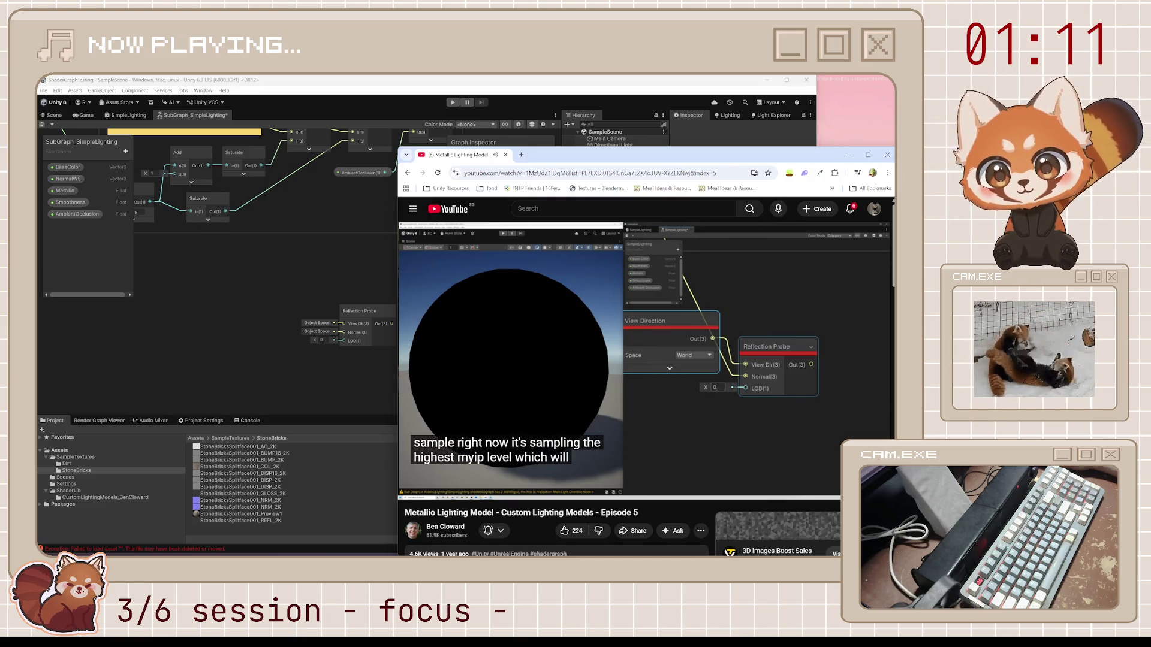
Step: Play the tutorial section explaining the Reflection Probe's View Direction and LOD inputs
click(570, 339)
click(571, 344)
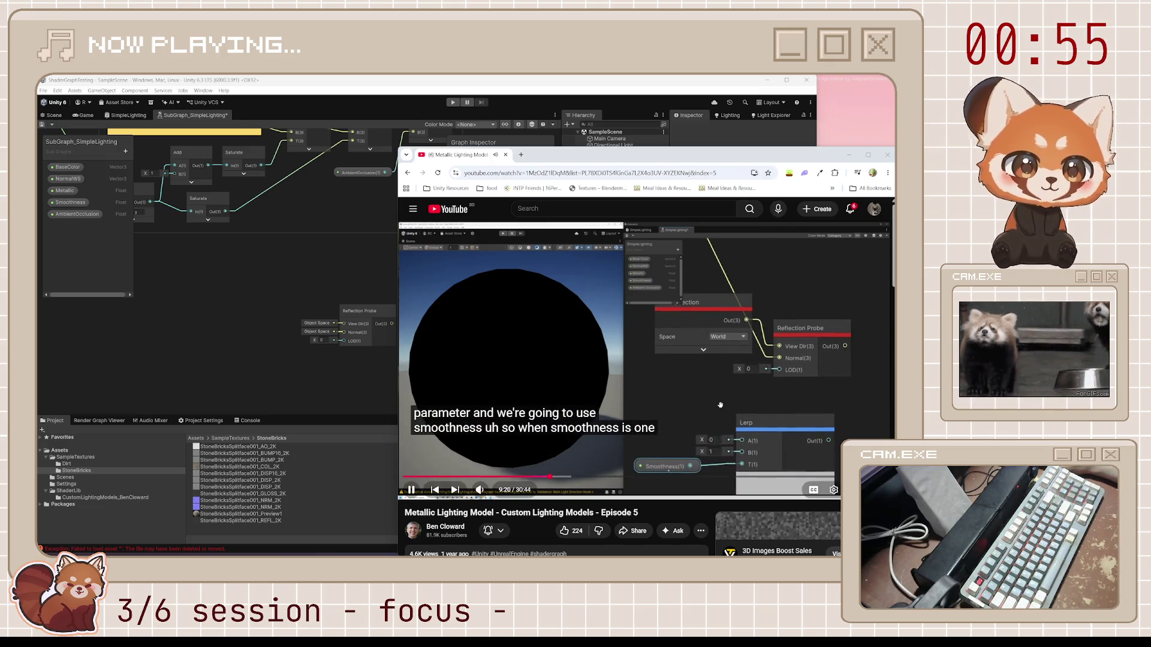
click(681, 390)
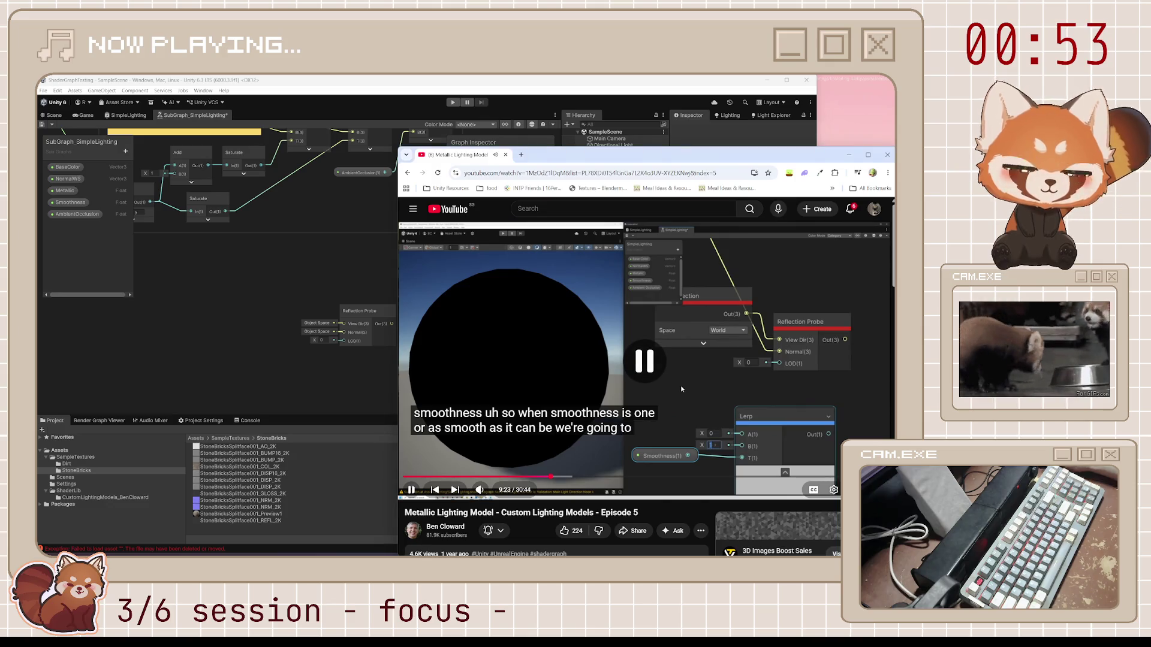
Step: Add a World-space View Direction node beside the Reflection Probe to feed its View Dir
click(238, 316)
key(space)
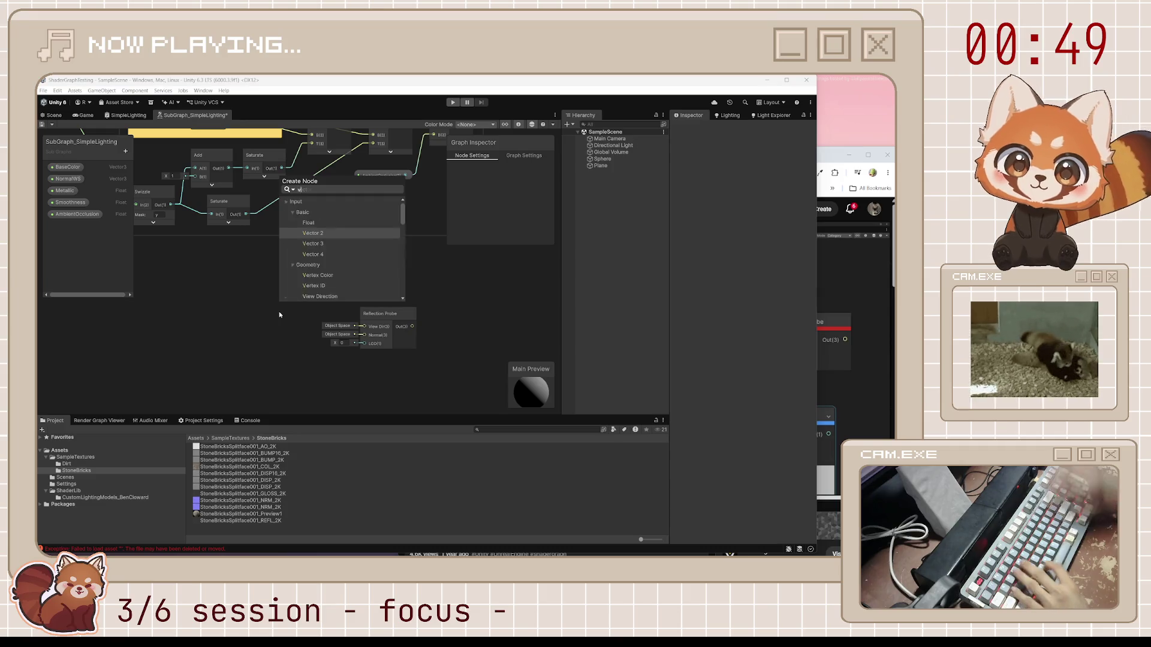
text(view dir)
key(Return)
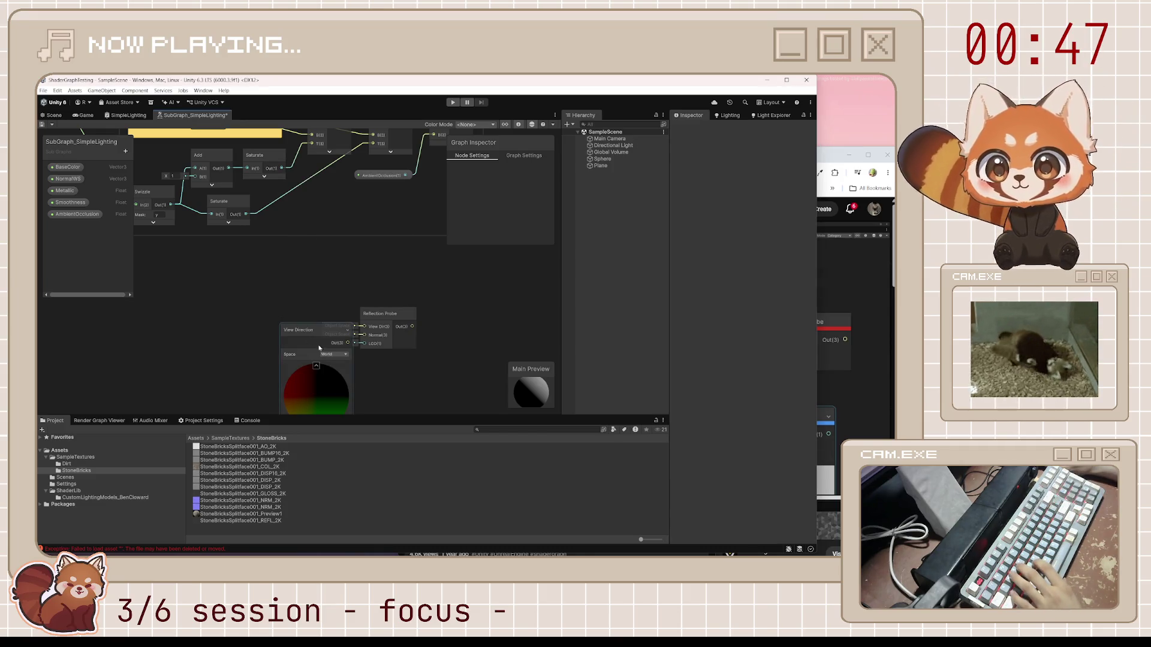
drag(326, 336, 292, 306)
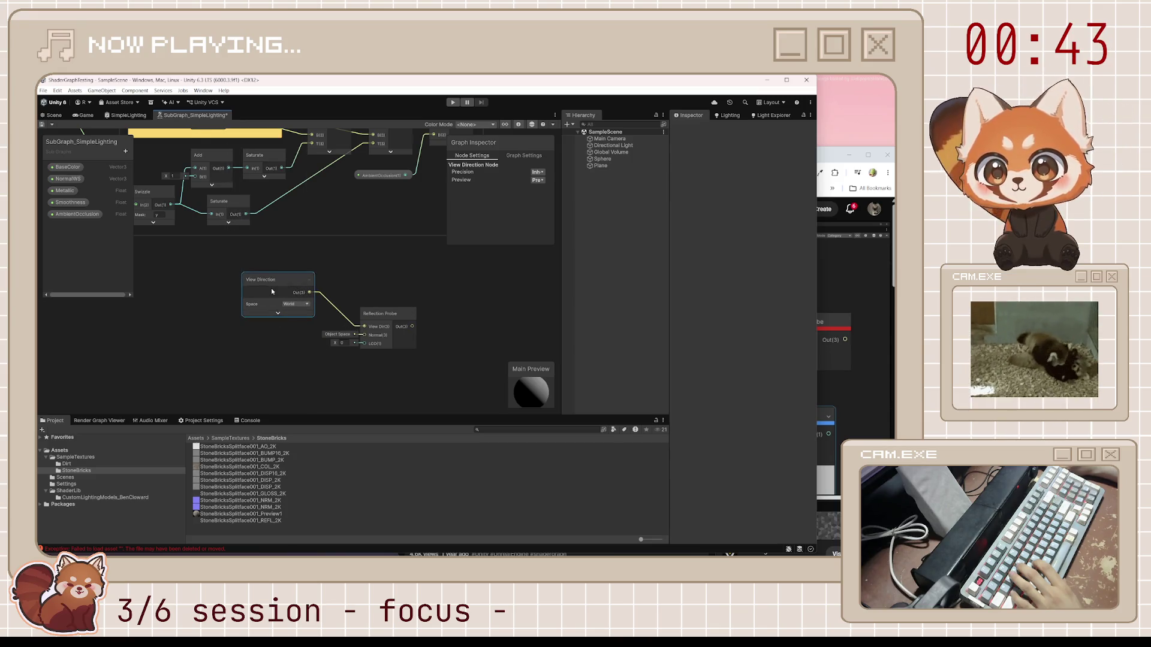
scroll(219, 259, down, 5)
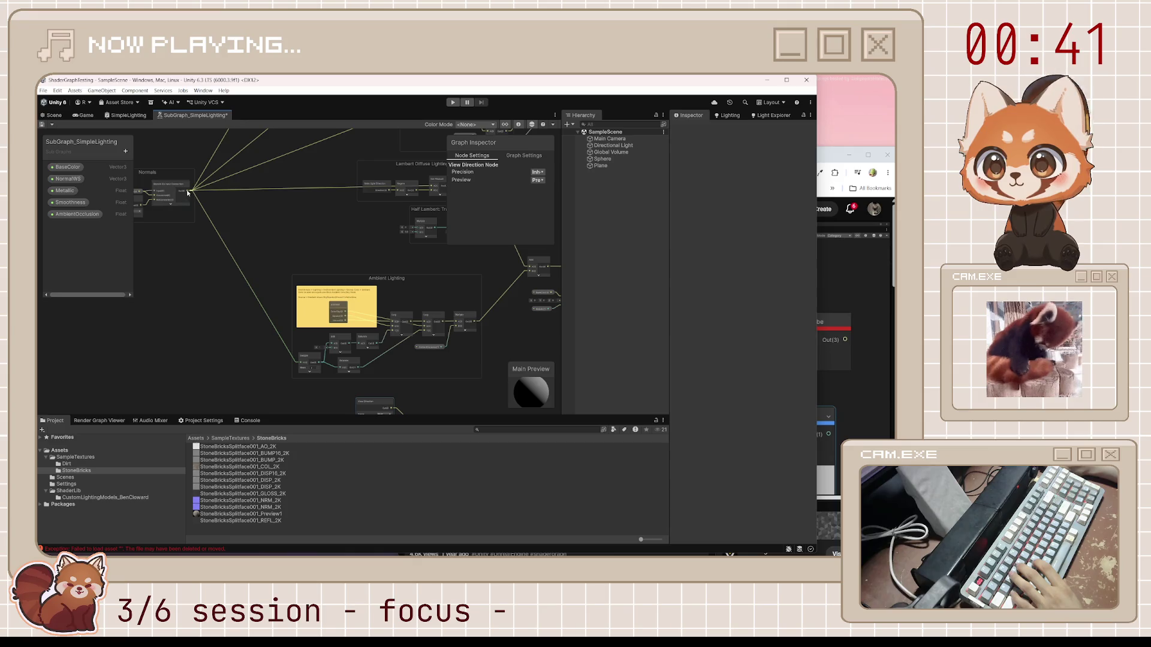
mouse_move(303, 343)
mouse_down()
mouse_move(303, 255)
mouse_move(301, 312)
mouse_move(316, 267)
mouse_move(355, 236)
mouse_move(299, 283)
mouse_move(294, 309)
mouse_up()
scroll(436, 360, up, 3)
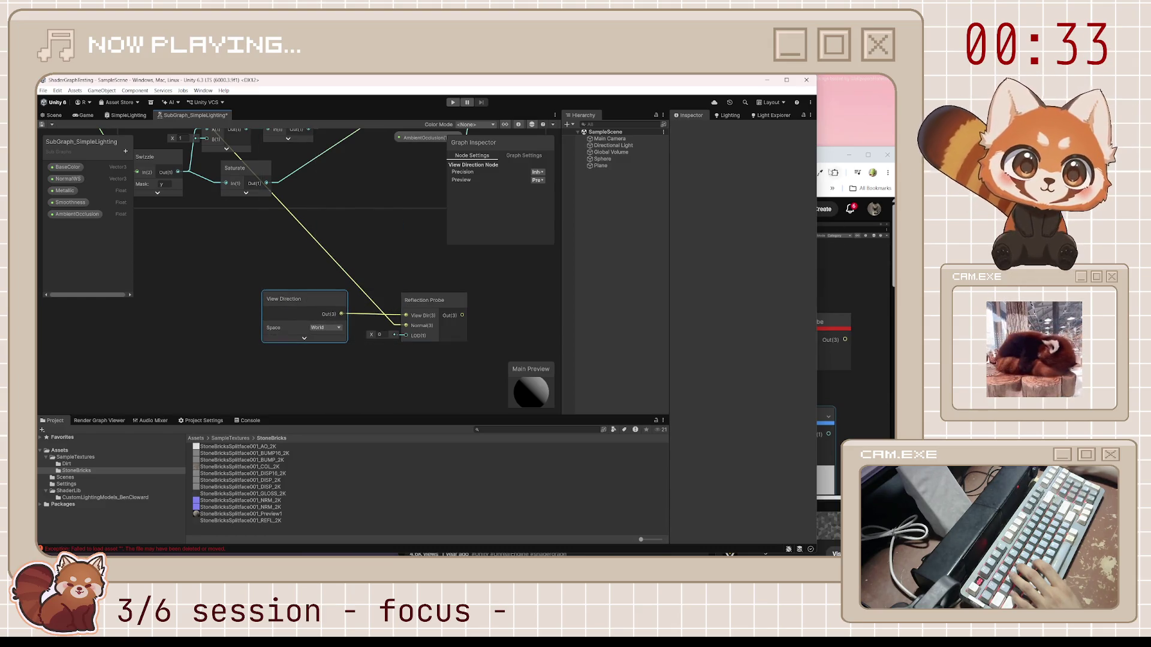
key(alt+Tab)
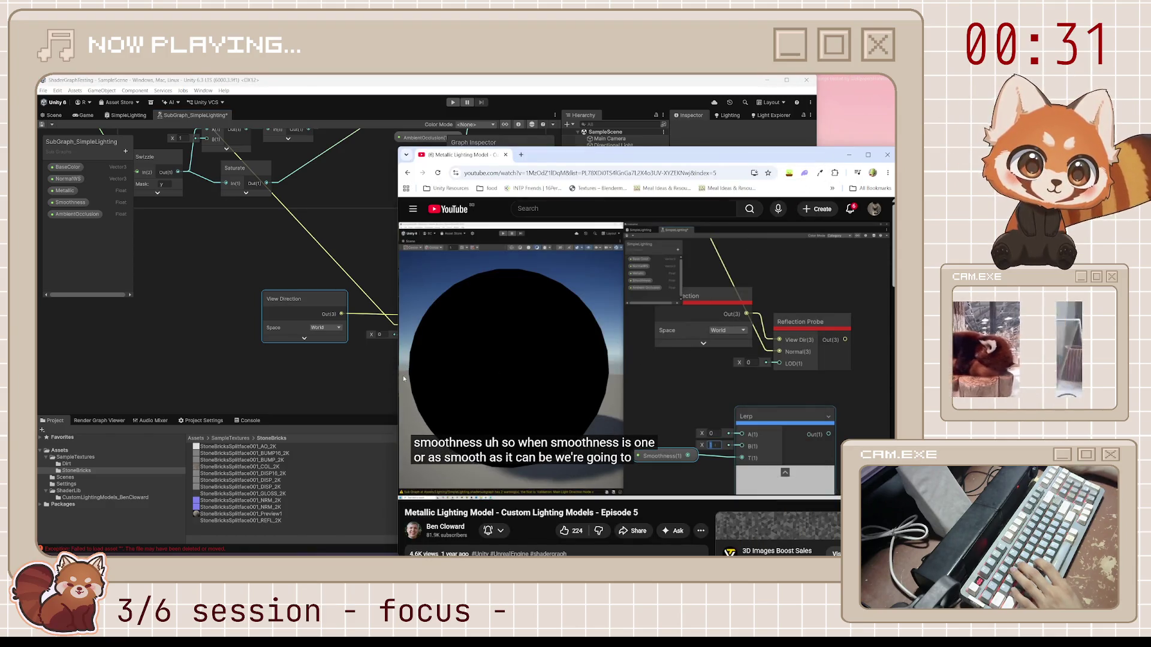
Step: Add a Lerp node with the Smoothness property feeding its T input
click(366, 380)
click(78, 204)
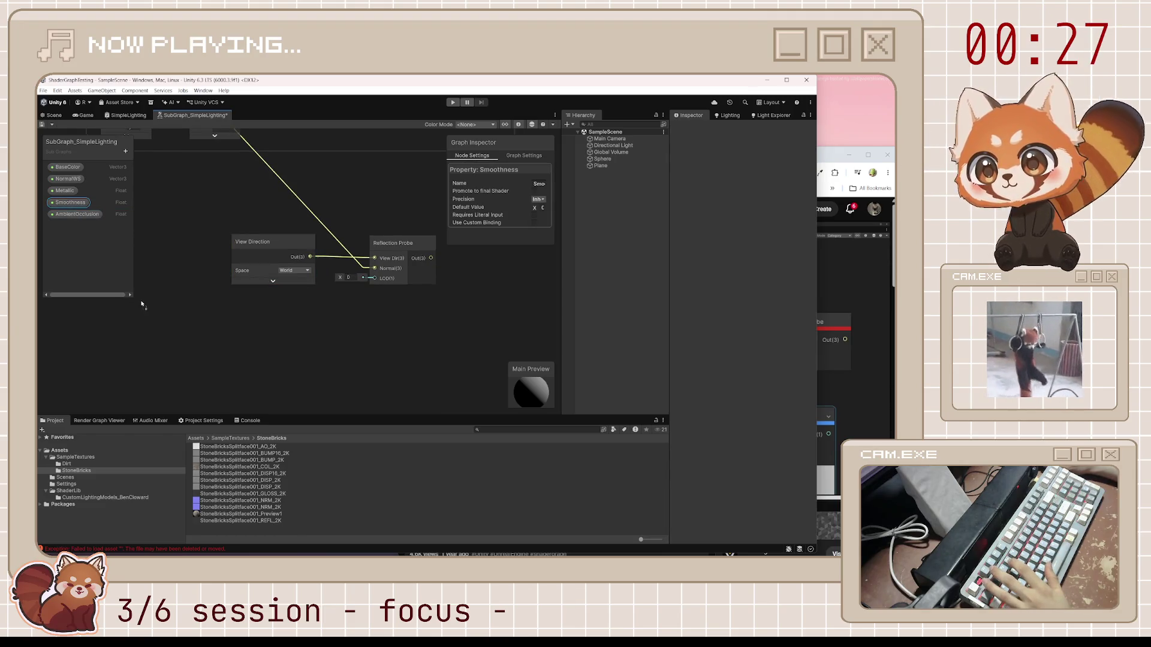
drag(229, 338, 248, 342)
text(lerp)
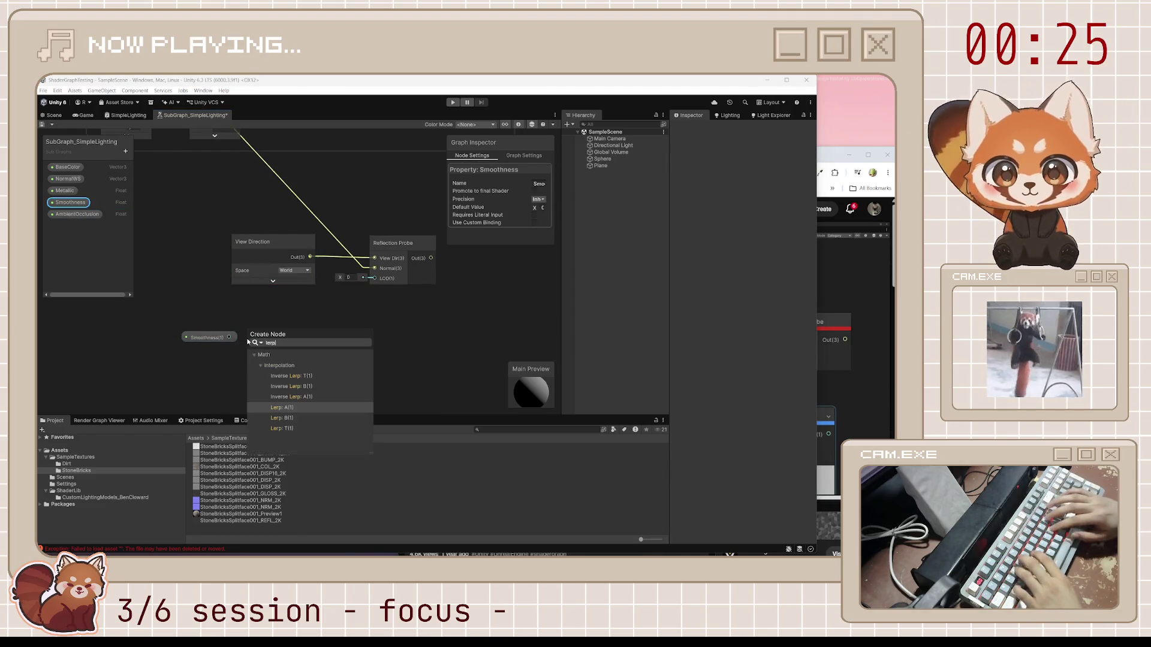
key(Down)
key(Down)
key(Return)
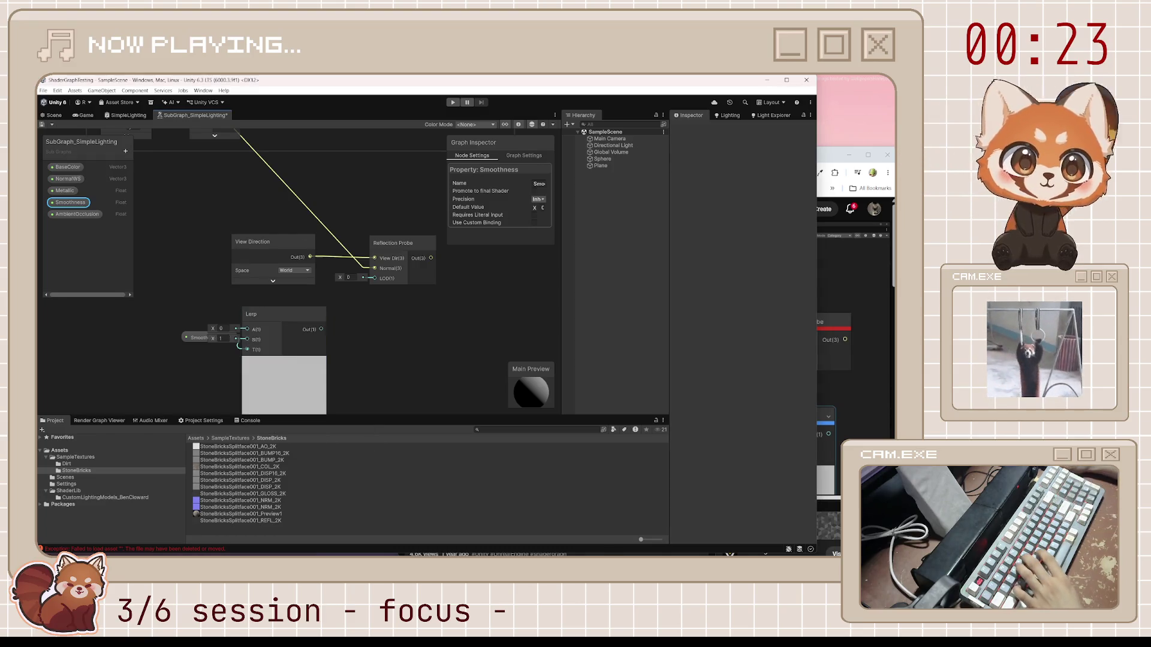
Step: Set the Lerp to A 8 and B 0 and place it by the Reflection Probe's LOD
click(831, 150)
click(560, 392)
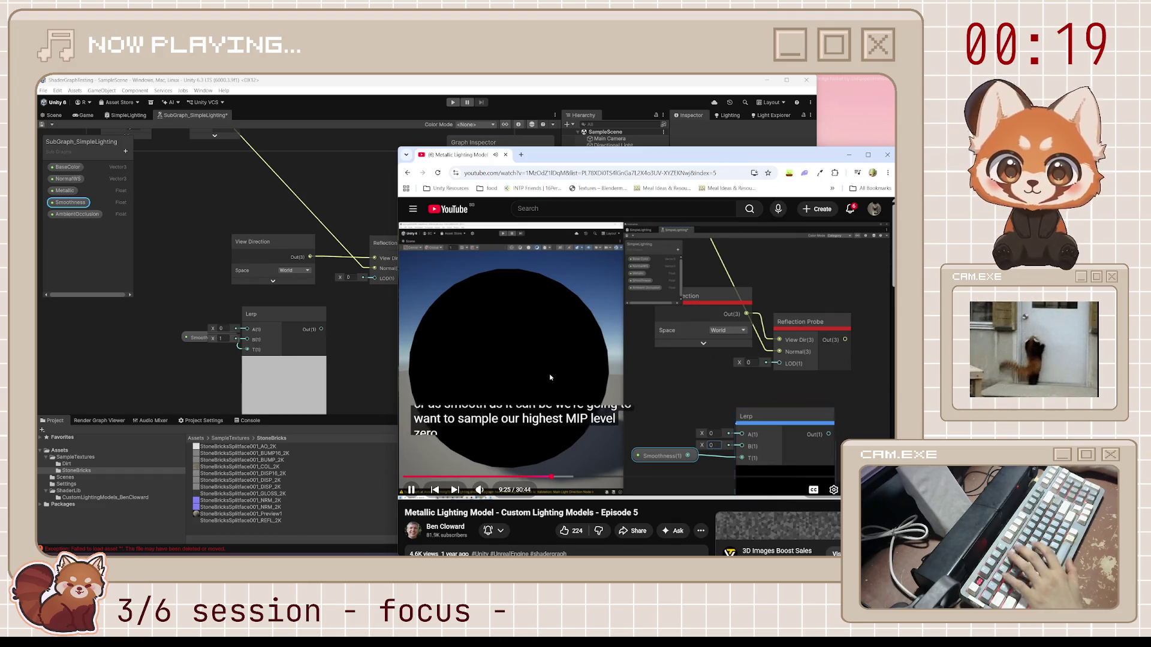
click(223, 337)
text(0)
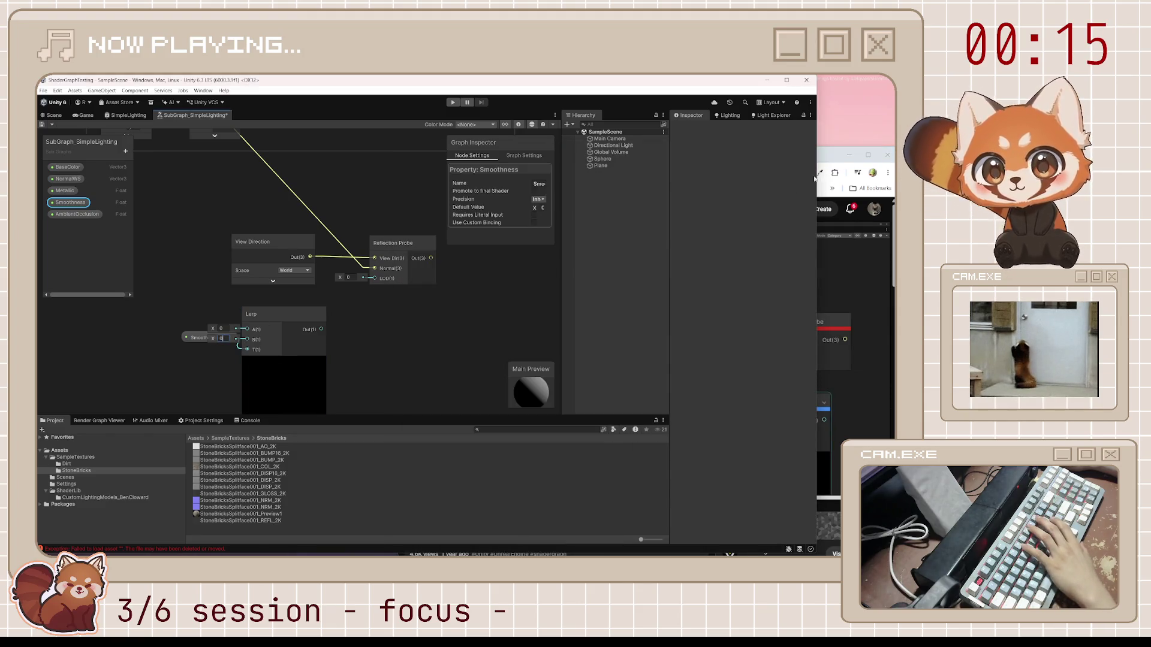
click(827, 183)
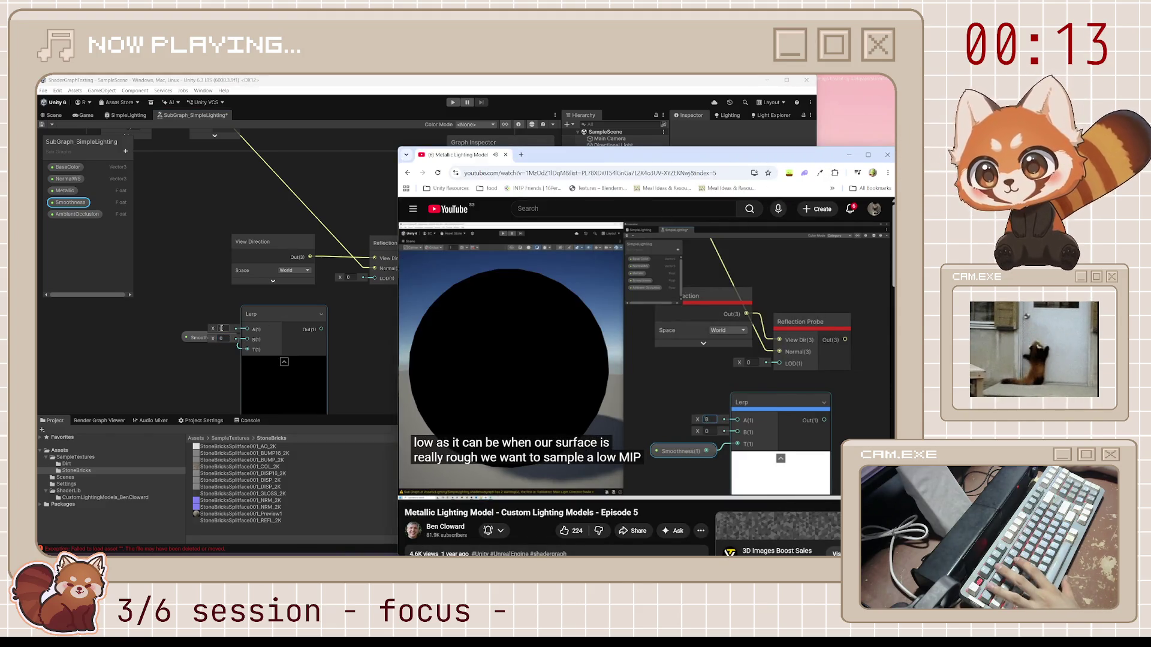
click(221, 329)
text(8)
key(Return)
click(296, 316)
mouse_move(296, 317)
mouse_down()
mouse_move(305, 304)
mouse_move(347, 307)
mouse_move(375, 278)
mouse_up()
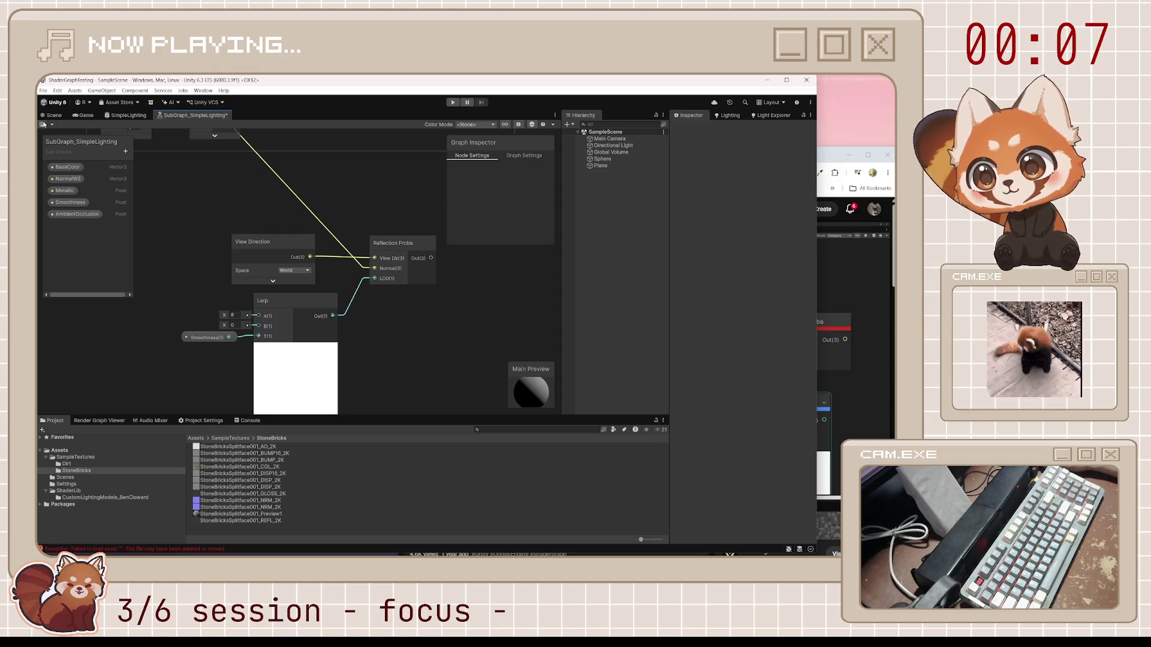
click(839, 159)
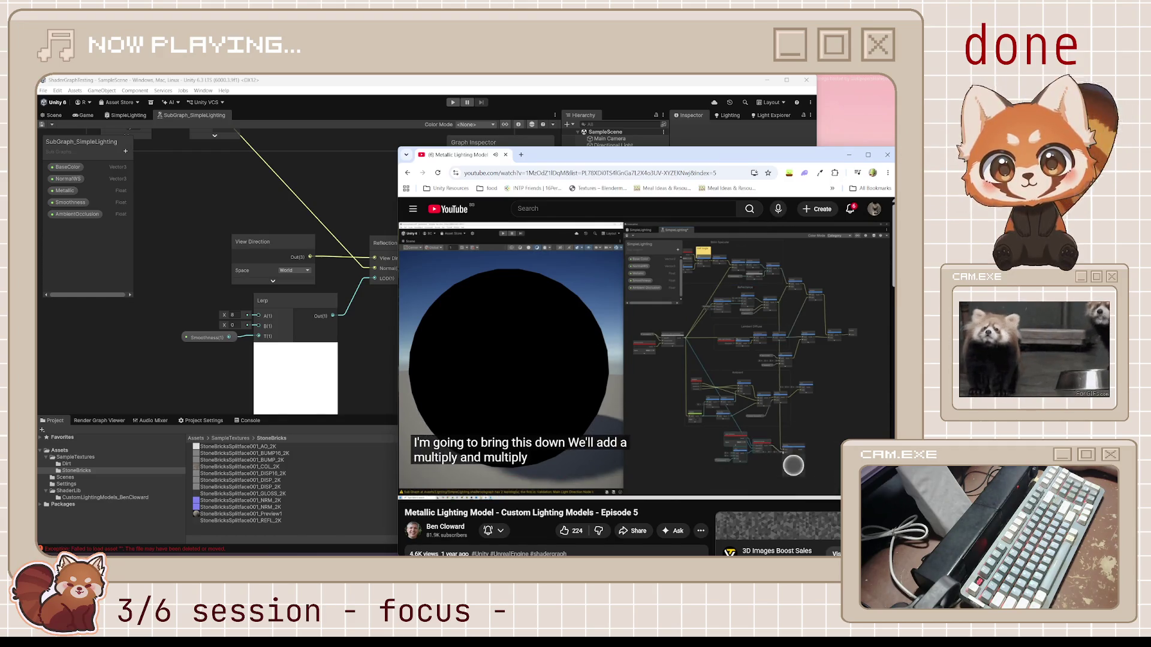
Step: Add a Multiply node fed by the Reflection Probe output and move it up
click(616, 338)
scroll(293, 185, down, 3)
click(292, 186)
scroll(292, 186, down, 1)
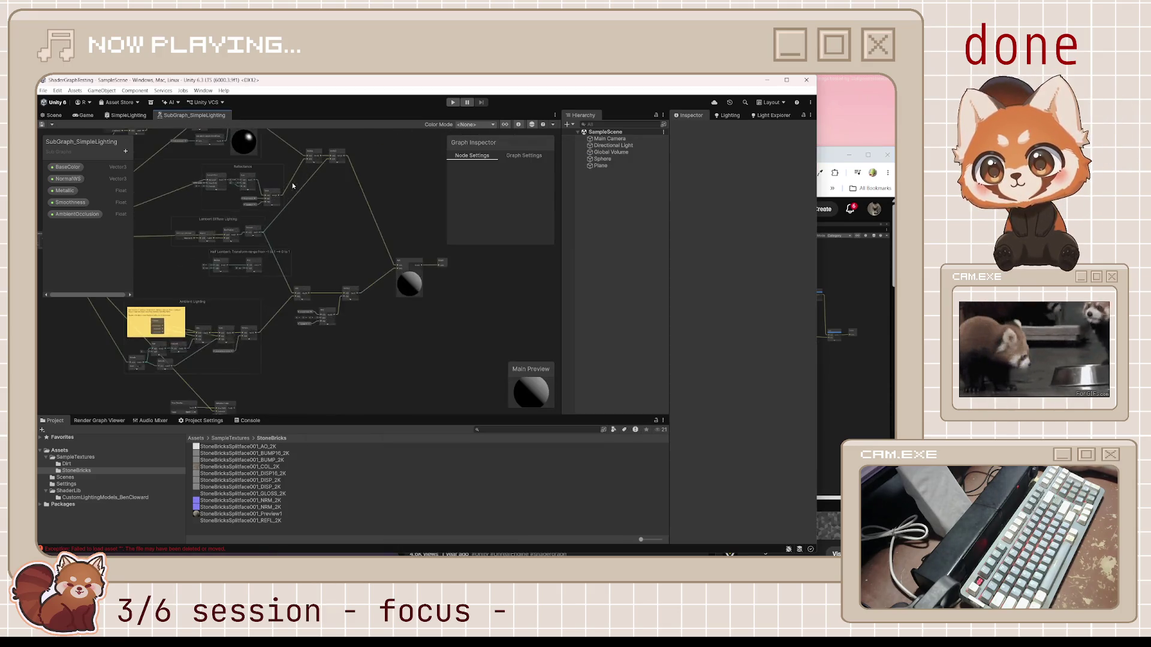
scroll(292, 185, up, 3)
mouse_move(275, 207)
mouse_down()
mouse_move(264, 401)
mouse_move(252, 407)
mouse_move(248, 350)
mouse_up()
text(multiply)
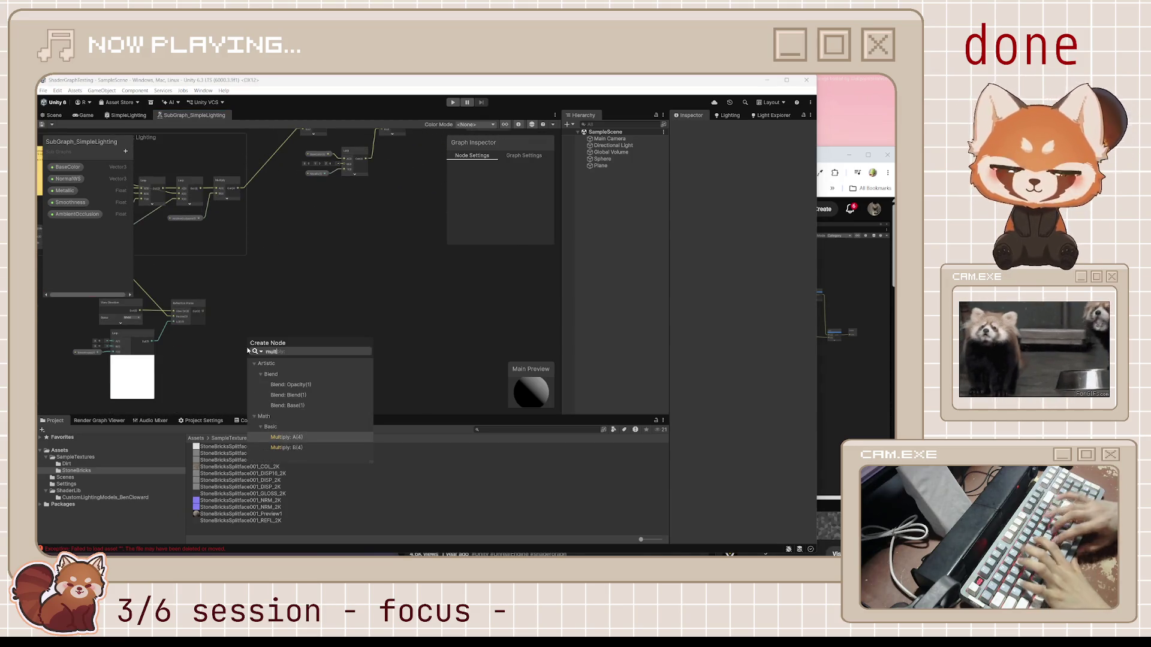
key(Return)
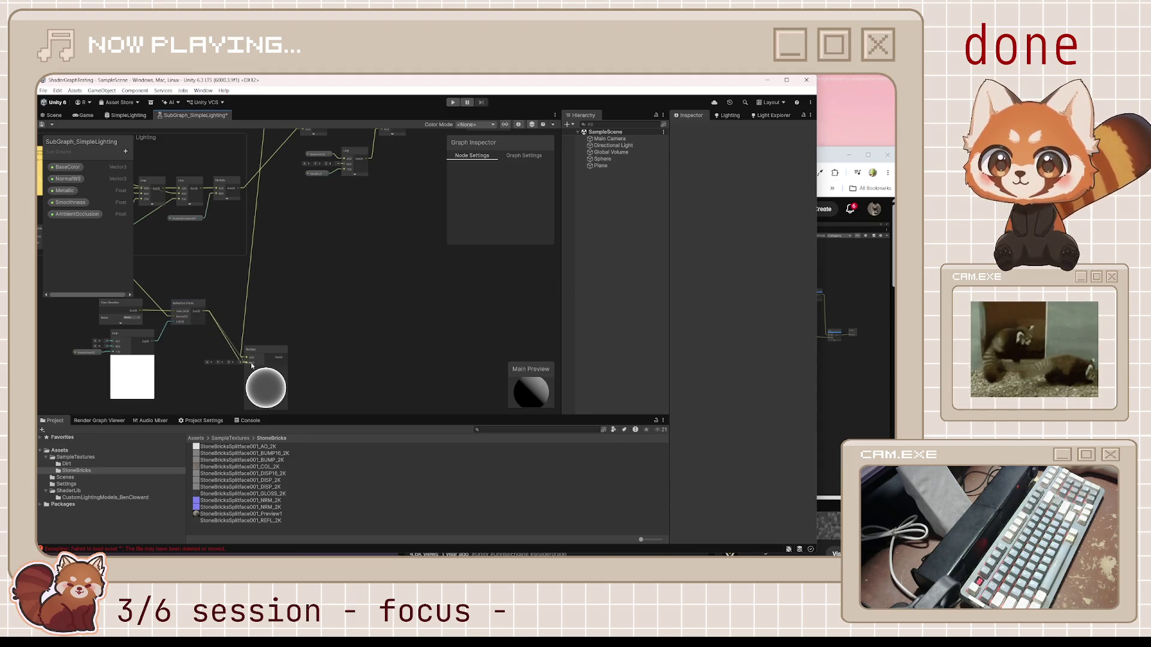
drag(257, 350, 258, 297)
Step: Check the tutorial, then begin renaming the Ambient Lighting group
click(828, 332)
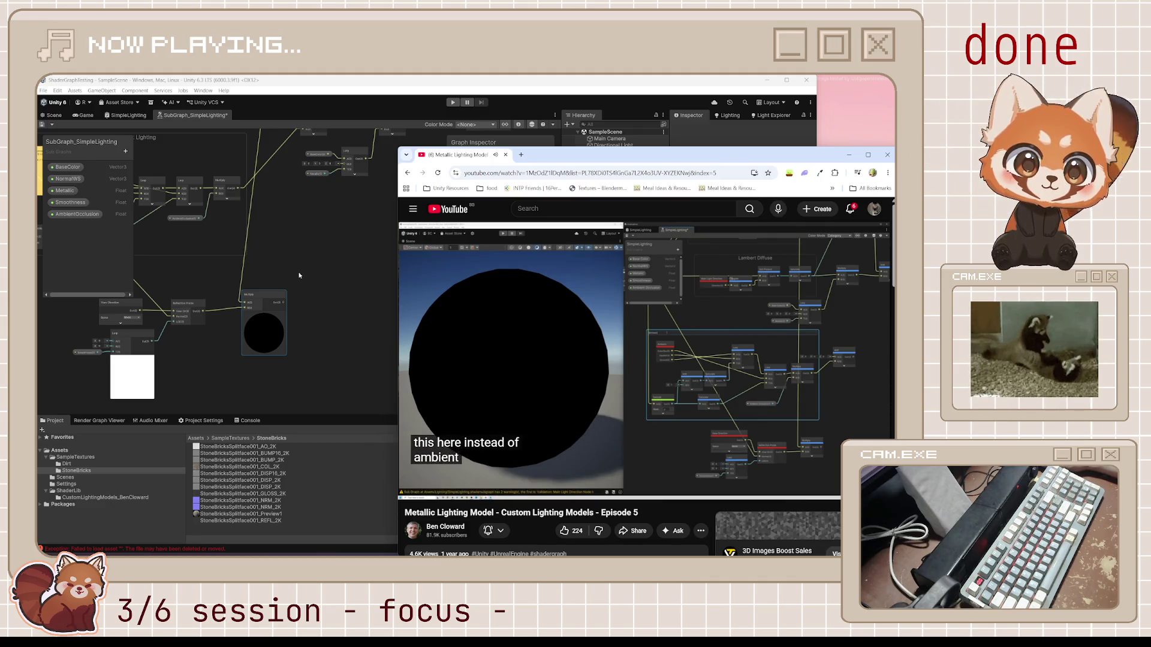
click(602, 322)
key(alt+Tab)
click(278, 218)
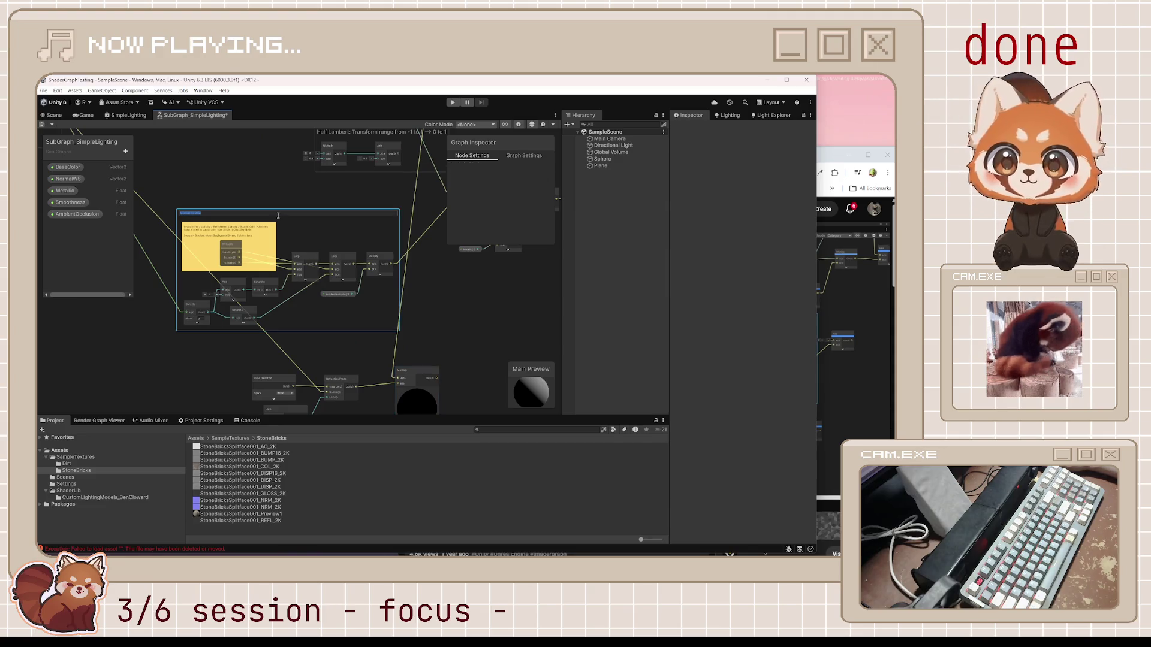
Step: Retitle the group 'Diffuse Ambient' and resume the tutorial video
text(Diffuse Ambient)
key(Return)
click(839, 336)
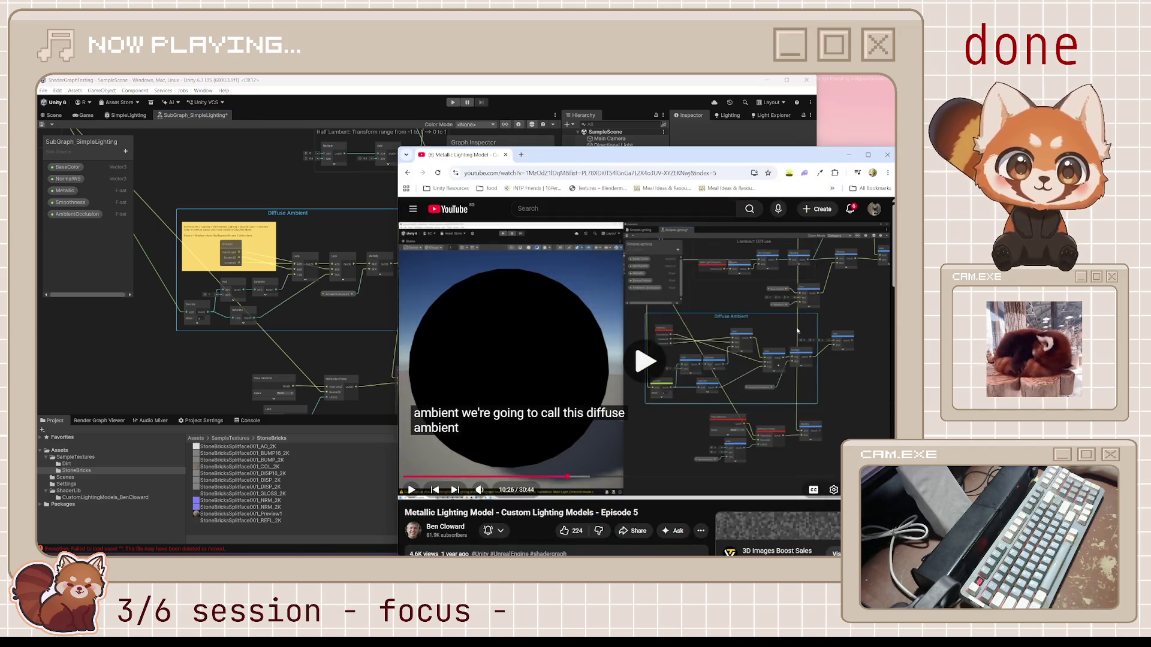
click(803, 330)
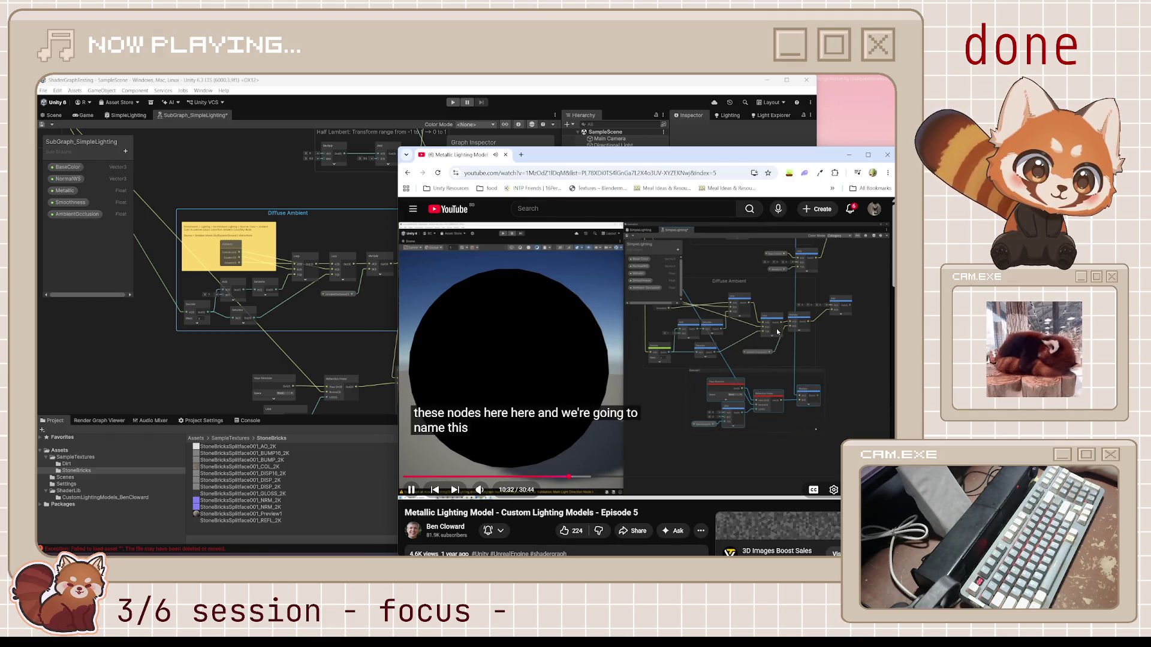
Step: Pause the tutorial and compare it against the shader graph, switching back and forth
click(638, 382)
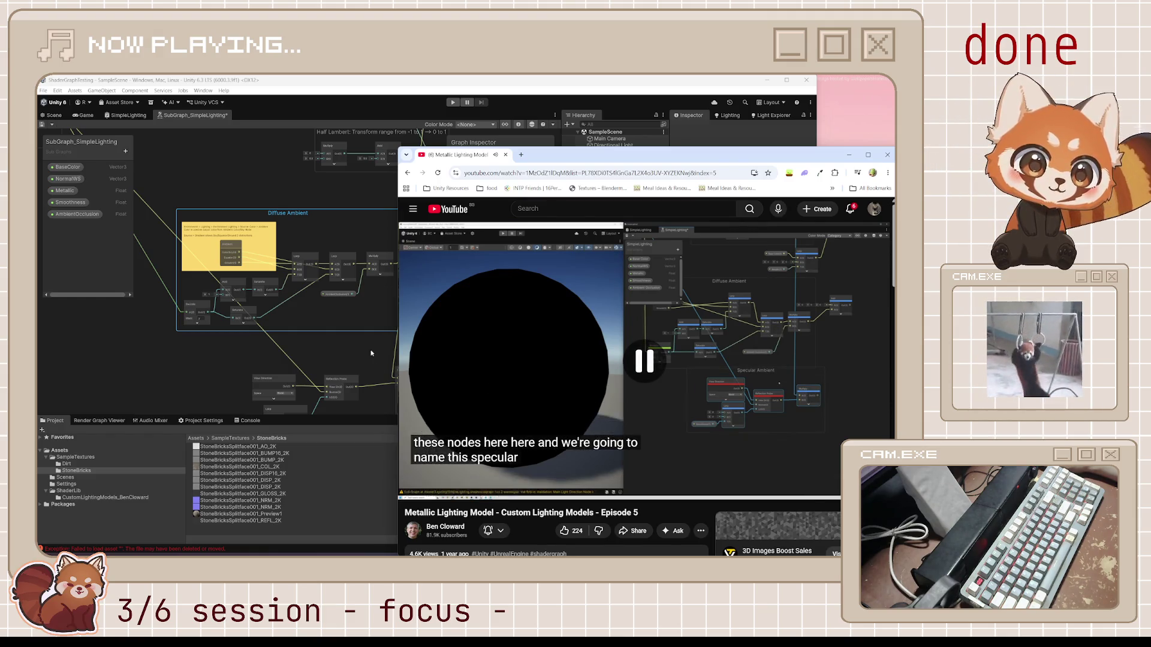
click(371, 354)
click(824, 155)
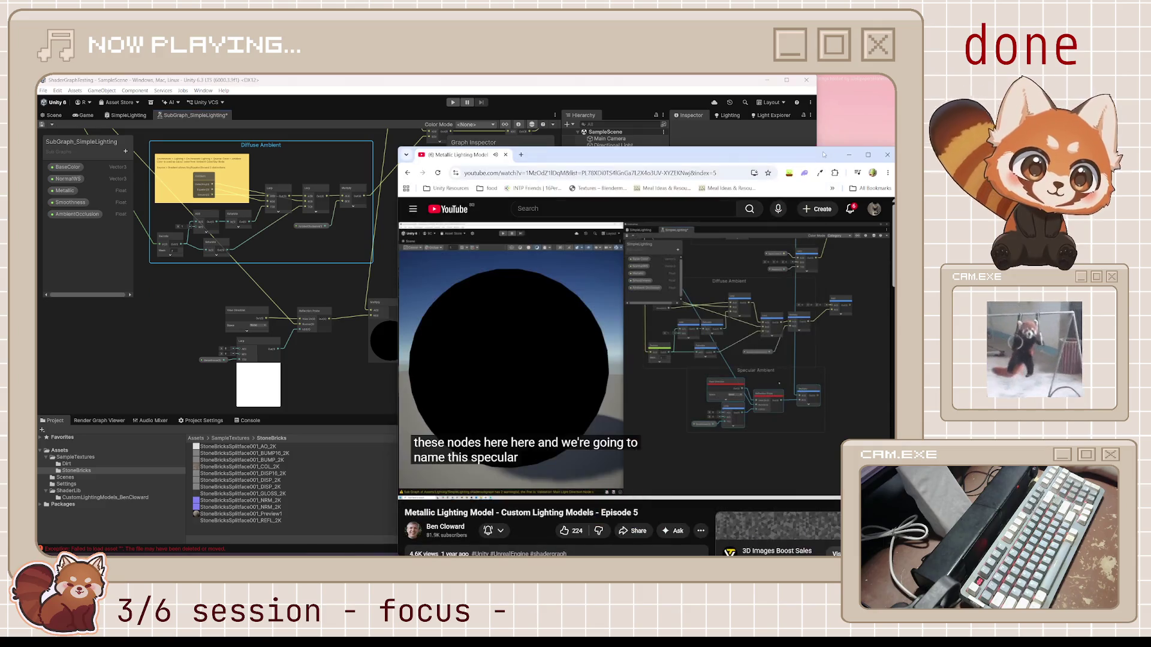
click(324, 389)
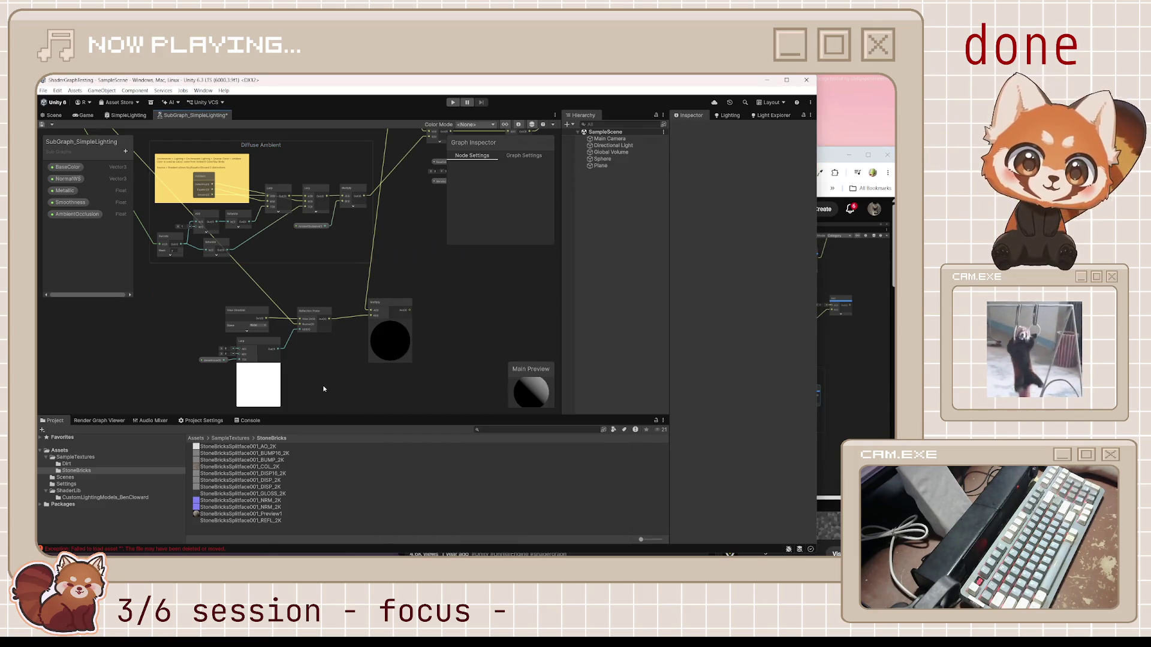
click(825, 157)
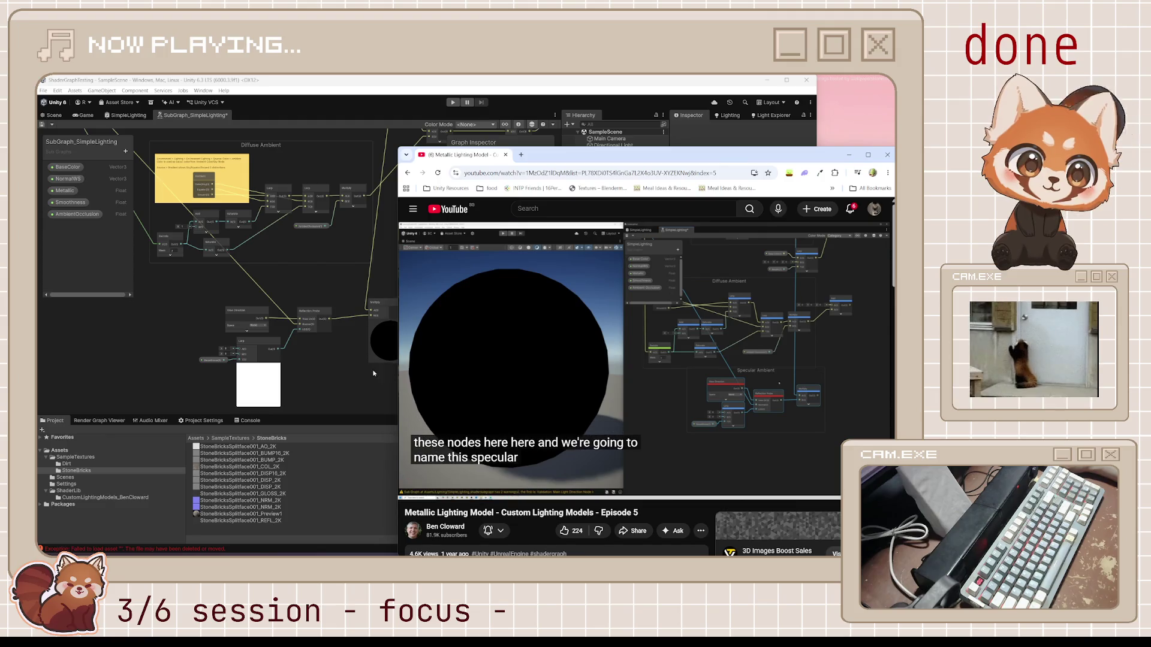
click(347, 363)
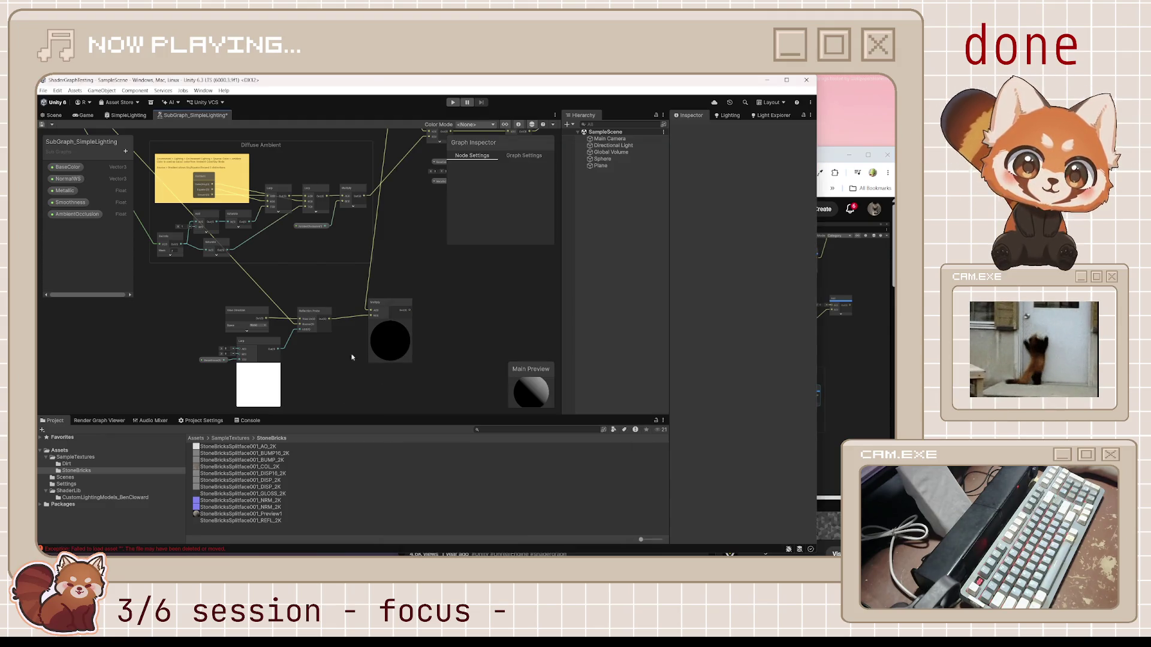
Step: Collapse the Multiply and Lerp previews, then box-select the specular nodes and reposition them
click(390, 323)
click(259, 367)
drag(378, 305, 358, 312)
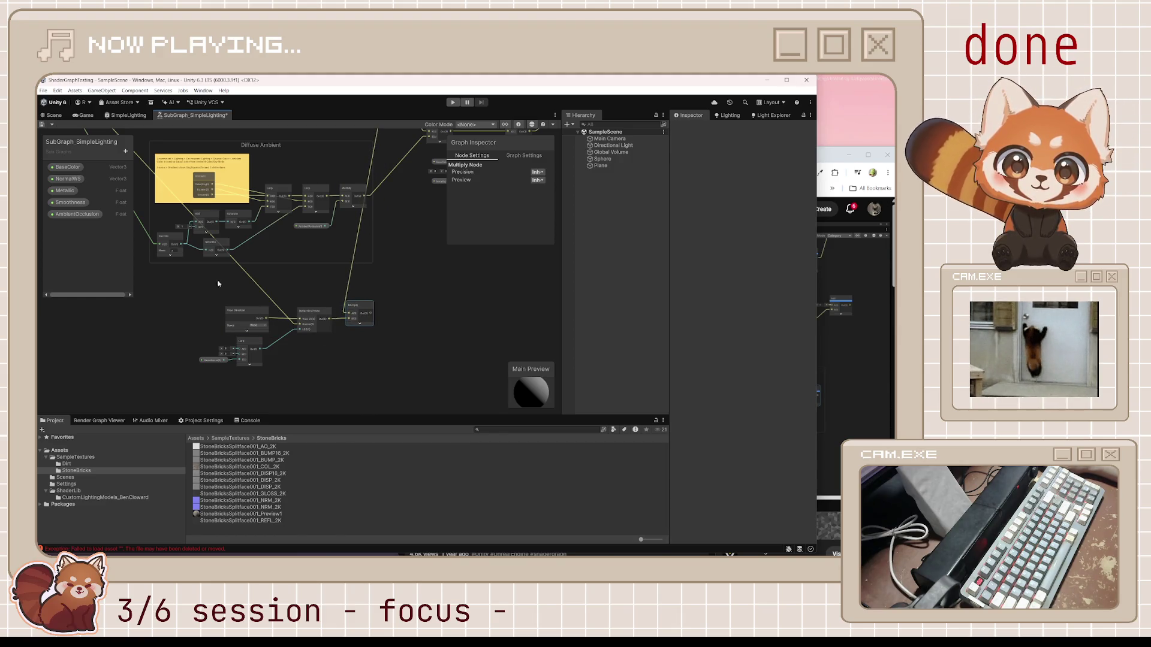
drag(228, 289, 385, 391)
drag(357, 306, 396, 314)
Step: Group the selected nodes as 'Specular Ambient', correcting the title typo, and move the group up-left
right_click(397, 314)
click(459, 434)
text(Specular A)
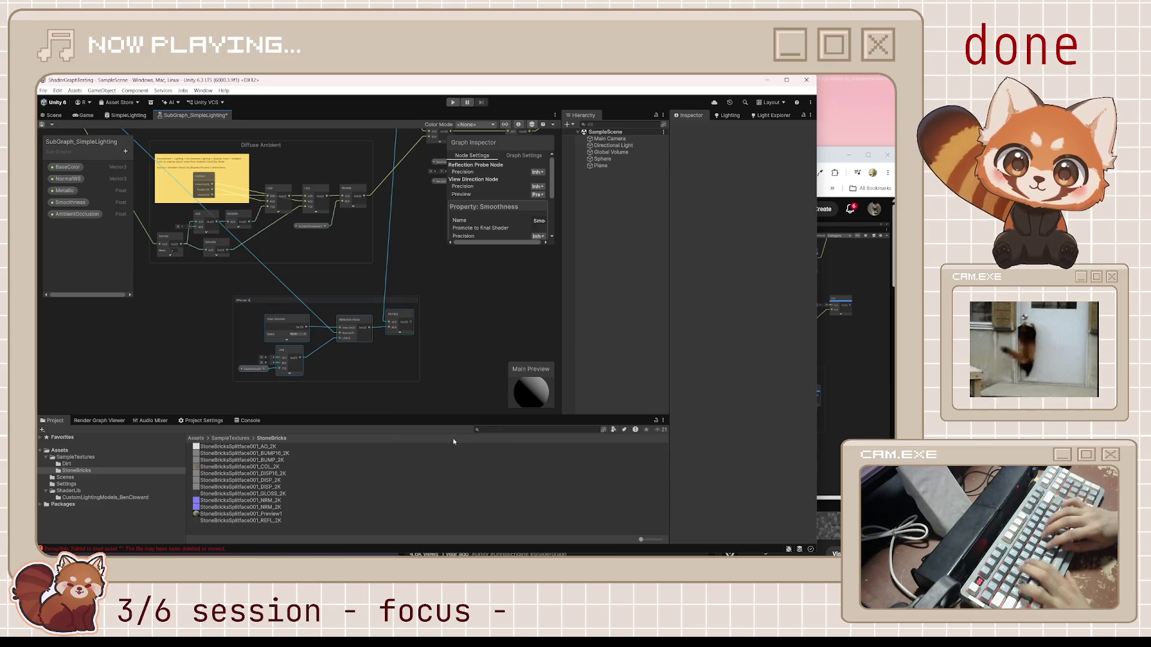
text(mbient)
key(Return)
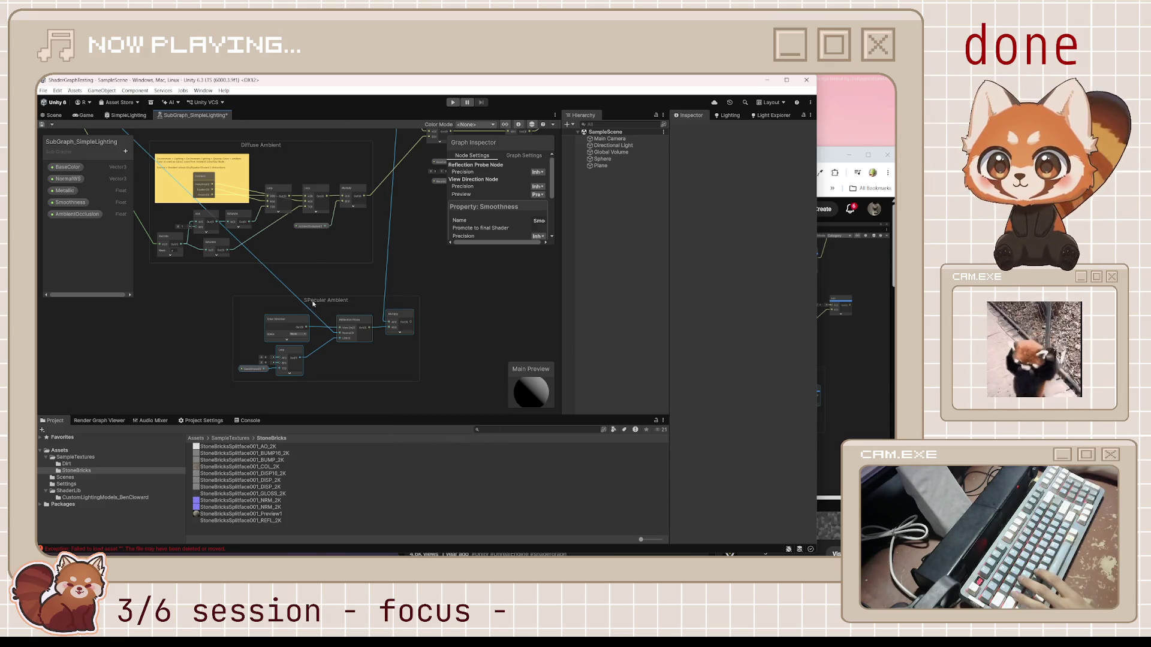
double_click(313, 299)
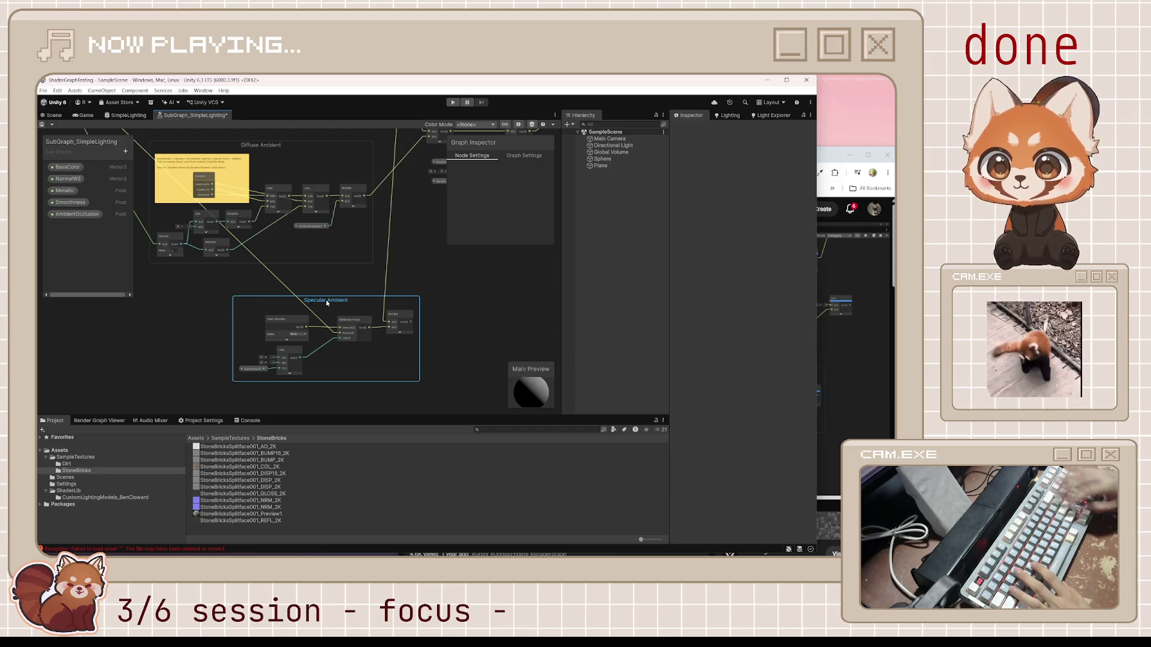
click(415, 297)
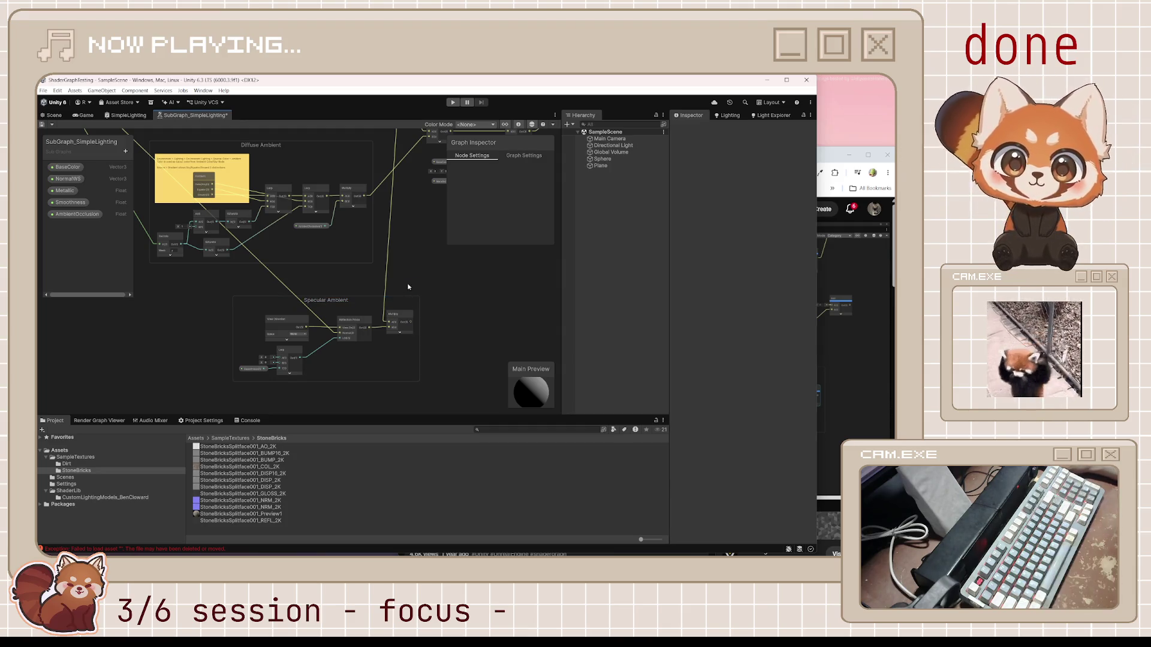
drag(363, 301, 305, 288)
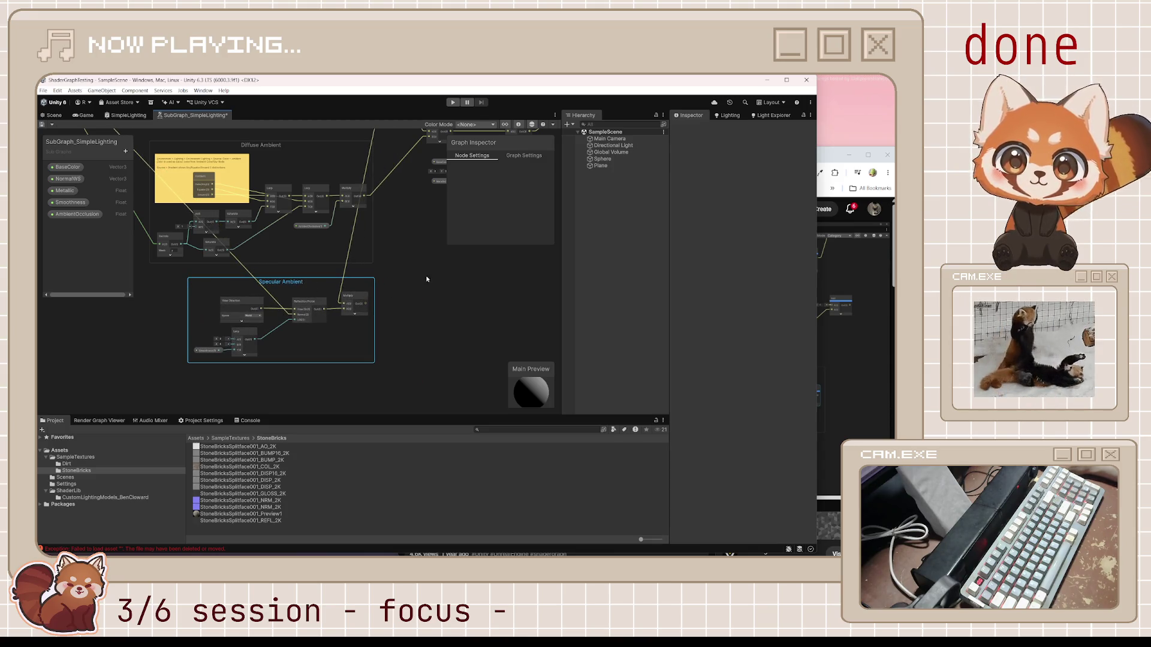
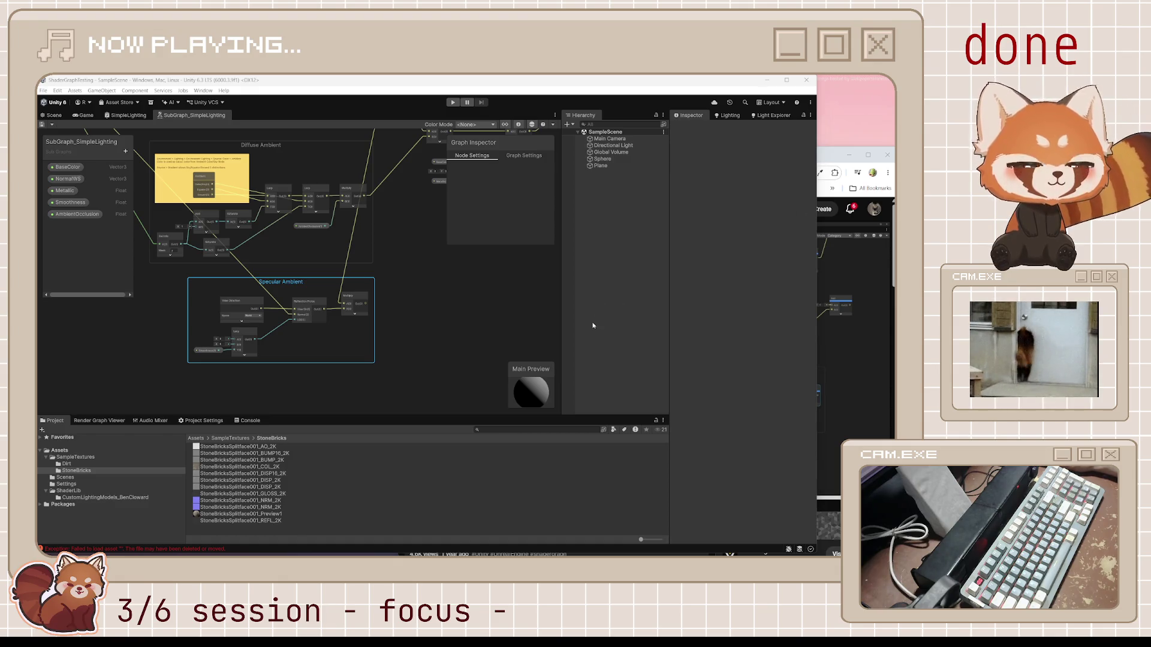
Step: Rewind the tutorial about 20 seconds and pause it on the diffuse ambient explanation
click(849, 316)
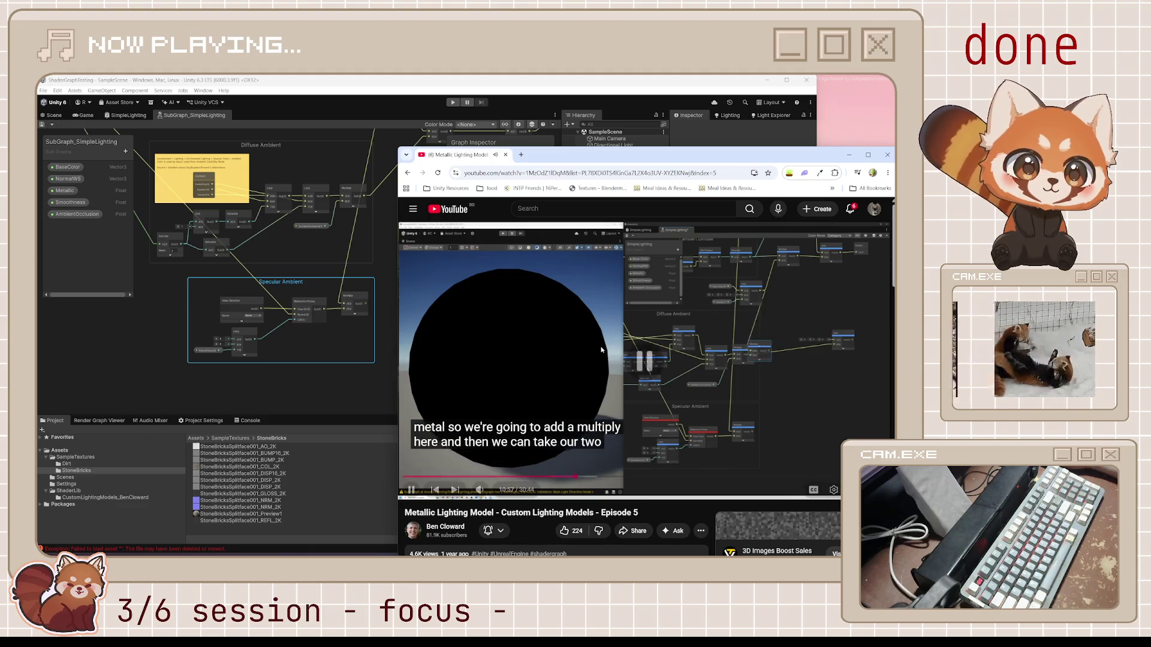
key(k)
click(306, 350)
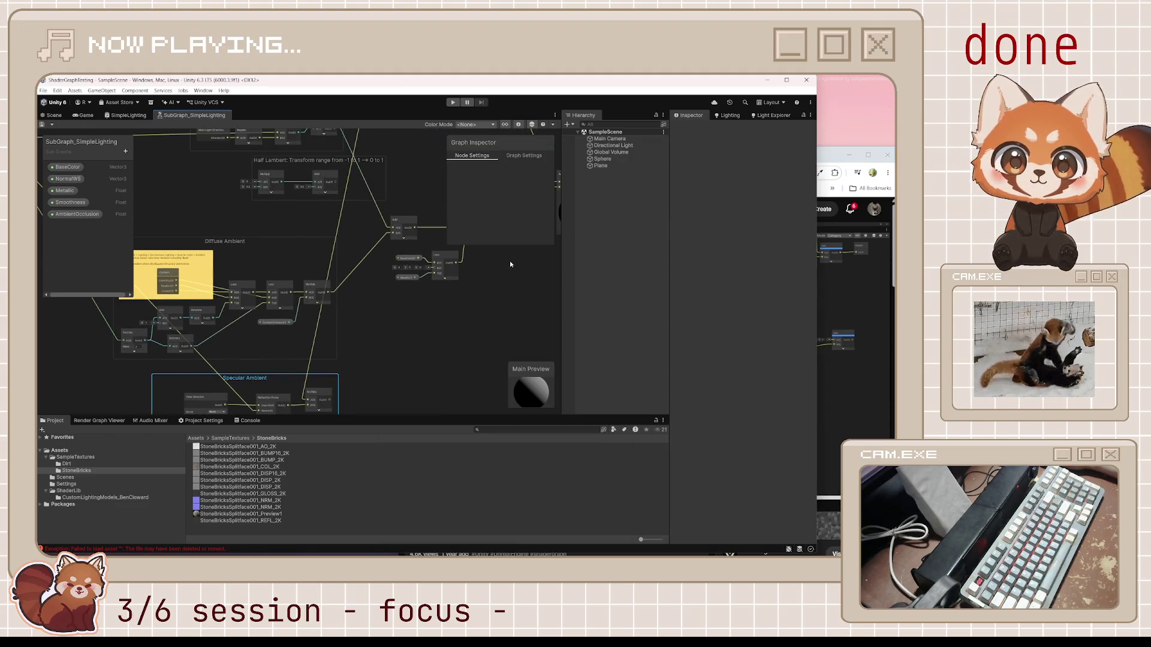
scroll(510, 264, down, 5)
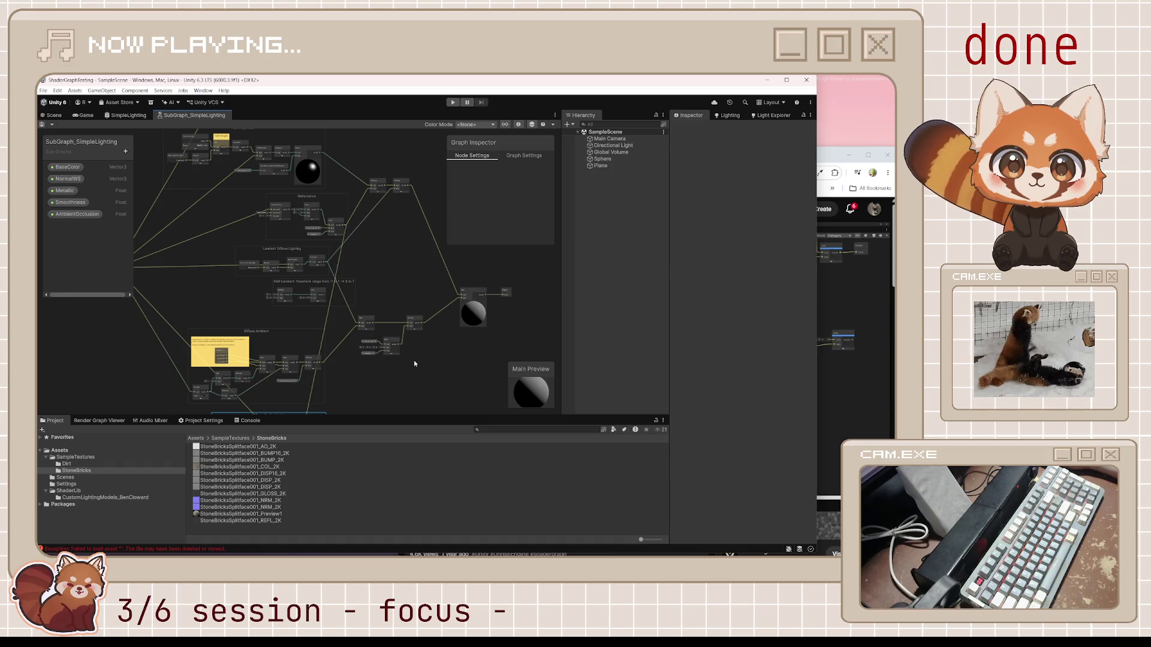
click(851, 351)
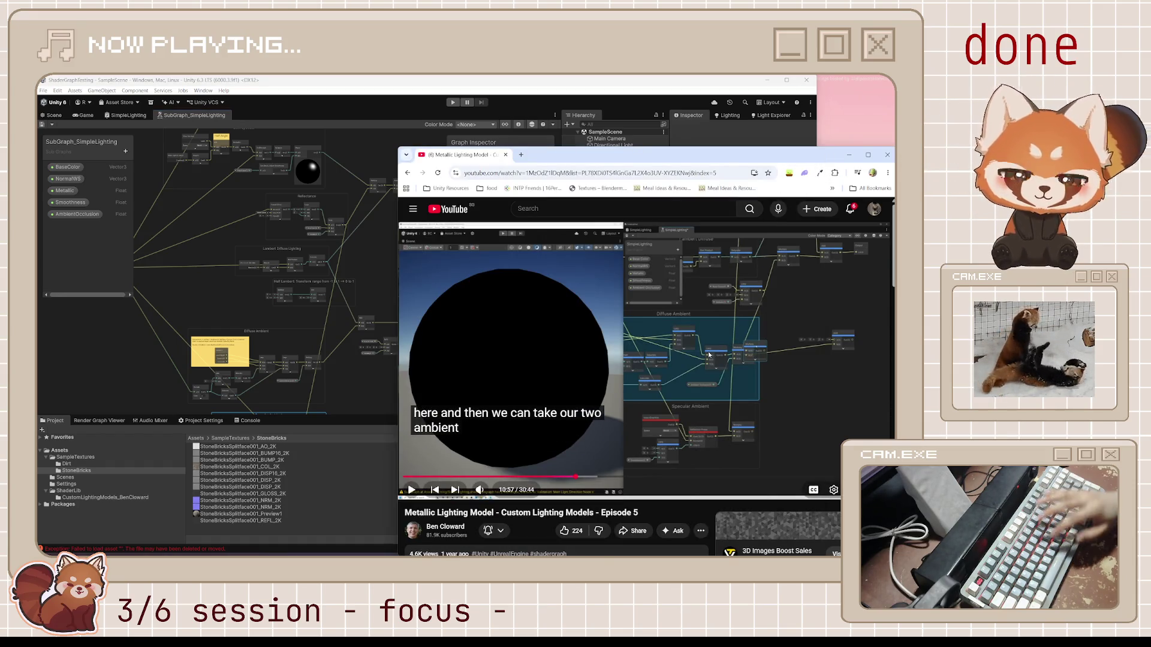
key(space)
key(Left)
key(Left)
key(Left)
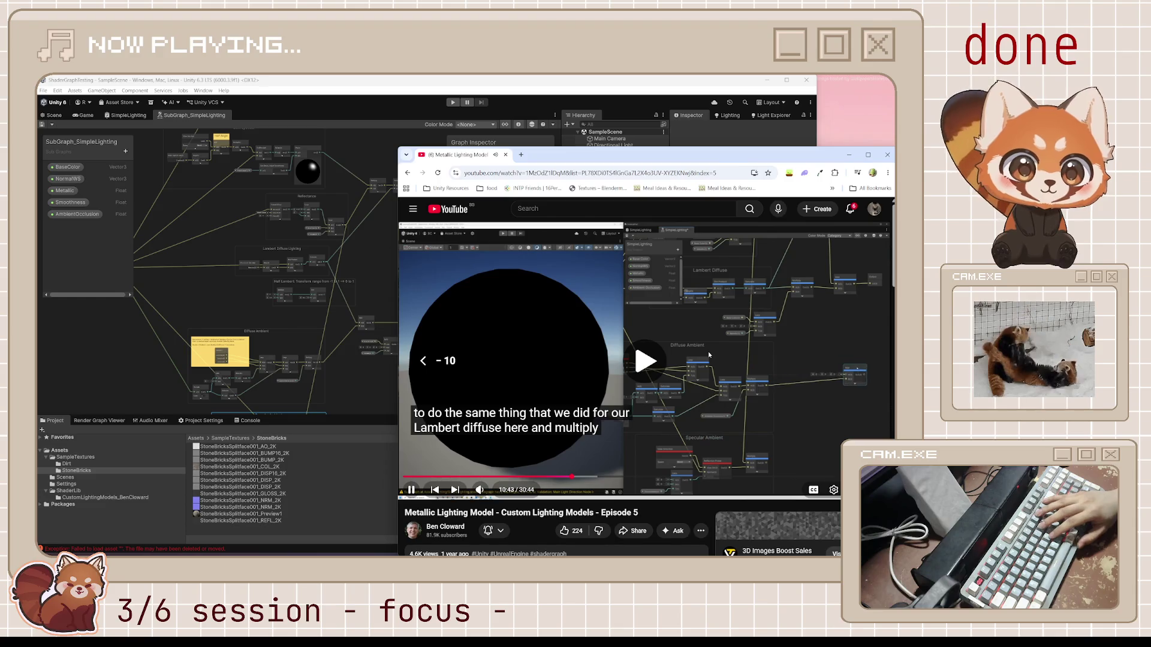
key(Left)
key(Left)
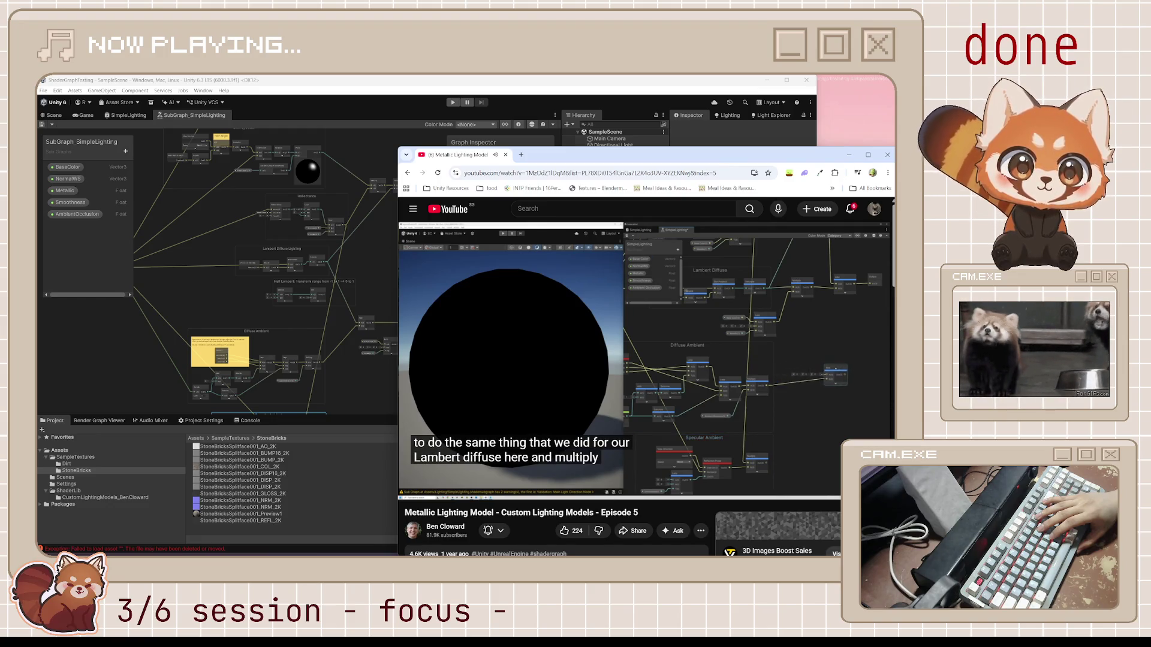
click(708, 354)
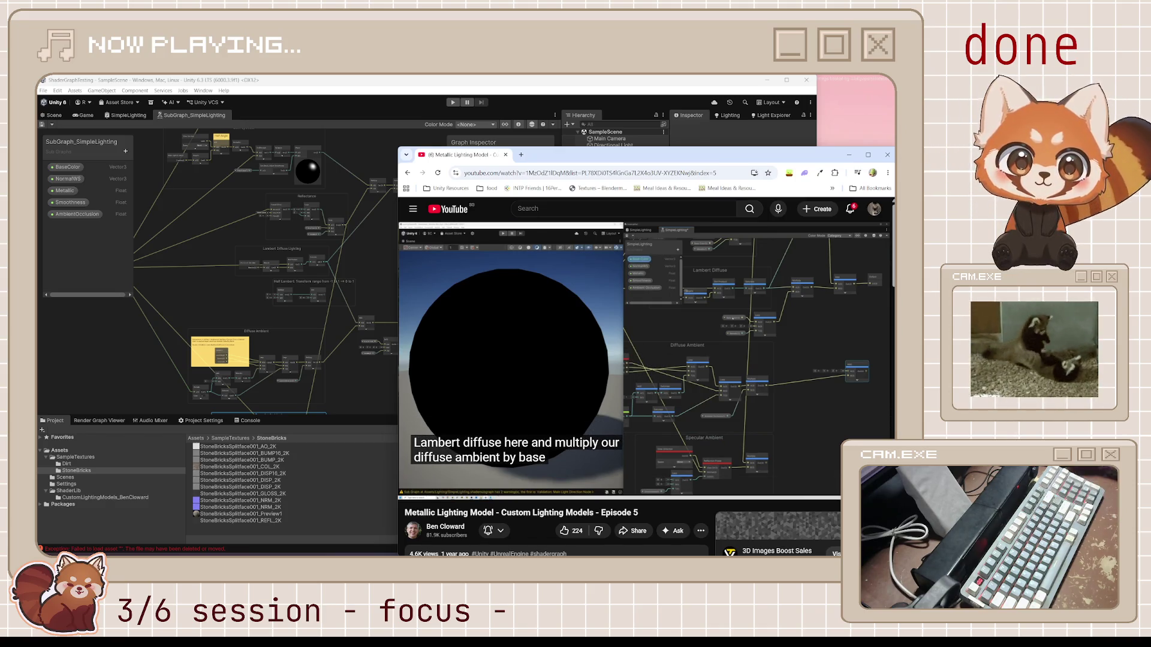
click(372, 293)
Step: Collapse the node preview and wire the Lambert Diffuse Lighting output into the Multiply node
drag(372, 292, 341, 278)
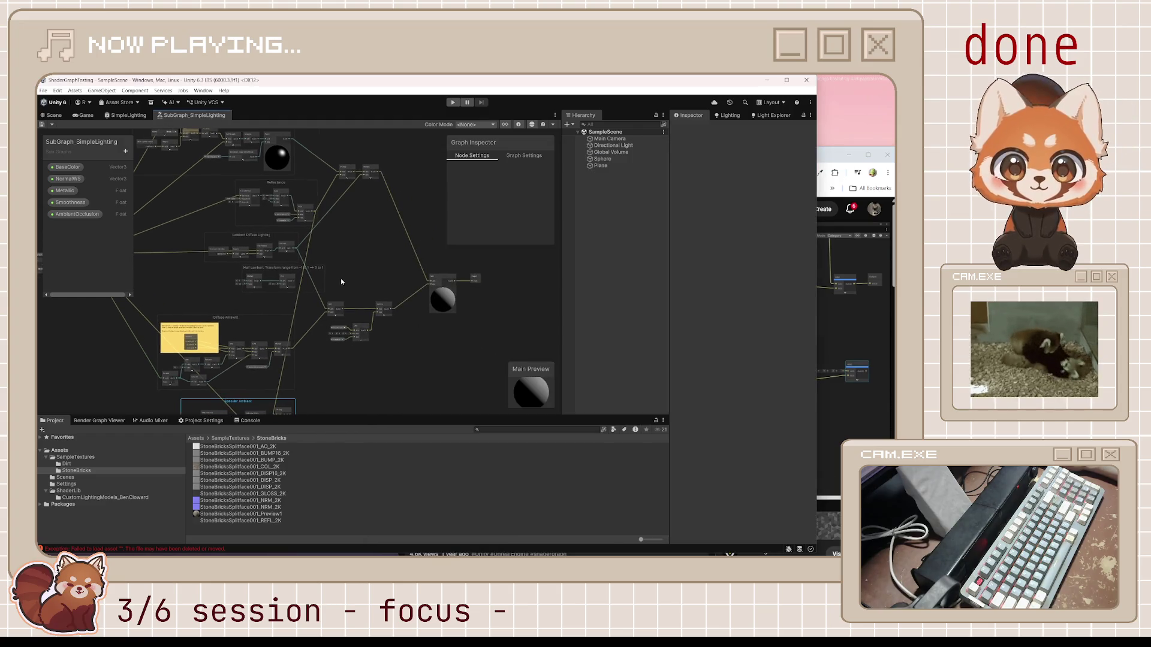
click(444, 290)
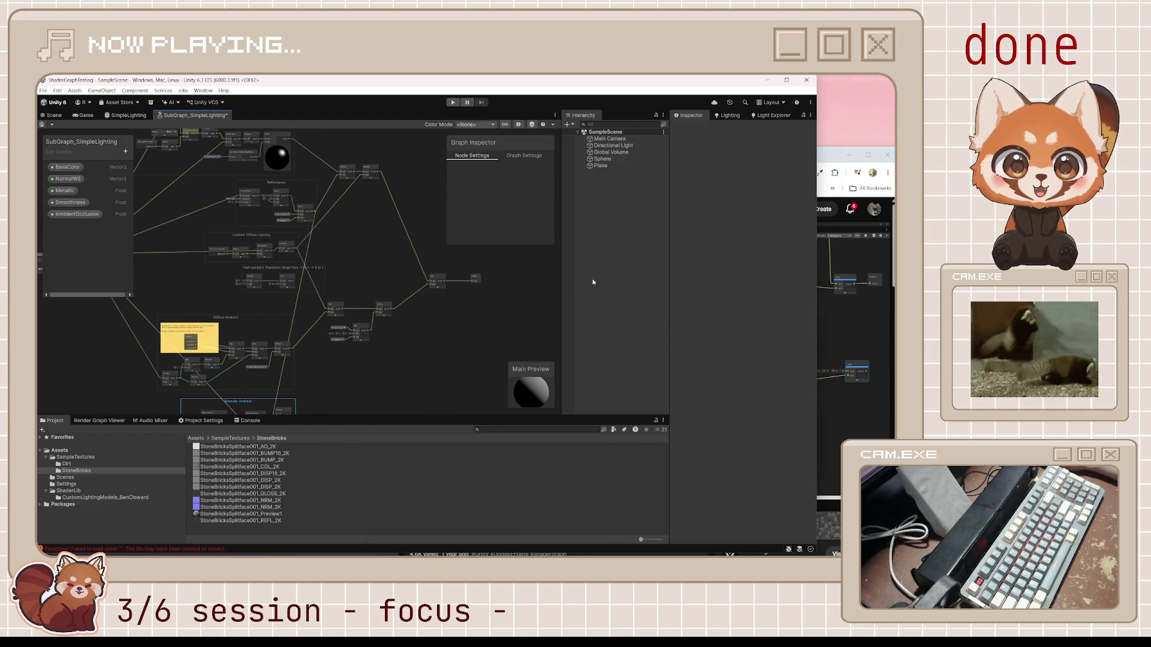
click(835, 160)
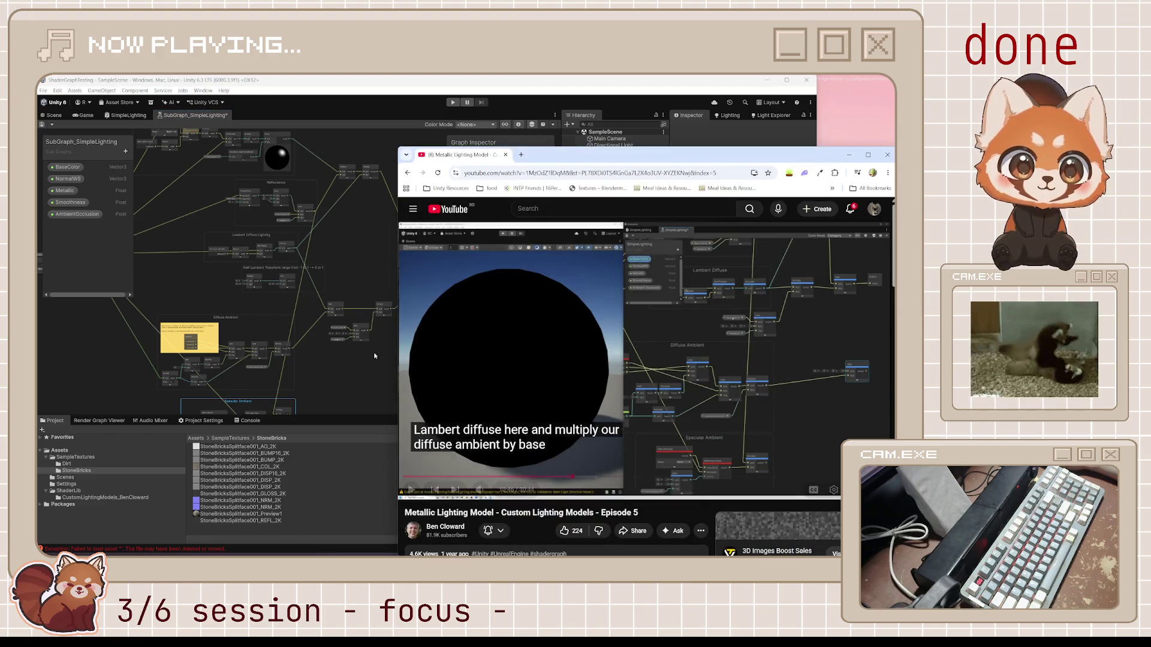
click(386, 309)
scroll(386, 309, up, 3)
drag(392, 309, 418, 277)
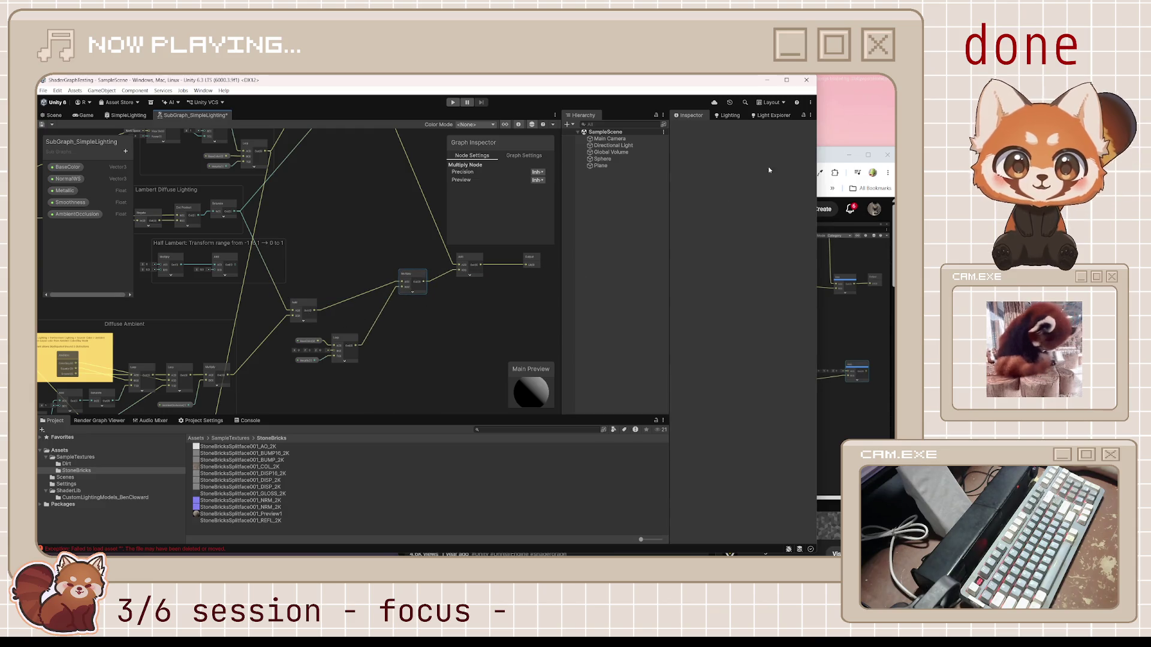
click(817, 158)
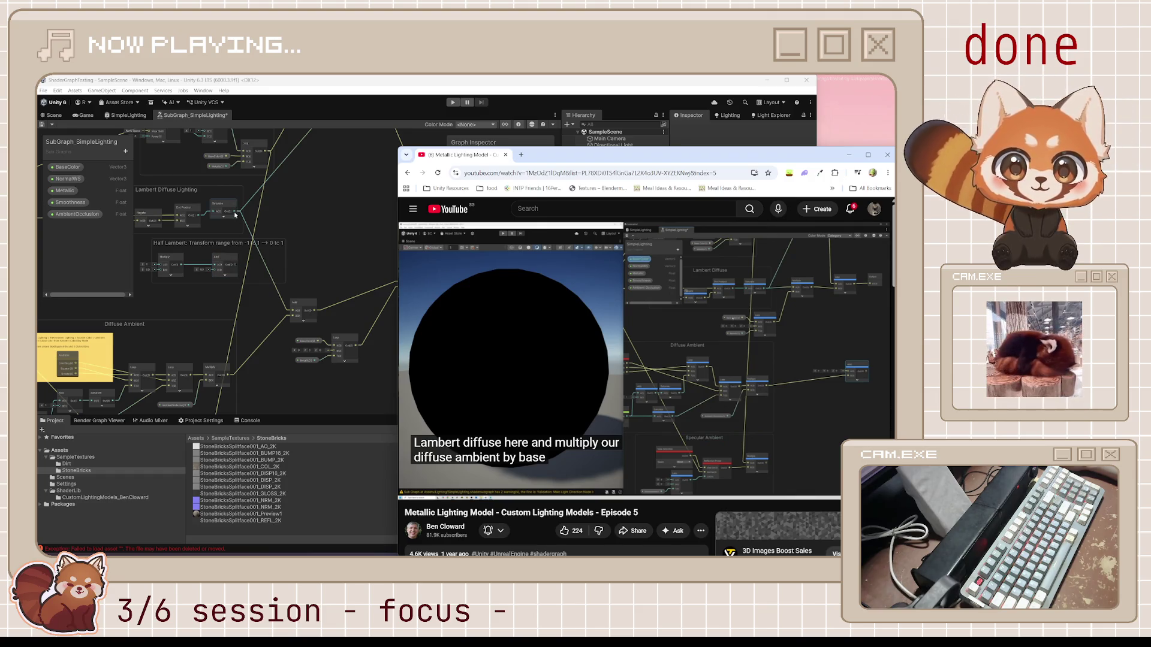
mouse_move(235, 215)
mouse_down()
mouse_move(401, 282)
mouse_move(392, 258)
mouse_up()
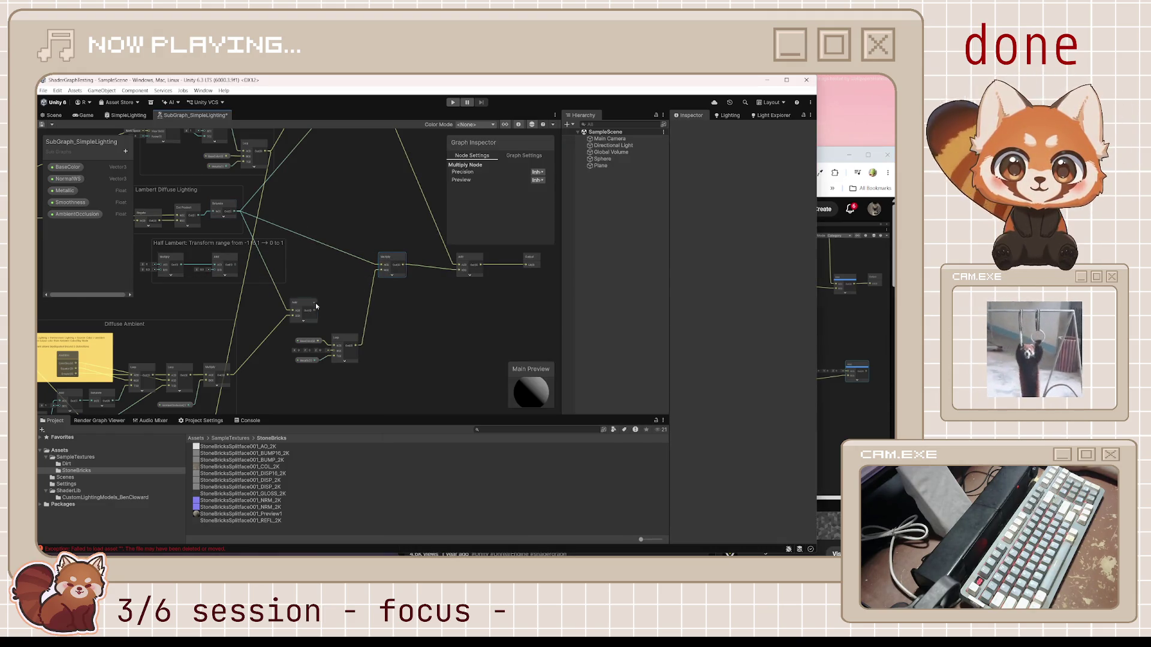
Step: Reposition the Add, Lerp, Multiply and Output nodes into a tidier layout
click(284, 302)
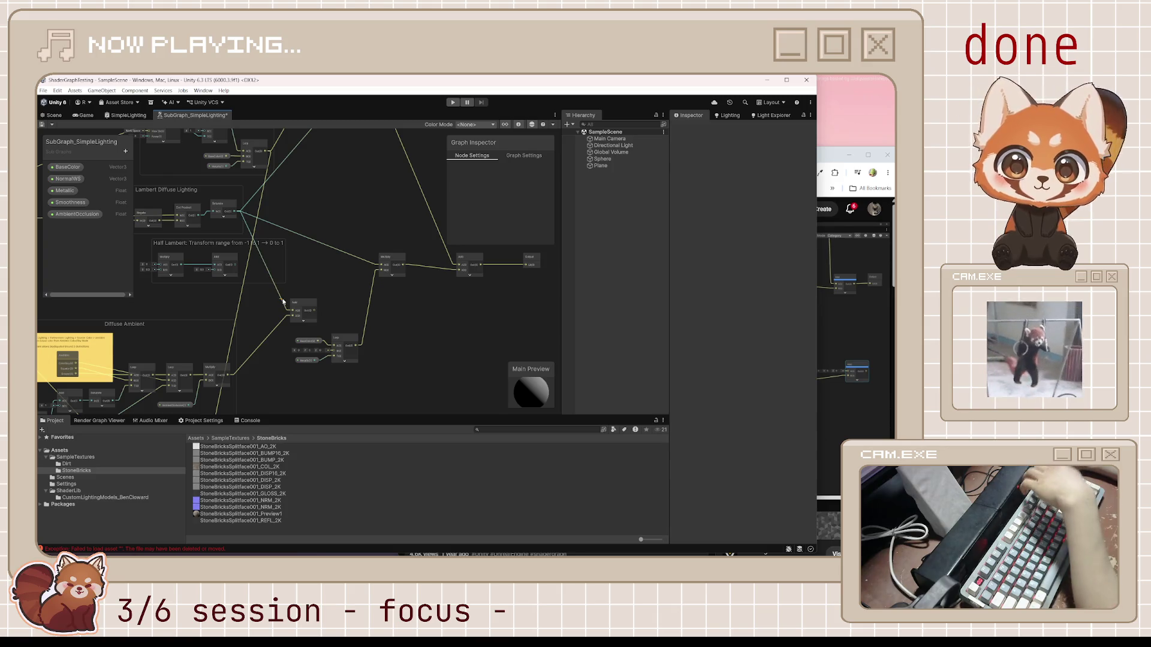
mouse_move(294, 303)
mouse_down()
mouse_move(360, 355)
mouse_move(404, 367)
mouse_up()
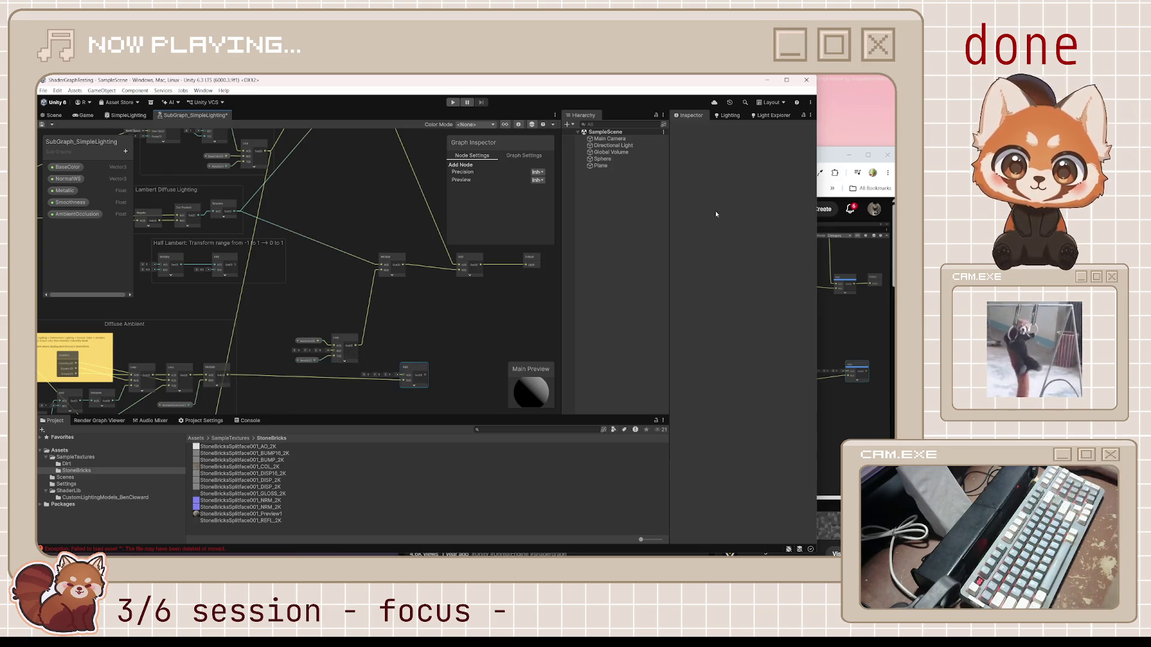
key(alt+Tab)
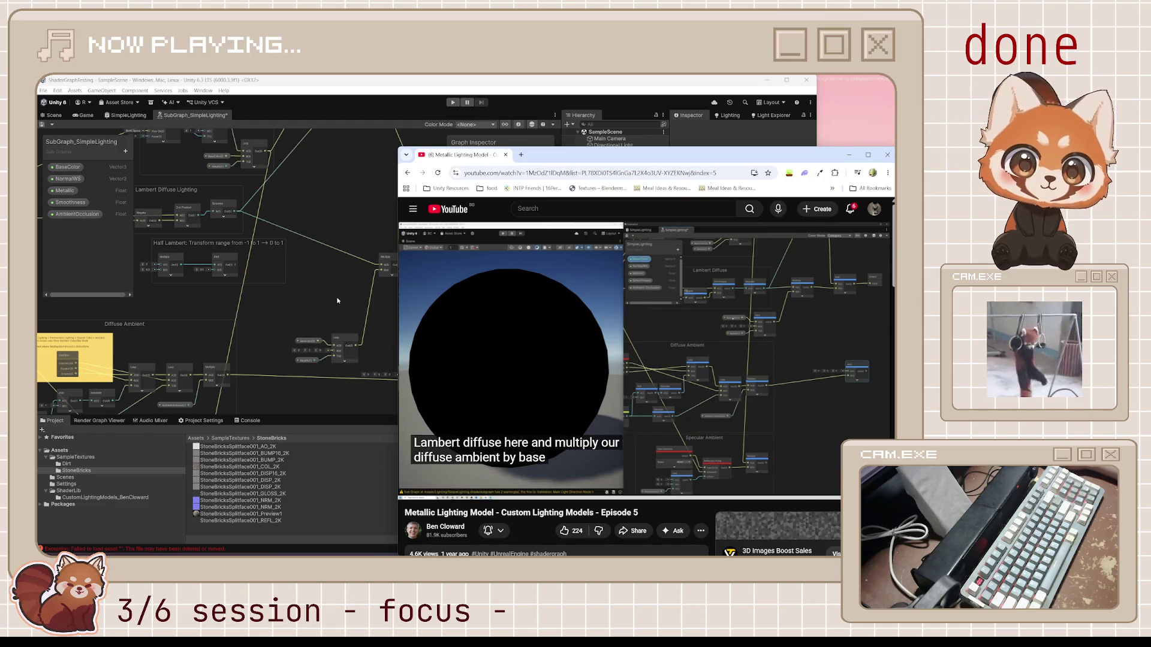
click(293, 334)
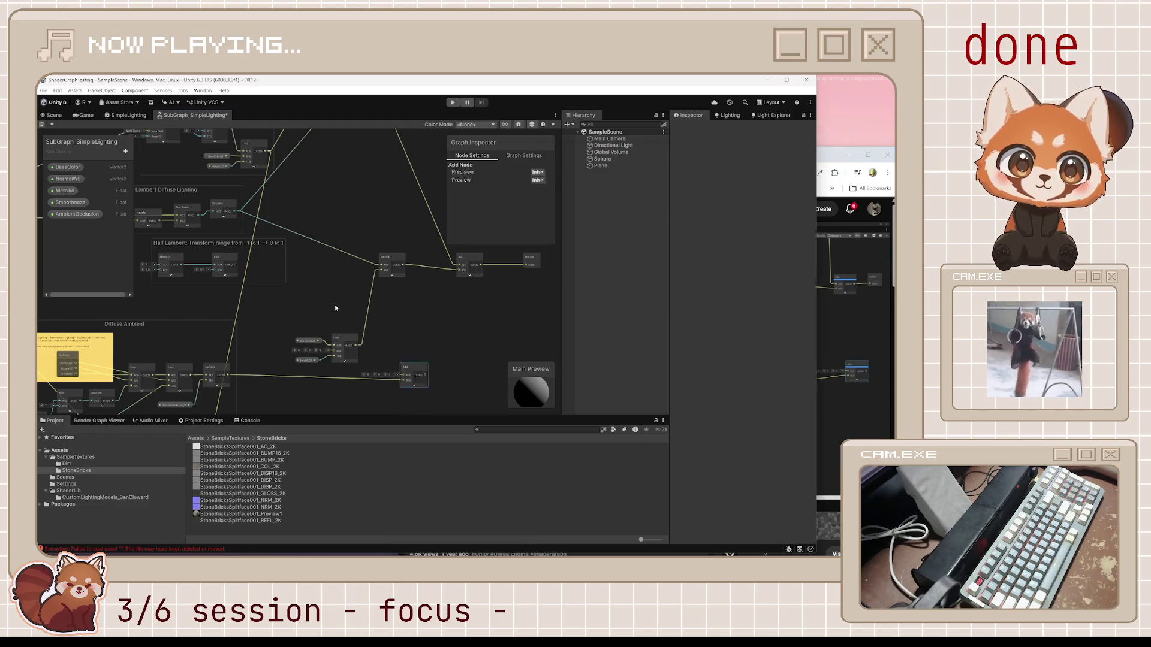
drag(347, 361, 331, 292)
mouse_move(385, 263)
mouse_down()
mouse_move(385, 235)
mouse_move(313, 283)
mouse_up()
click(411, 314)
mouse_move(398, 311)
mouse_down()
mouse_move(382, 273)
mouse_move(357, 288)
mouse_move(366, 278)
mouse_up()
click(342, 336)
drag(341, 336, 444, 304)
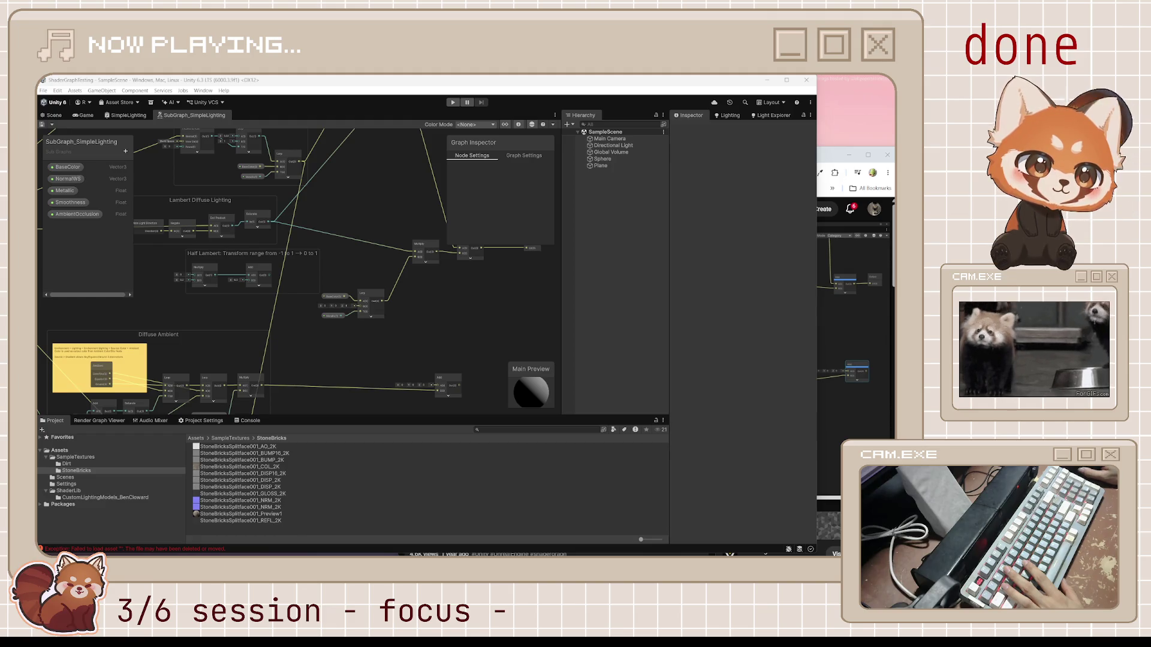
Step: Move the Lambert Diffuse and Half Lambert groups right, and shift the Multiply, Add and Output nodes up-left
click(831, 333)
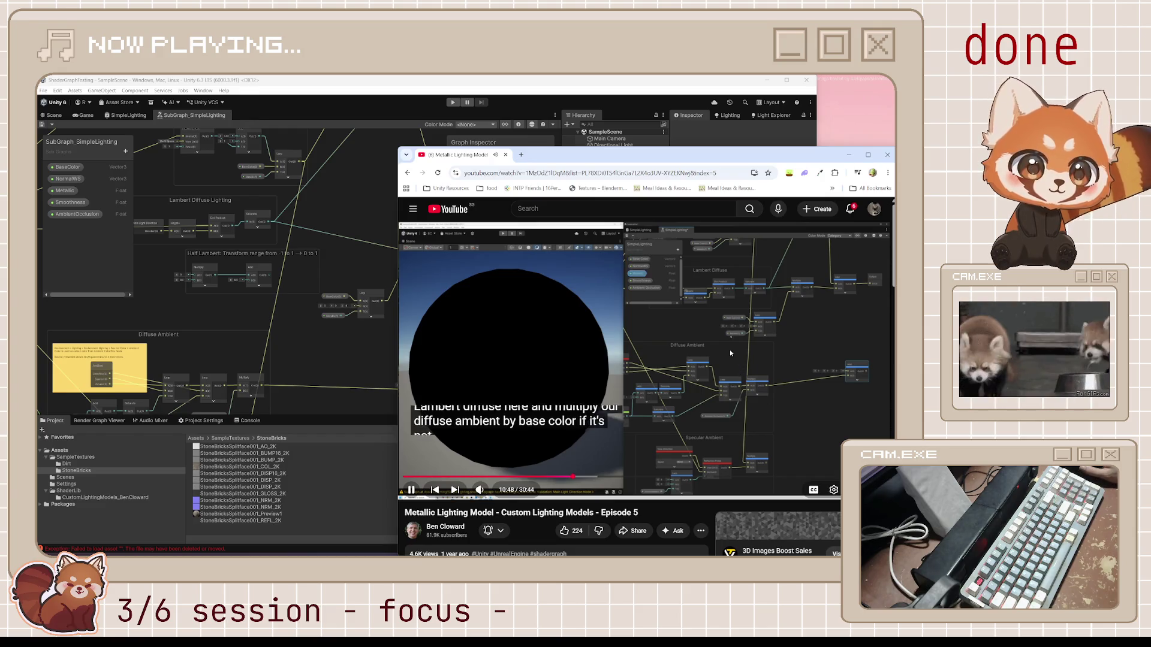
click(610, 365)
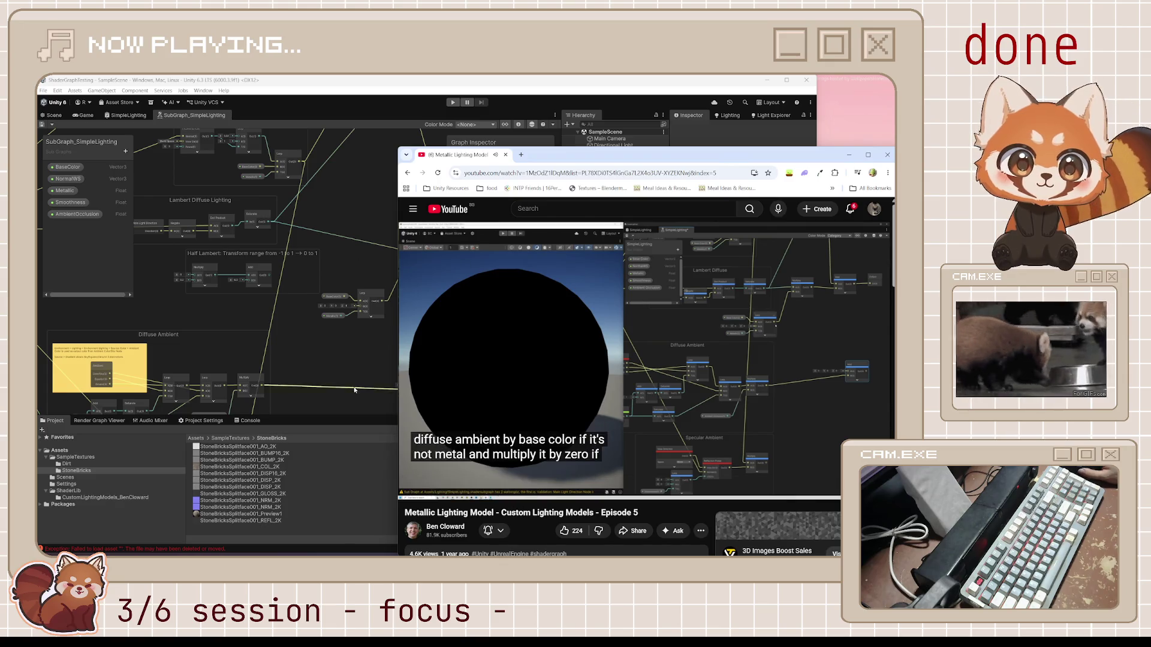
click(321, 254)
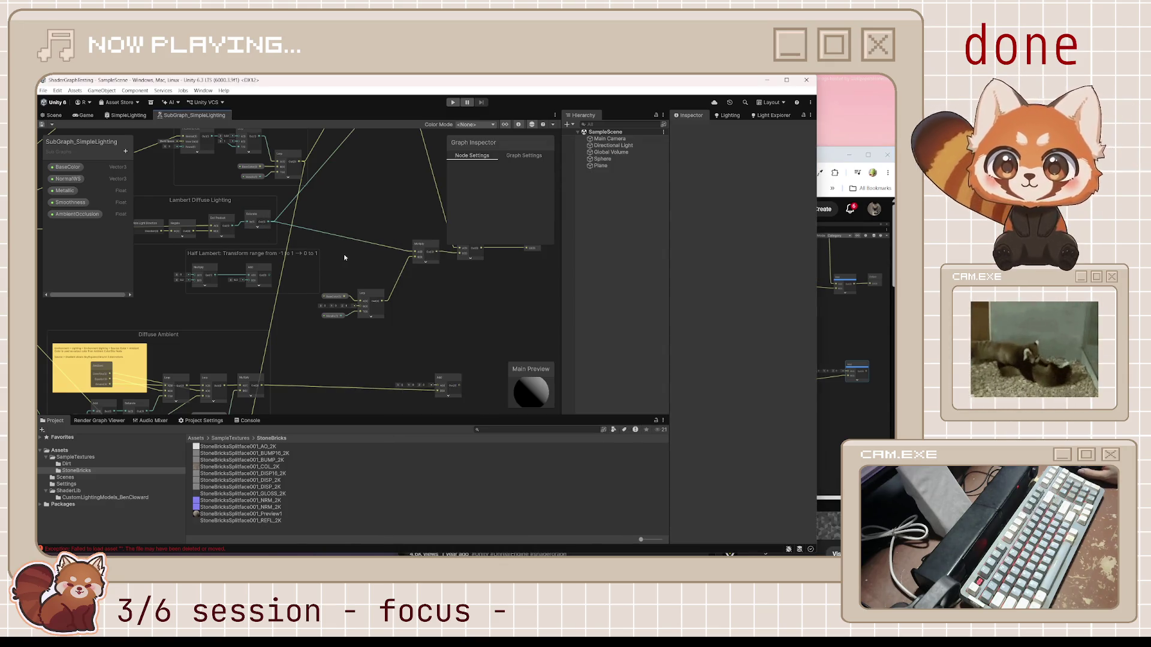
click(312, 261)
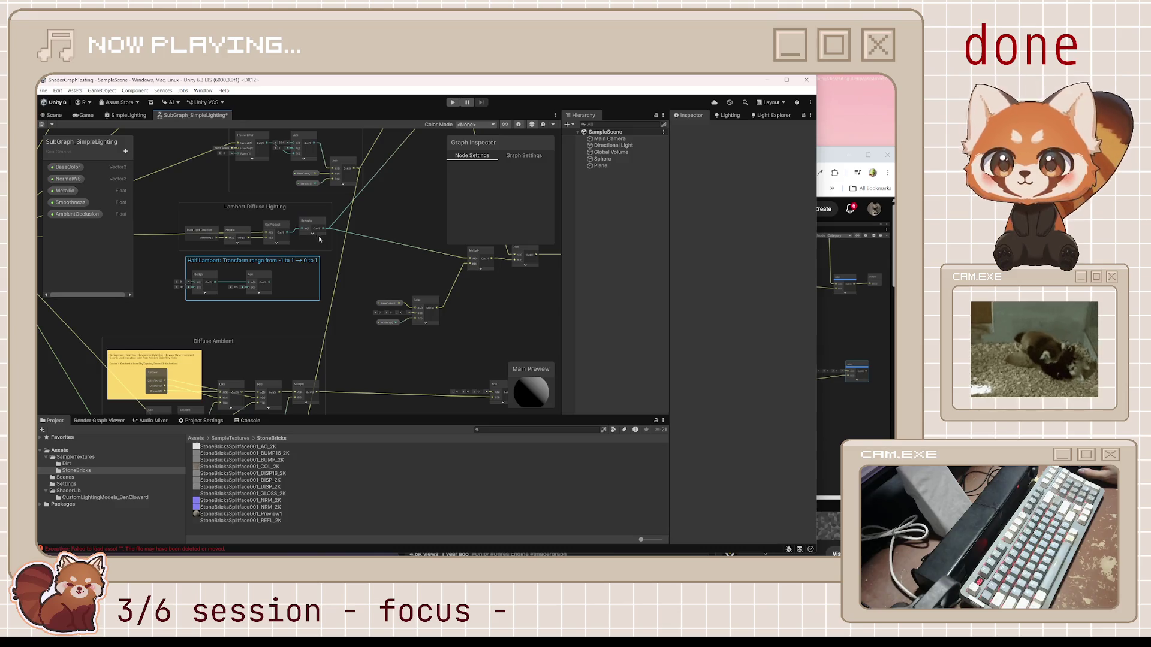
shift+click(259, 211)
drag(280, 208, 307, 214)
click(426, 221)
mouse_move(427, 221)
mouse_down()
mouse_move(328, 232)
mouse_move(504, 279)
mouse_up()
drag(434, 263, 426, 244)
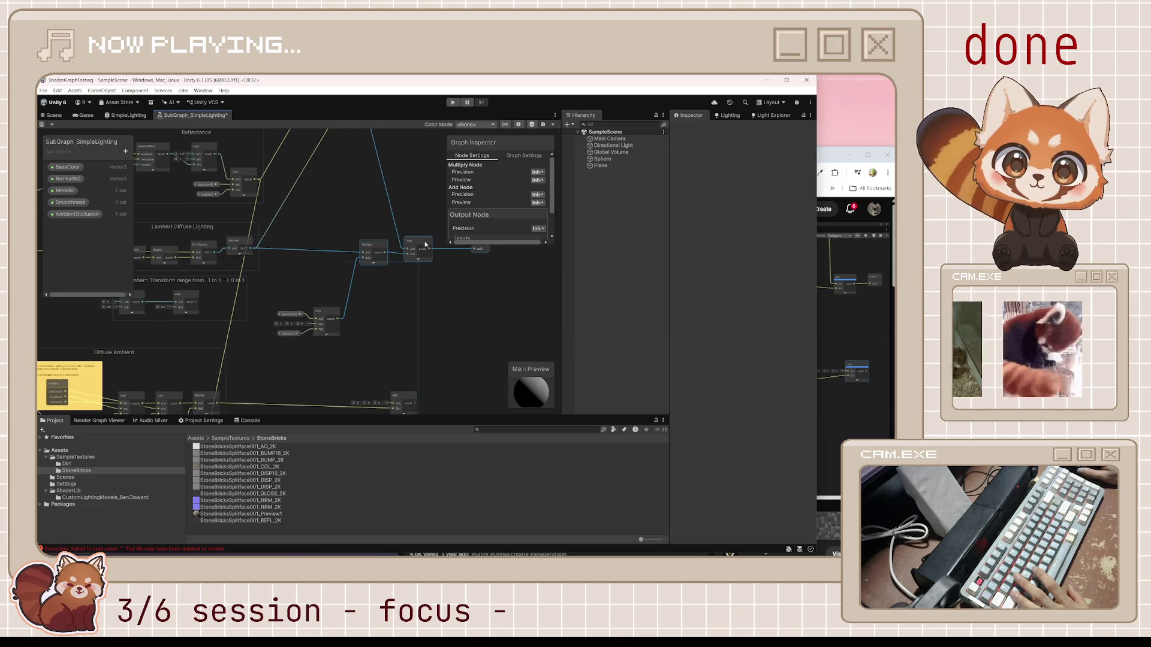
click(419, 297)
scroll(395, 314, down, 3)
mouse_move(394, 314)
mouse_down()
mouse_move(411, 304)
mouse_move(422, 234)
mouse_up()
Step: Lower the Lerp group, add a Multiply node via the 'multi' search, and nudge the Add node right
click(832, 291)
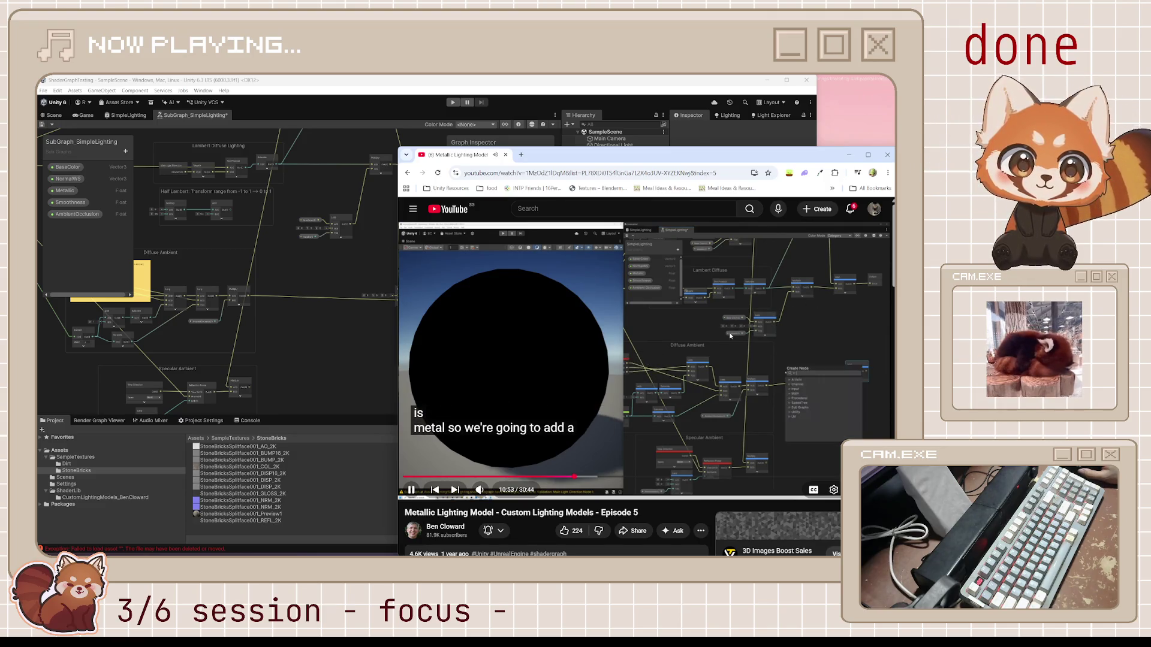
click(720, 316)
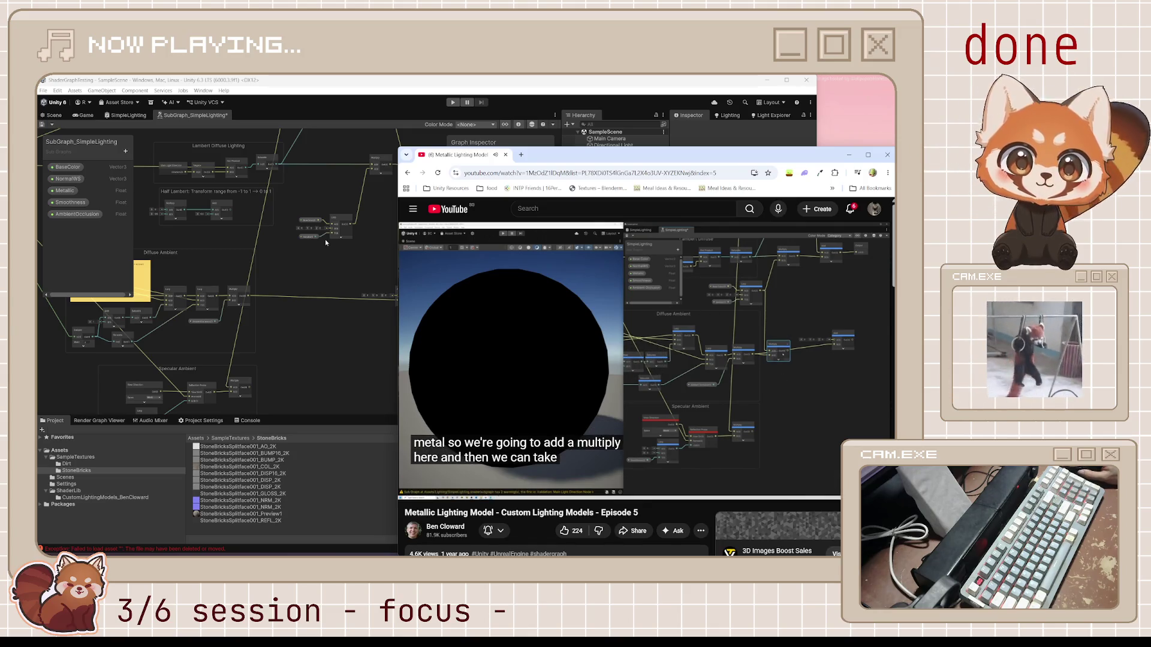
click(333, 221)
drag(333, 220, 311, 229)
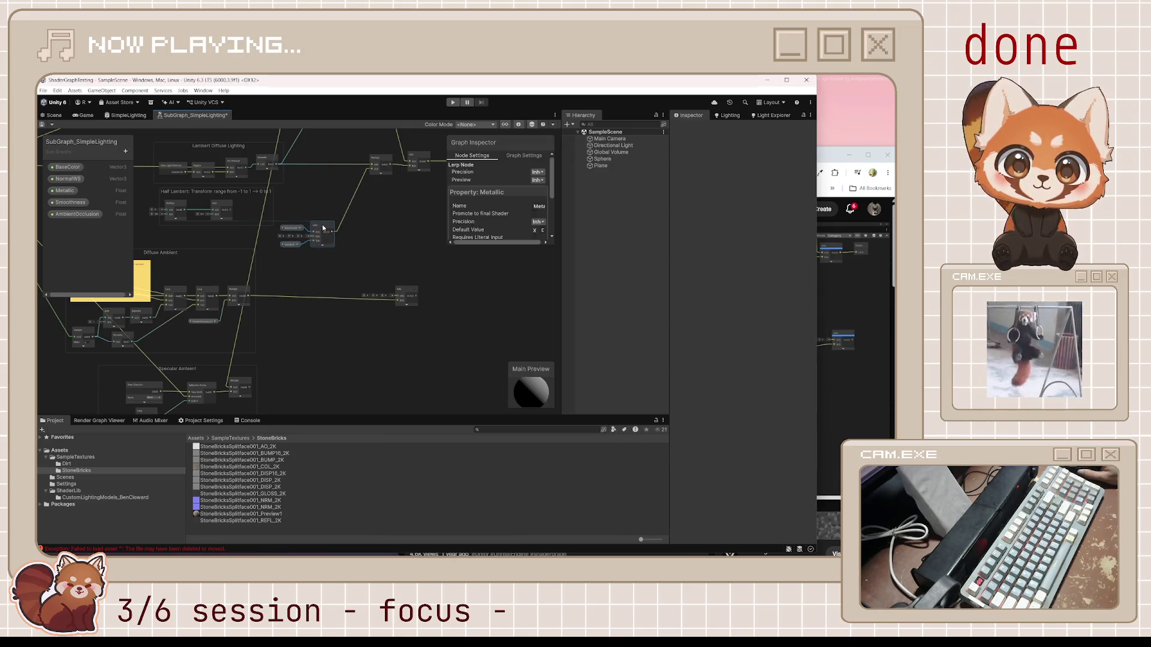
key(space)
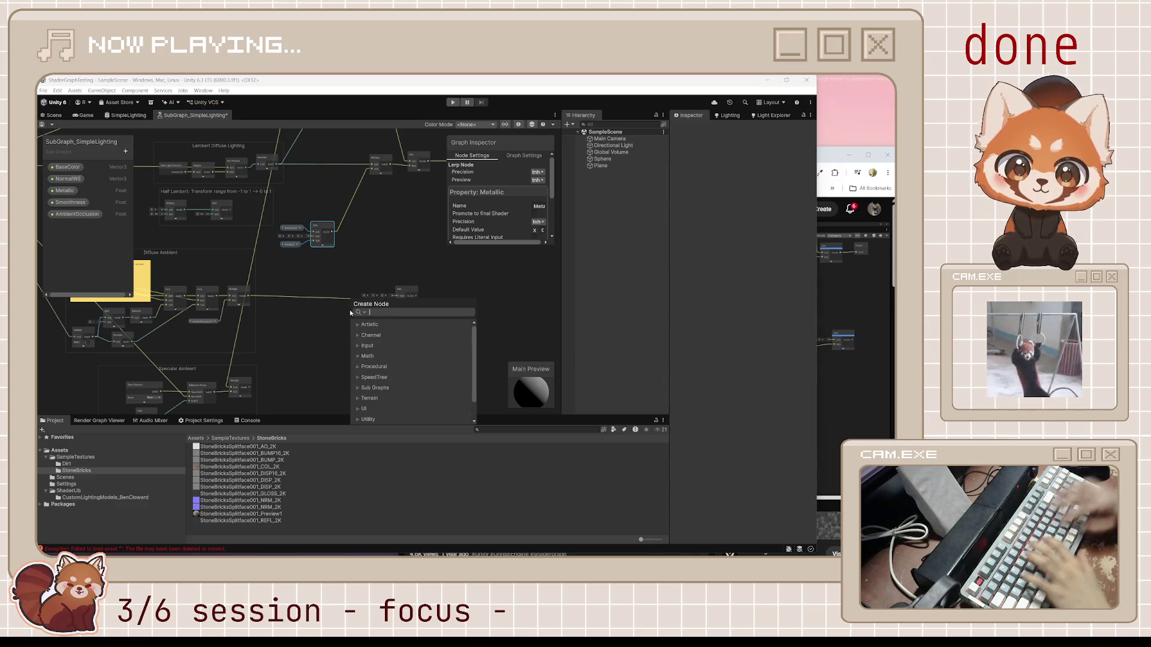
text(multi)
key(Return)
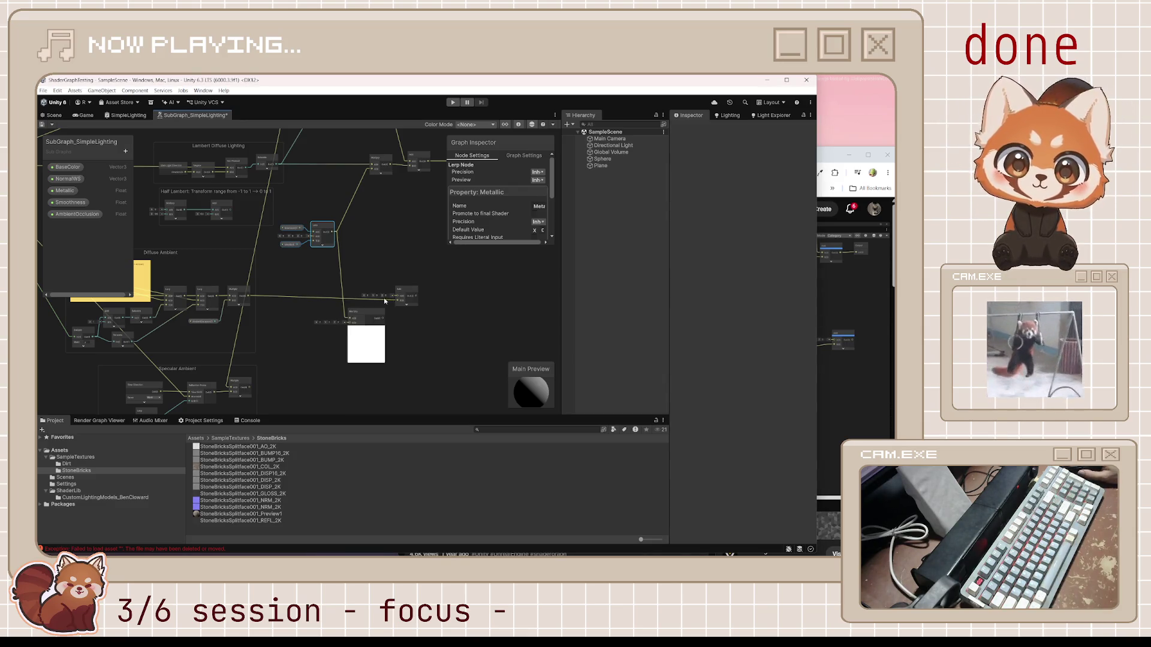
drag(406, 295, 422, 290)
click(834, 344)
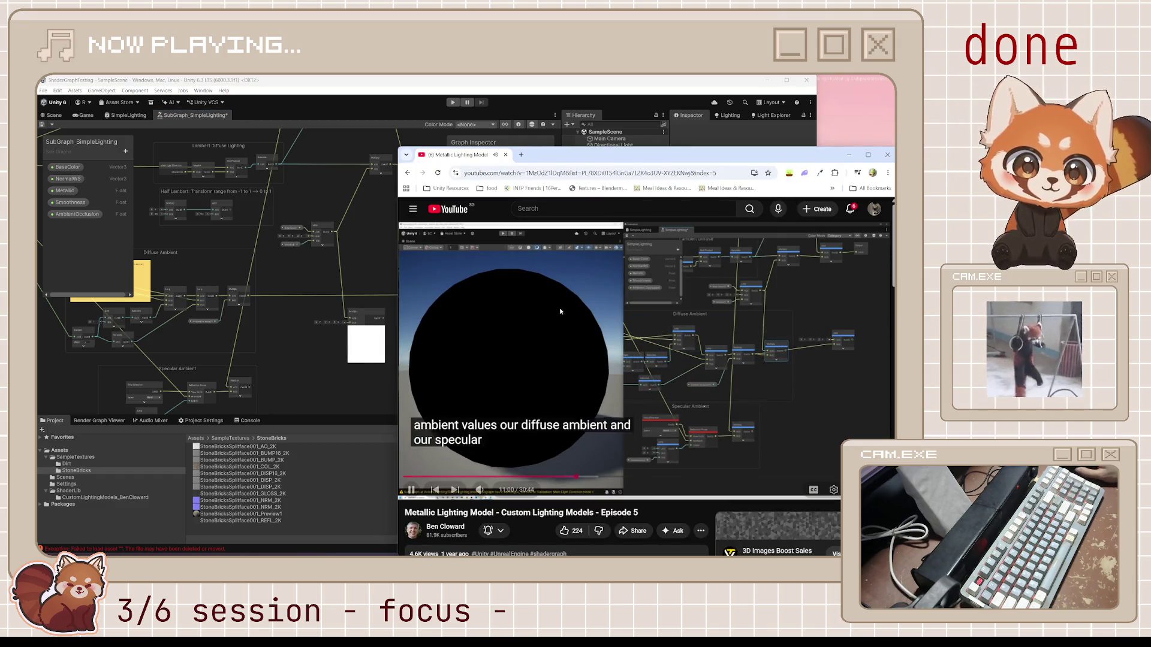
Step: Connect the Multiply output into the new lower Multiply, then wire its result into the Add node
click(367, 329)
mouse_move(366, 329)
mouse_down()
mouse_move(259, 314)
mouse_move(282, 300)
mouse_move(270, 296)
mouse_move(346, 290)
mouse_move(297, 315)
mouse_up()
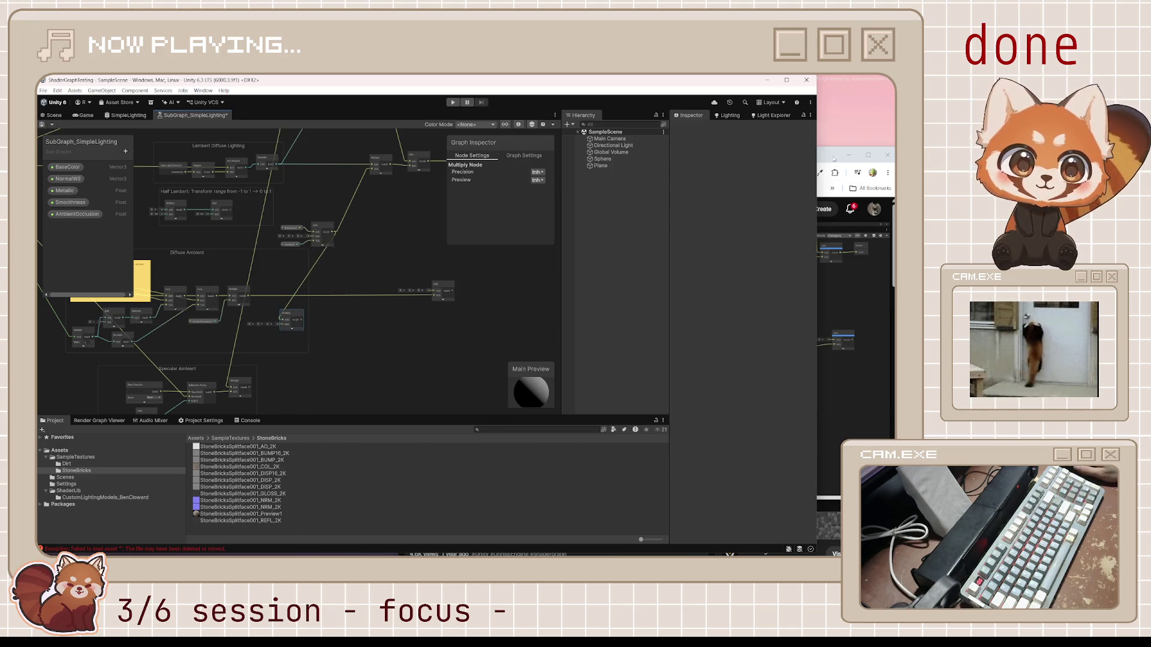
click(833, 158)
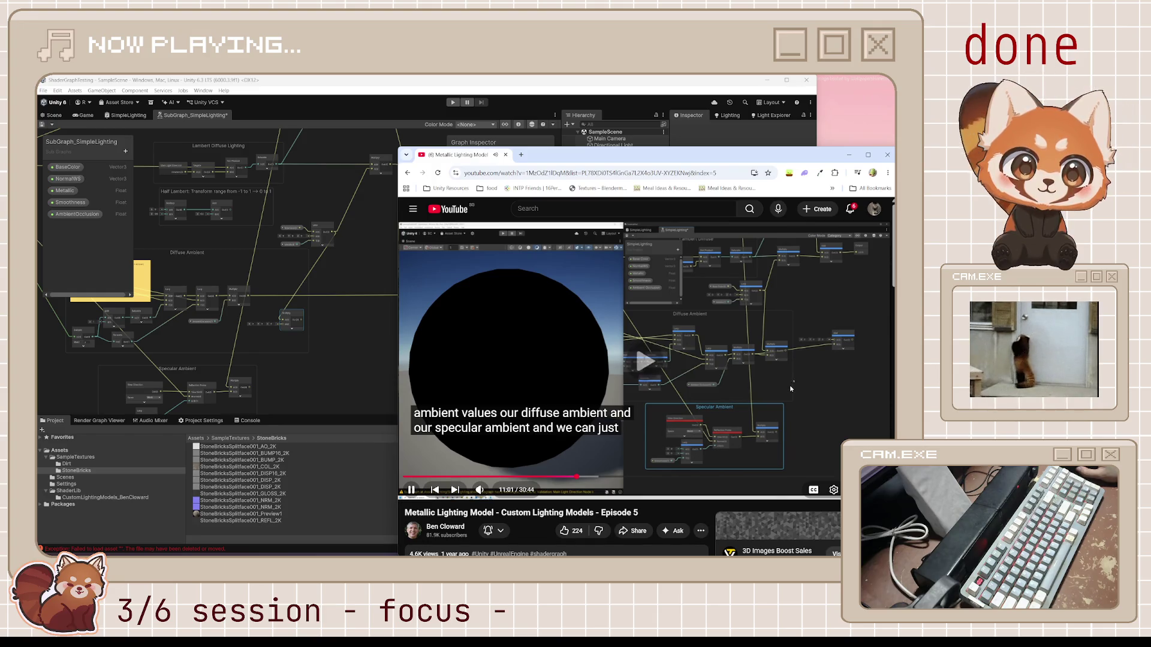
click(653, 395)
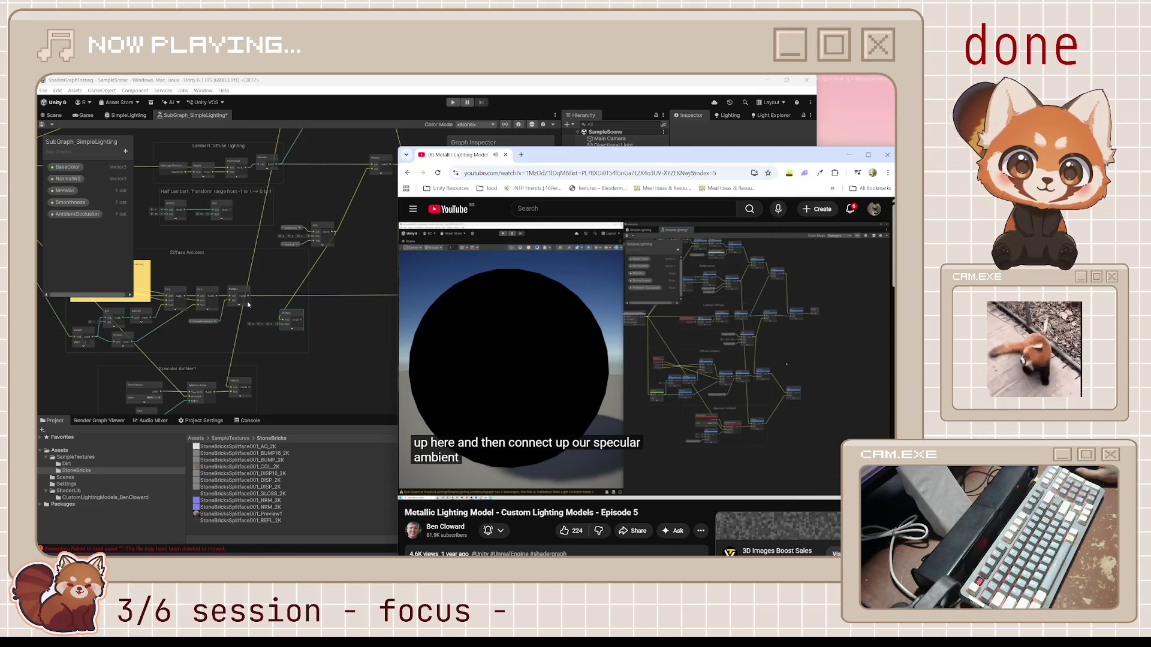
mouse_move(247, 299)
mouse_down()
mouse_move(283, 322)
mouse_move(305, 290)
mouse_up()
click(292, 314)
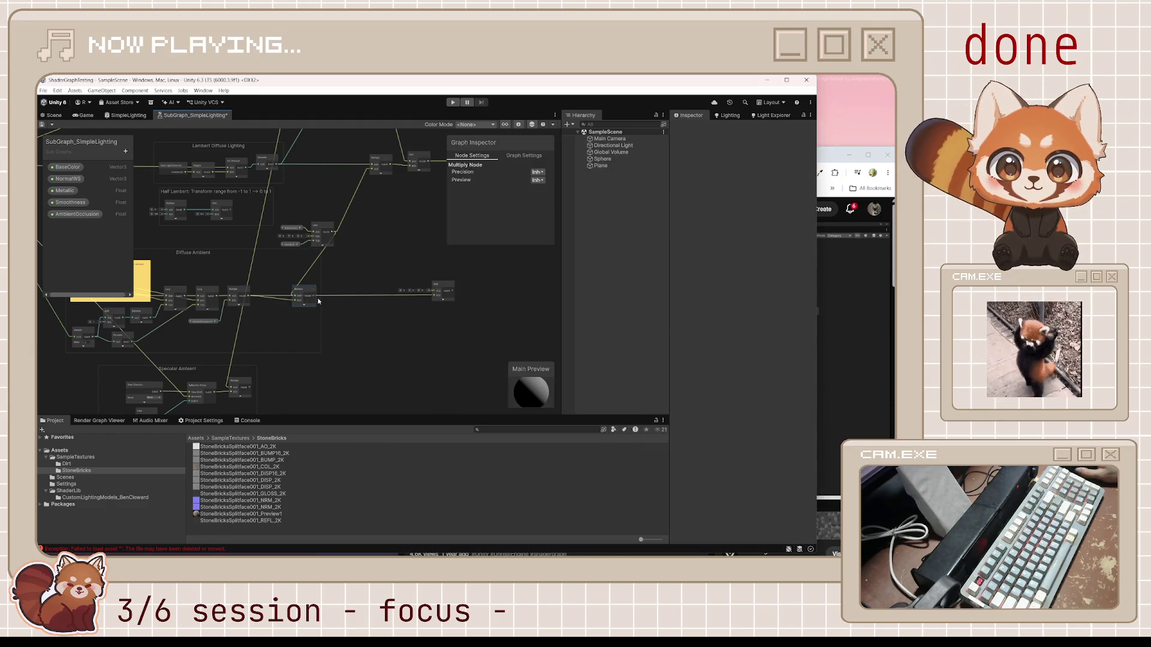
click(817, 168)
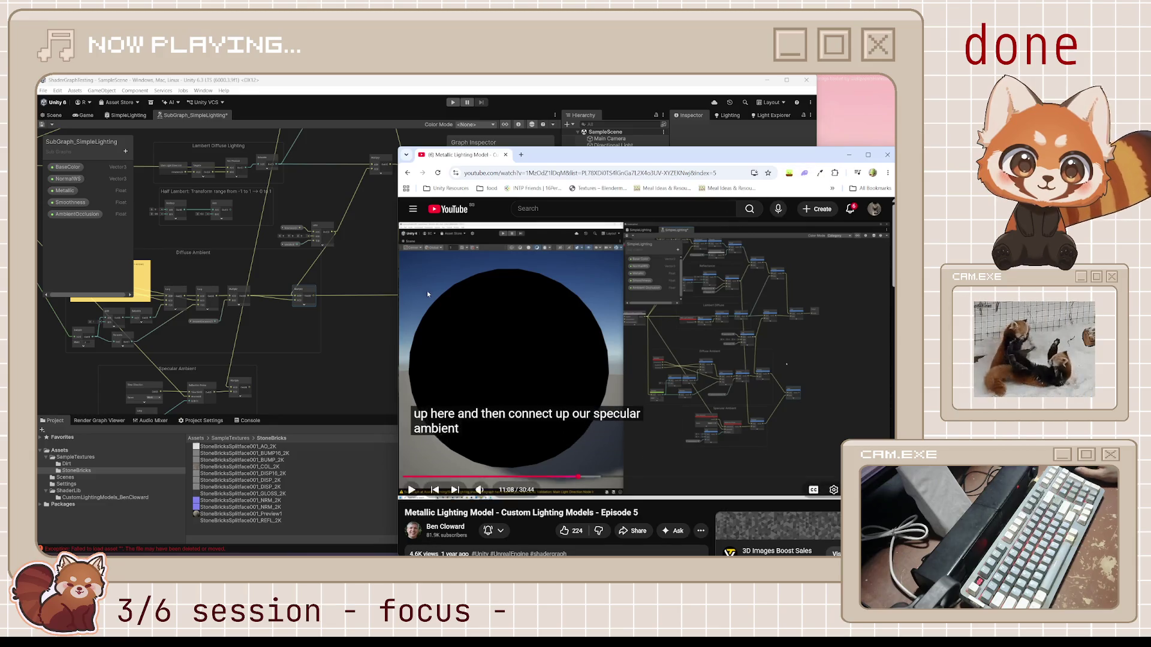
click(301, 334)
mouse_move(295, 289)
mouse_down()
mouse_move(411, 283)
mouse_move(330, 340)
mouse_move(237, 363)
mouse_move(221, 337)
mouse_up()
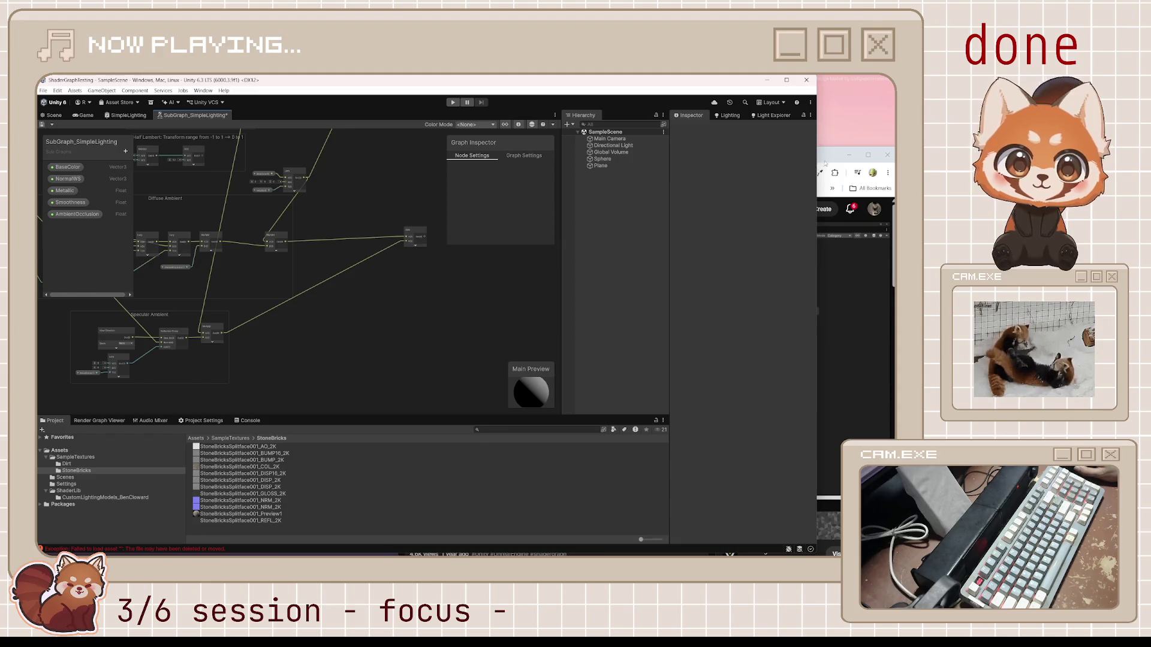
Step: Pull the Diffuse Ambient group's Lerp, Multiply and Add nodes left, closer together
click(825, 163)
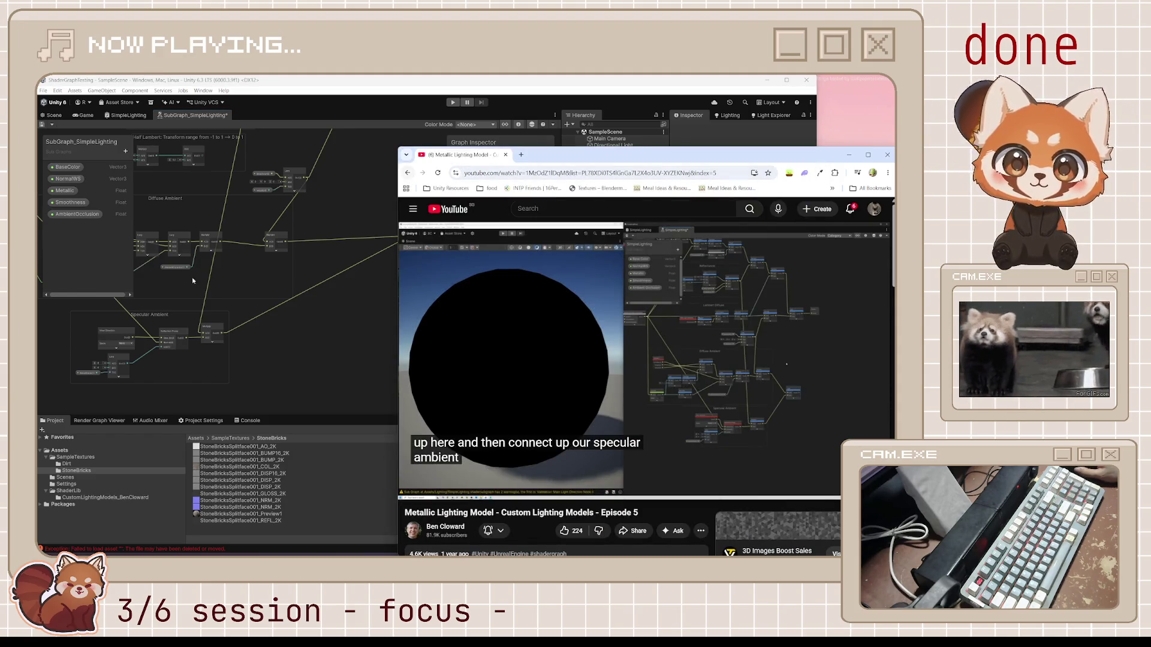
click(331, 208)
drag(332, 208, 394, 300)
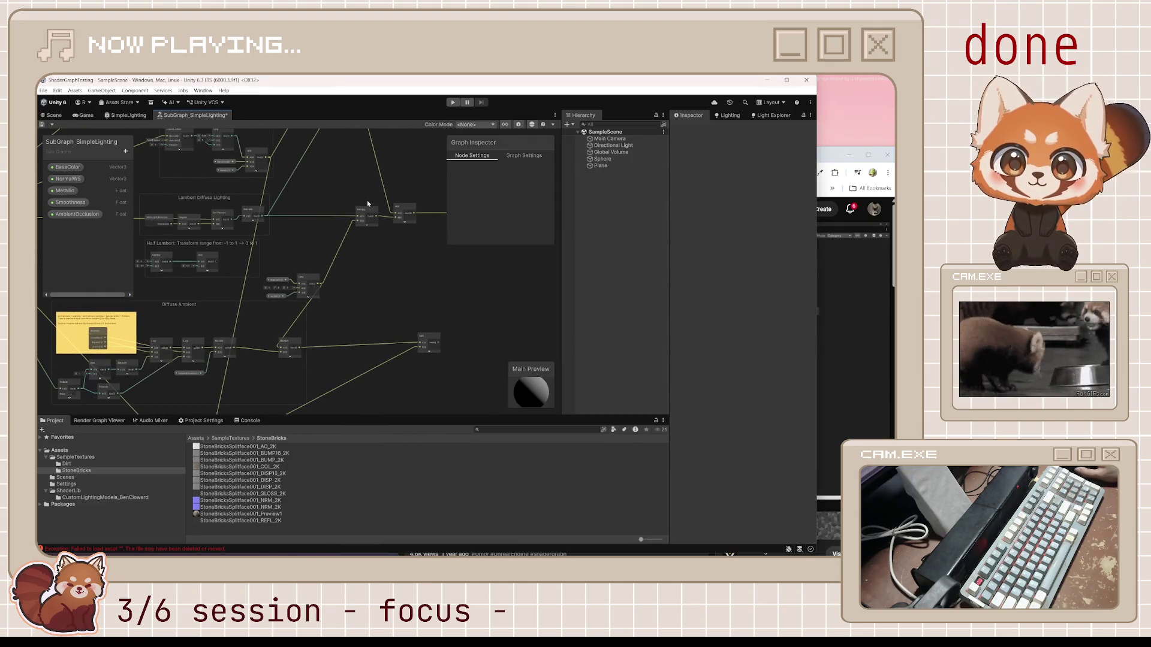
drag(367, 212, 328, 212)
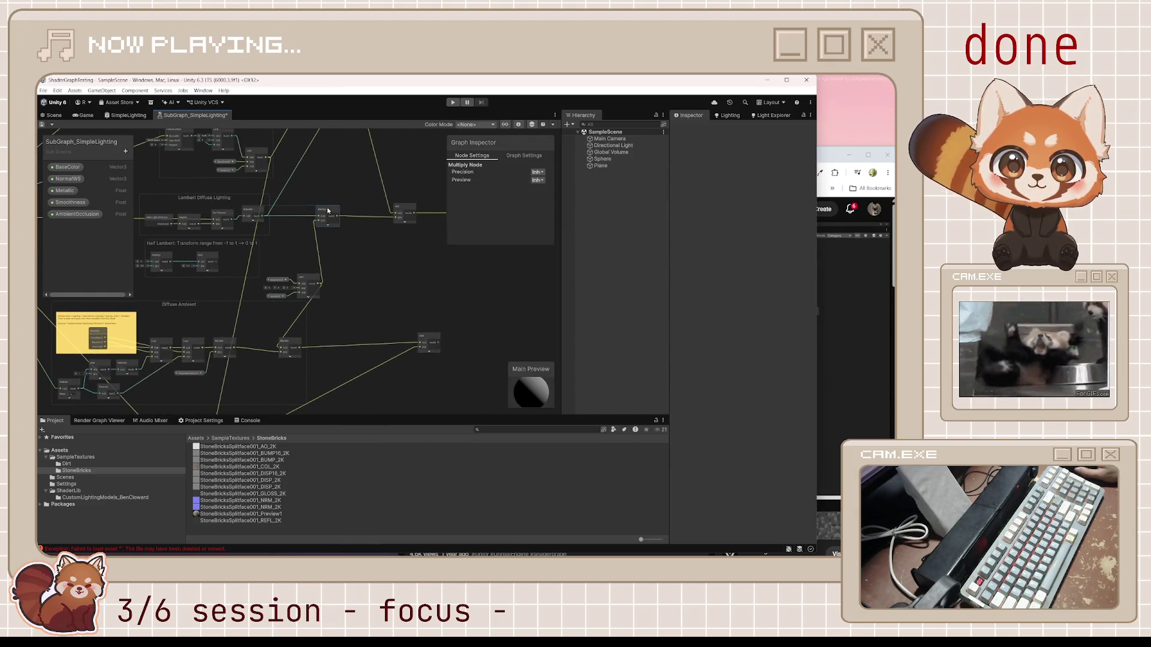
click(309, 283)
drag(393, 313, 476, 261)
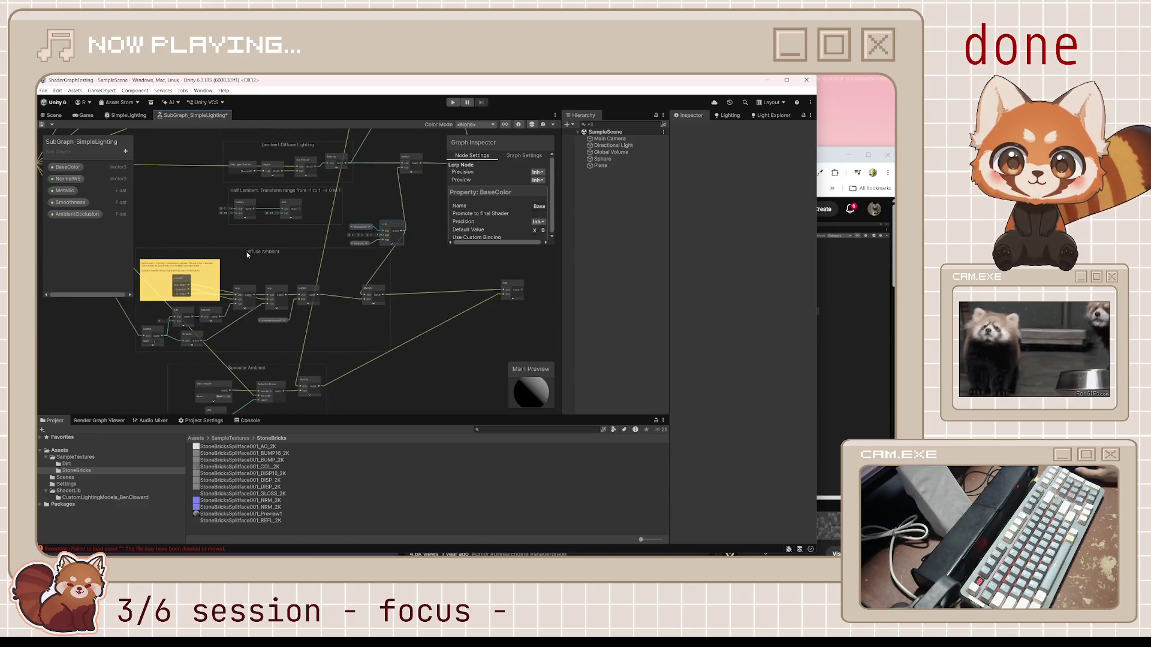
drag(250, 250, 252, 260)
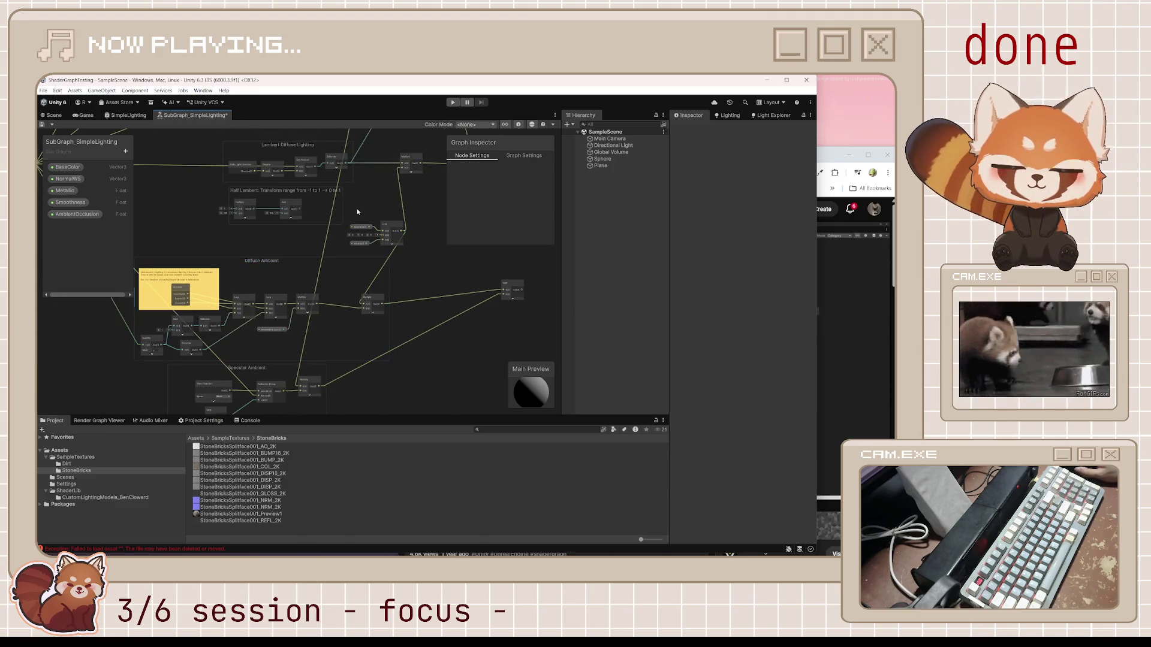
click(398, 250)
drag(396, 241, 341, 248)
drag(377, 299, 352, 298)
drag(512, 289, 446, 300)
click(865, 301)
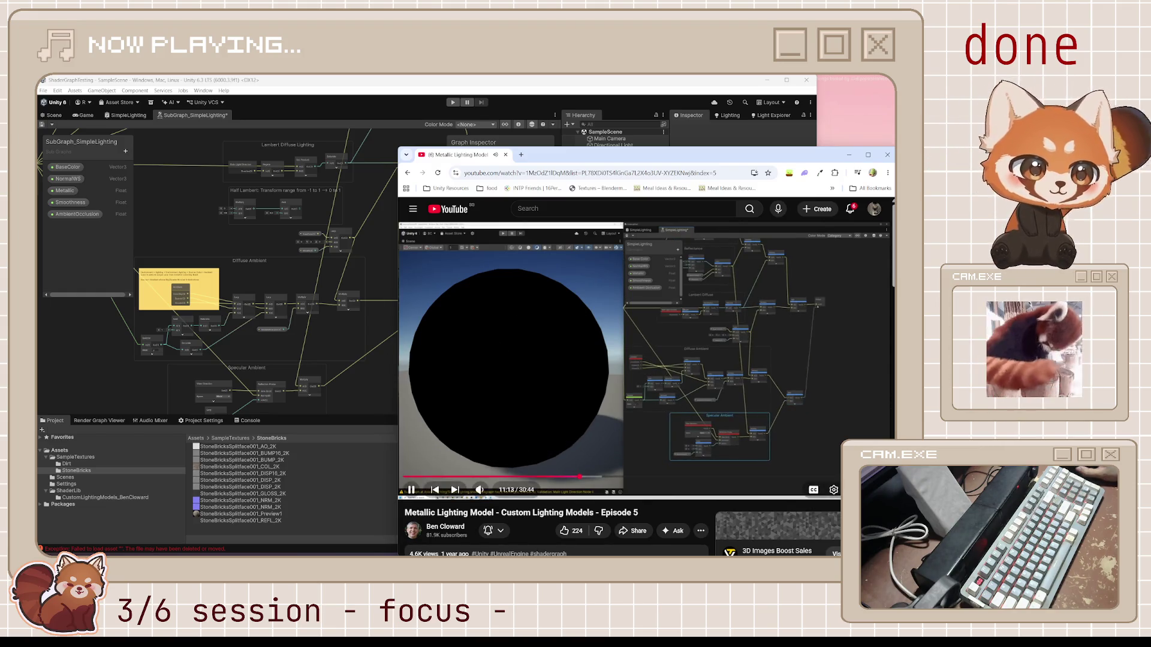
click(636, 346)
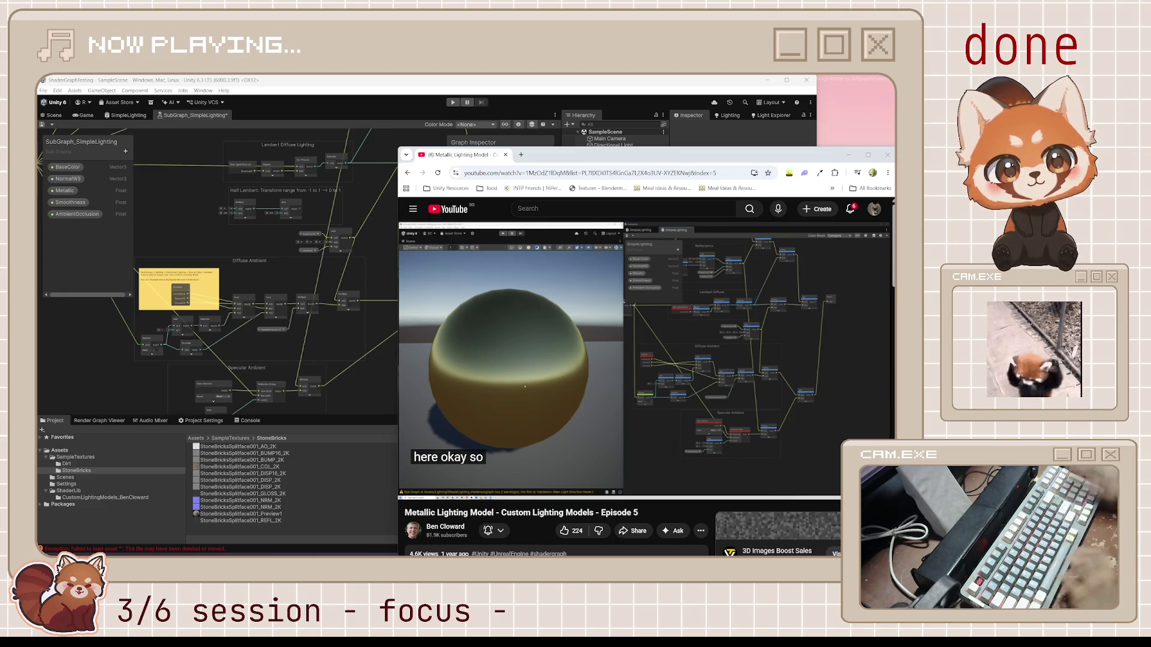
Step: Check the tutorial briefly and save the sub graph with Ctrl+S
key(space)
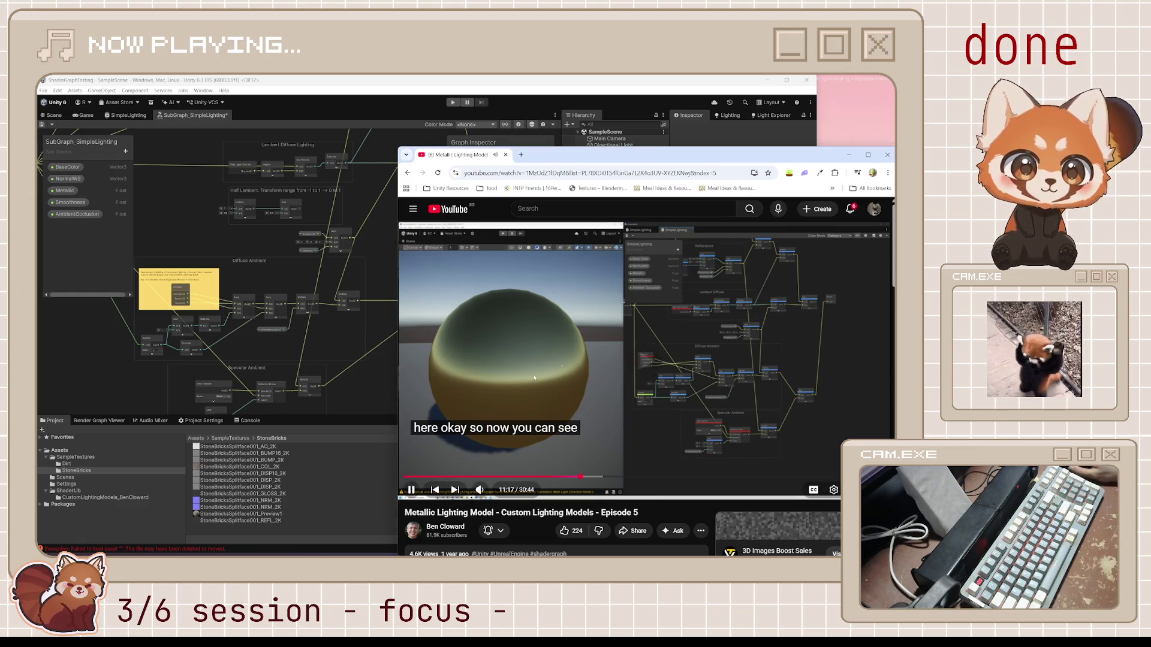
key(space)
click(370, 474)
mouse_move(512, 322)
mouse_down()
mouse_move(405, 391)
mouse_move(412, 240)
mouse_move(426, 229)
mouse_up()
click(344, 373)
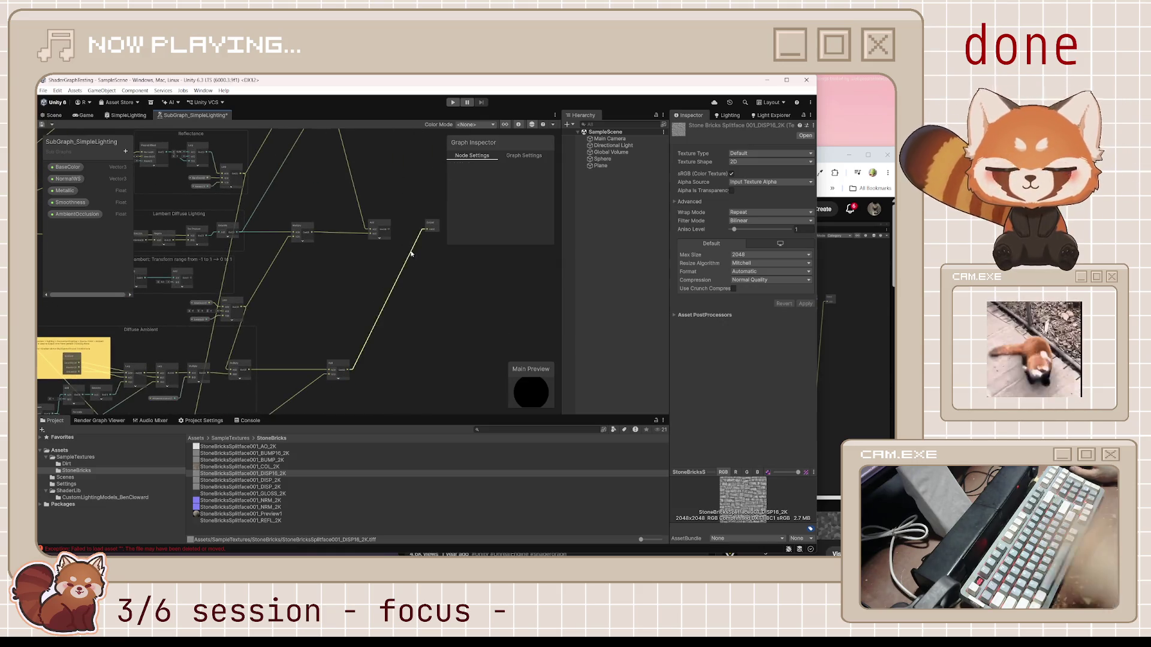
key(ctrl+s)
Step: Shift the Diffuse Ambient and Specular Ambient groups right, then view the sphere in the Scene
click(829, 164)
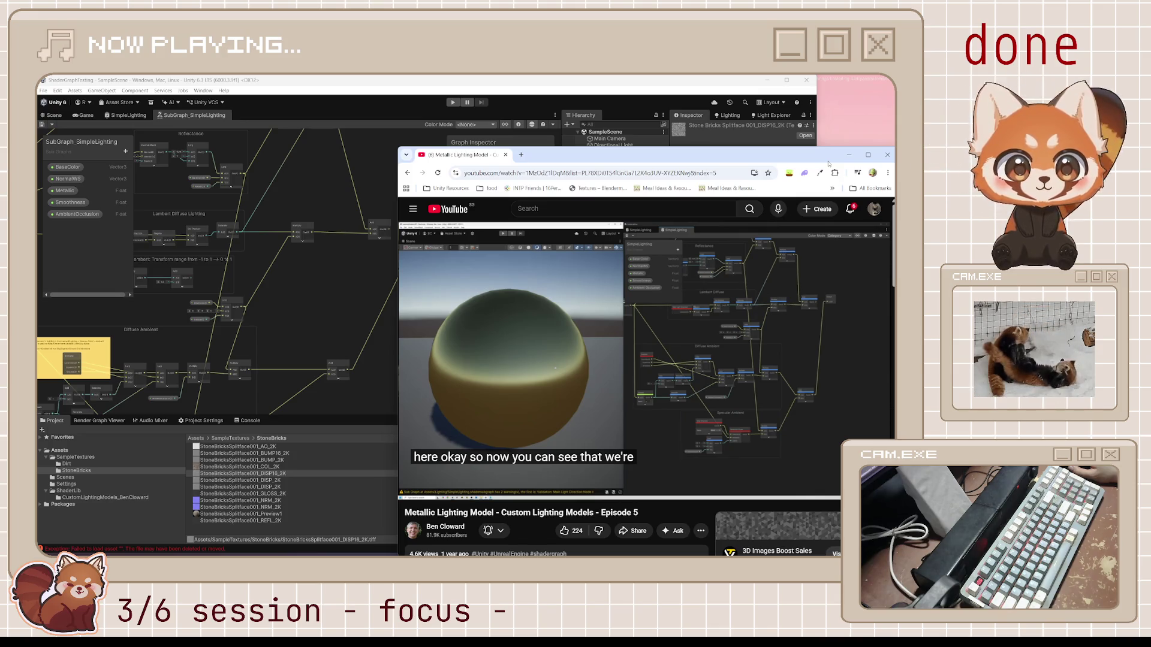
click(151, 333)
drag(150, 333, 214, 333)
click(828, 155)
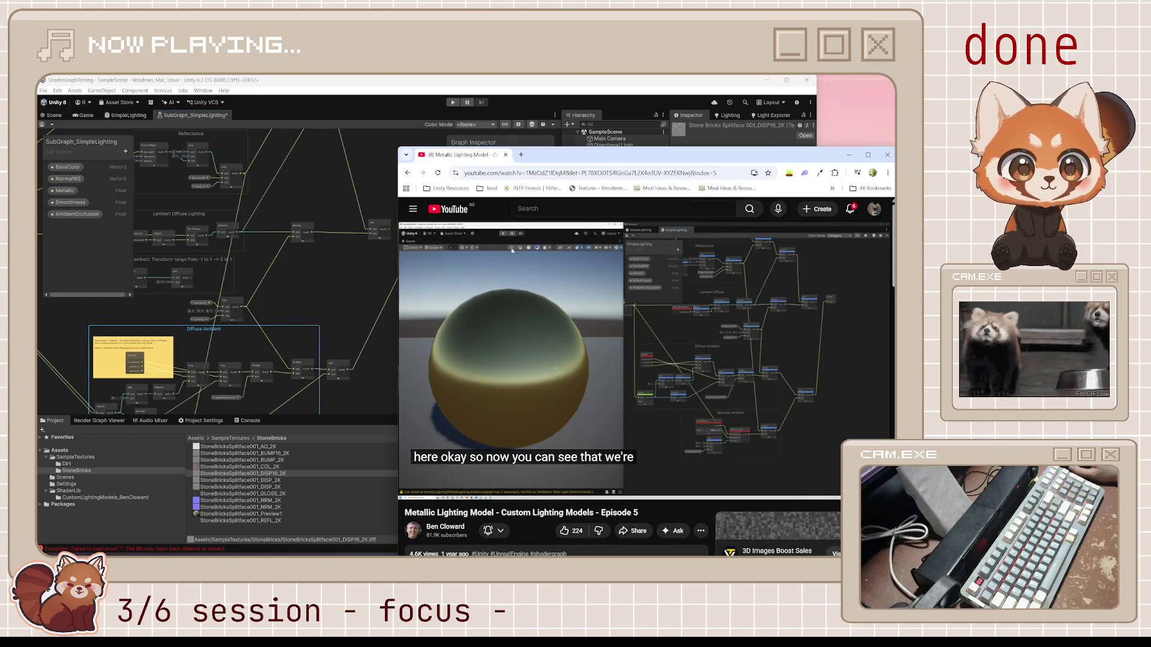
click(228, 326)
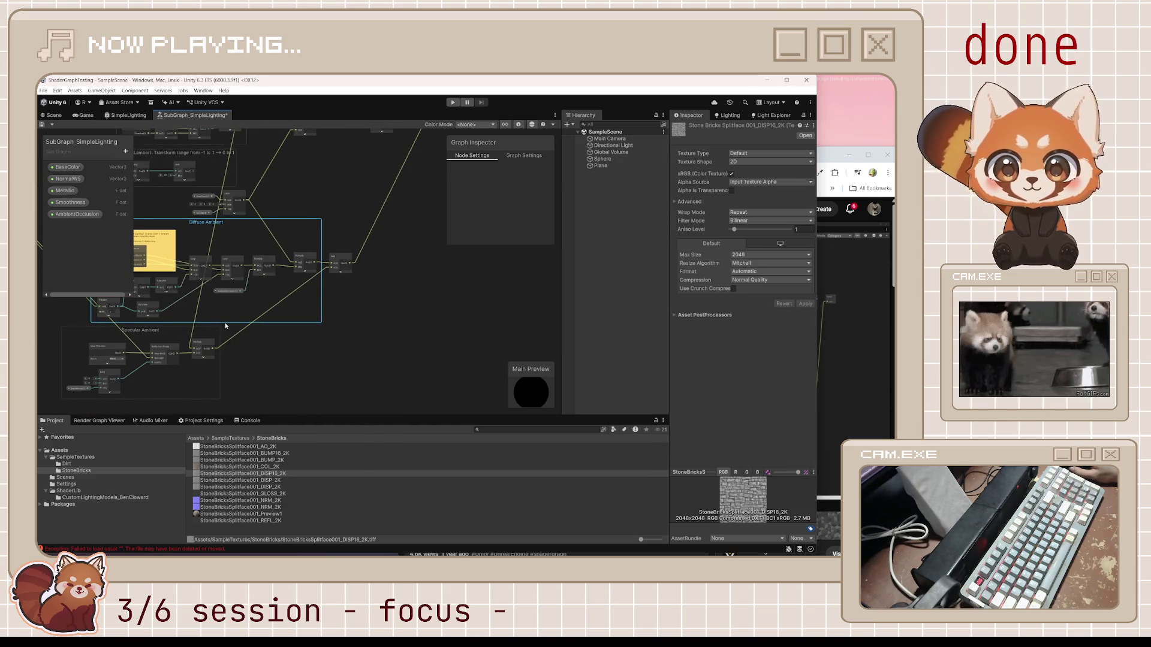
drag(147, 330, 244, 332)
drag(335, 257, 360, 287)
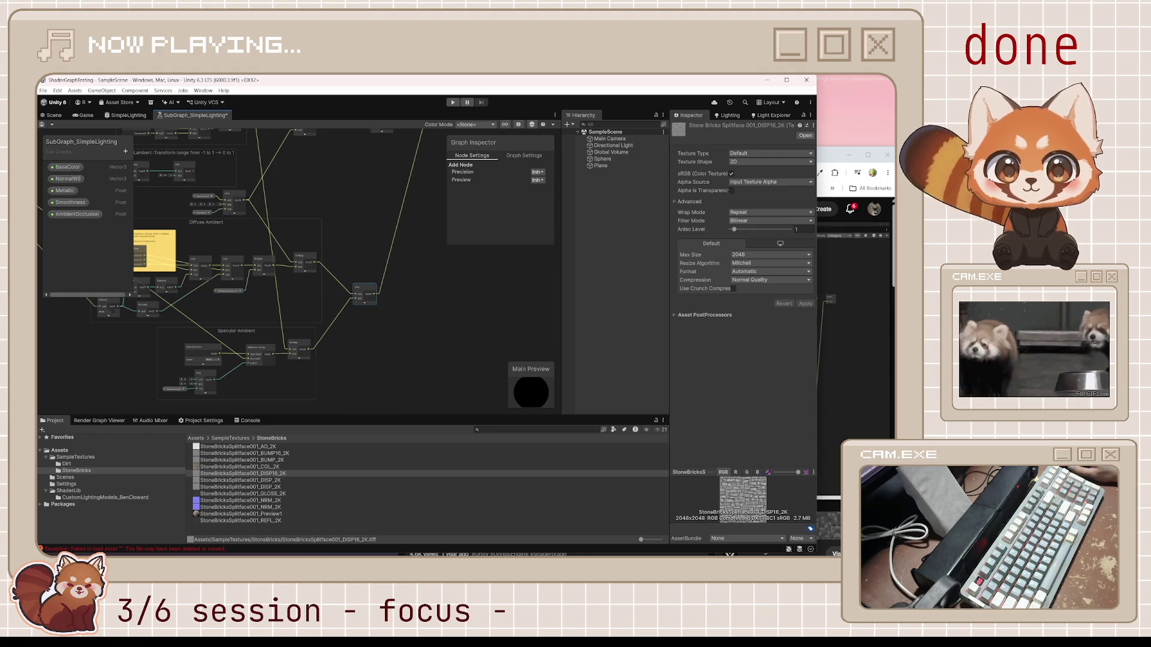
click(823, 155)
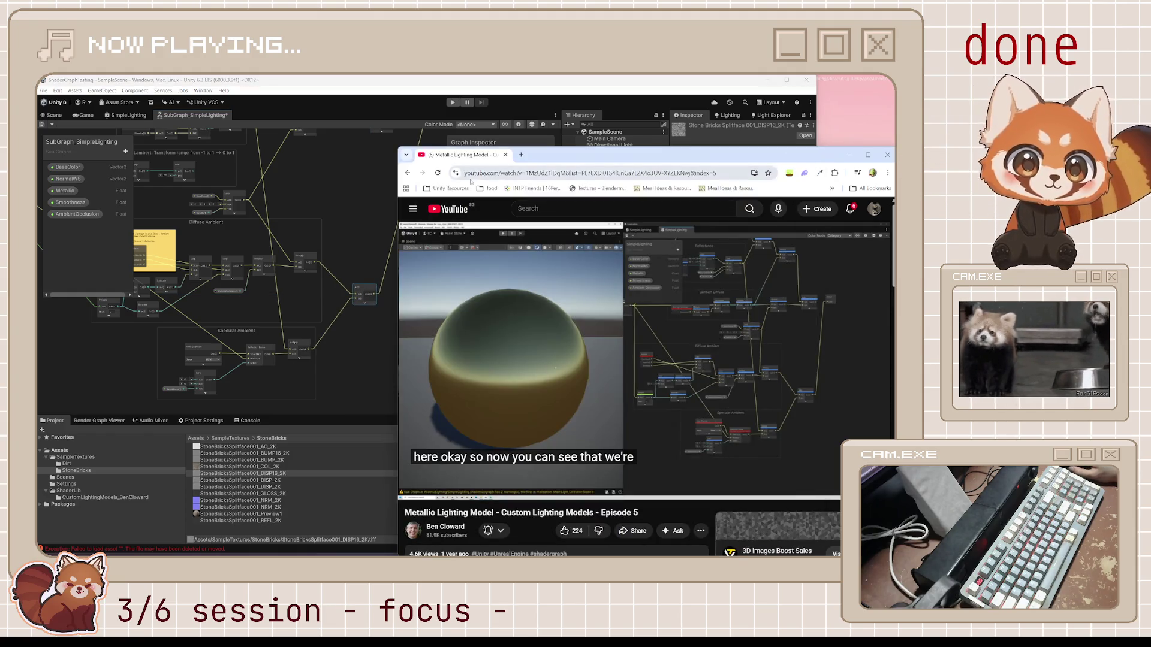
drag(372, 197, 362, 273)
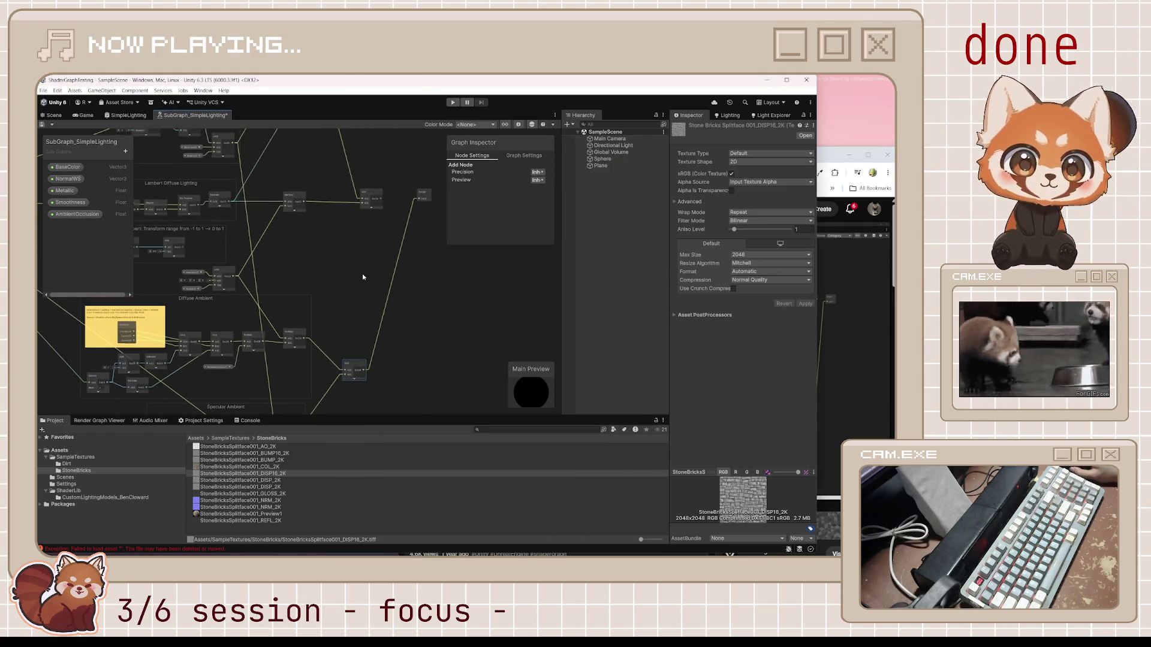
click(53, 115)
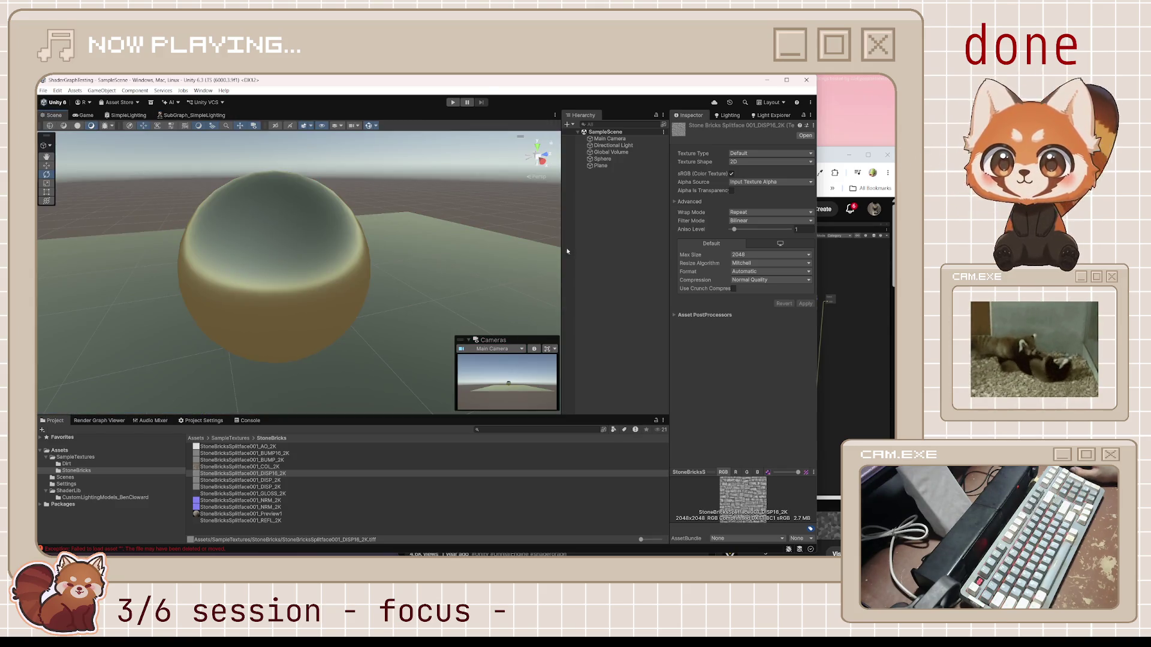
Step: Play the tutorial while zooming out and orbiting the Scene view to compare the reflective sphere
click(871, 188)
click(680, 356)
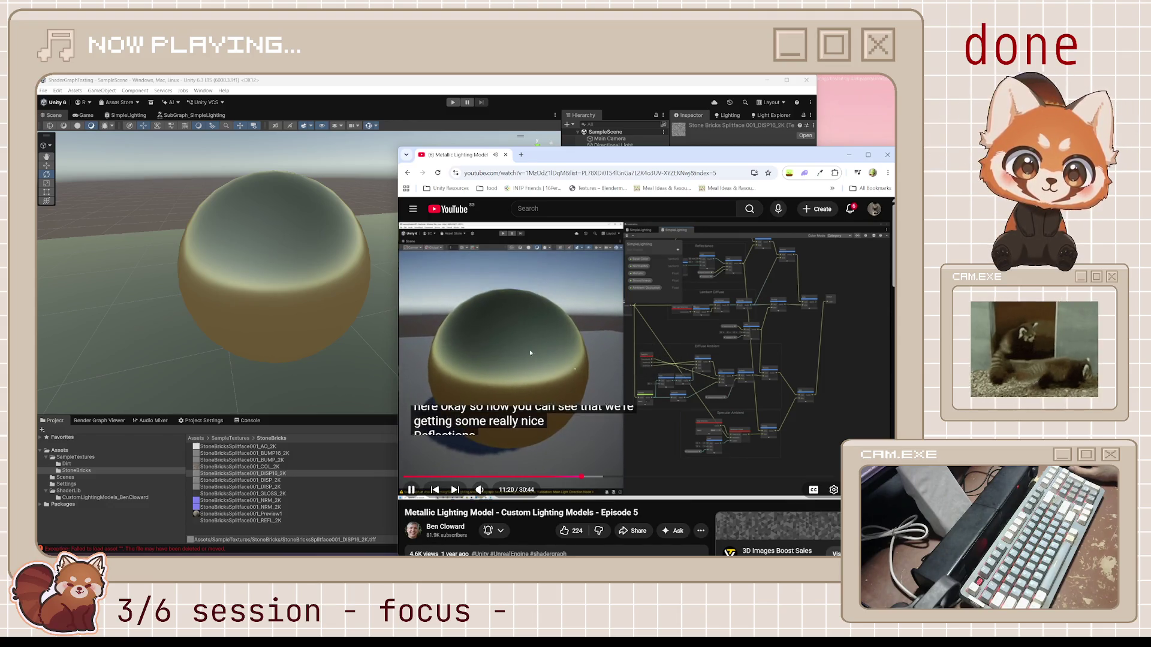
click(345, 336)
scroll(313, 320, down, 5)
mouse_move(313, 321)
mouse_down()
mouse_move(609, 258)
mouse_move(398, 384)
mouse_up()
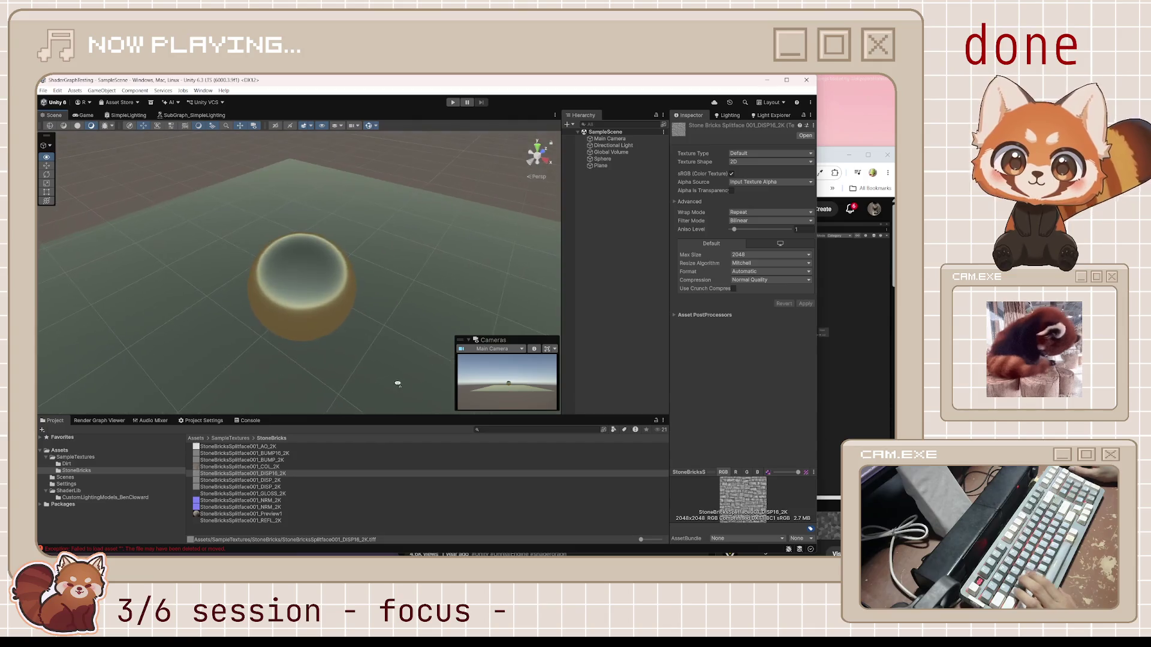
key(alt+Tab)
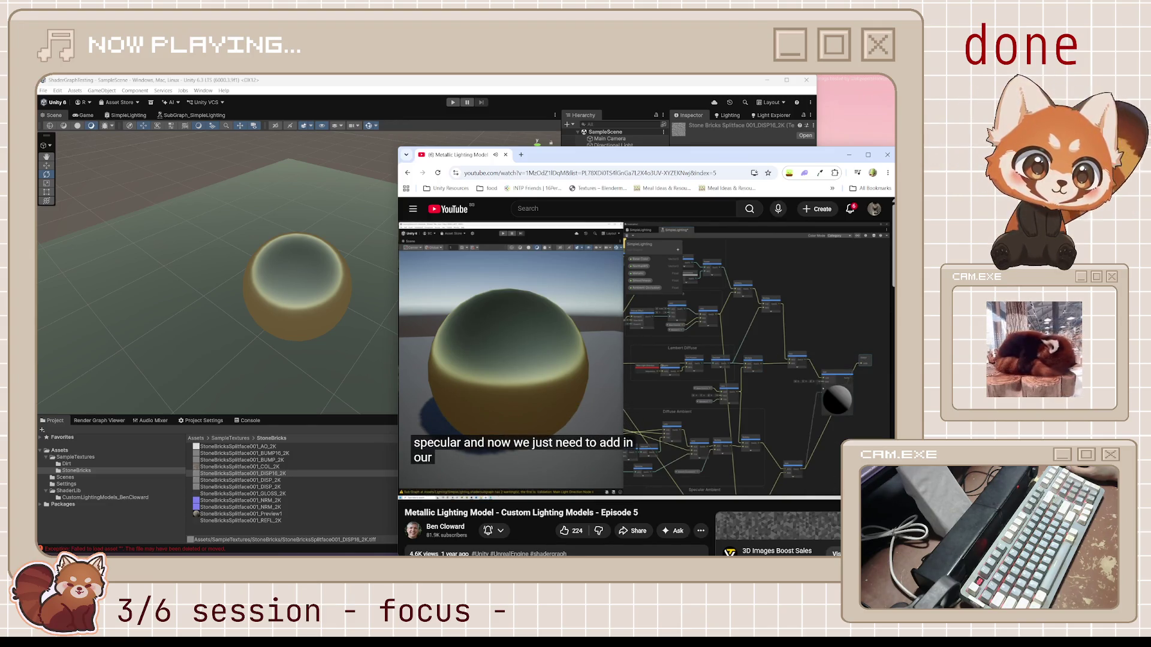
click(640, 326)
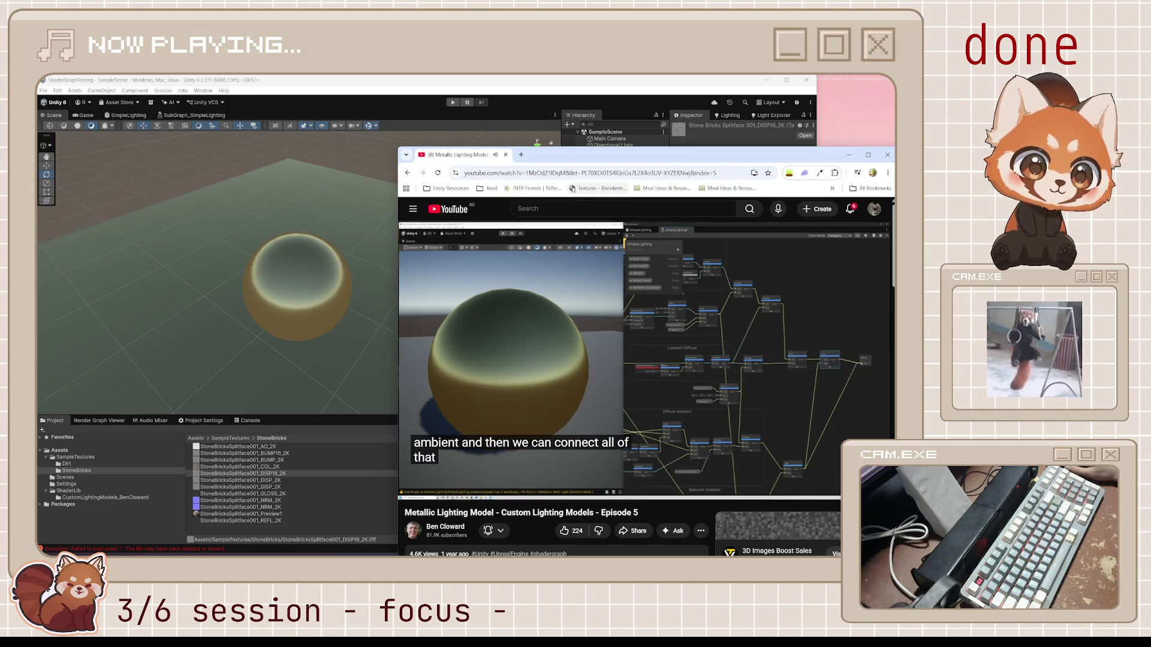
click(193, 115)
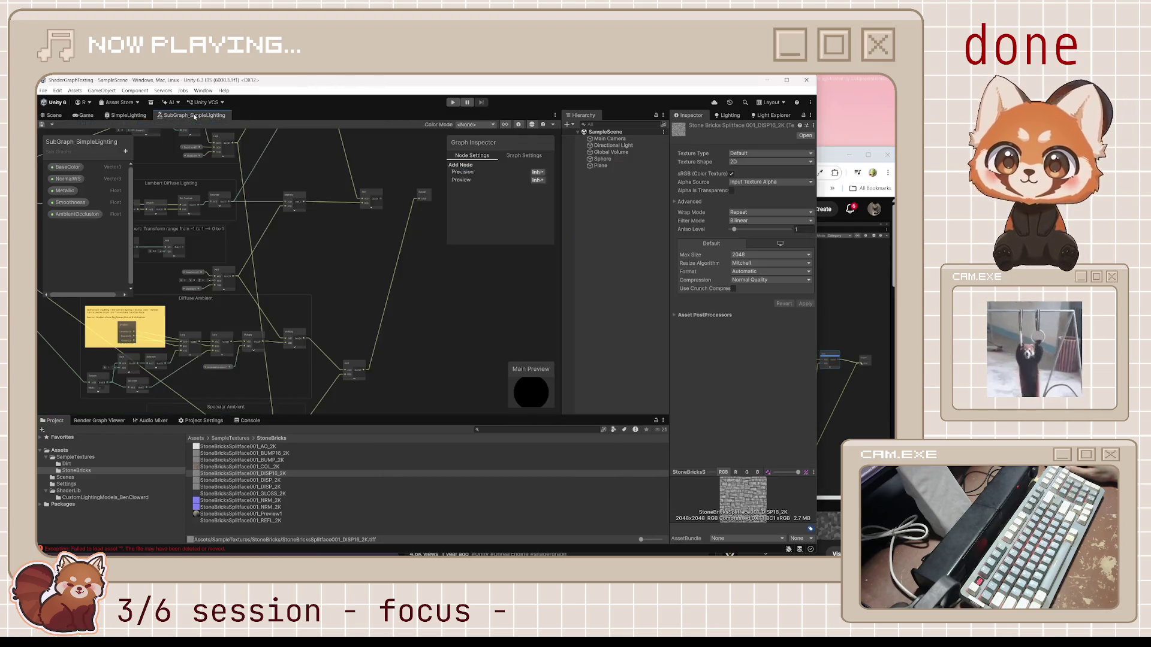
Step: Create a new Add node from the upper Add output and wire the lower Add result into it
scroll(387, 193, up, 1)
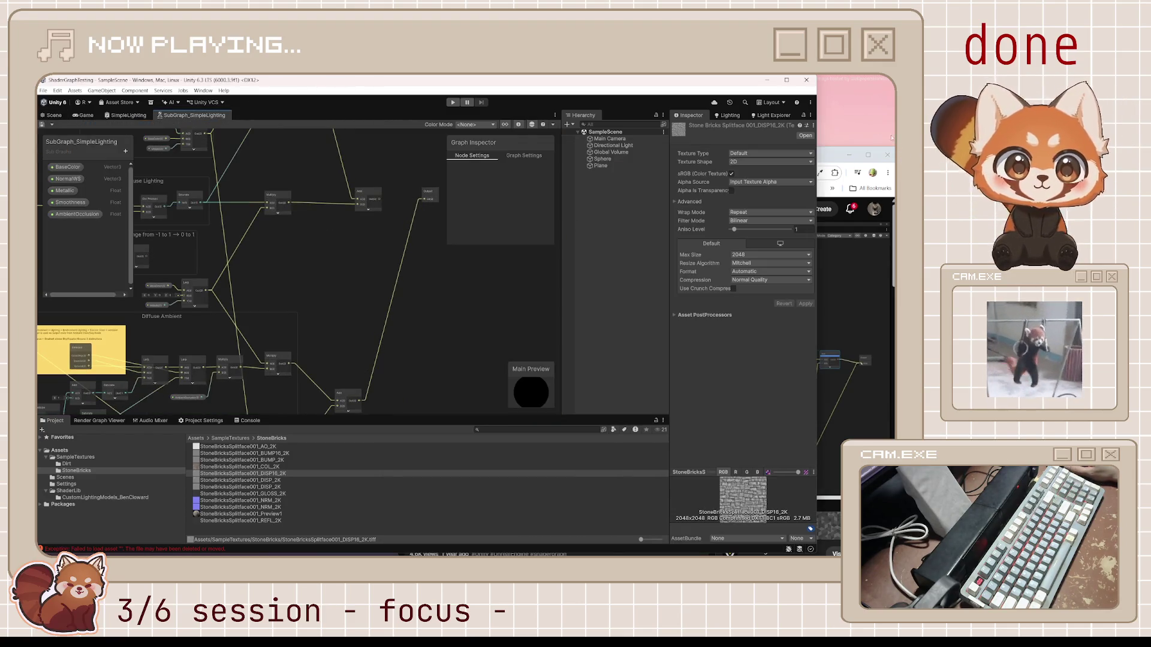
key(alt+Tab)
click(384, 194)
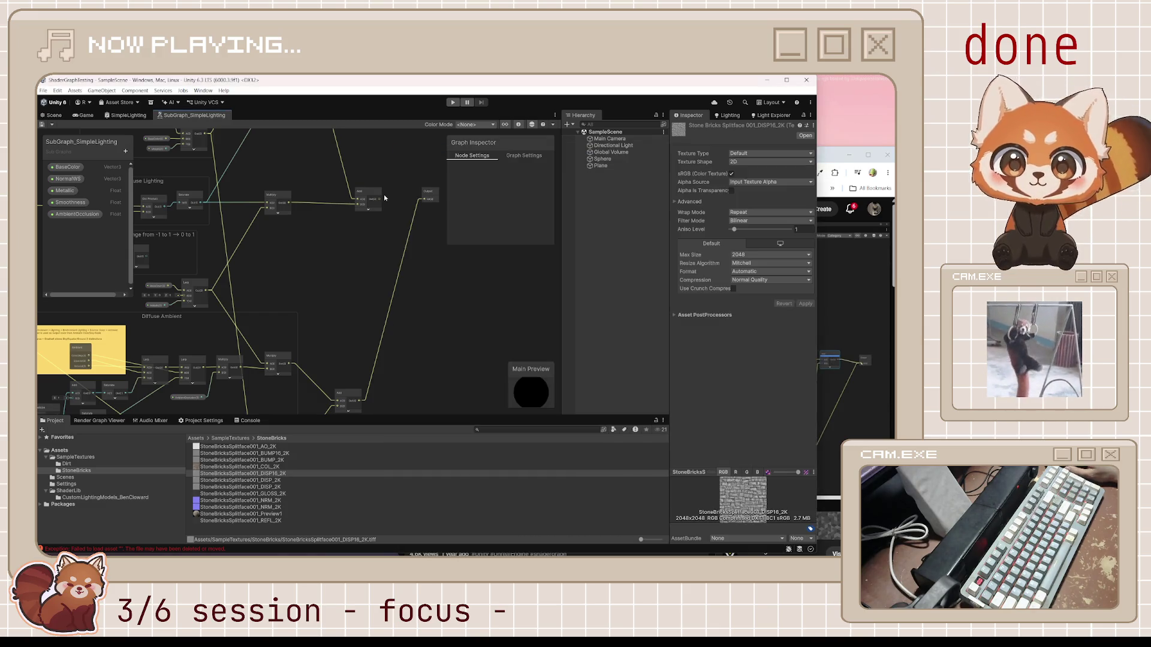
drag(379, 199, 386, 200)
text(add)
key(Return)
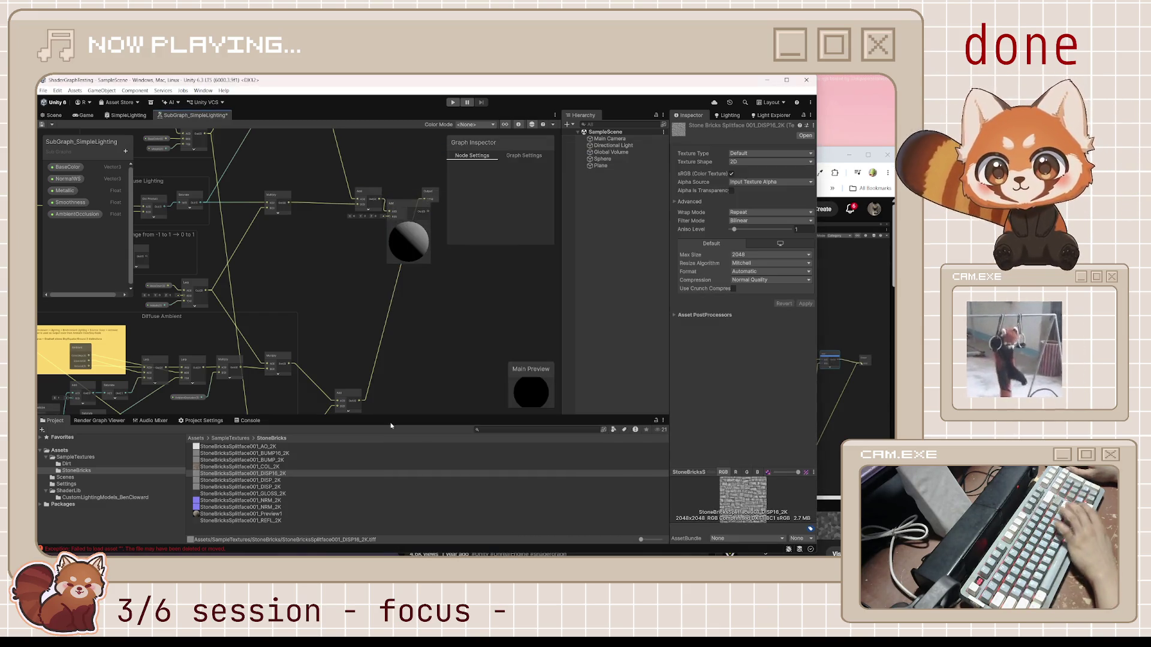
mouse_move(359, 401)
mouse_down()
mouse_move(412, 205)
mouse_move(430, 185)
mouse_move(449, 200)
mouse_up()
click(408, 247)
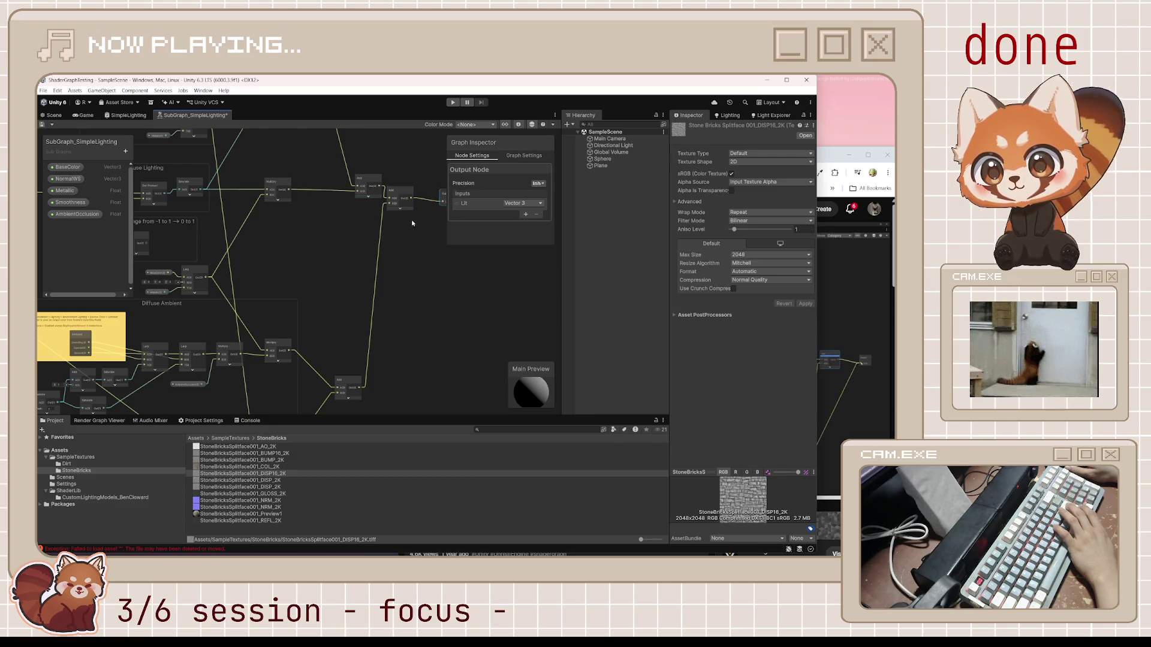
Step: Align the Output node level with the new Add node
drag(414, 246, 360, 314)
click(347, 263)
mouse_move(347, 262)
mouse_down()
mouse_move(353, 251)
mouse_move(388, 253)
mouse_up()
click(391, 296)
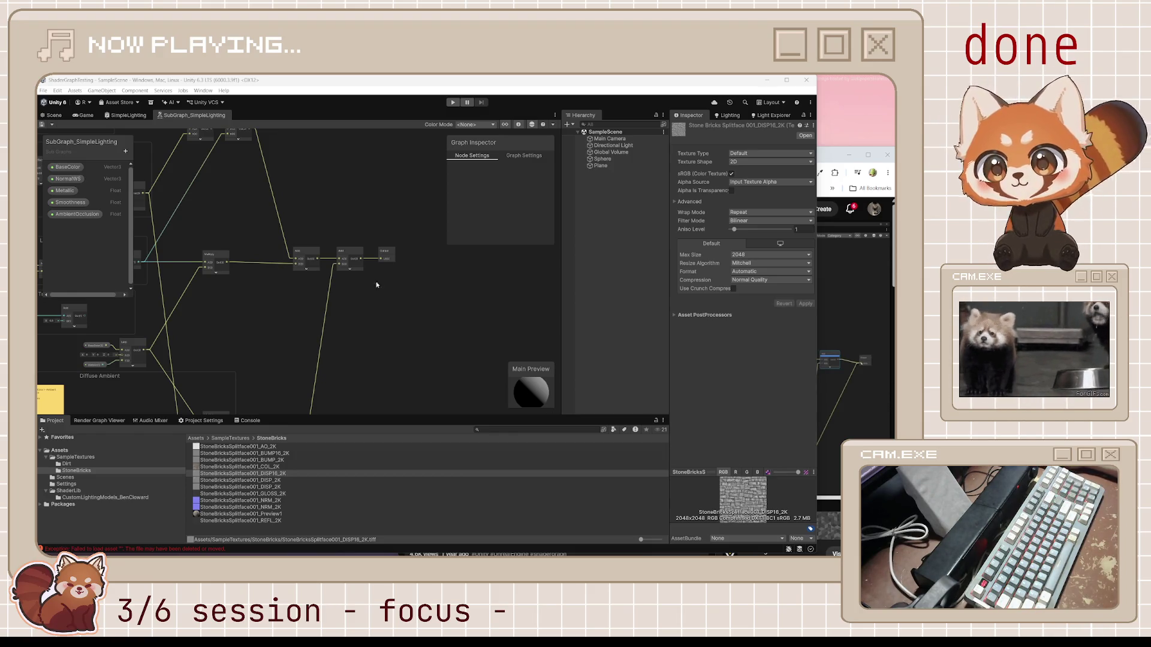
click(823, 165)
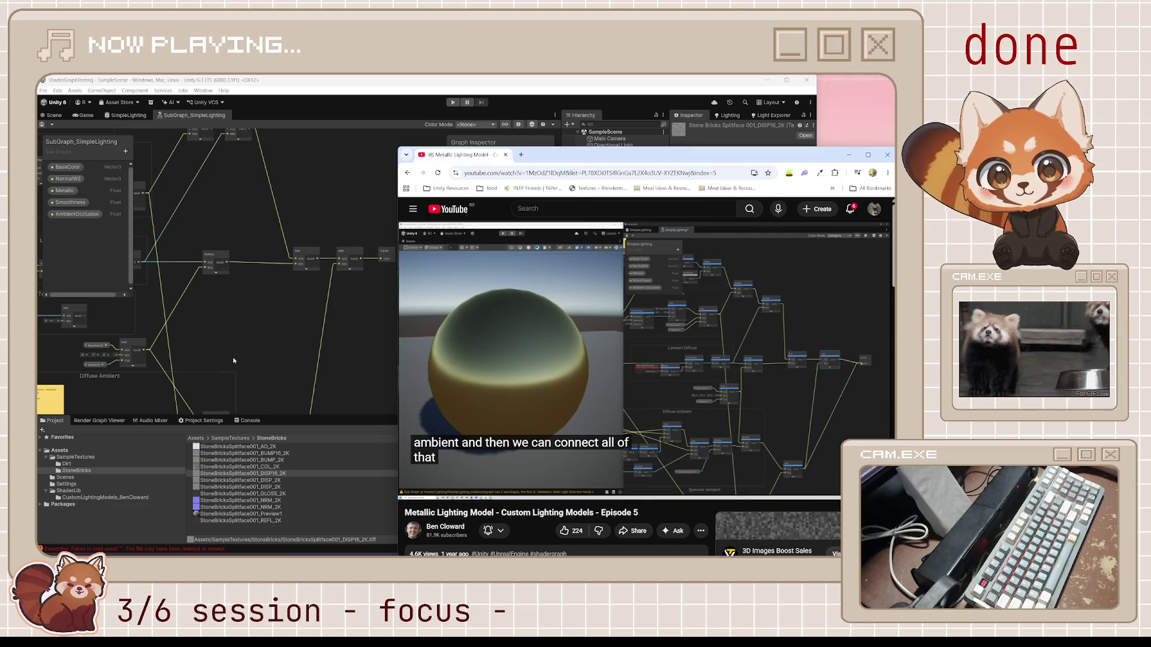
Step: Move the Half Lambert group left and zoom out and back in to review the layout
click(250, 358)
drag(250, 358, 481, 357)
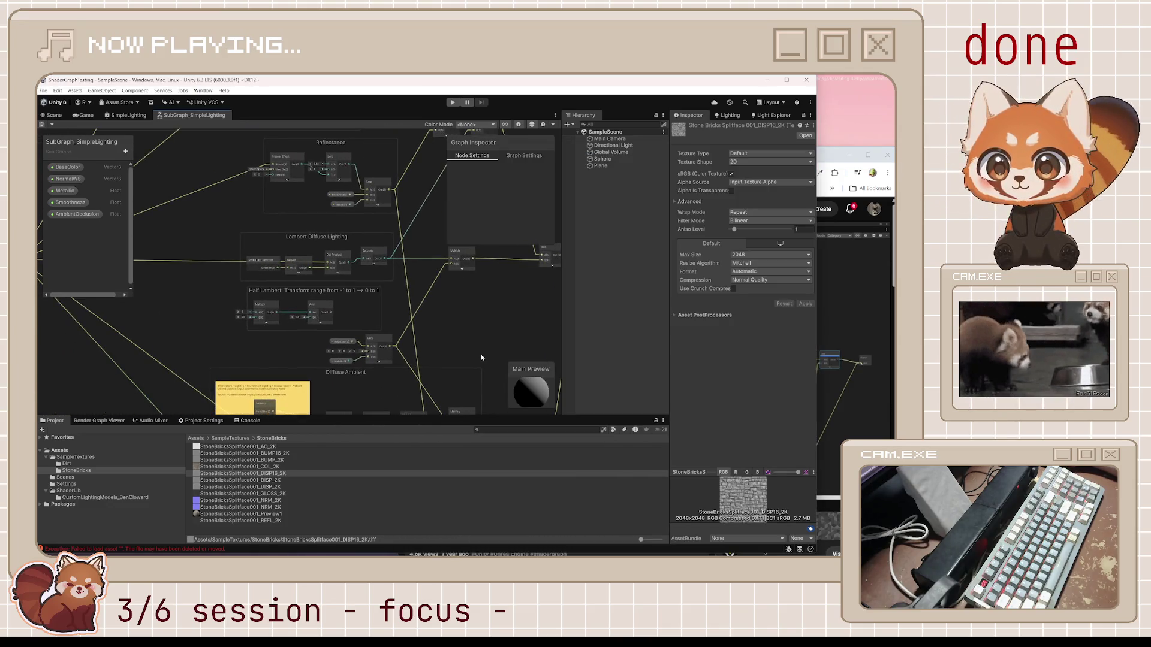
drag(321, 293, 266, 294)
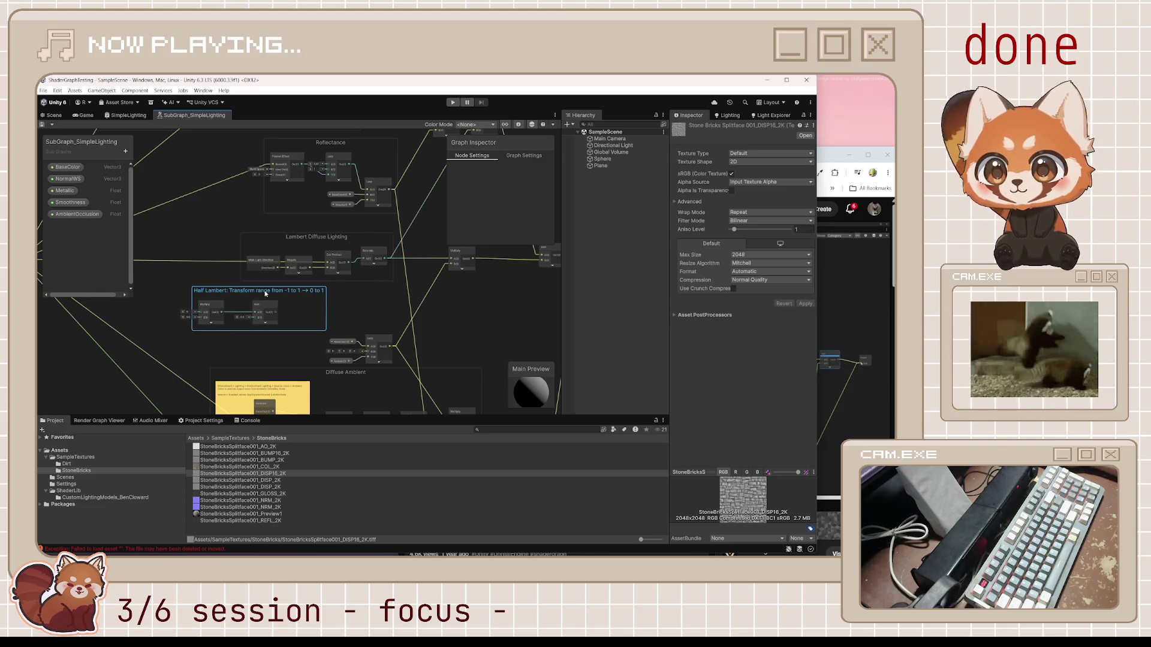
mouse_move(330, 328)
mouse_down()
mouse_move(374, 372)
mouse_move(384, 312)
mouse_up()
click(501, 339)
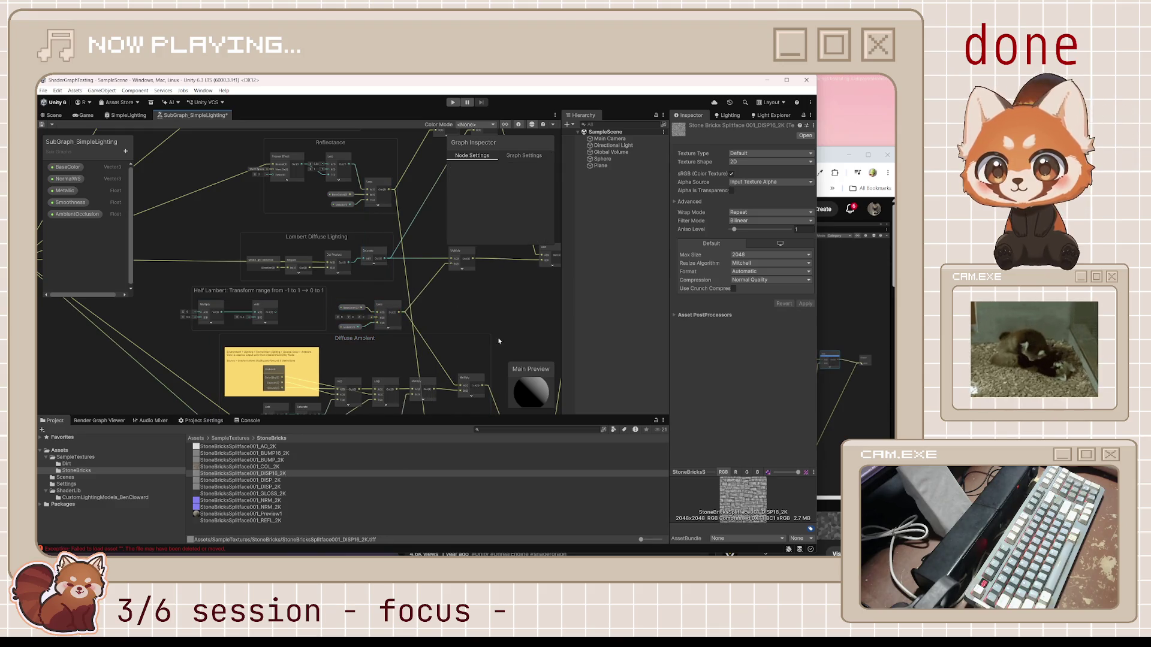
drag(501, 340, 428, 234)
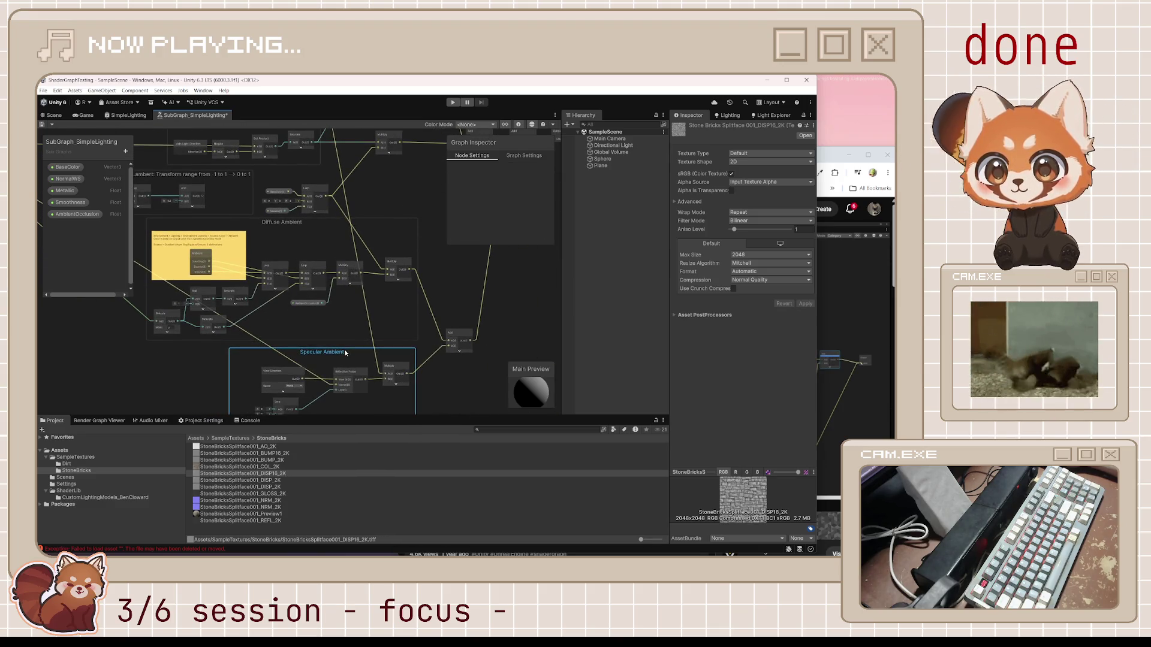
scroll(240, 270, up, 3)
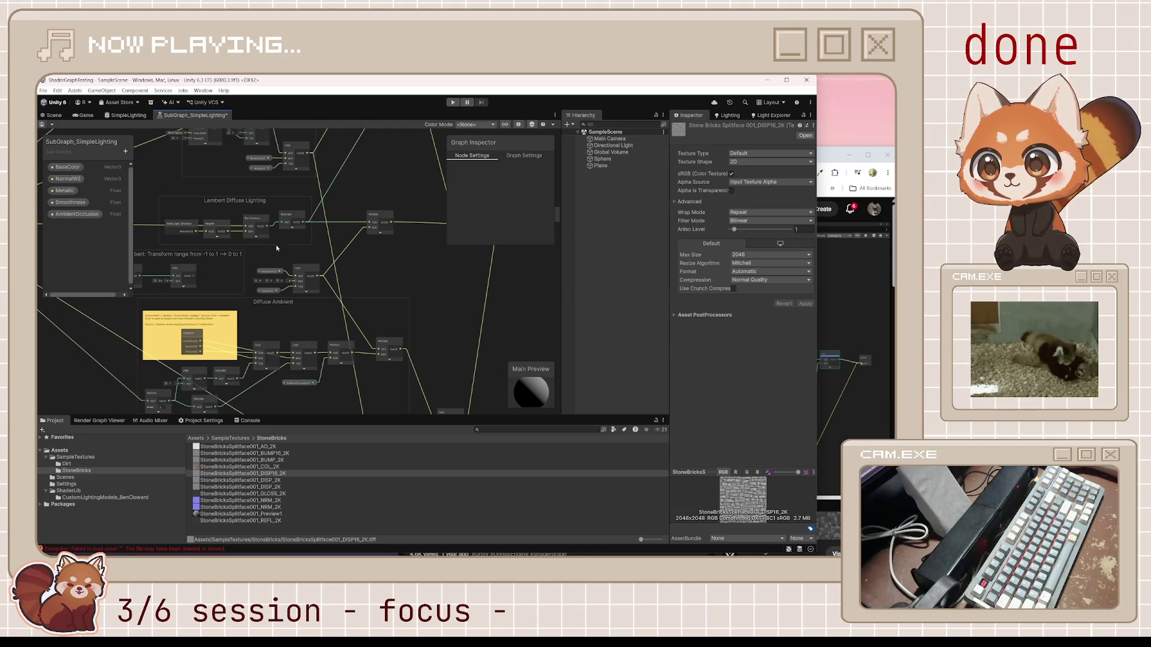
scroll(264, 248, down, 6)
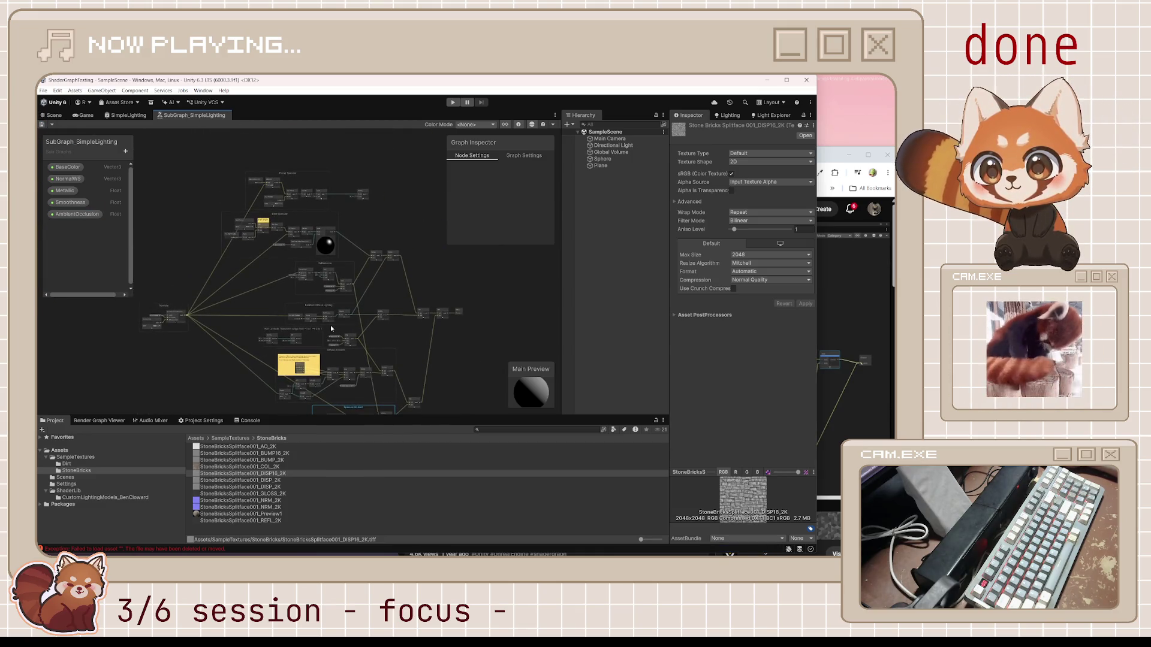
scroll(330, 245, up, 3)
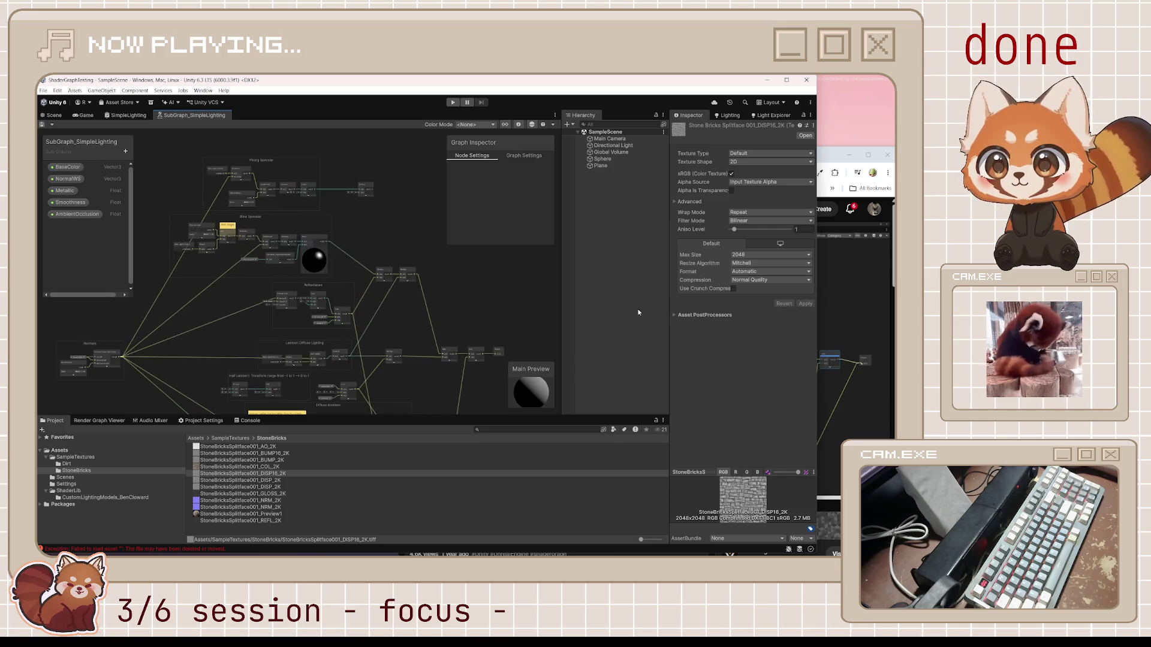
click(841, 369)
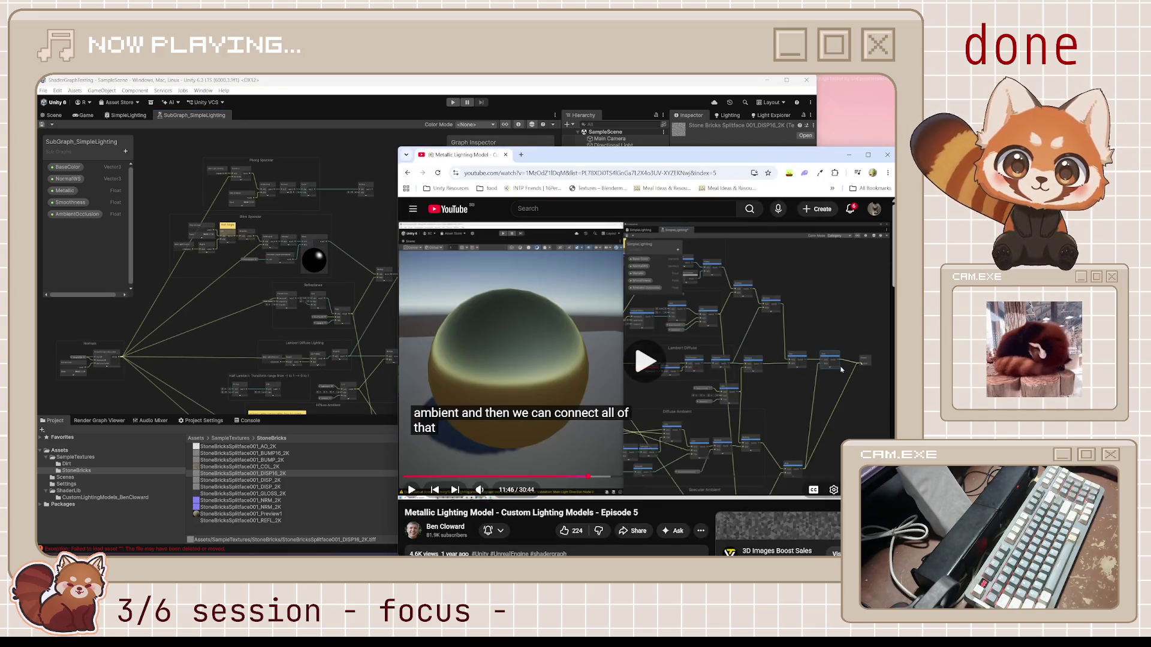
Step: Pause the tutorial, orbit the Scene camera around the sphere and select the Directional Light
click(53, 115)
click(835, 155)
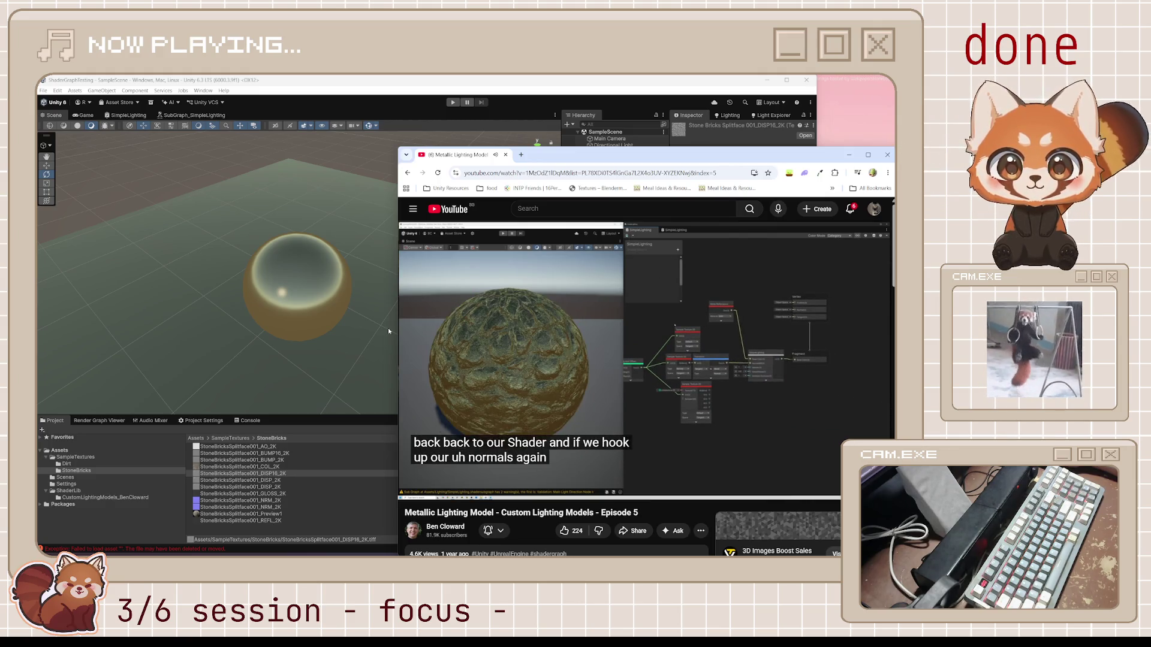
key(space)
click(327, 321)
mouse_move(327, 321)
mouse_down()
mouse_move(371, 228)
mouse_move(198, 245)
mouse_move(482, 292)
mouse_move(615, 289)
mouse_move(791, 315)
mouse_move(863, 301)
mouse_move(338, 206)
mouse_move(432, 178)
mouse_move(409, 200)
mouse_move(670, 236)
mouse_move(131, 147)
mouse_up()
click(153, 242)
Step: Connect the Transform node's Out to the sub graph's NormalWS input and orbit the bumpy sphere
click(128, 115)
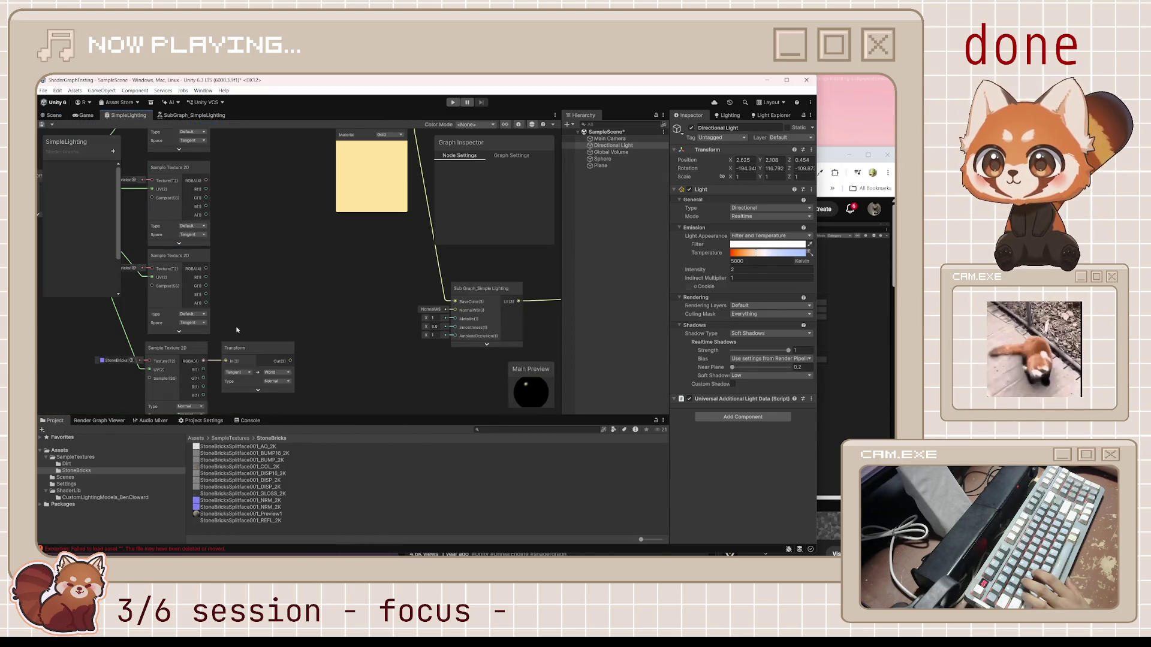
mouse_move(277, 361)
mouse_down()
mouse_move(360, 333)
mouse_move(480, 327)
mouse_move(459, 311)
mouse_up()
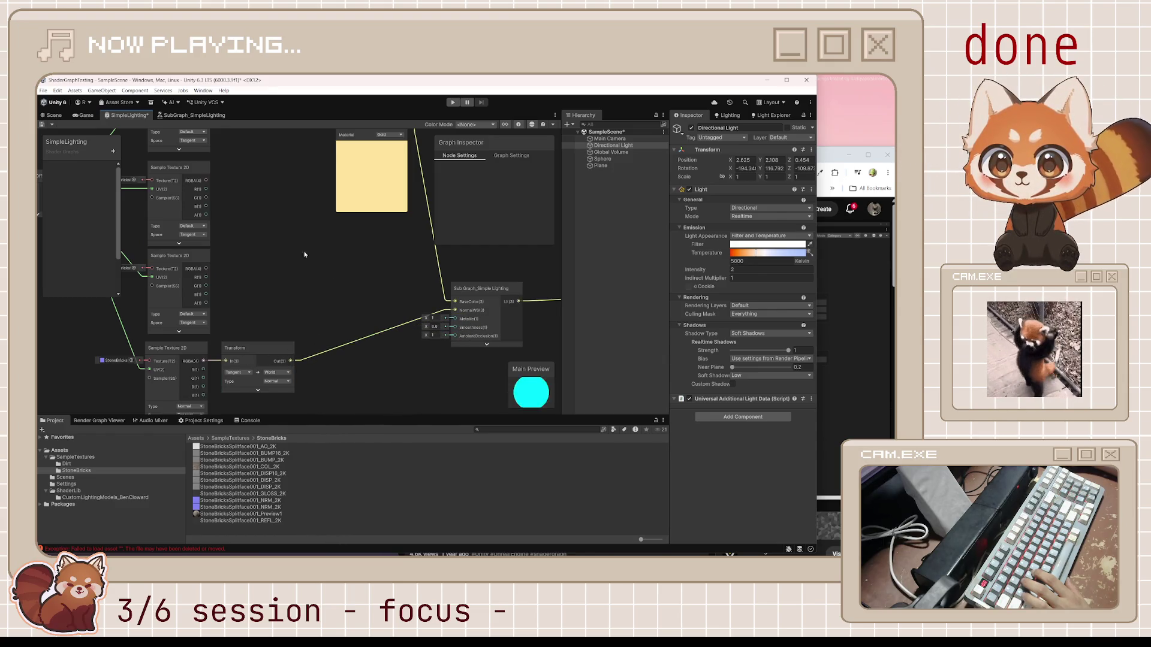
click(51, 116)
mouse_move(352, 314)
mouse_down()
mouse_move(149, 316)
mouse_move(396, 291)
mouse_move(365, 294)
mouse_up()
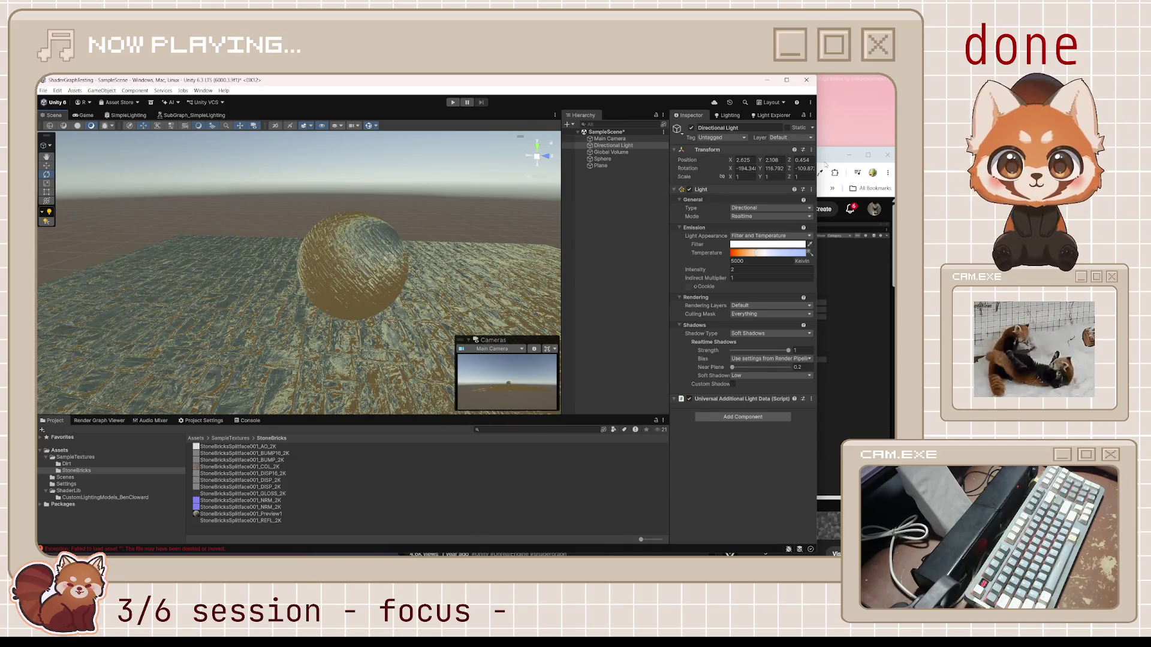
Step: Bring Chrome forward and load the Microscape game in a new tab
click(826, 165)
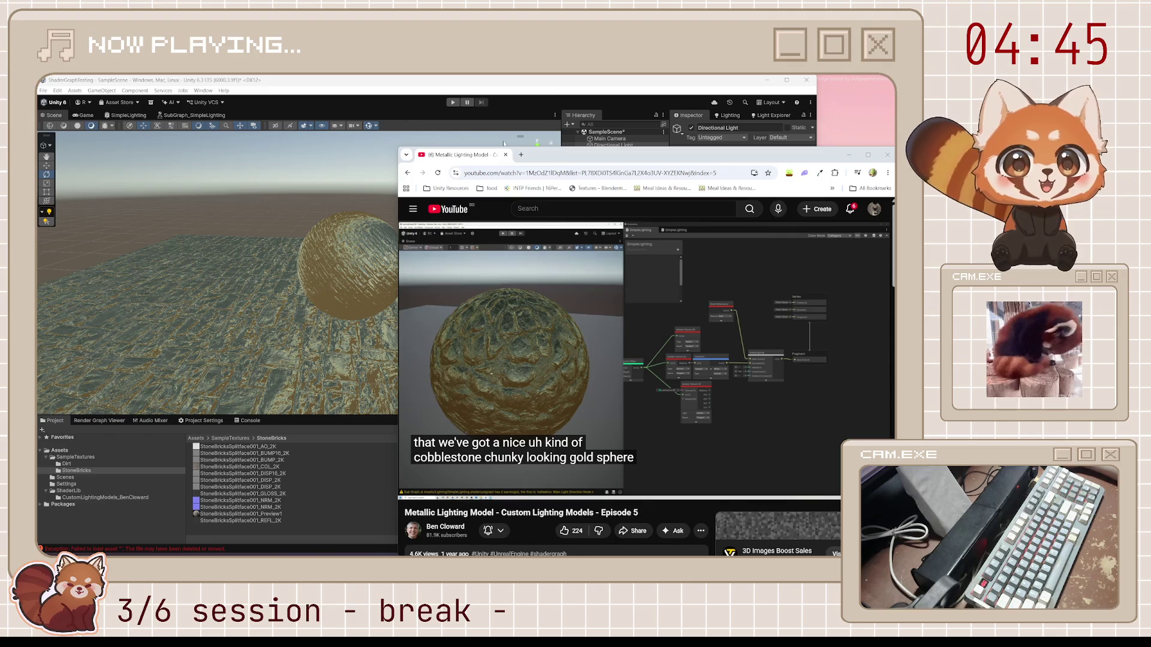
click(521, 155)
text(microscape)
key(Return)
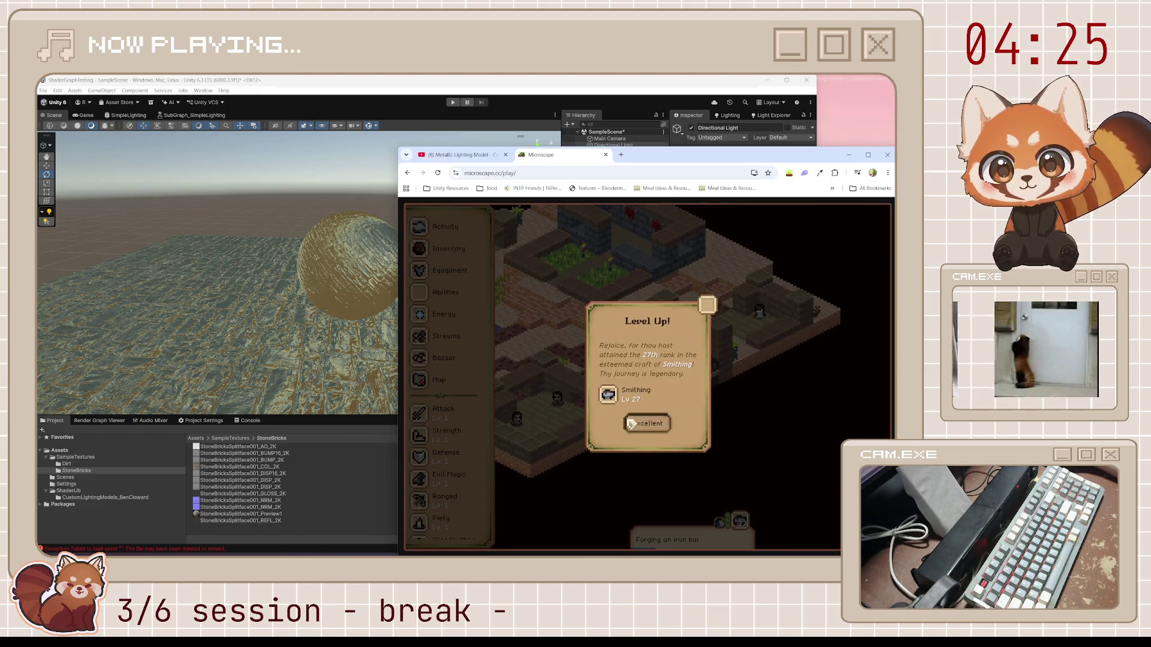
Step: Dismiss the Smithing level-up, then browse the equipment panel and smithing recipe list
click(631, 424)
click(454, 232)
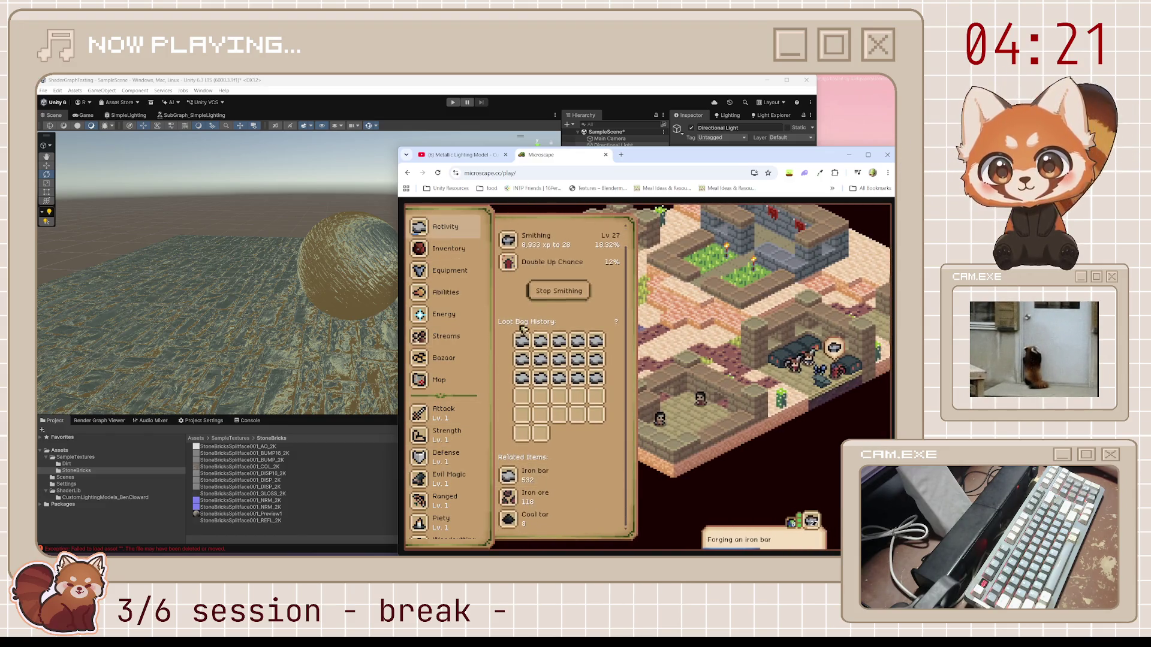
click(470, 272)
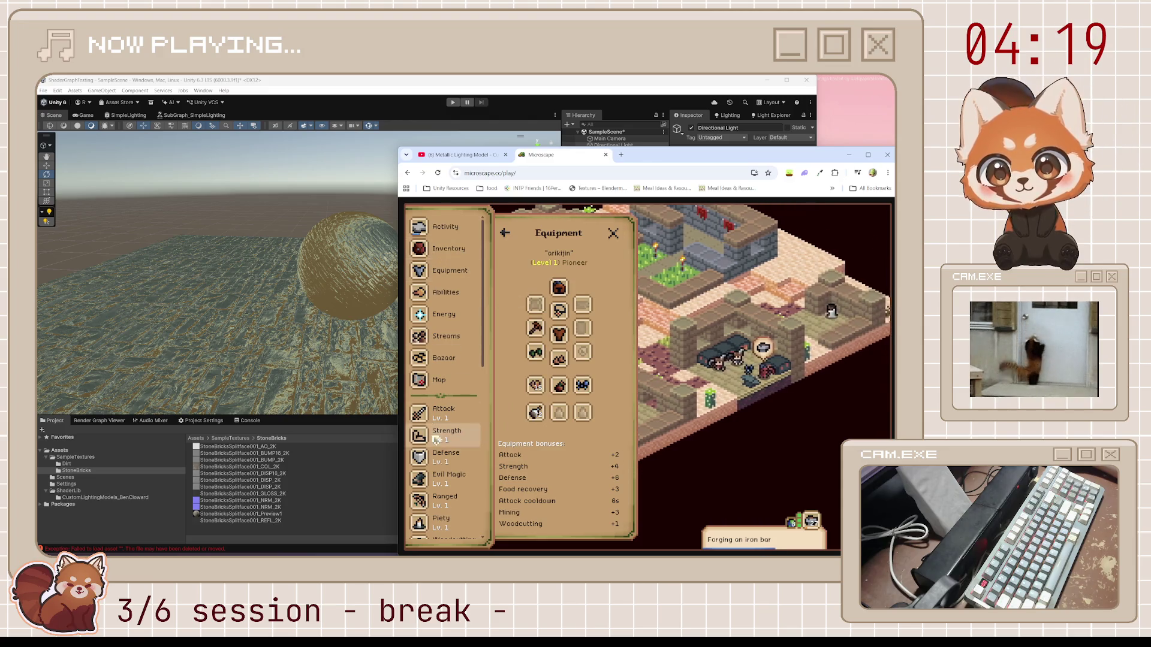
scroll(435, 440, down, 3)
click(447, 442)
scroll(574, 460, down, 3)
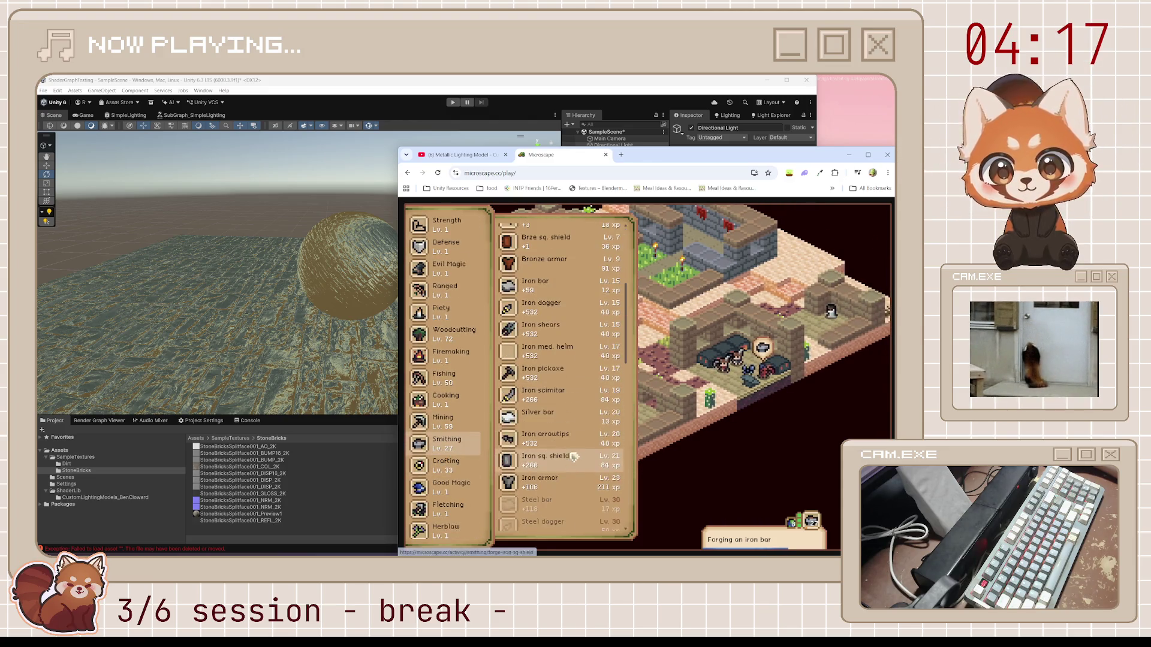
scroll(574, 460, down, 3)
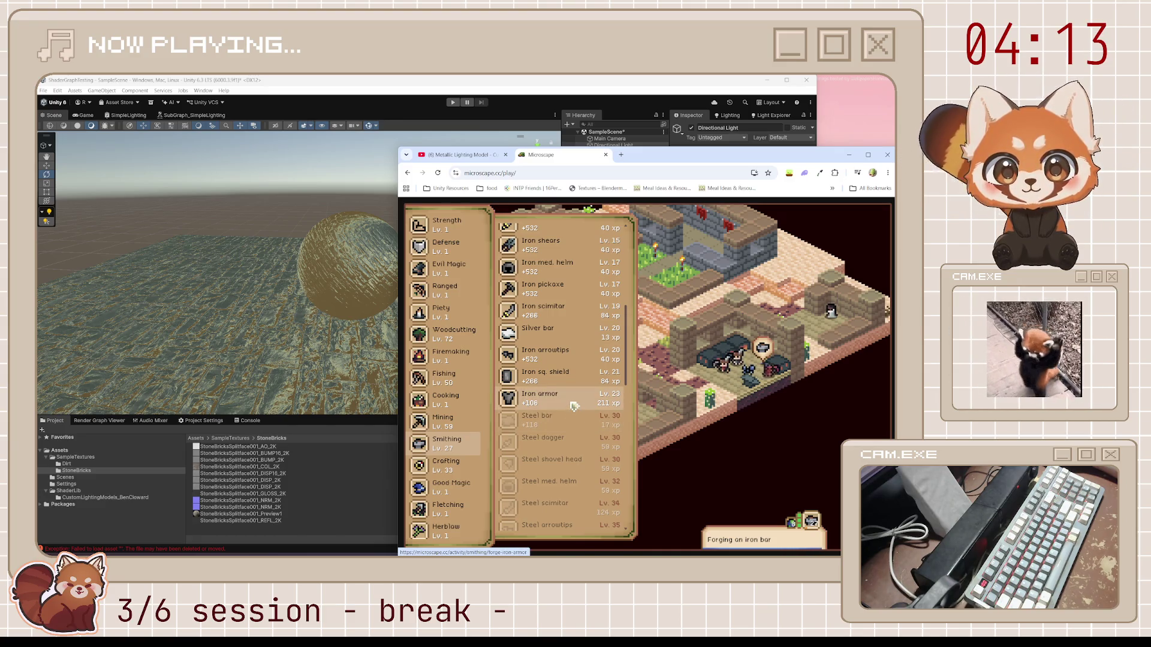
Step: Start forging iron armor at the anvil location marked on the map
click(574, 407)
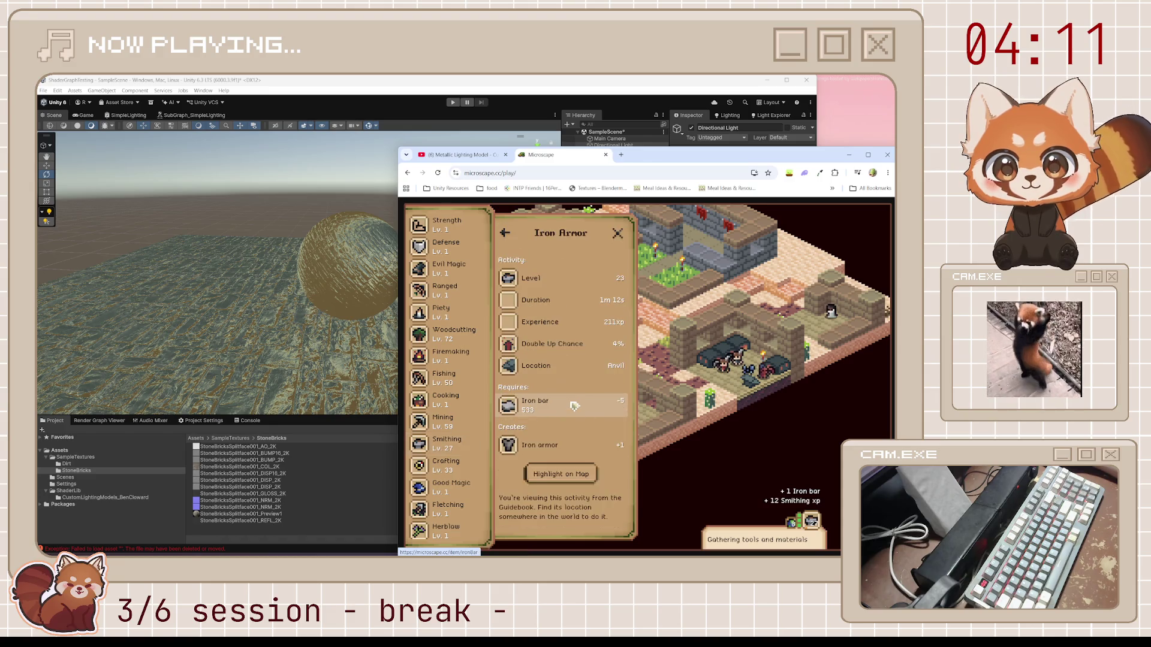
click(585, 474)
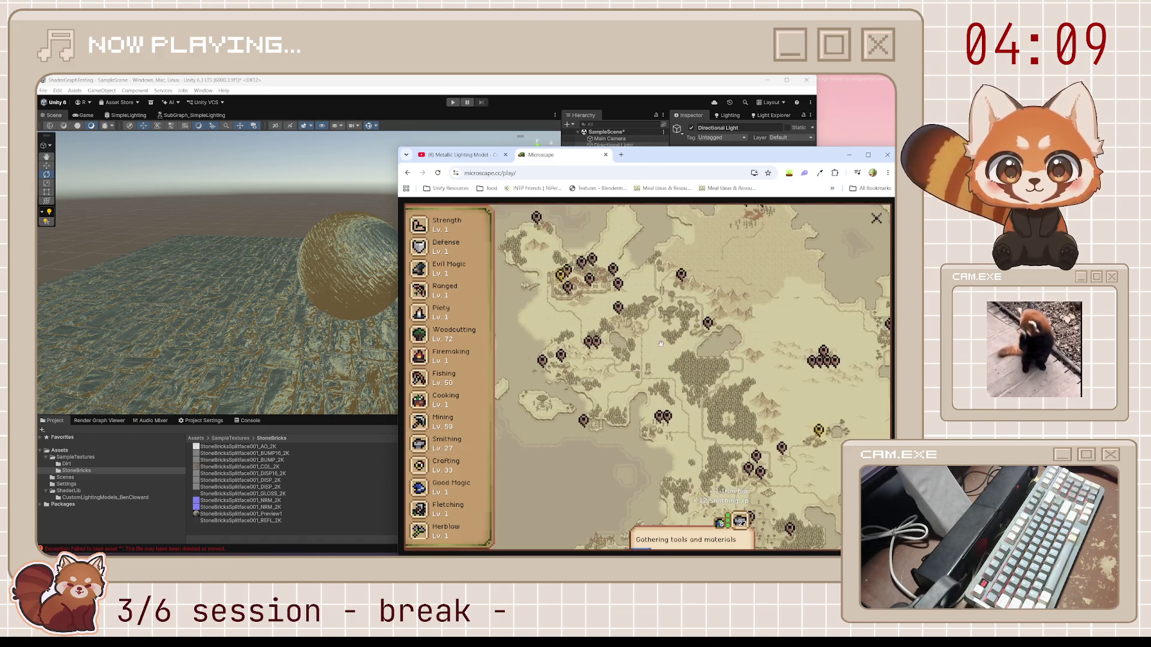
click(560, 277)
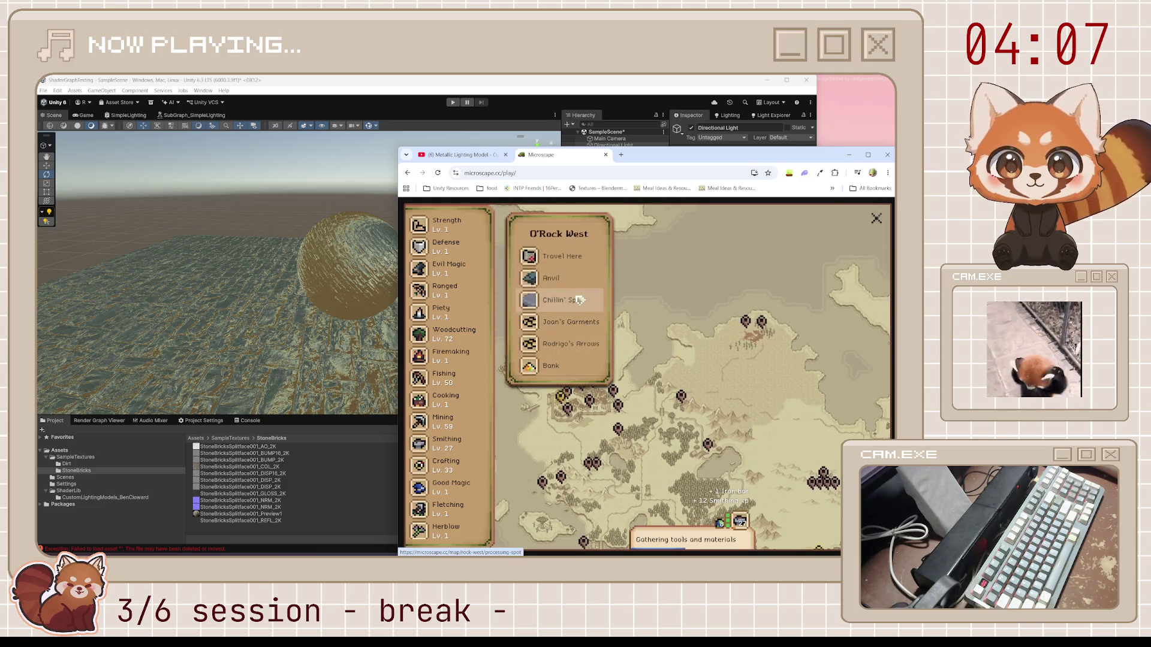
click(576, 295)
click(595, 450)
click(572, 477)
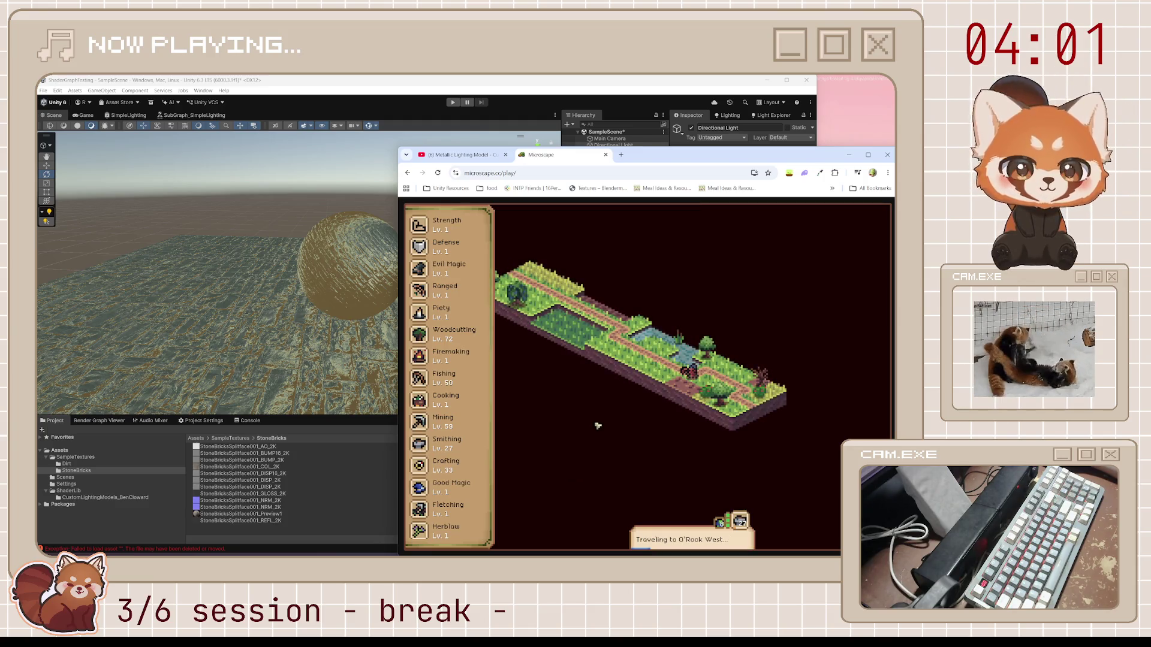
scroll(482, 447, down, 3)
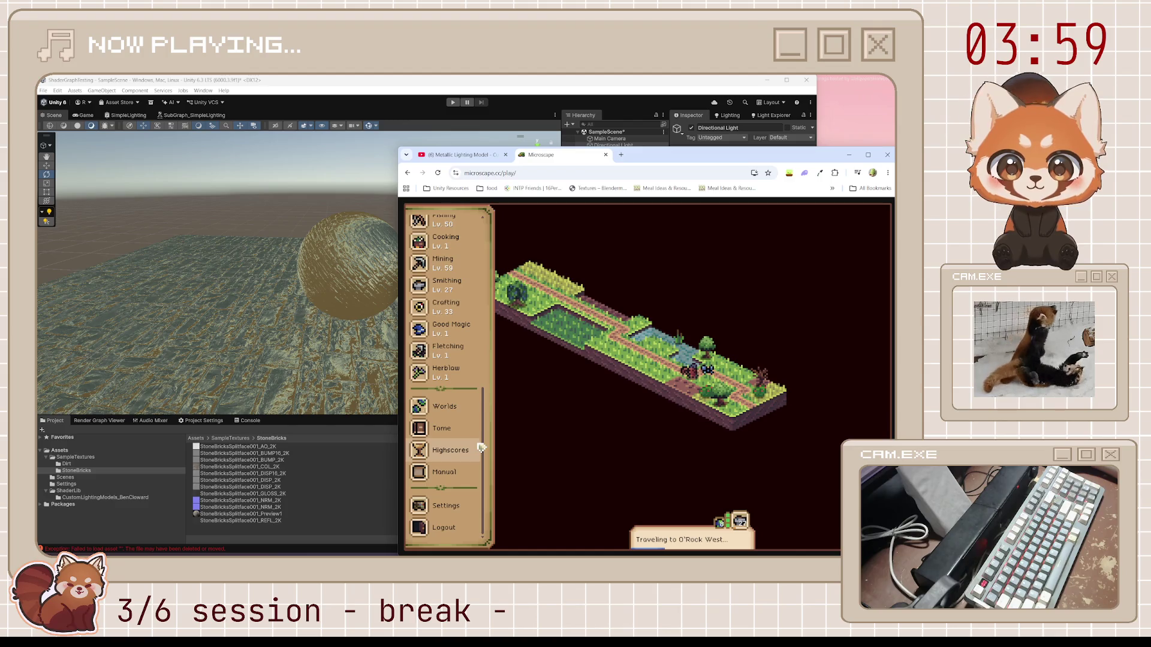
scroll(480, 444, up, 10)
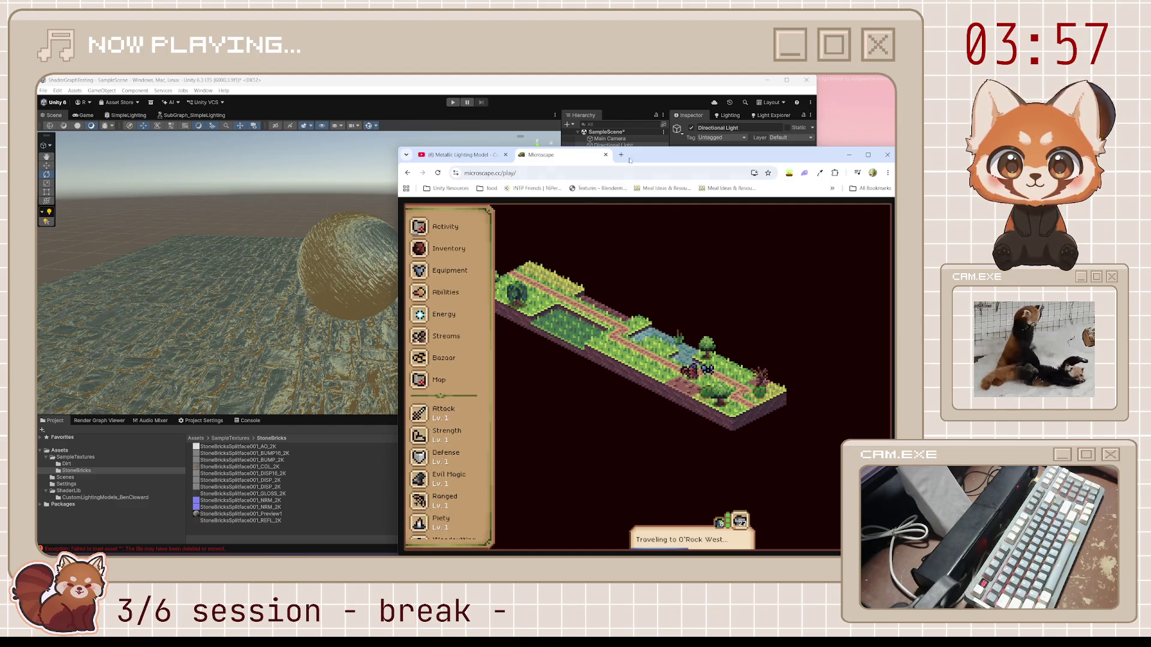
Step: Minimize the game, restore it over Unity and open the Communities stream list
key(super+Down)
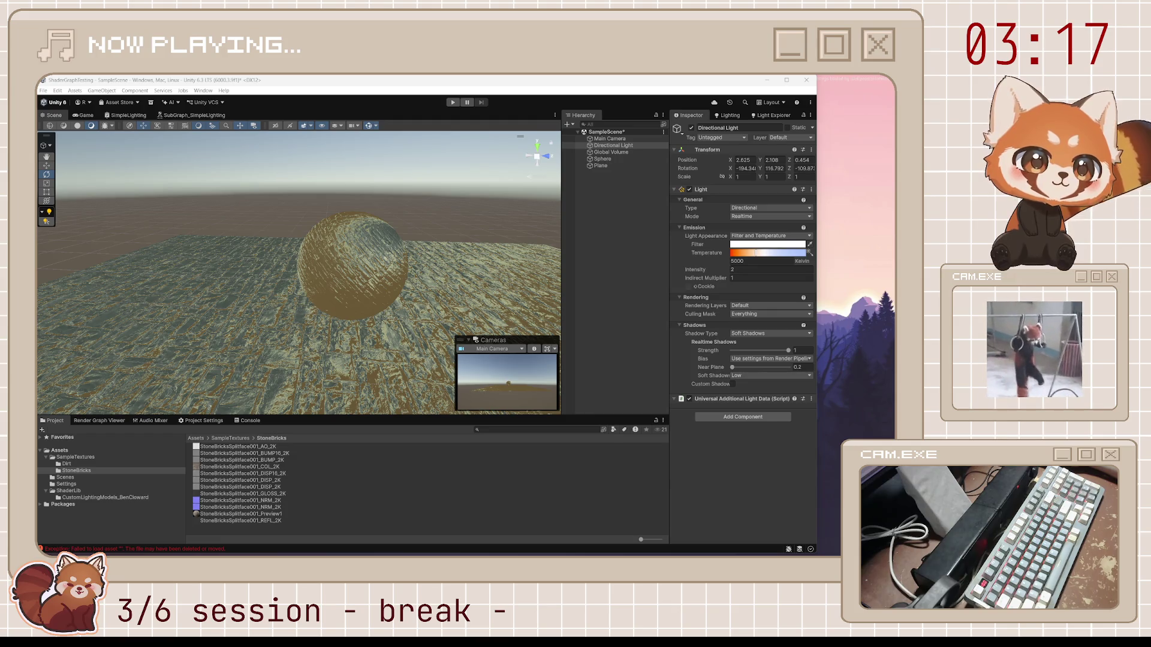
key(alt+Tab)
mouse_move(681, 146)
mouse_down()
mouse_move(583, 118)
mouse_move(637, 123)
mouse_move(659, 150)
mouse_up()
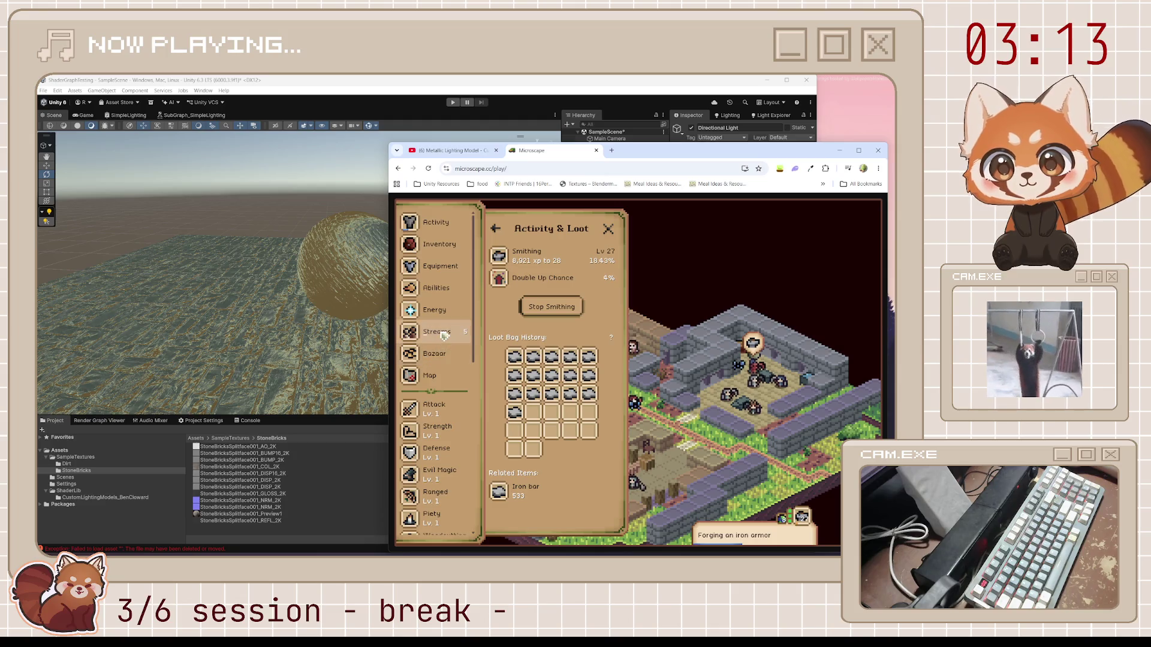
click(437, 332)
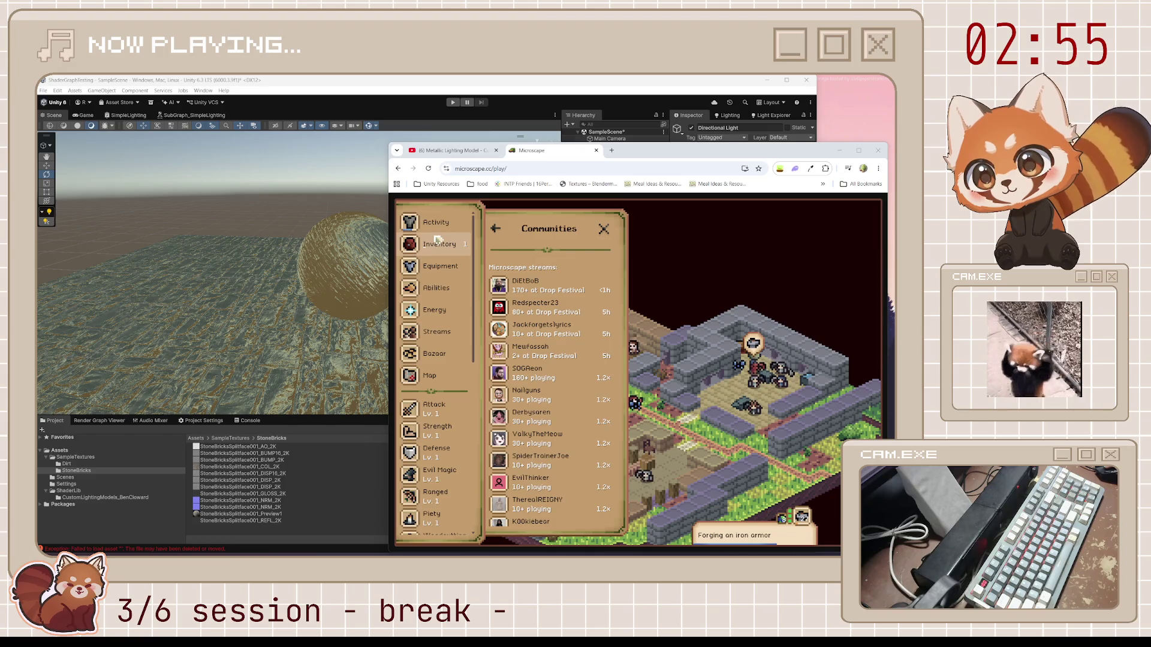
Step: Scroll through the inventory, check equipment bonuses, then return to the Communities streams
click(440, 245)
scroll(541, 415, down, 5)
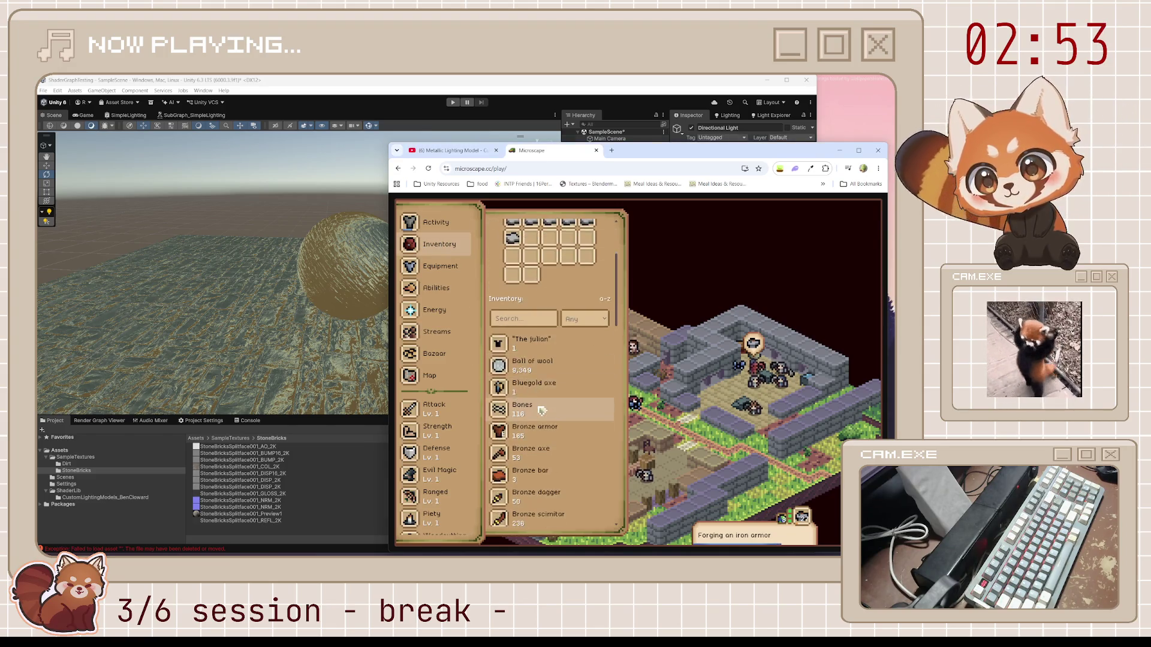
scroll(541, 415, down, 5)
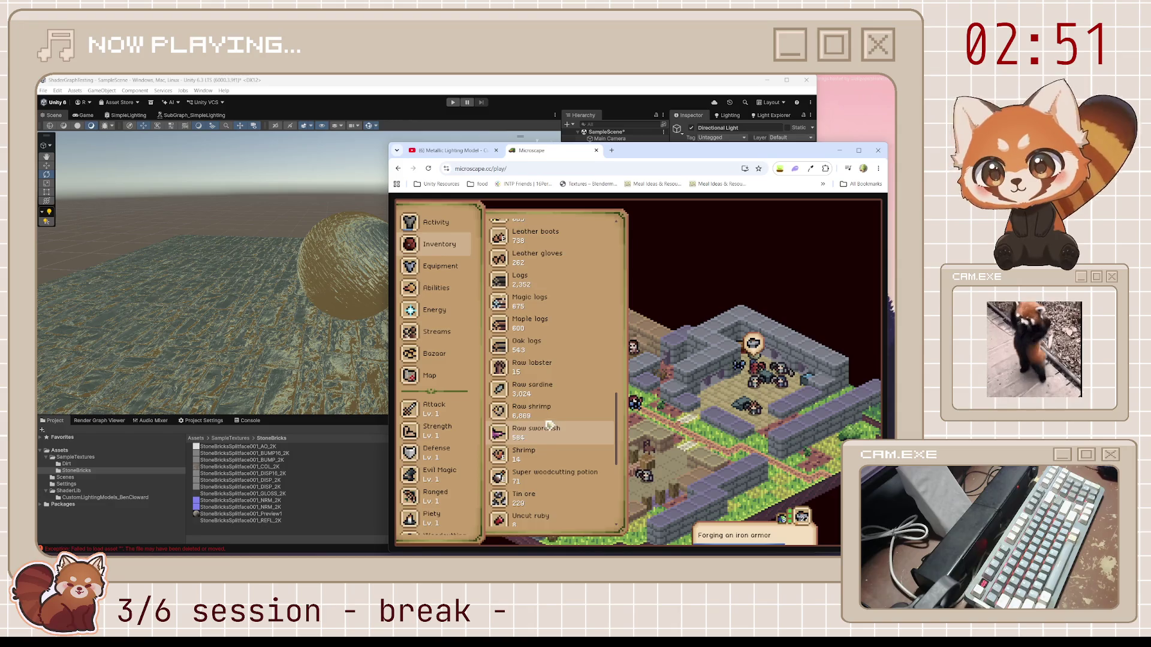
scroll(548, 426, down, 5)
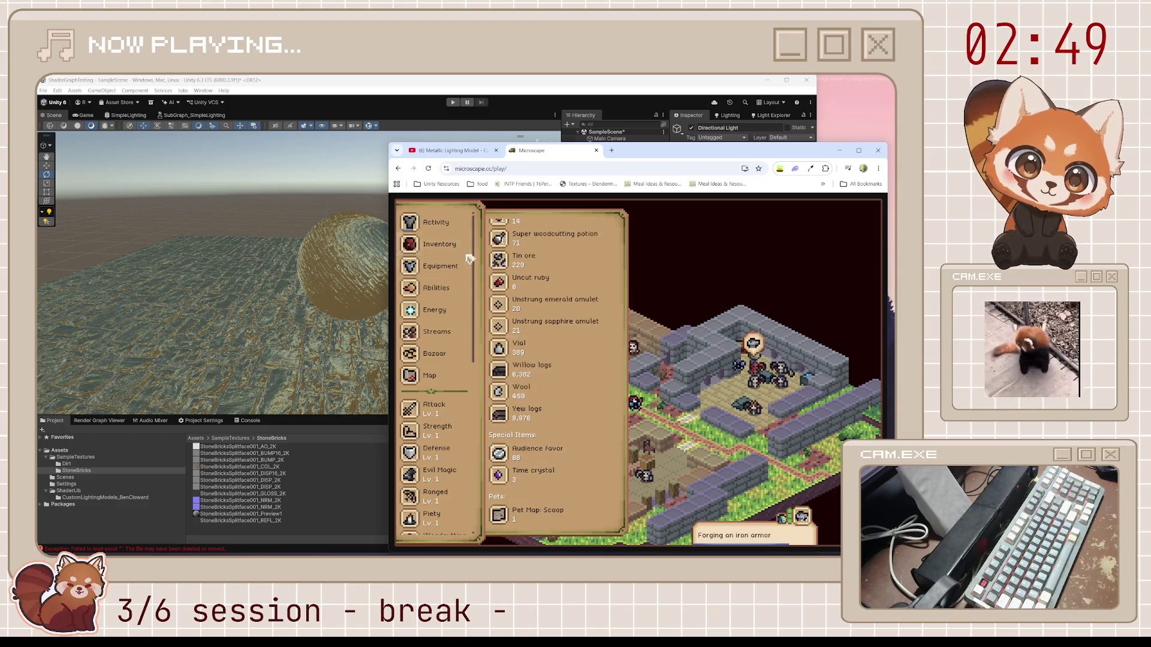
scroll(508, 301, up, 15)
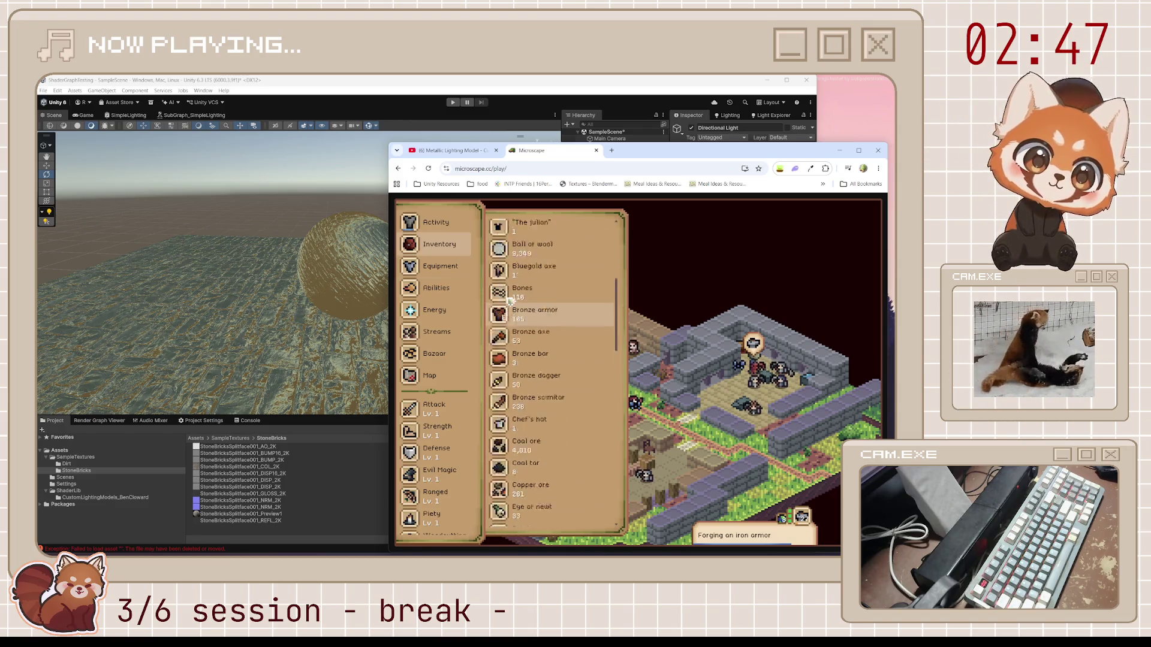
scroll(509, 302, up, 5)
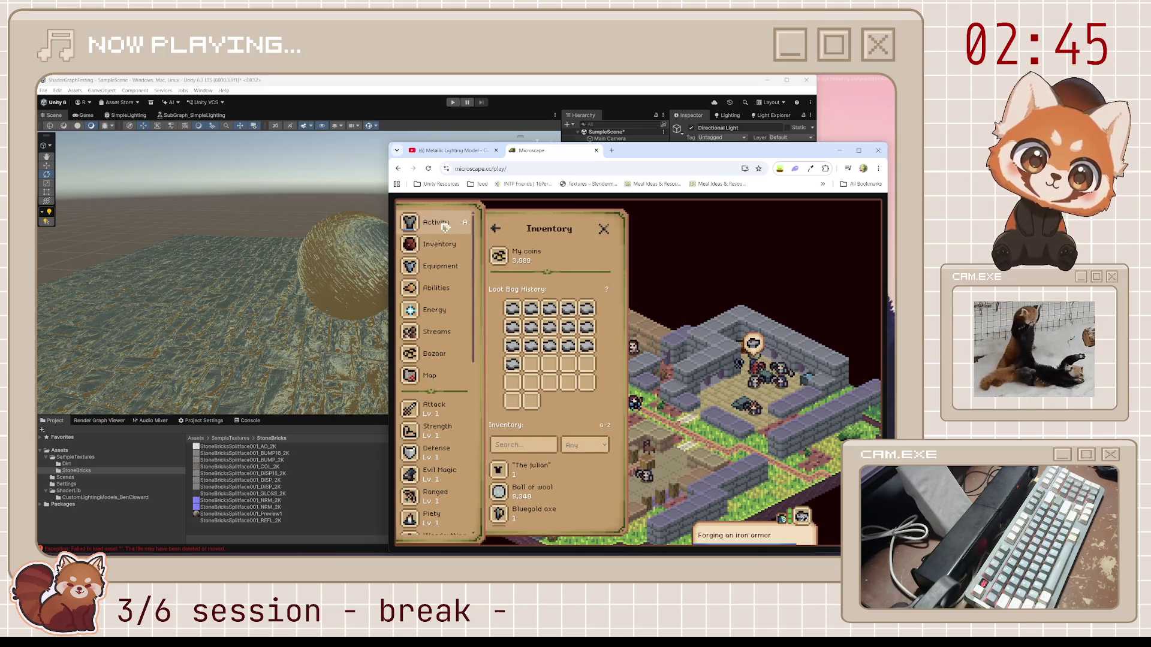
click(444, 272)
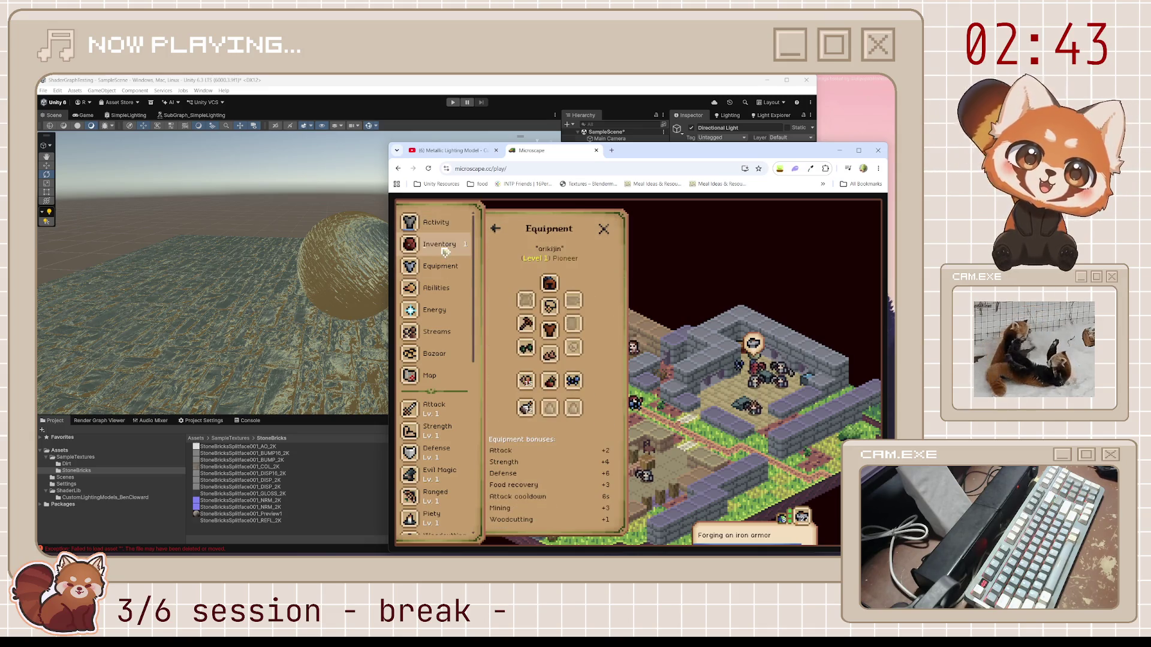
click(440, 246)
click(438, 333)
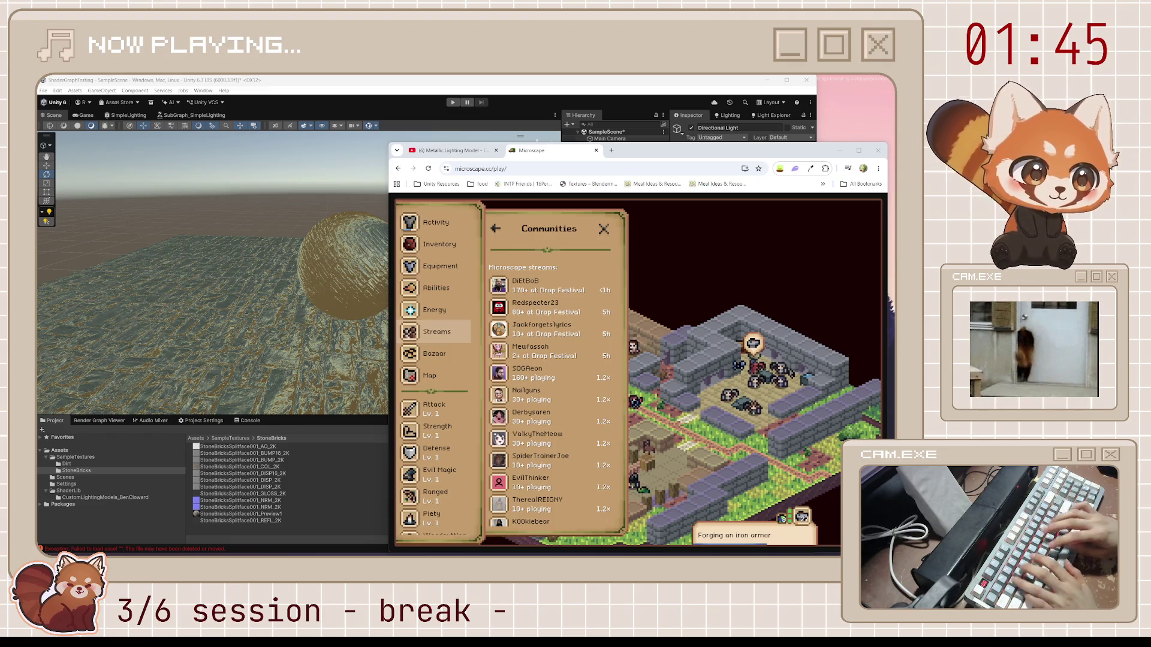
Step: In the Herblaw guidebook, view the Defense potion and Mining potion recipes
scroll(444, 490, down, 2)
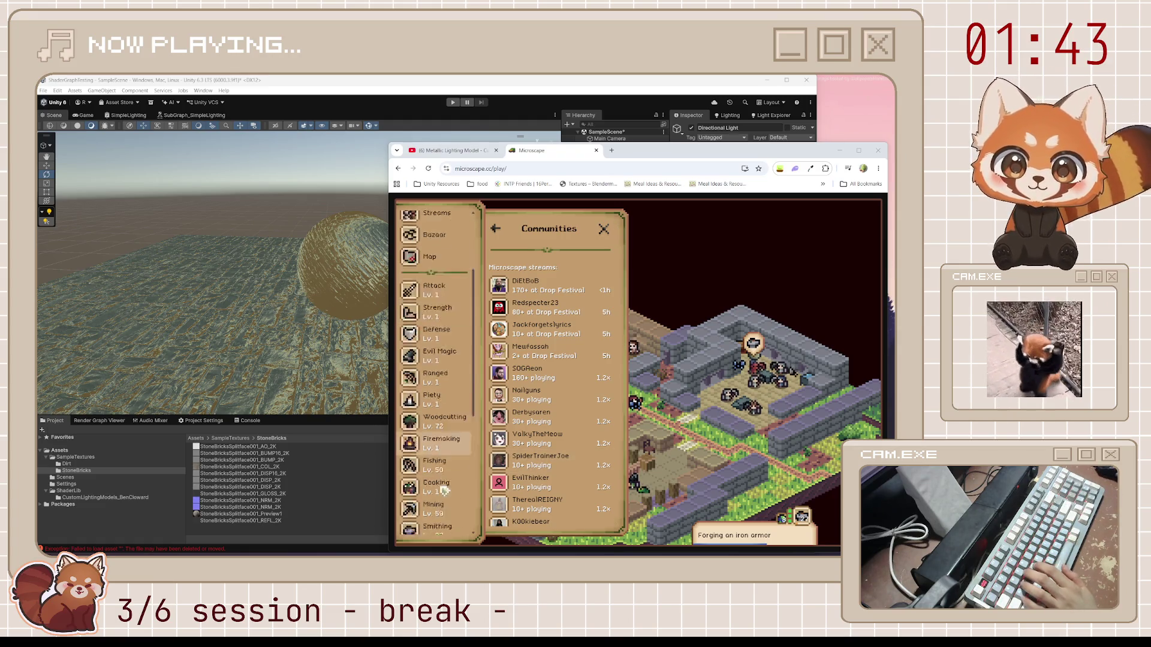
scroll(444, 490, down, 3)
click(444, 486)
click(554, 305)
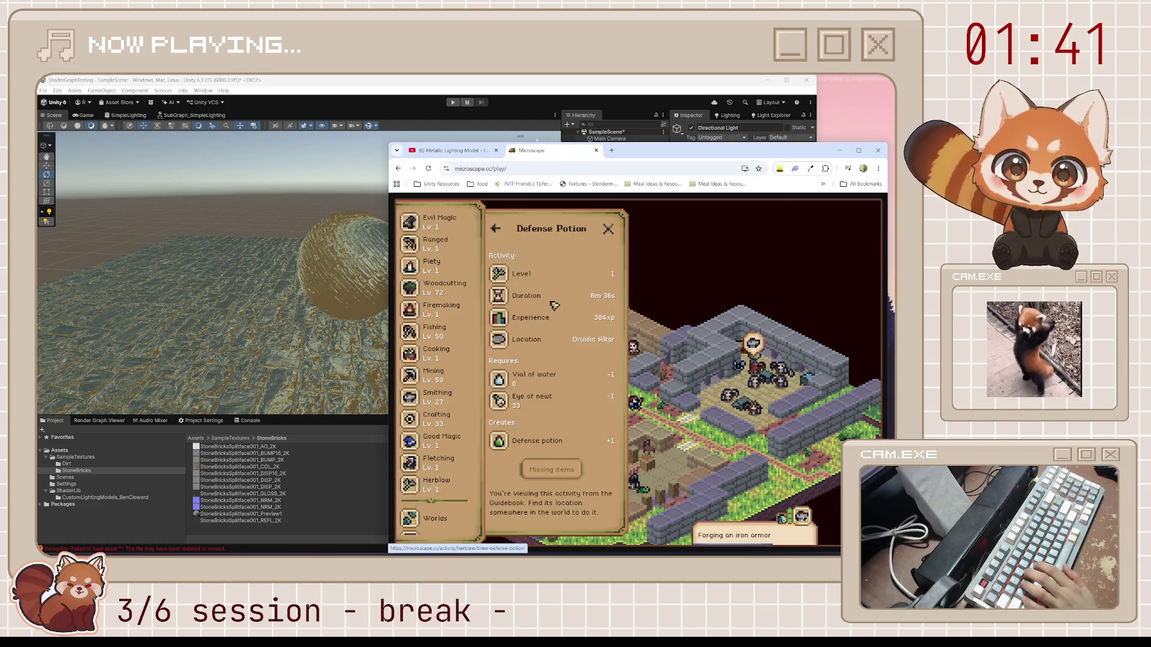
click(495, 229)
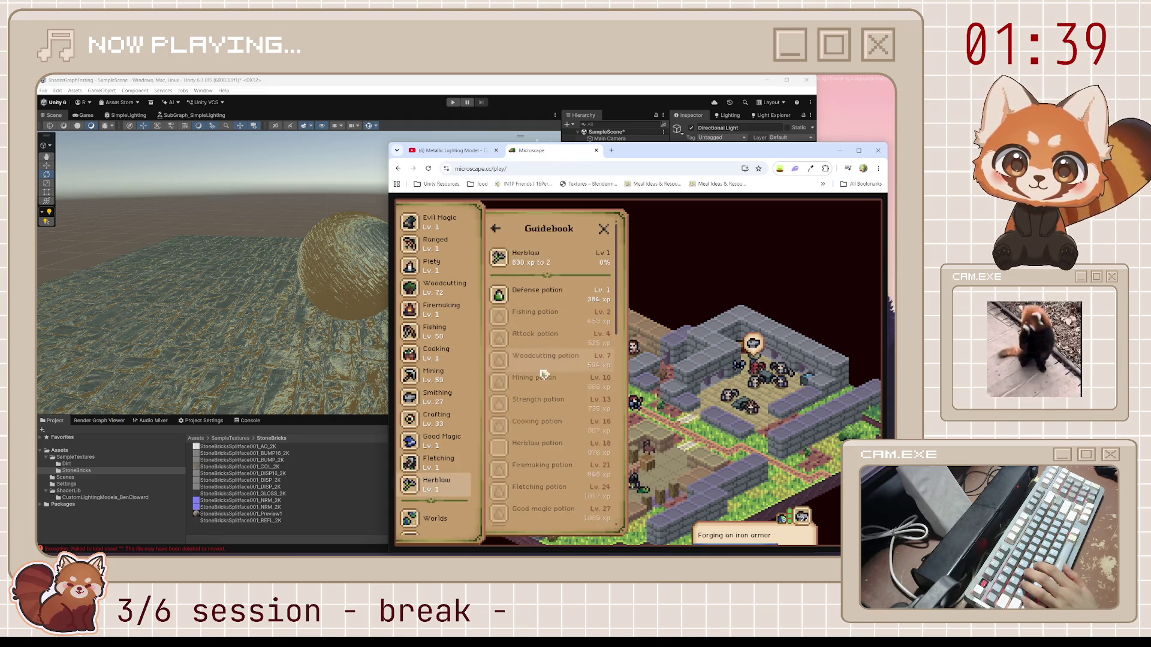
click(543, 375)
click(495, 229)
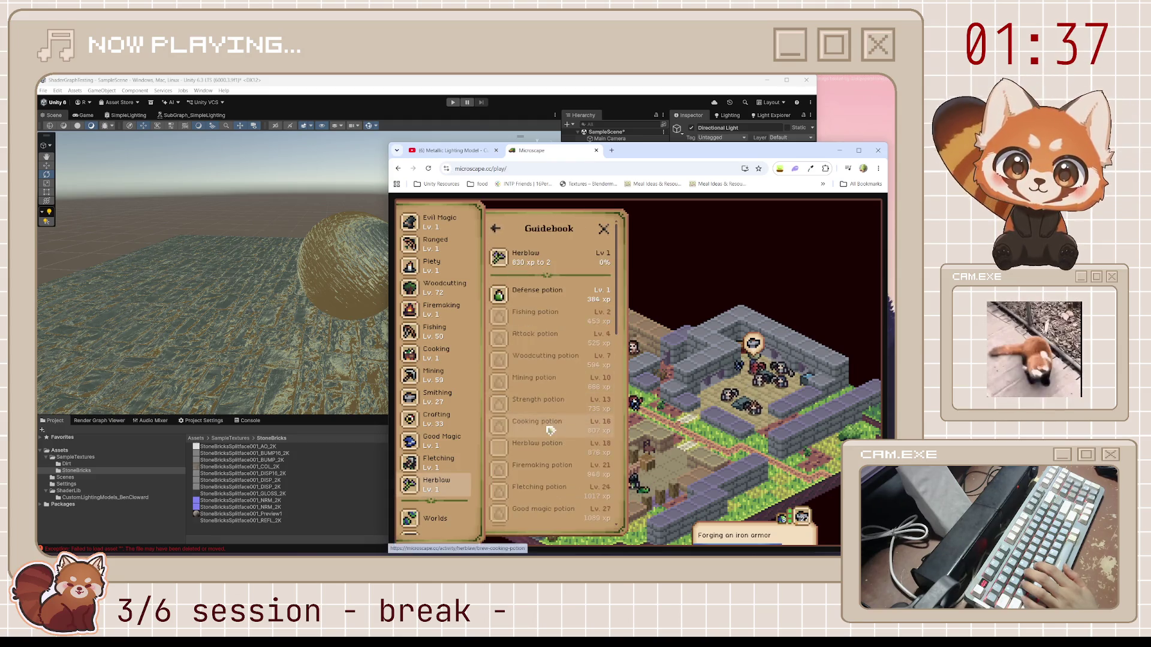
Step: View the Super attack potion recipe and where Impweed is obtained
scroll(548, 431, down, 5)
click(547, 430)
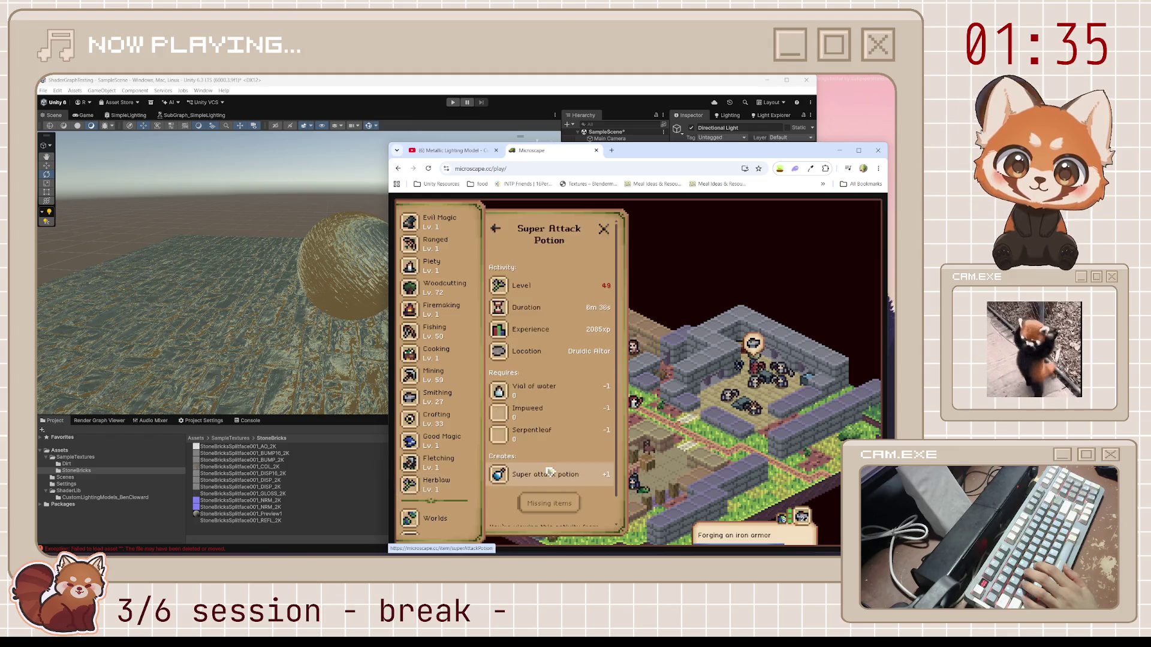
click(534, 411)
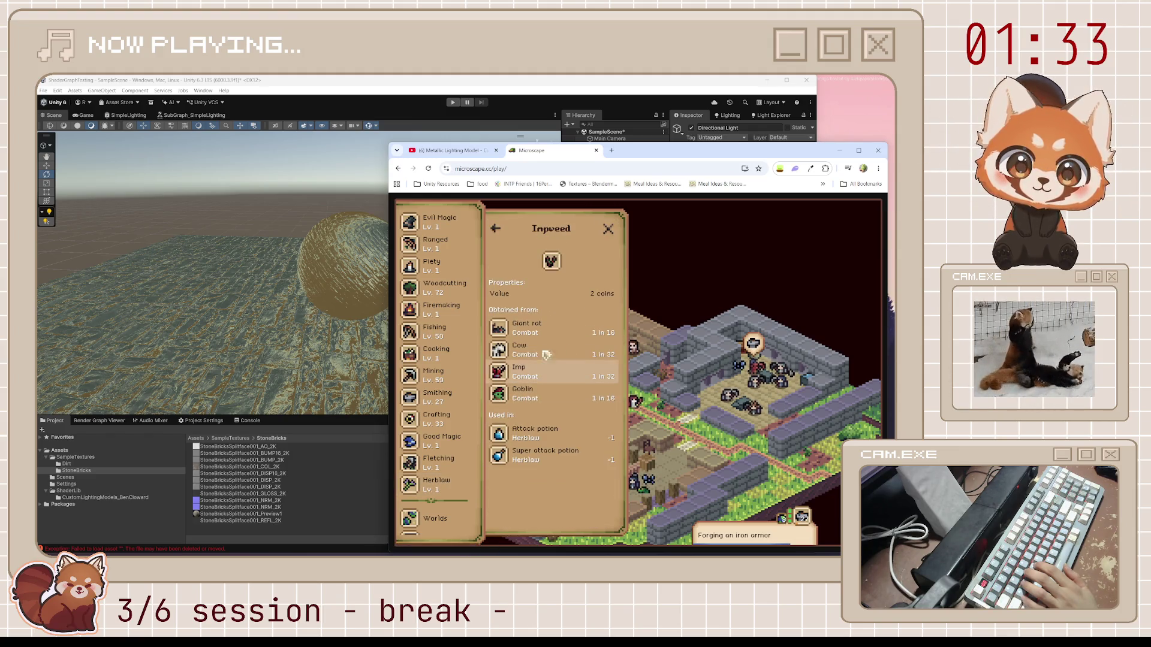
click(495, 229)
click(495, 229)
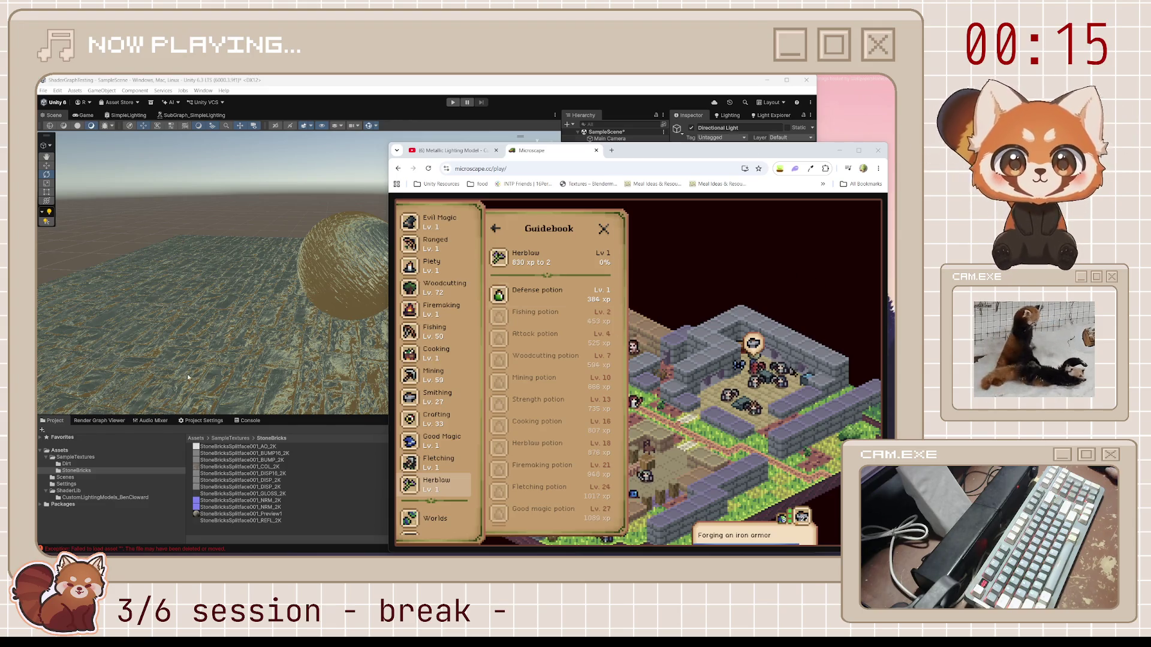
Step: Check the level 27 Smithing activity and iron armor loot, then close the Microscape tab
scroll(444, 353, up, 5)
scroll(445, 353, up, 3)
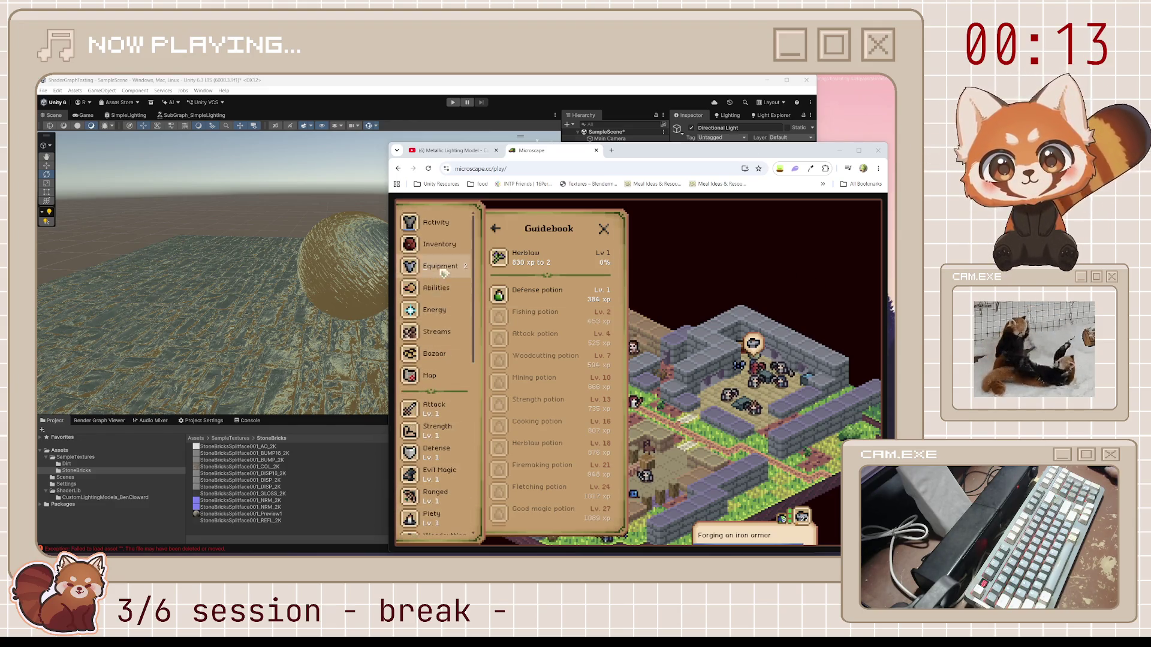
click(442, 338)
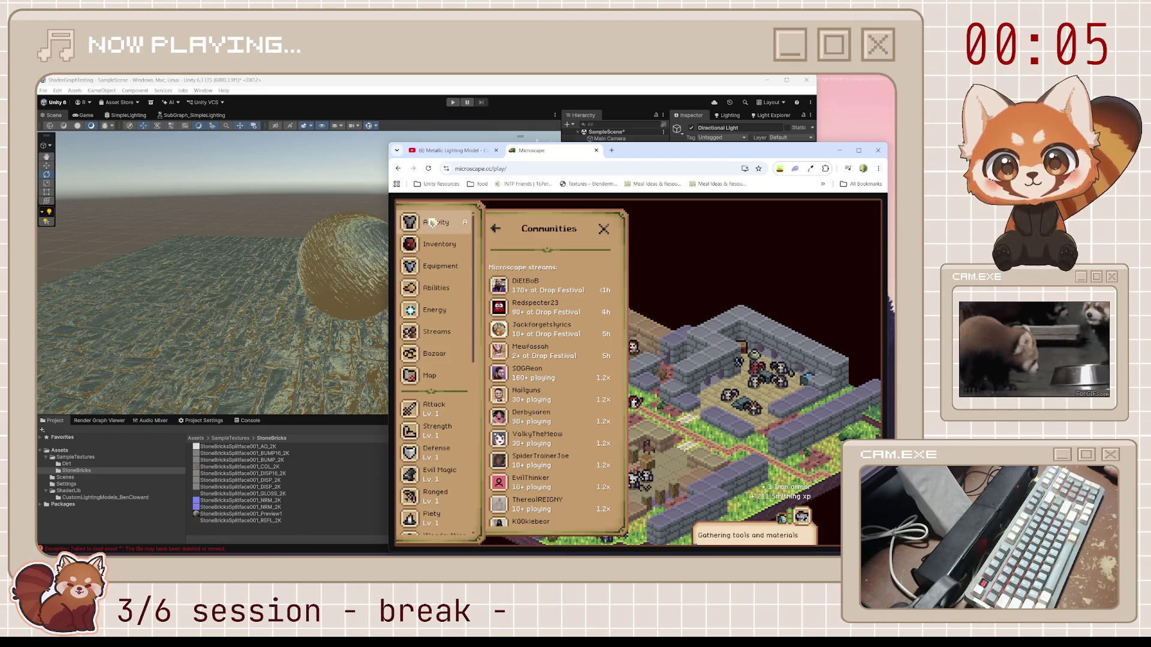
click(433, 223)
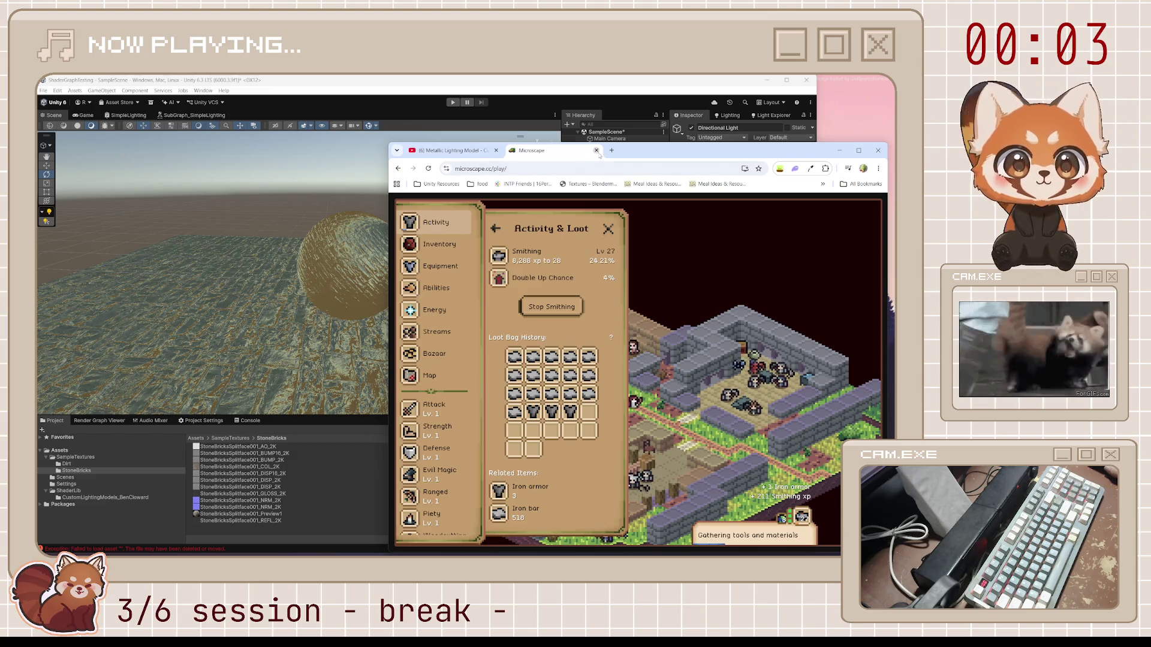
click(595, 150)
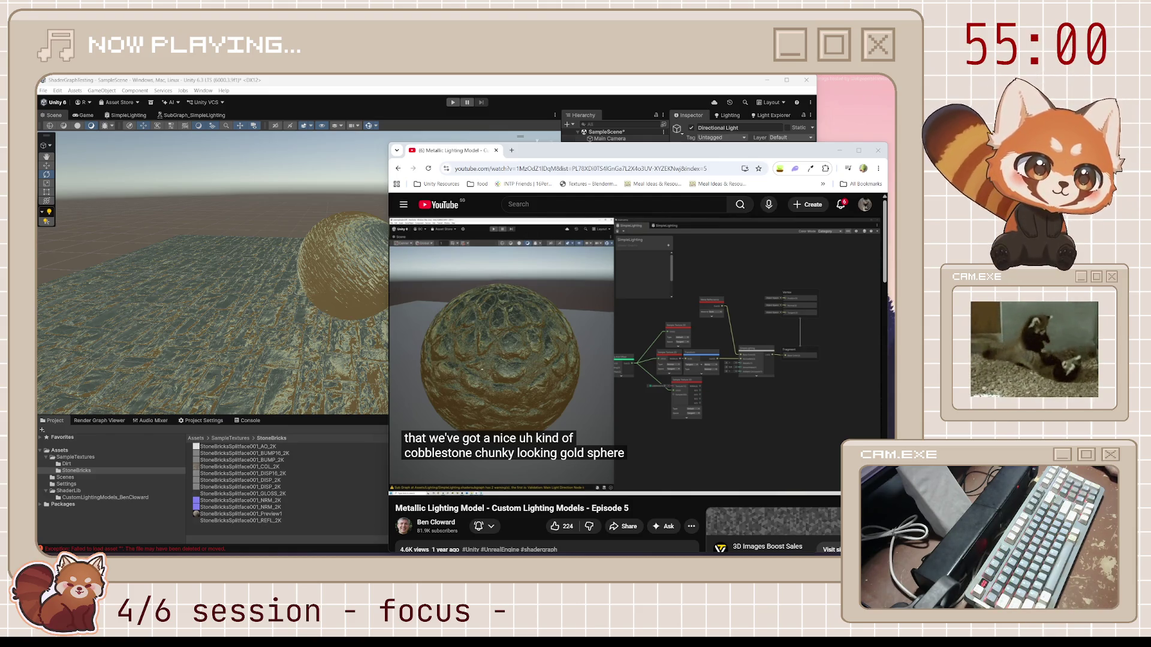
Step: Watch the metallic-at-zero part of the video, then return to Unity's SimpleLighting graph
click(567, 347)
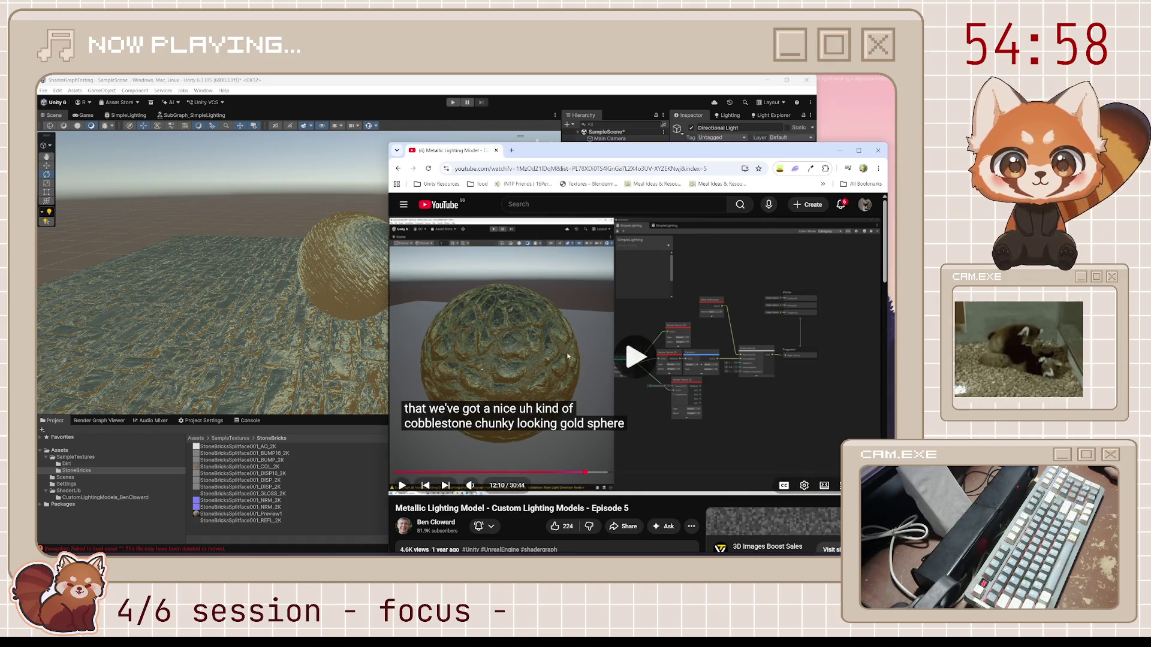
click(590, 376)
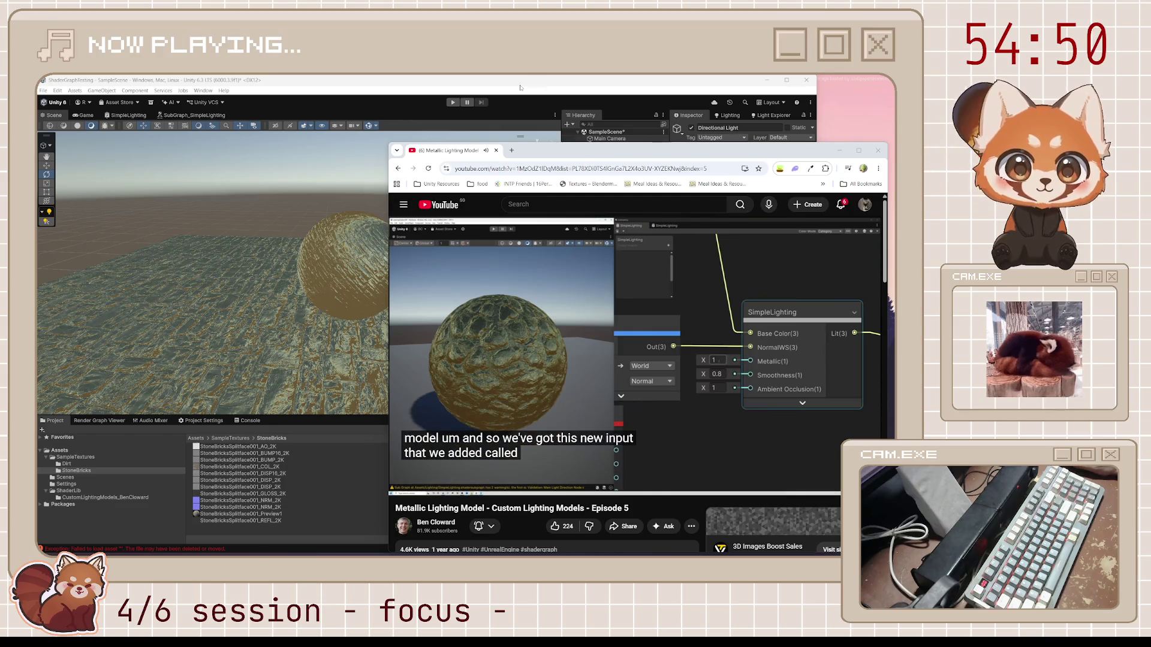
click(520, 88)
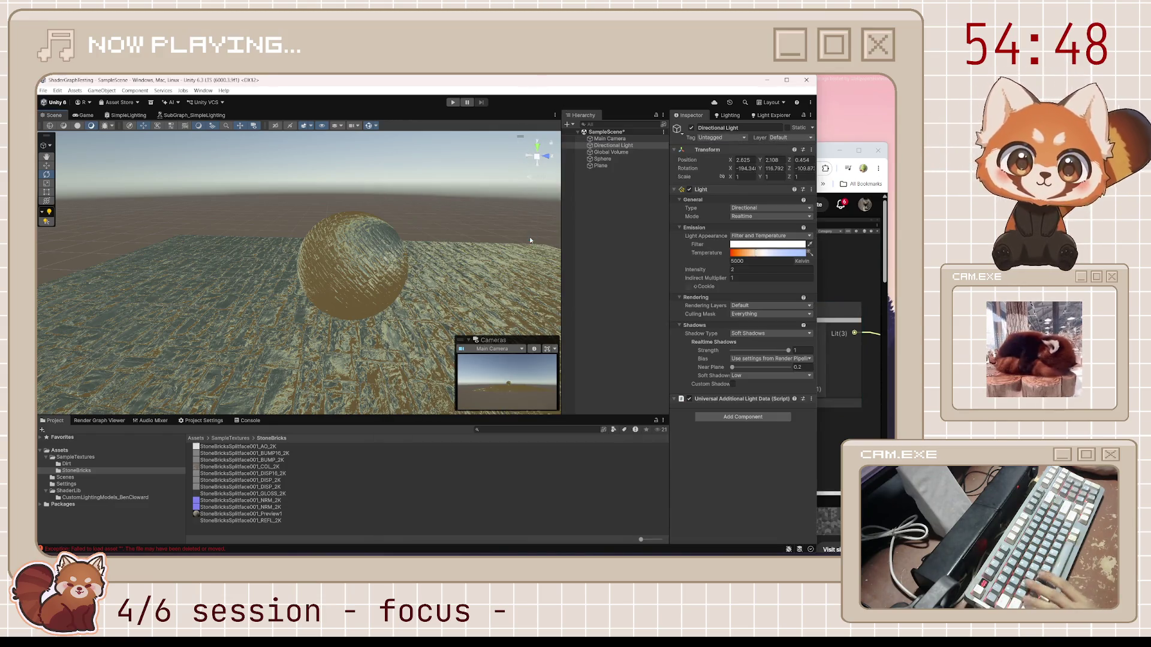
click(828, 151)
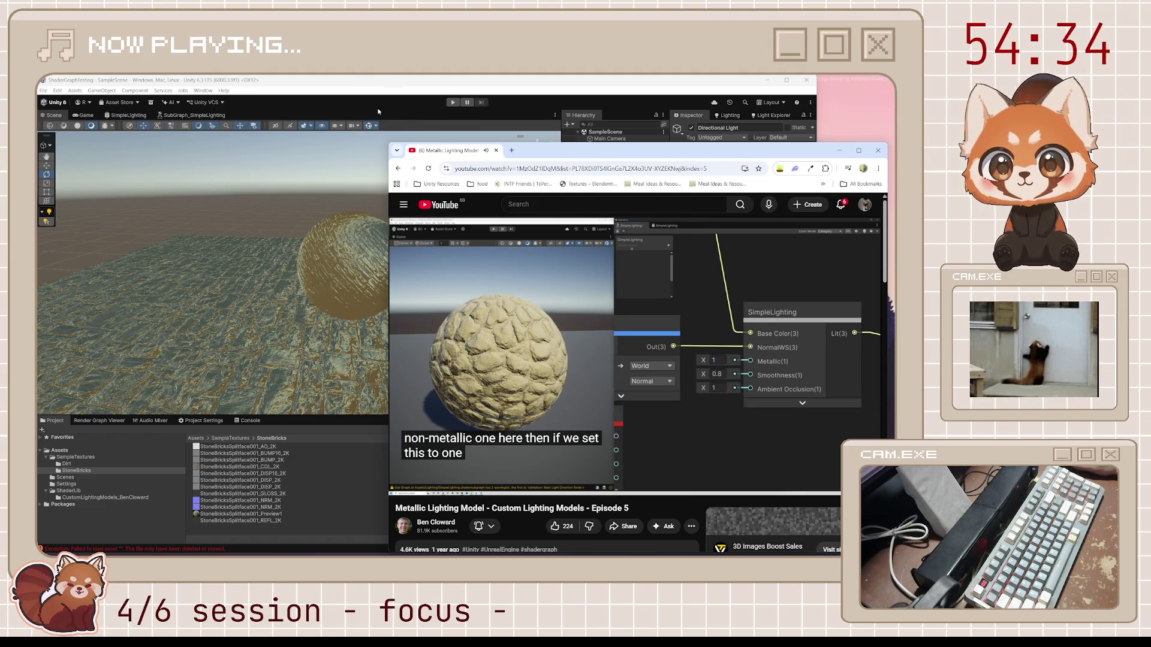
click(268, 79)
click(127, 115)
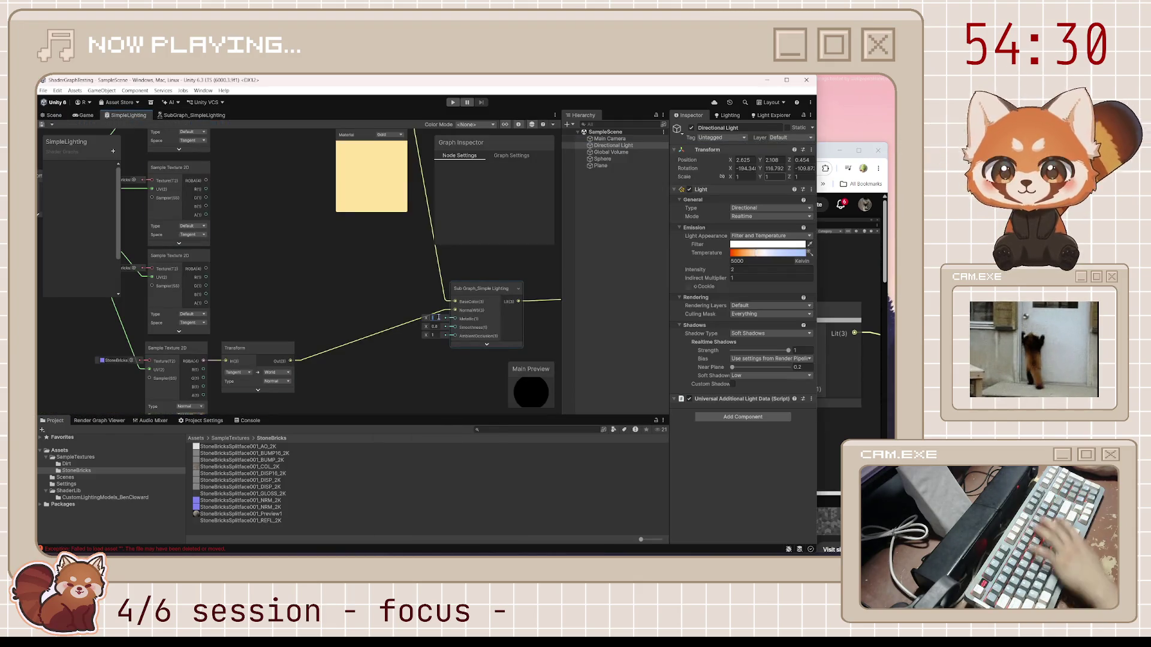
Step: Set Metallic to 0 and orbit the Scene view around the brick sphere and floor
text(0)
key(Return)
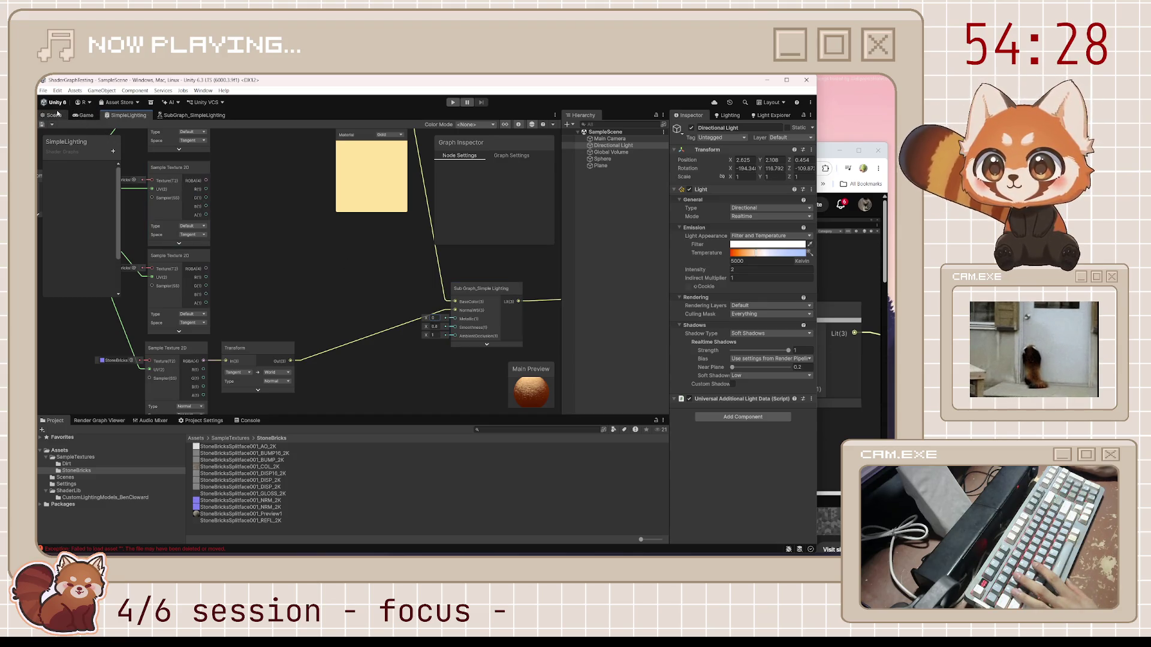
click(52, 115)
scroll(299, 270, down, 5)
drag(545, 271, 187, 278)
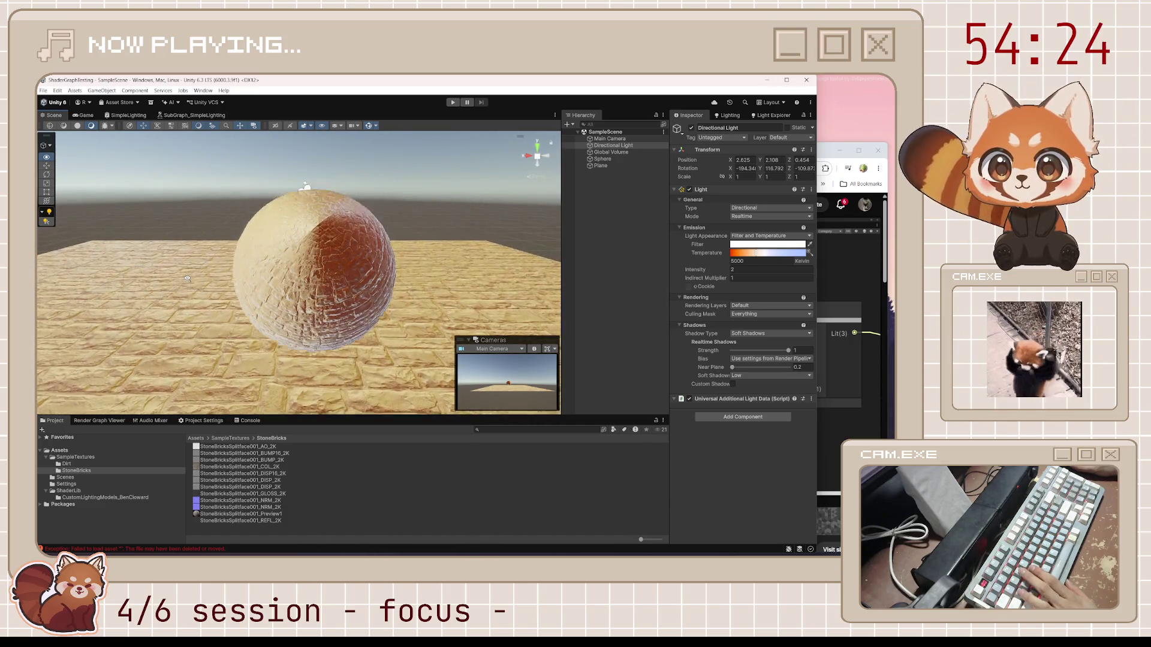
scroll(189, 282, up, 10)
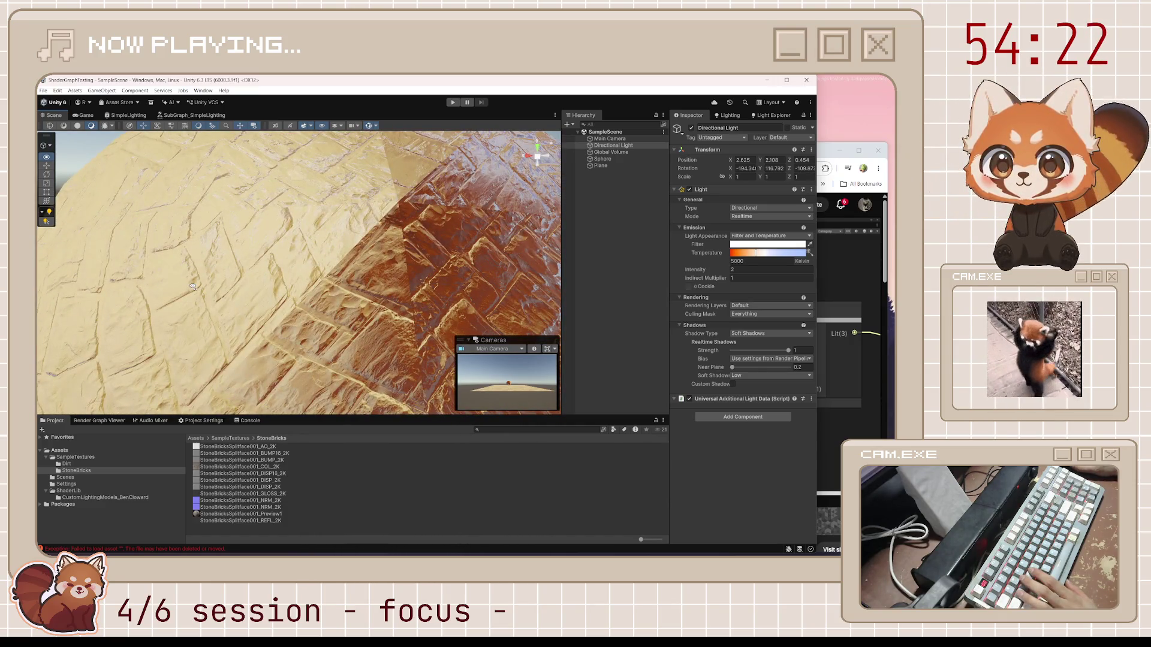
scroll(193, 286, down, 10)
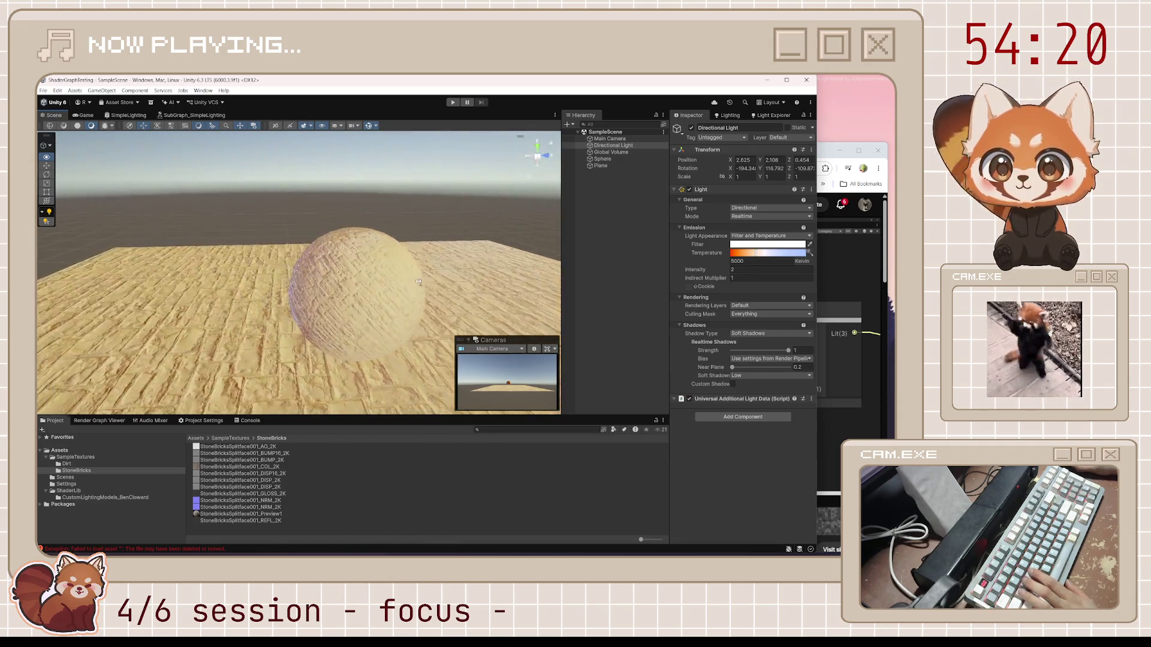
mouse_move(514, 279)
mouse_down()
mouse_move(355, 354)
mouse_move(370, 247)
mouse_up()
scroll(370, 248, up, 3)
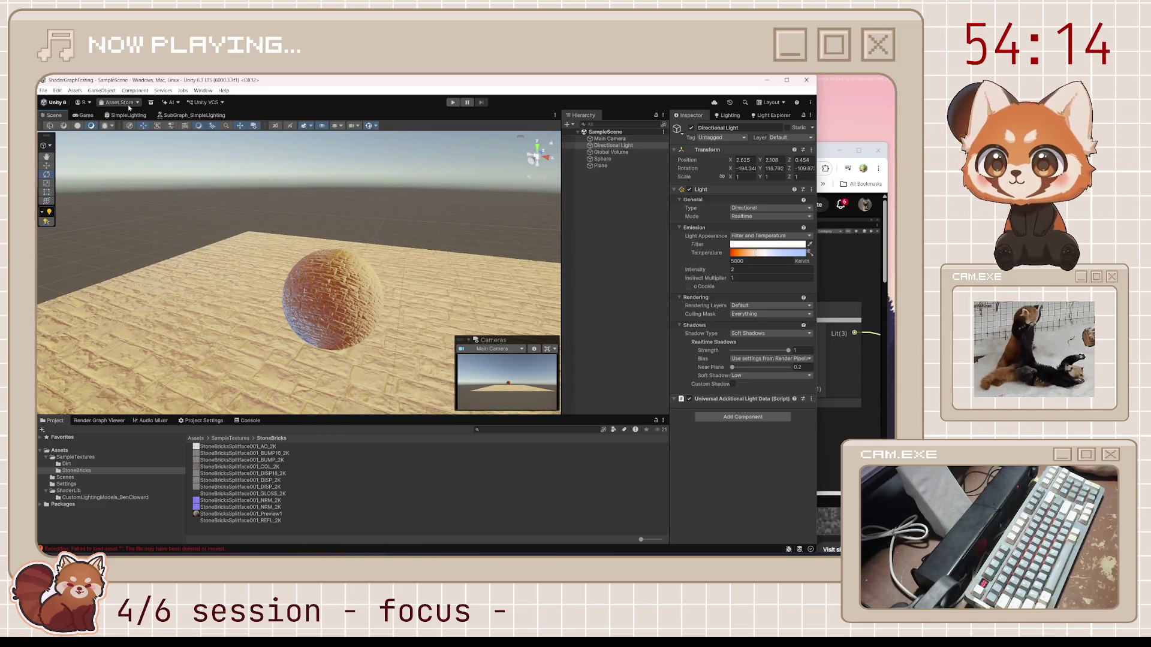
Step: Compare the SimpleLighting graph with the Scene view, then return to the tutorial video
click(130, 114)
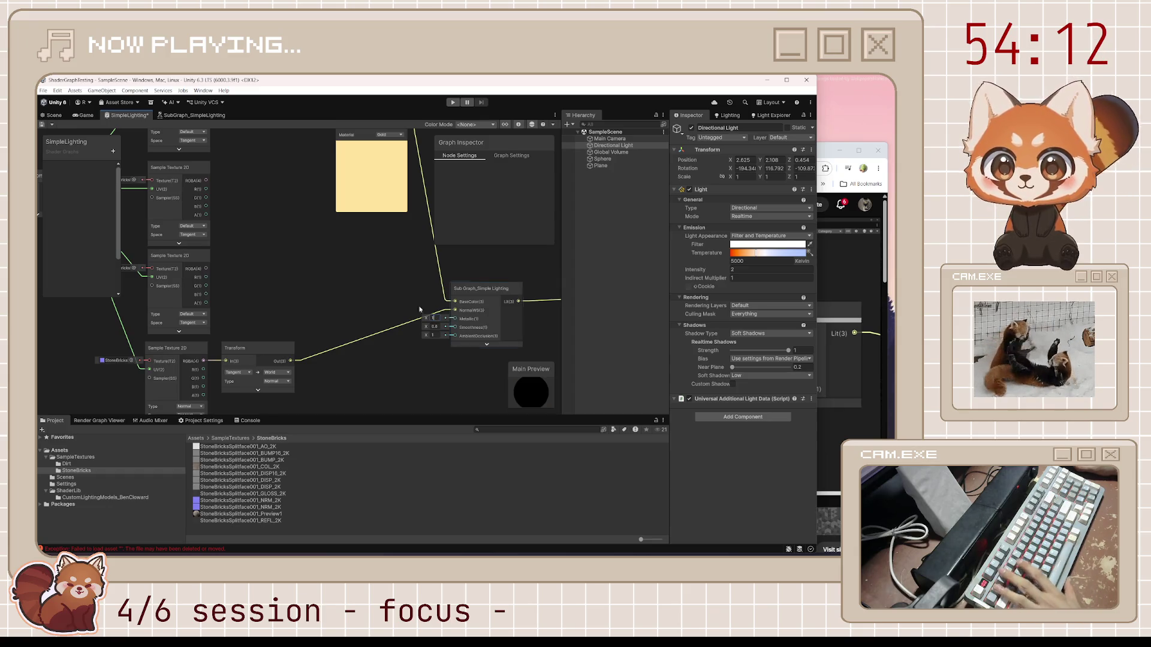
click(55, 115)
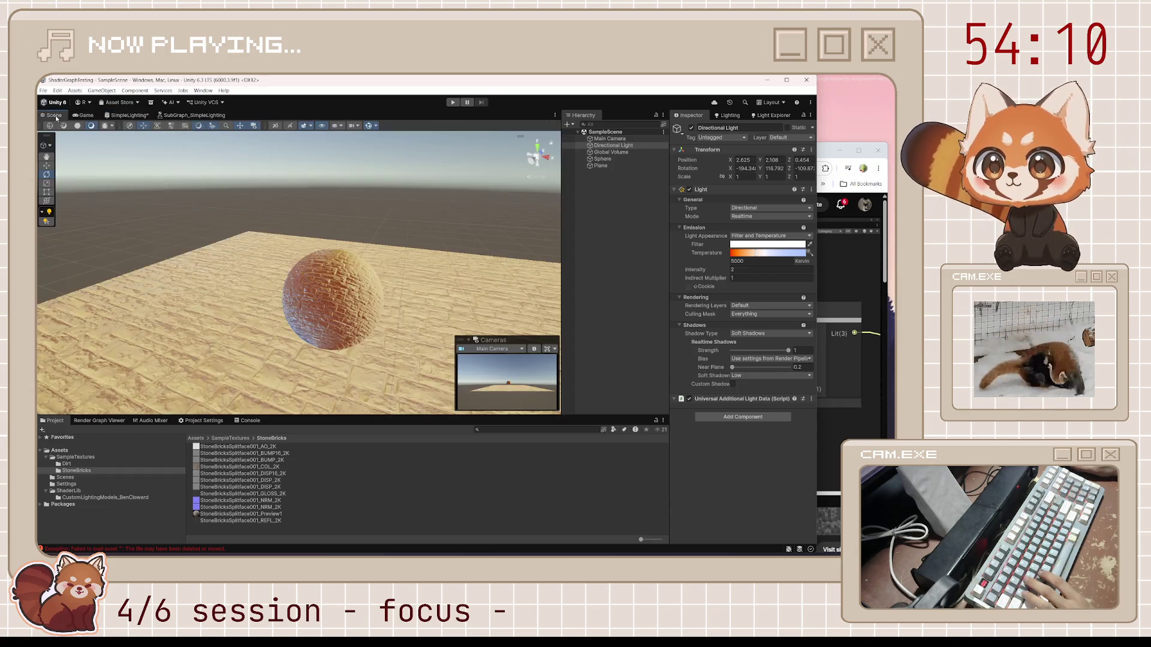
click(117, 116)
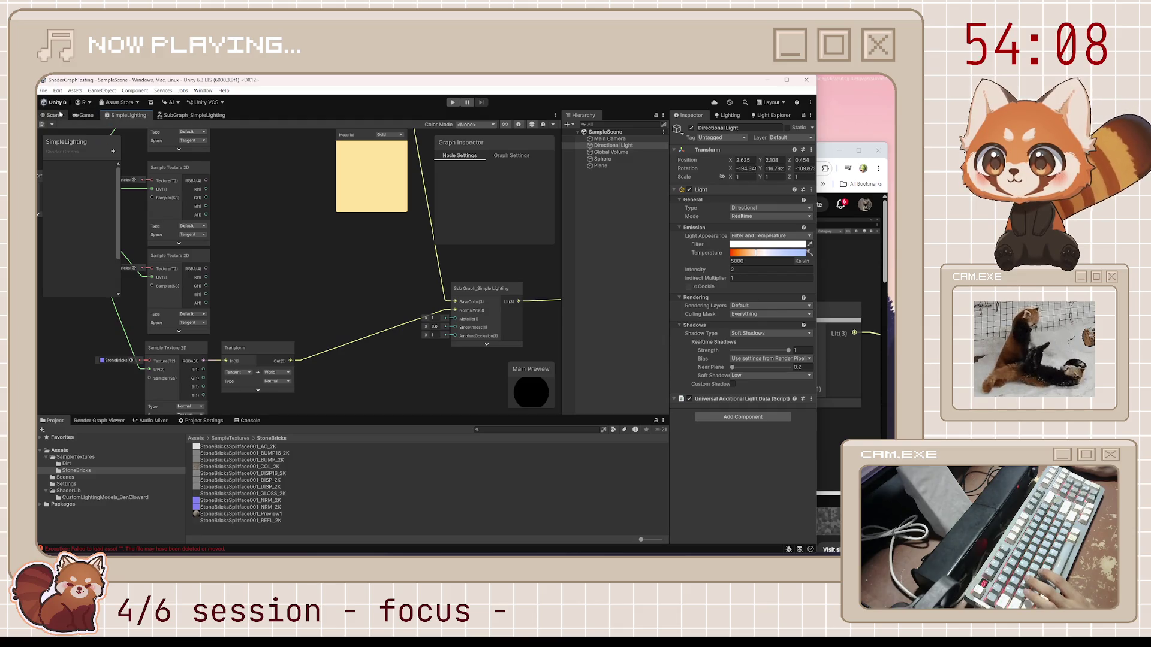
click(59, 114)
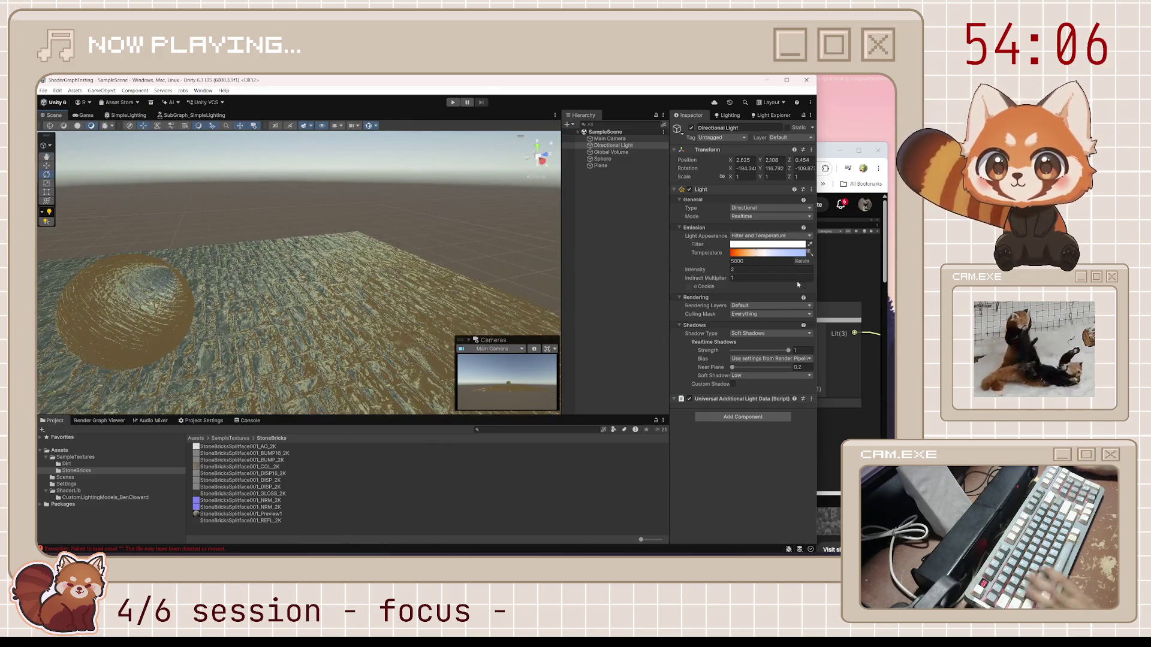
click(835, 297)
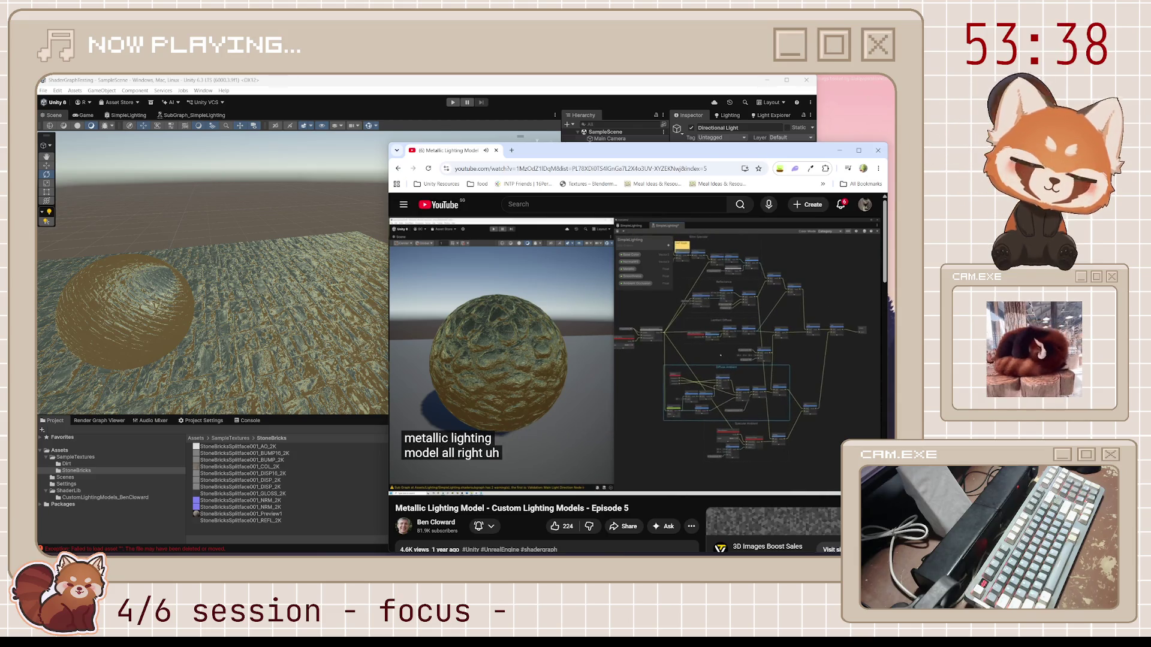
Step: Play Episode 6, Light Color & Shadow, and pause around 1:32 at the Main Light subgraph
scroll(608, 448, down, 3)
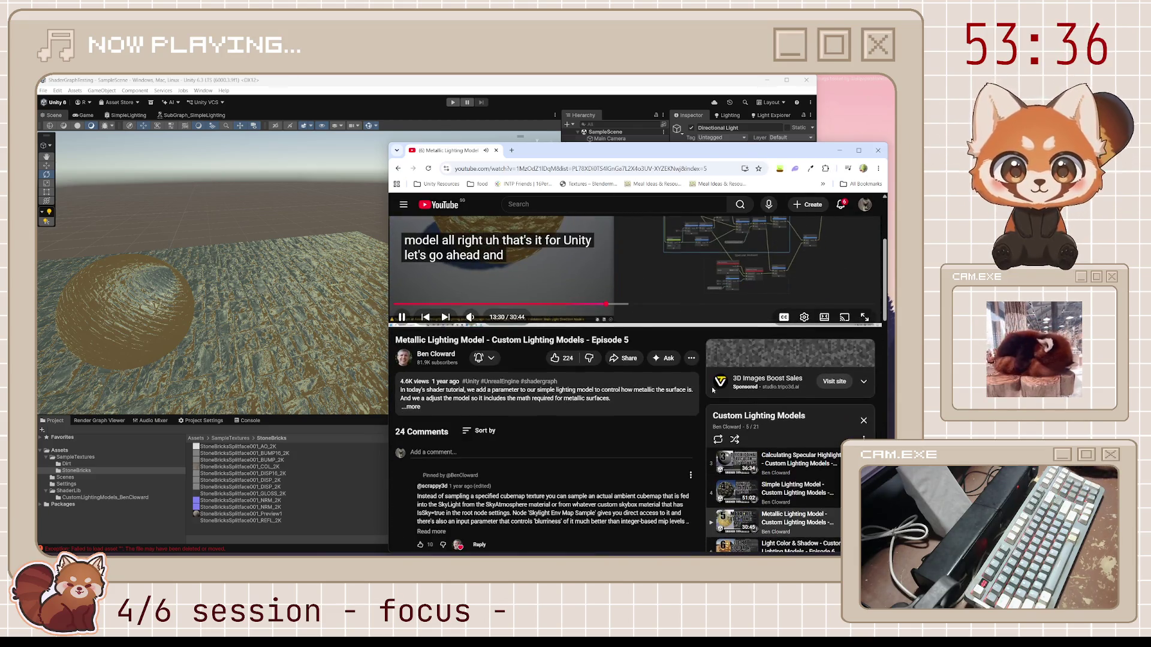
scroll(608, 447, up, 3)
scroll(607, 451, down, 10)
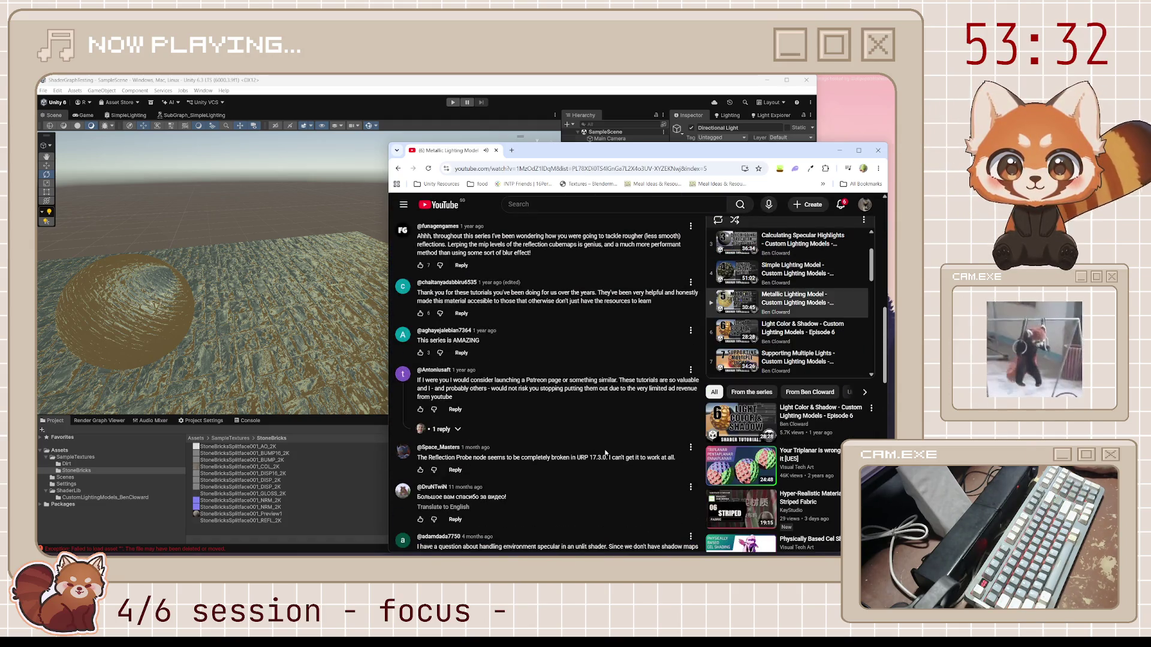
scroll(605, 453, down, 4)
scroll(605, 453, up, 10)
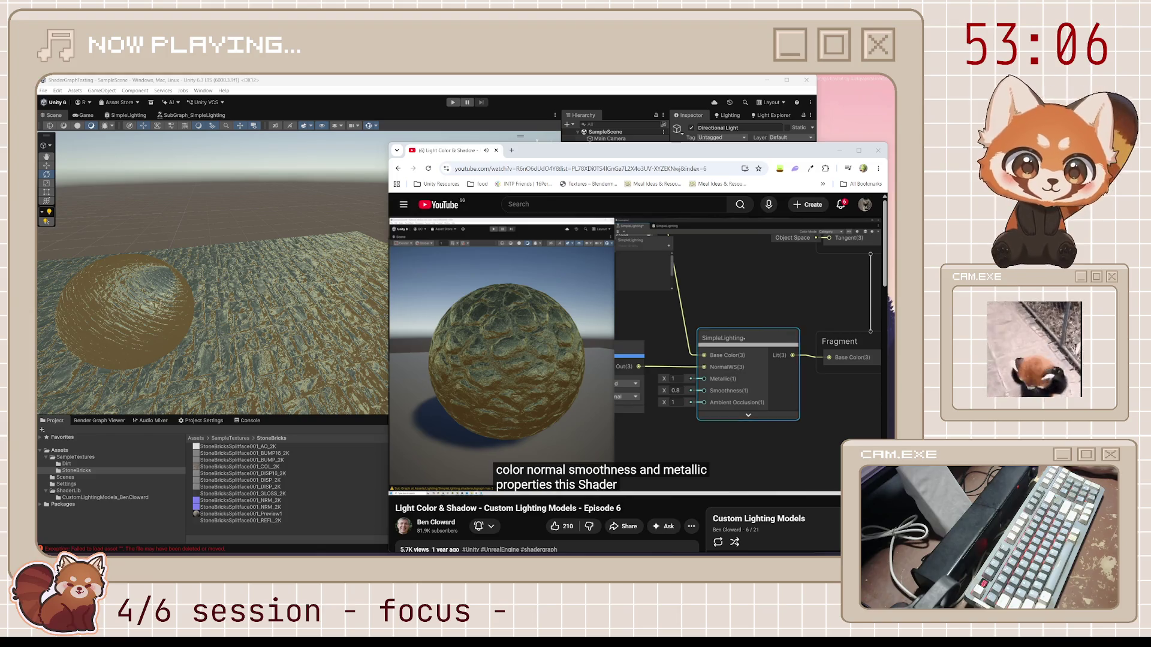
click(668, 380)
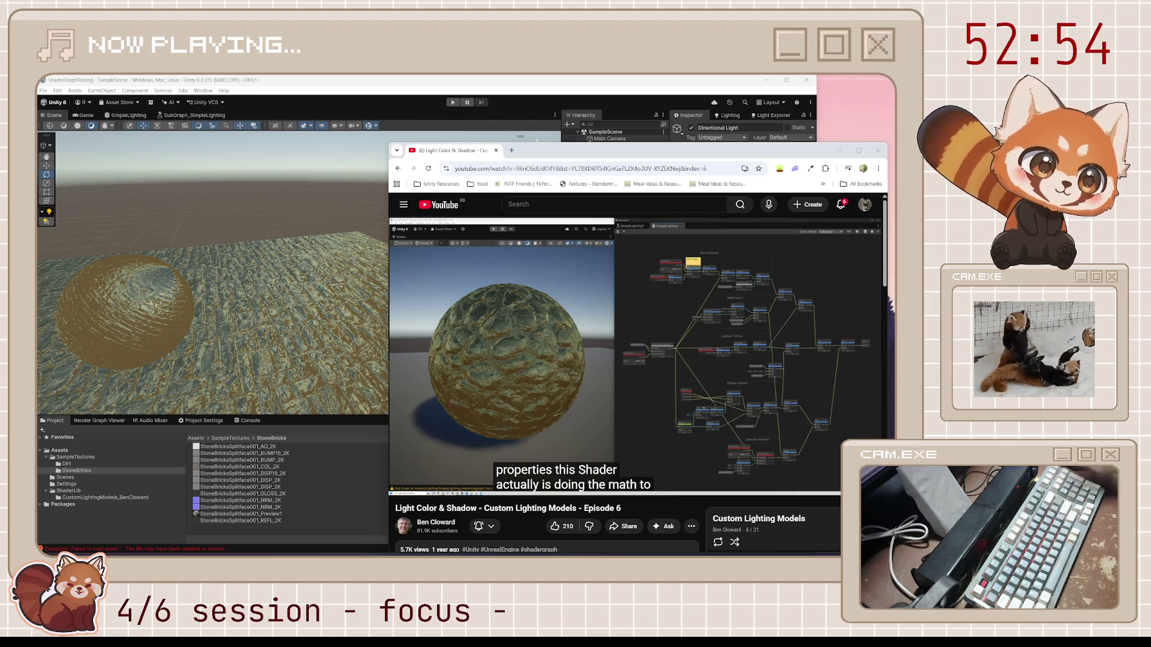
click(678, 311)
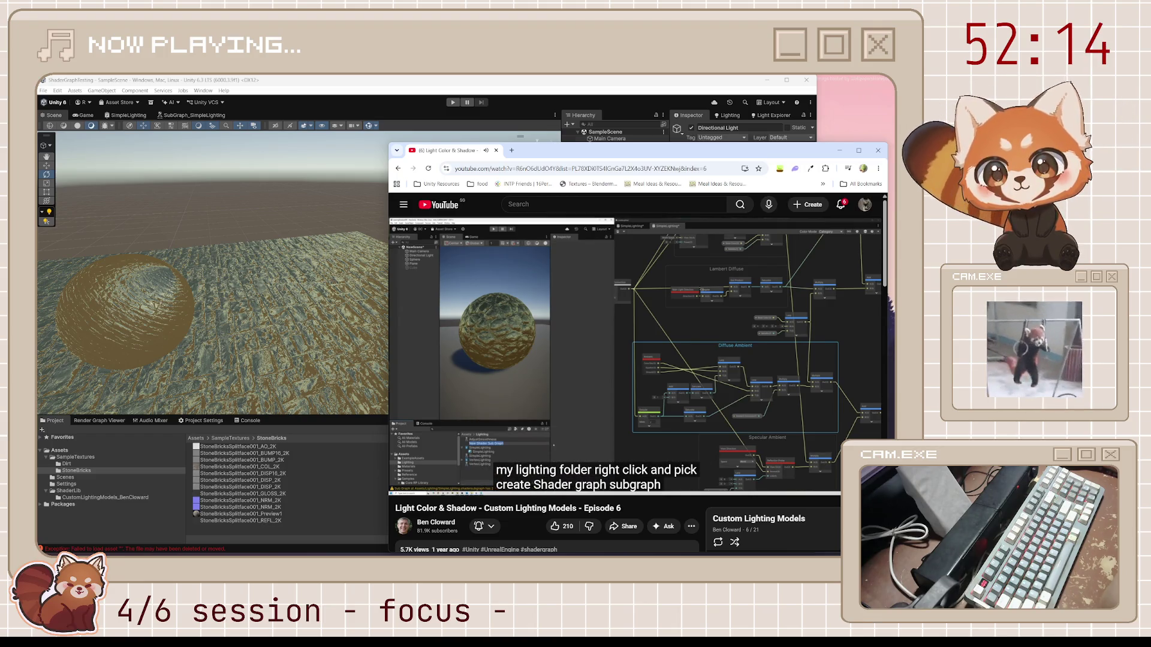
mouse_move(581, 365)
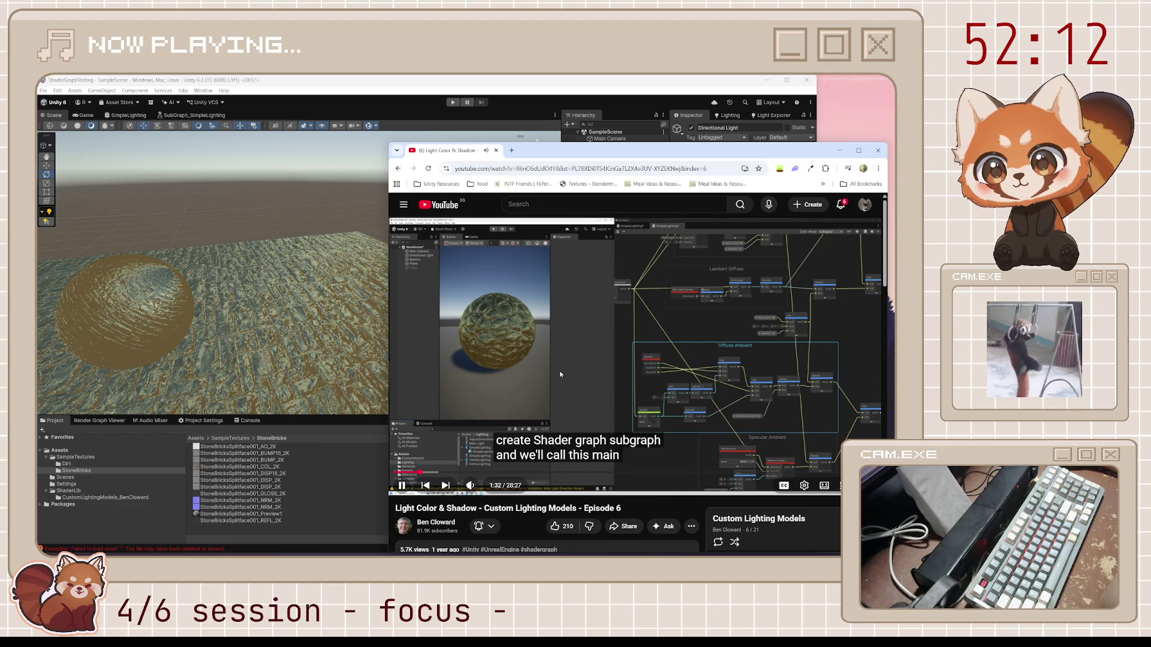
click(560, 373)
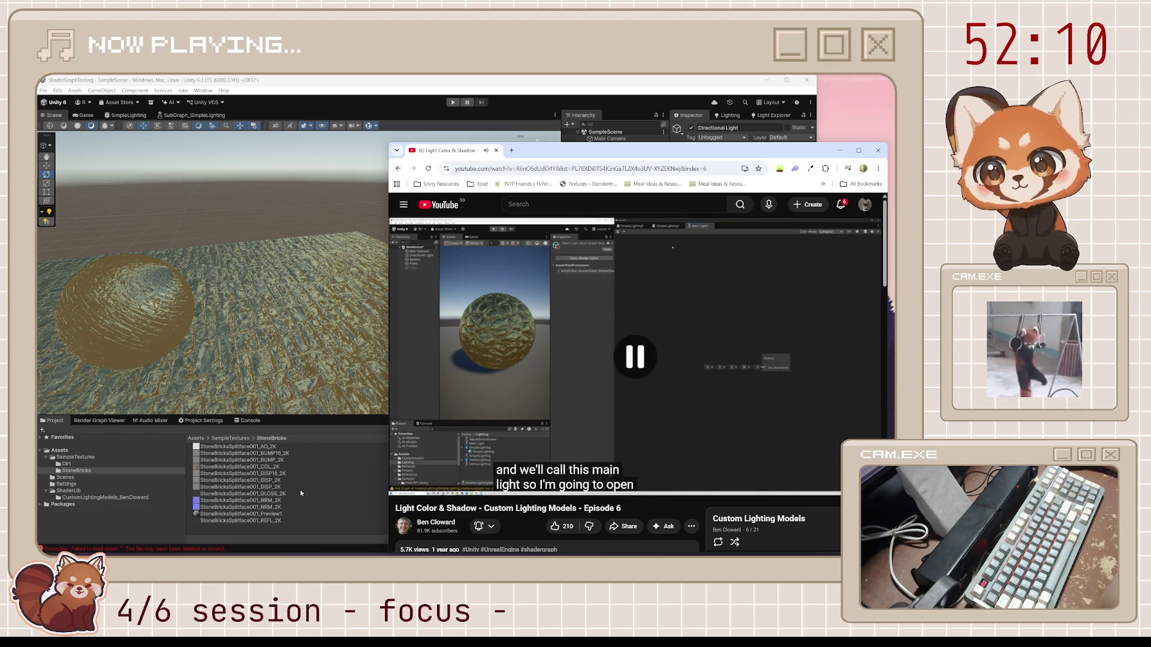
Step: Open the CustomLightingModels_BenCloward folder in the Project panel
click(68, 464)
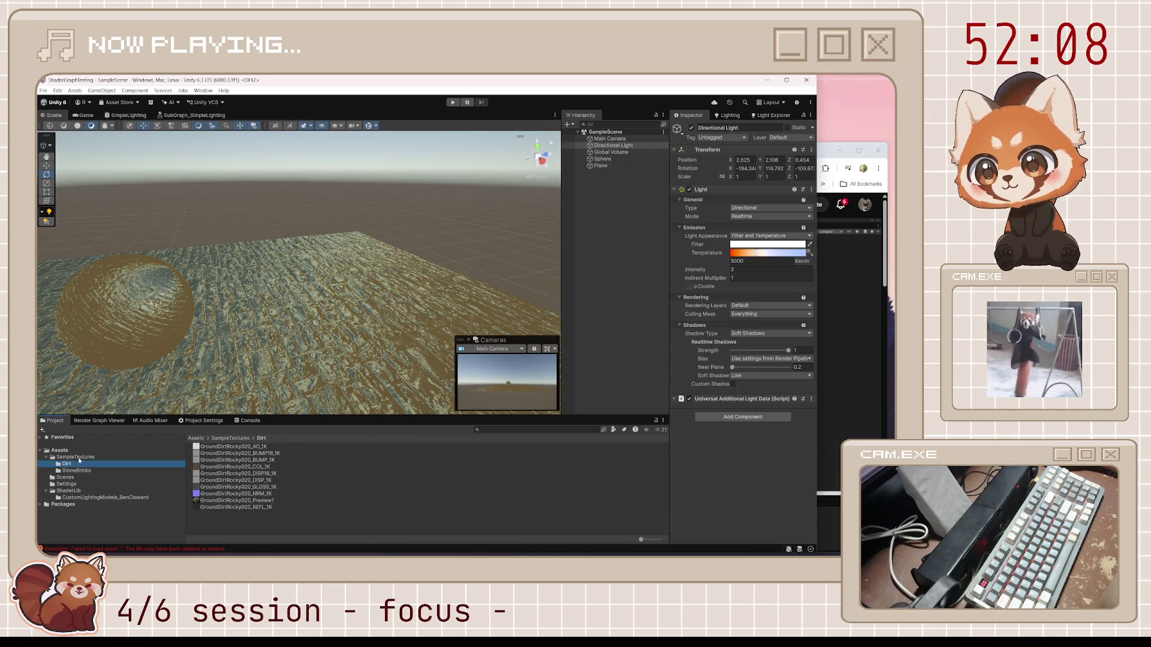
click(77, 458)
click(73, 498)
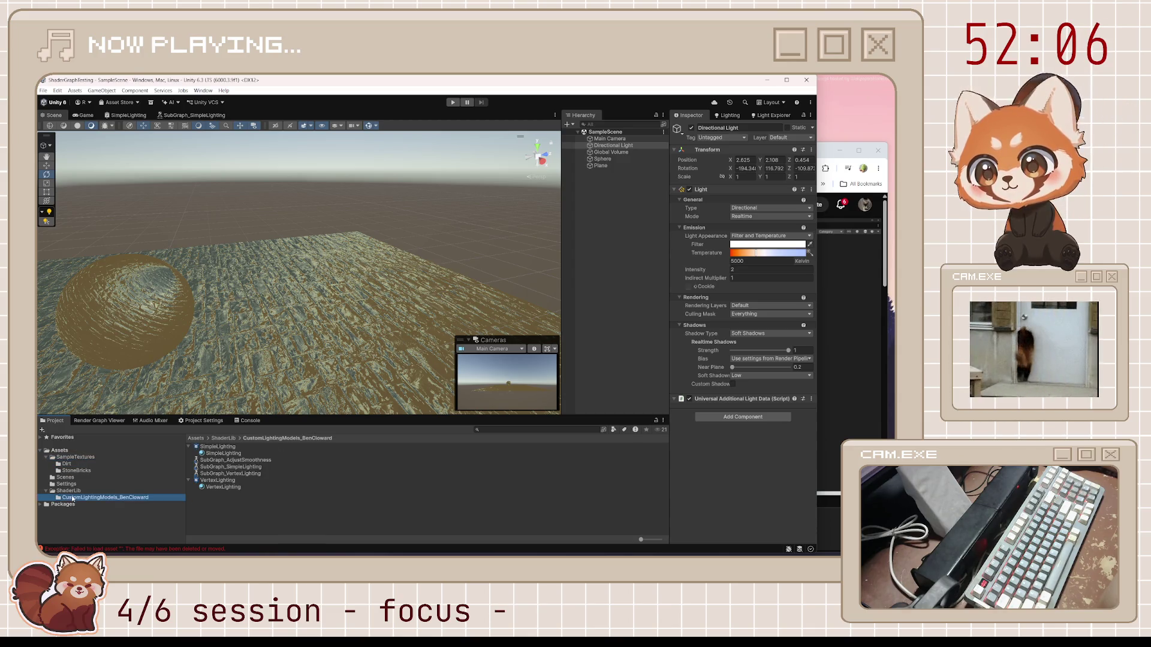
click(188, 447)
Step: Create a Shader Graph Sub Graph there named SubGraph_MainLight
right_click(236, 514)
mouse_move(336, 285)
mouse_move(415, 393)
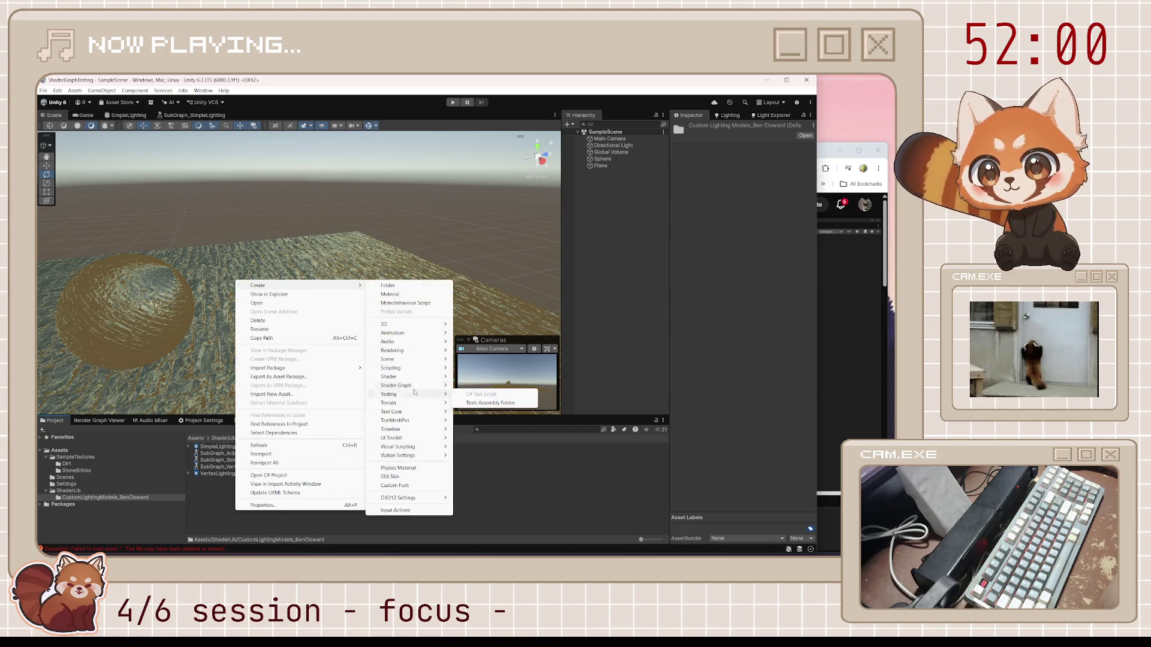
click(481, 419)
text(SubGraph_MainL)
key(Return)
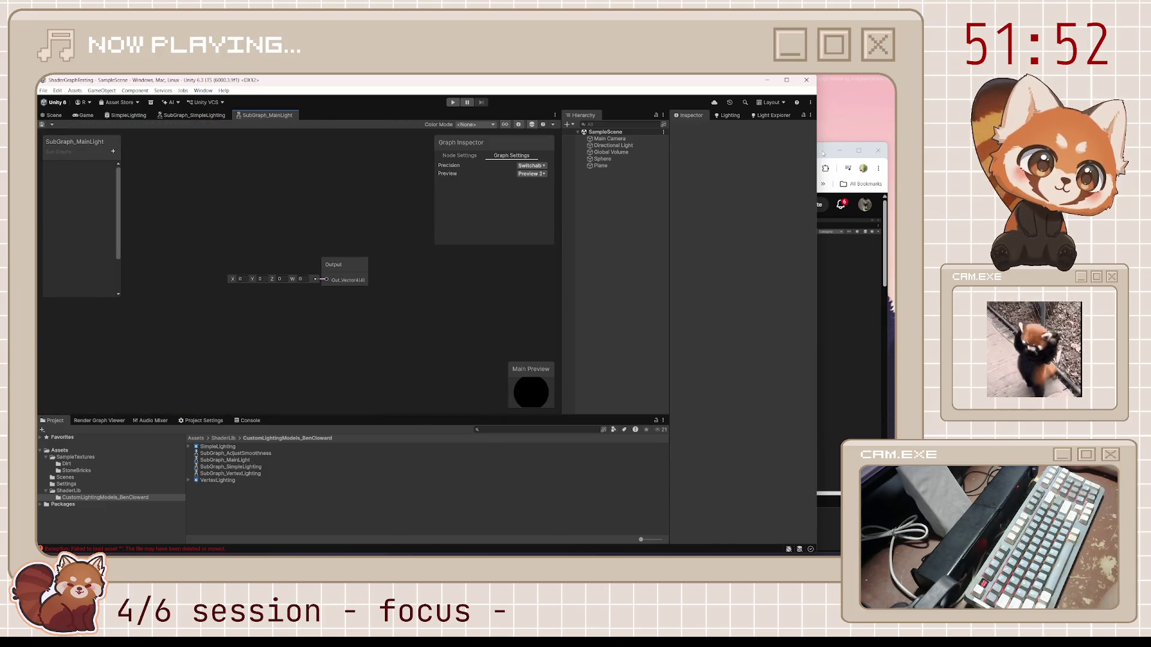
Step: Play the tutorial and pause it on the light outputs setup
click(823, 154)
click(739, 324)
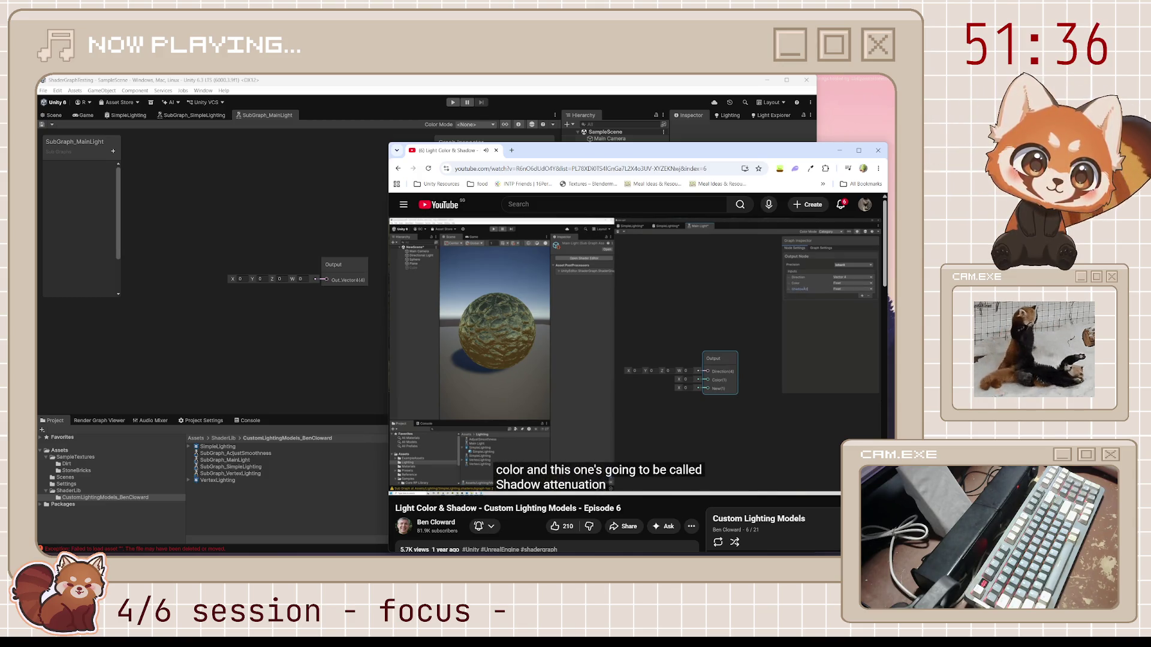
mouse_move(688, 384)
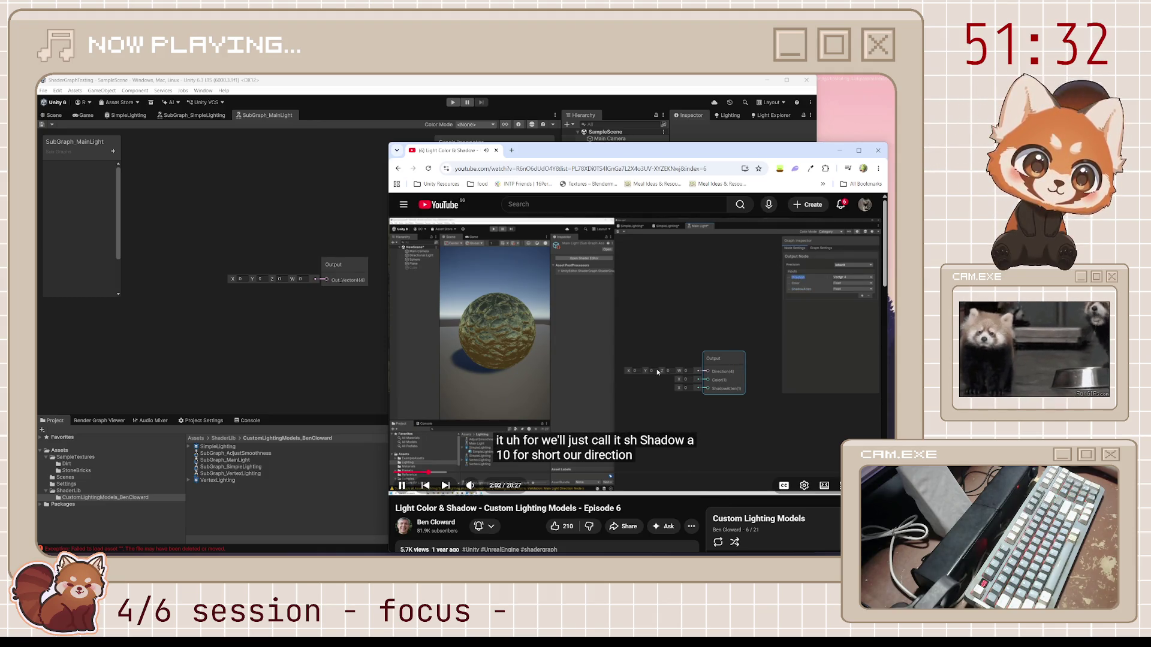
click(623, 371)
click(611, 336)
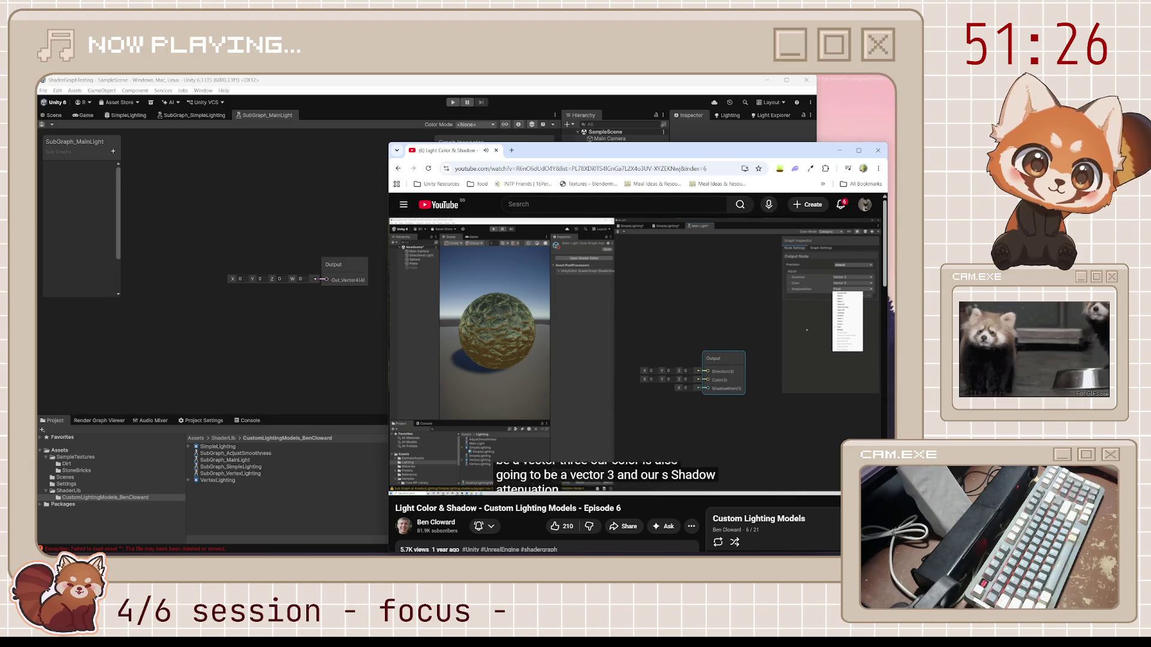
click(607, 358)
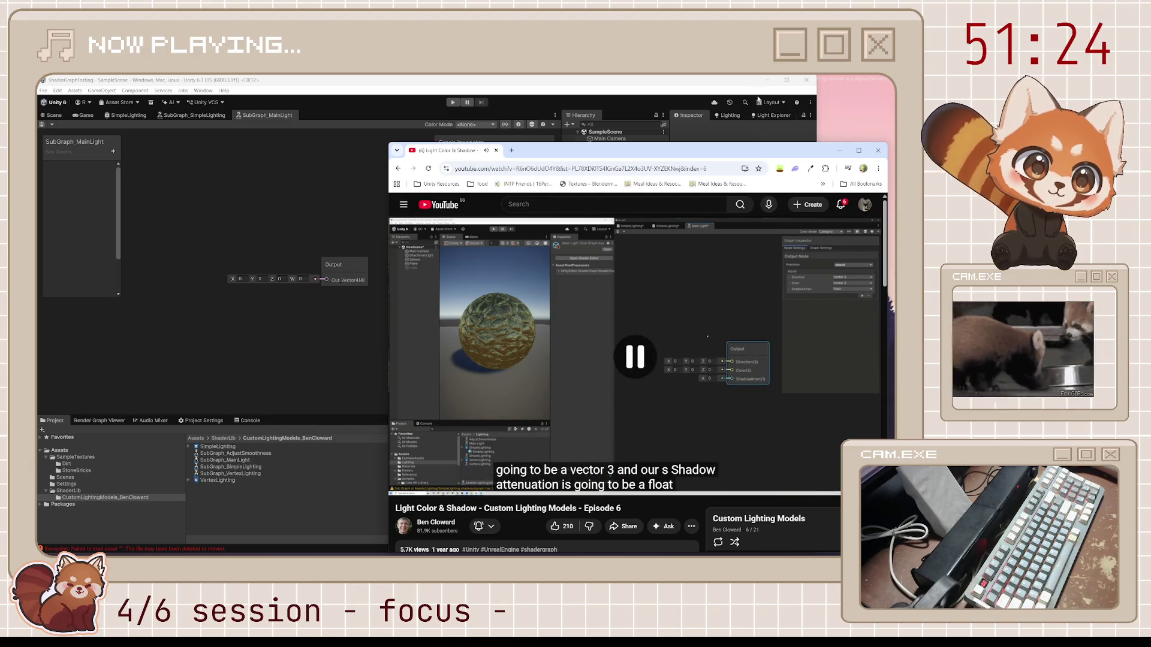
Step: Narrow Unity beside the video and select the sub graph's Output node
click(731, 80)
drag(819, 218, 744, 217)
click(357, 272)
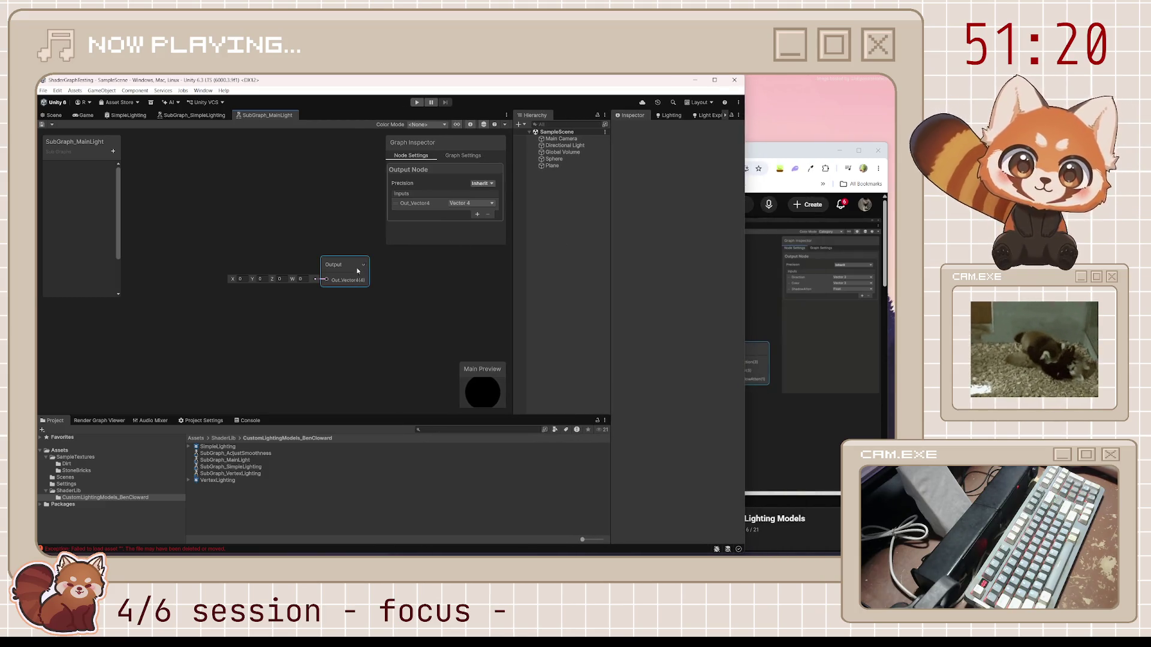
Step: Change Out_Vector4 to a Vector 3 named Direction and add a Vector 3 Color output
click(478, 207)
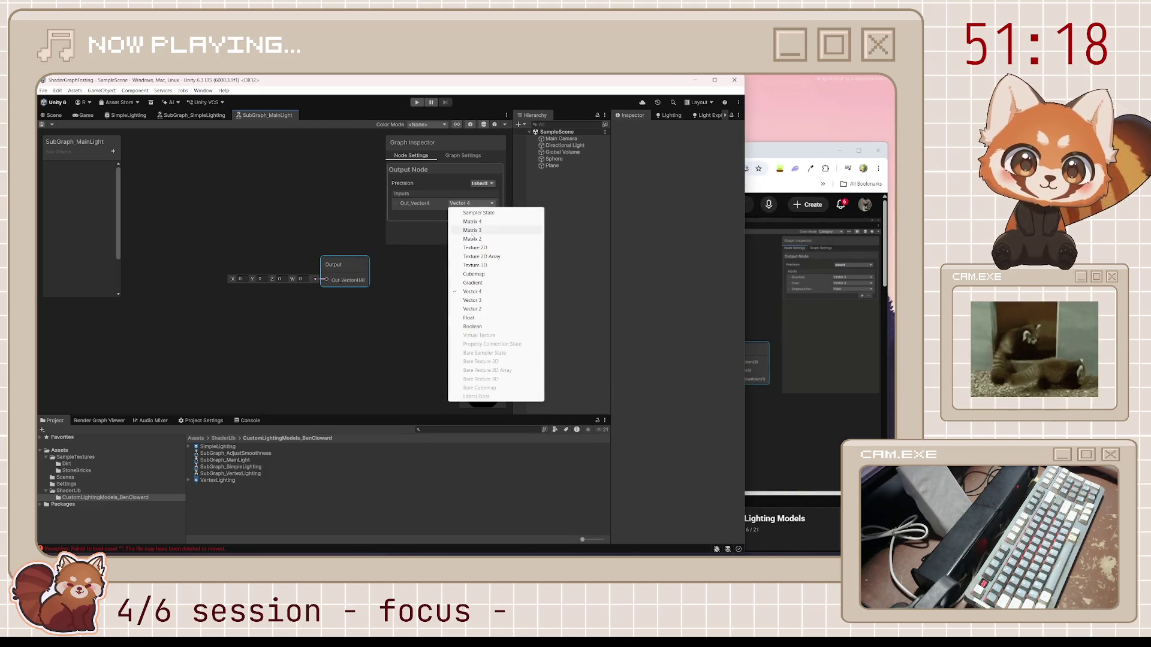
click(472, 301)
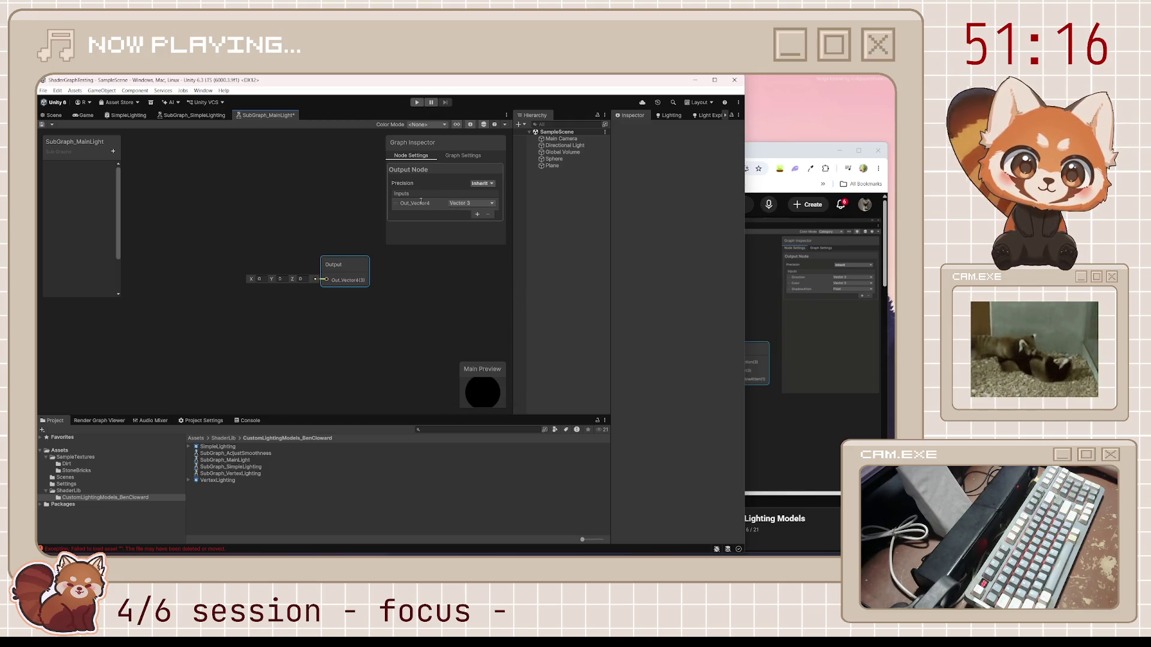
text(Direc)
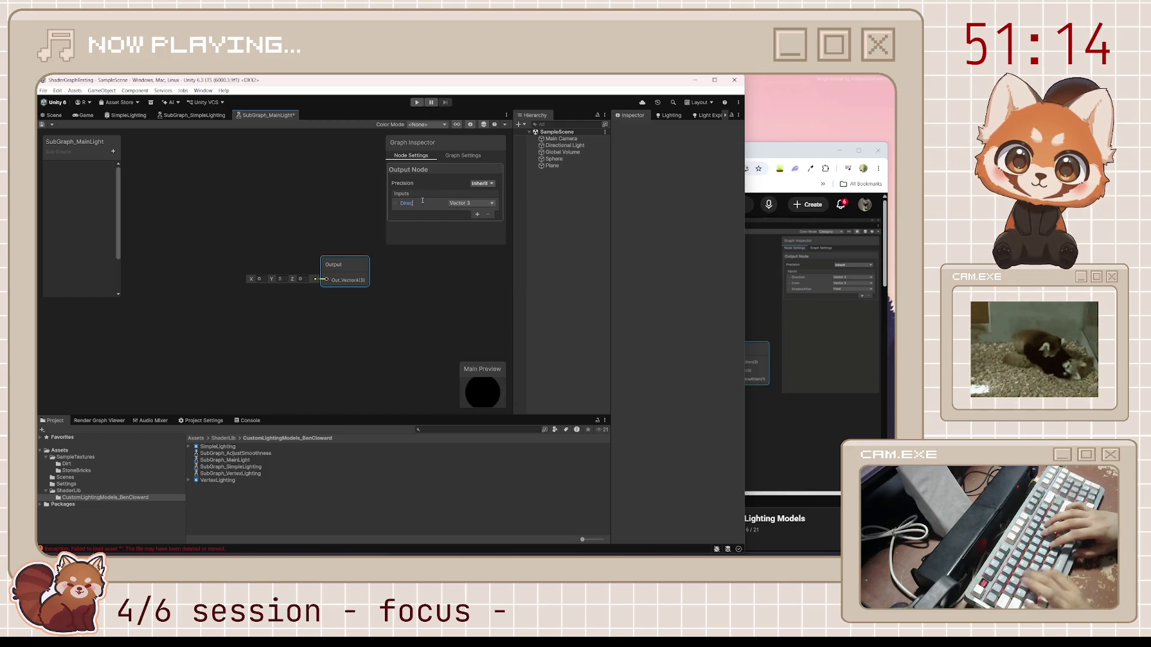
text(tion)
key(Return)
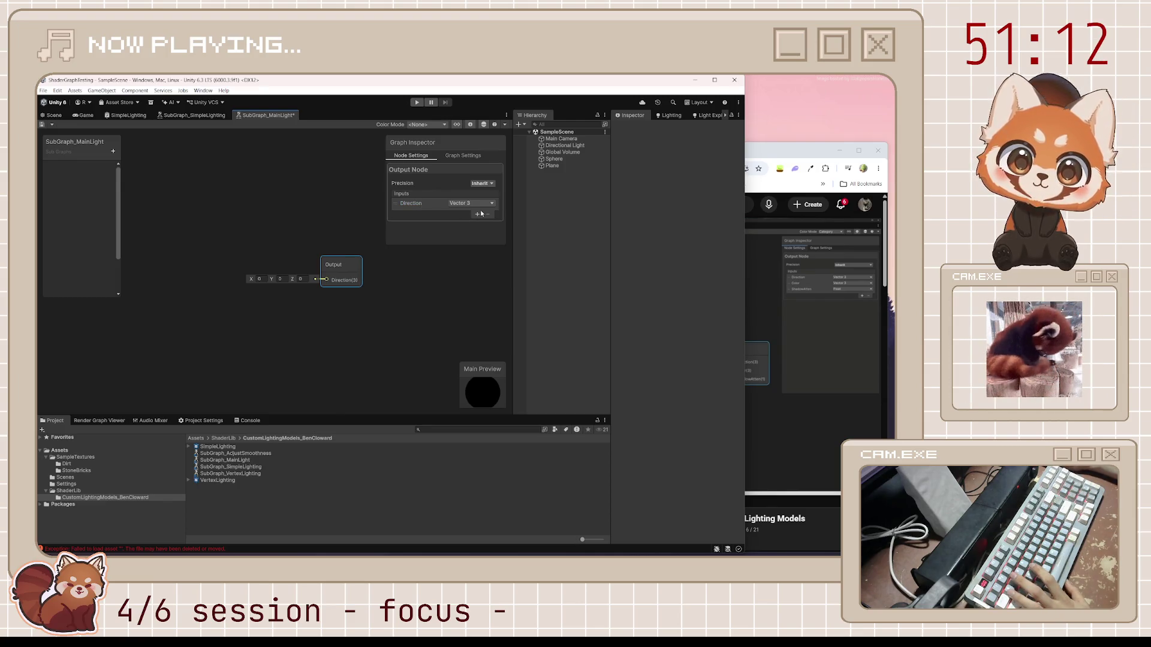
click(482, 212)
click(474, 214)
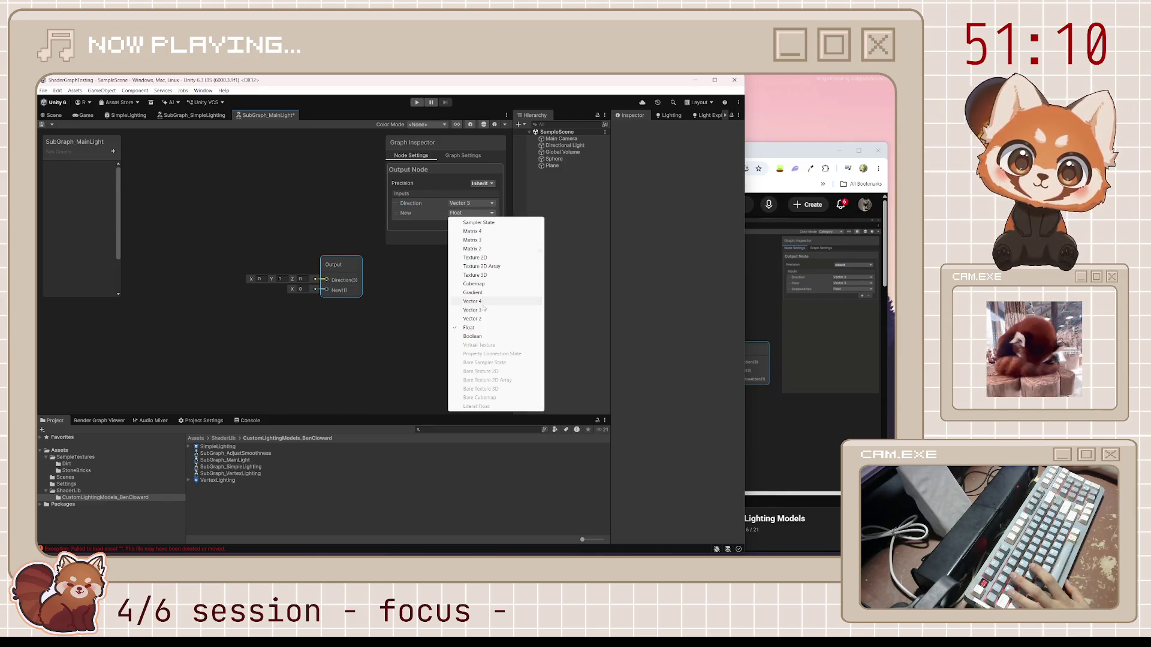
click(473, 310)
double_click(405, 214)
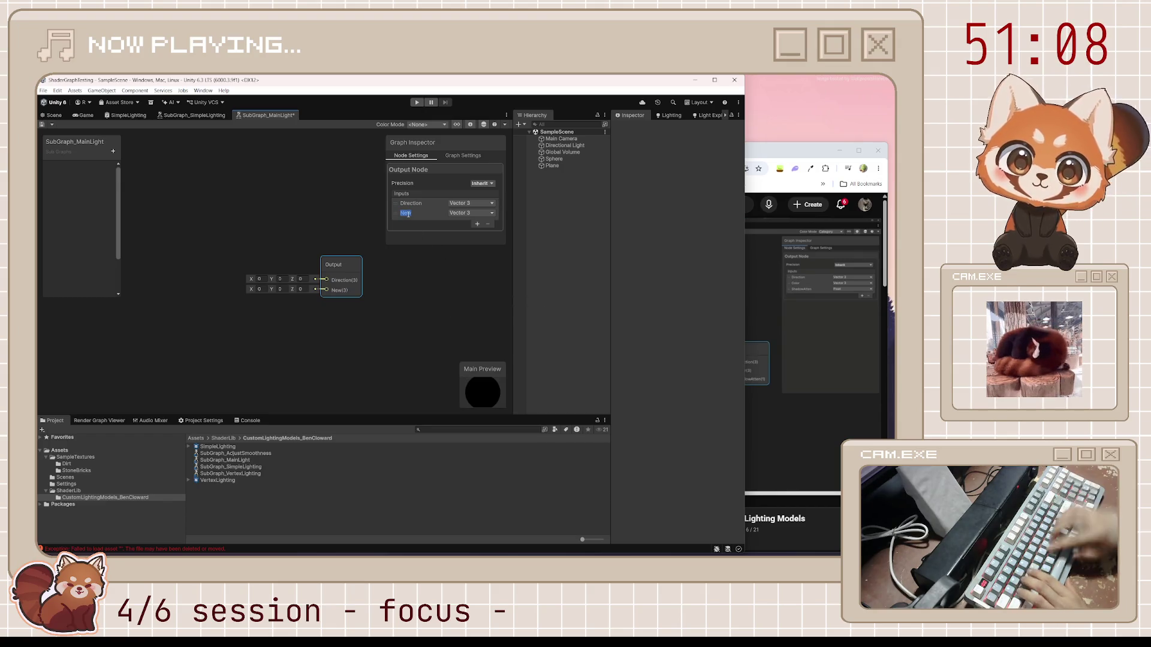
text(Color)
key(Return)
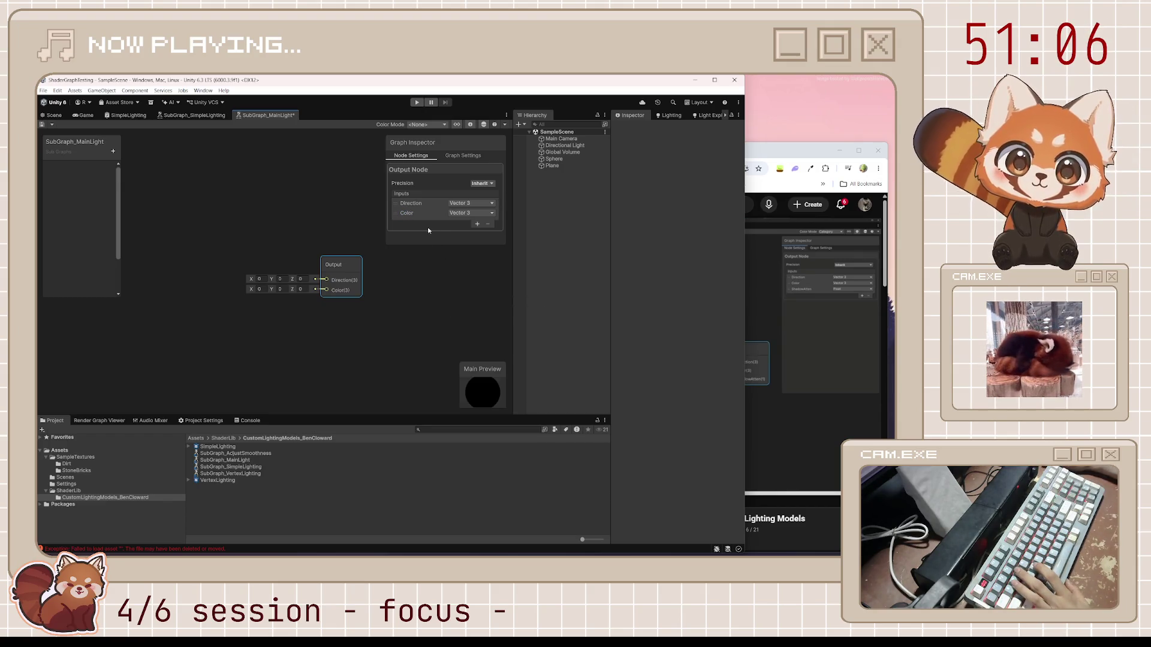
Step: Add a third output named Attenuation and save the sub graph
click(478, 225)
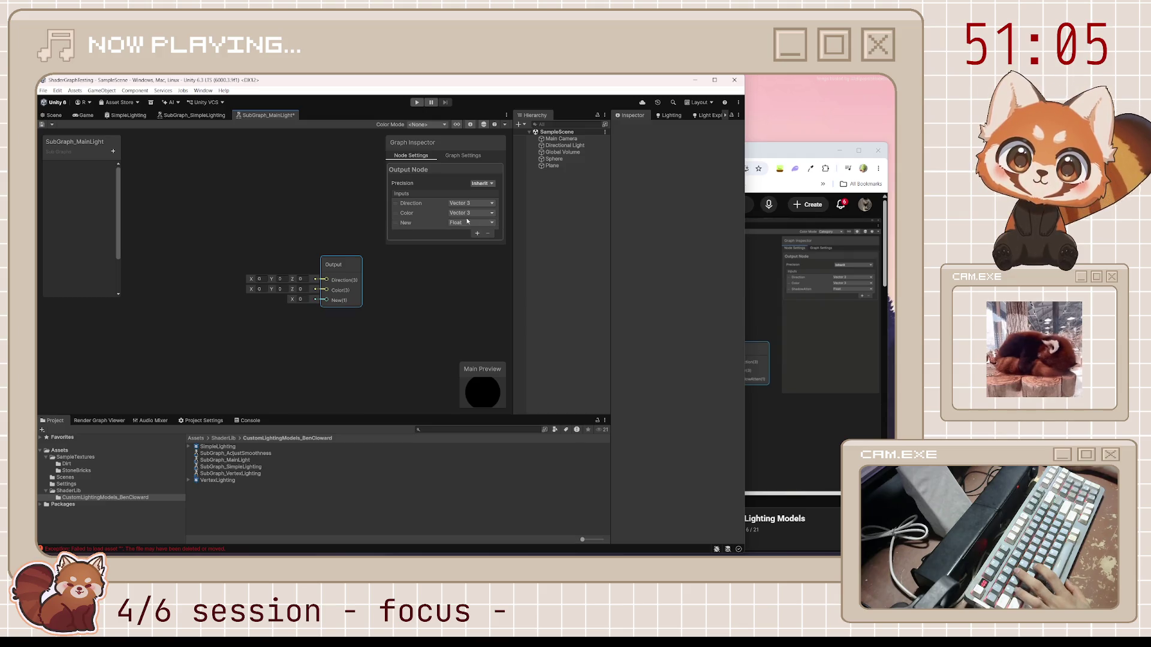
click(401, 226)
text(Attenuation)
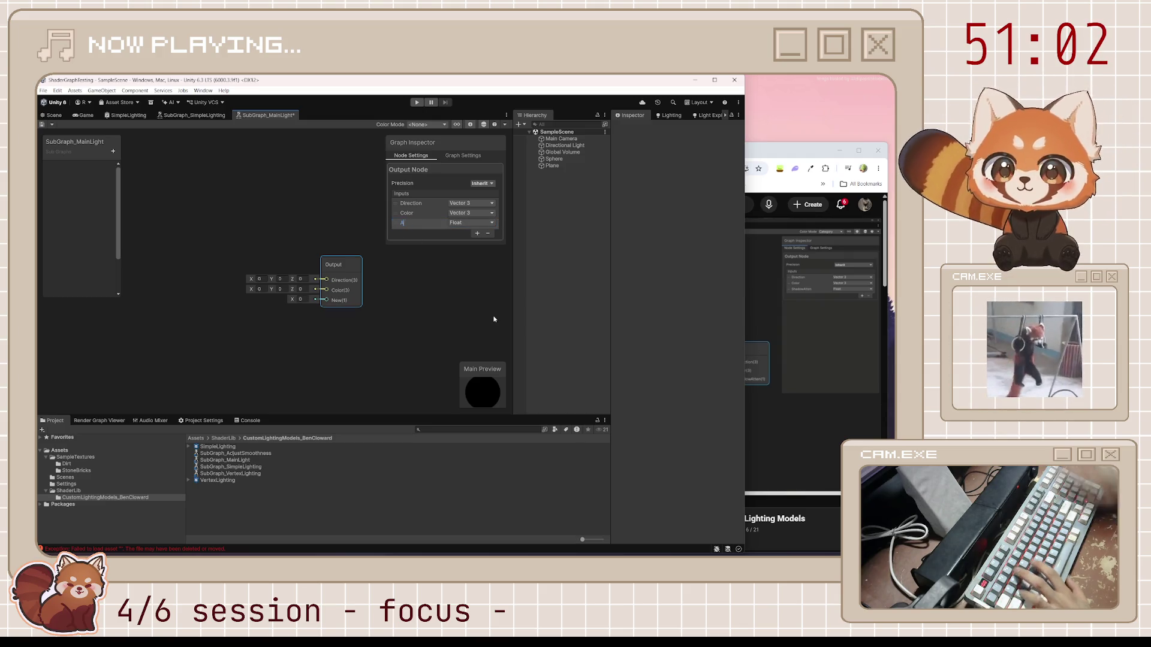
key(Return)
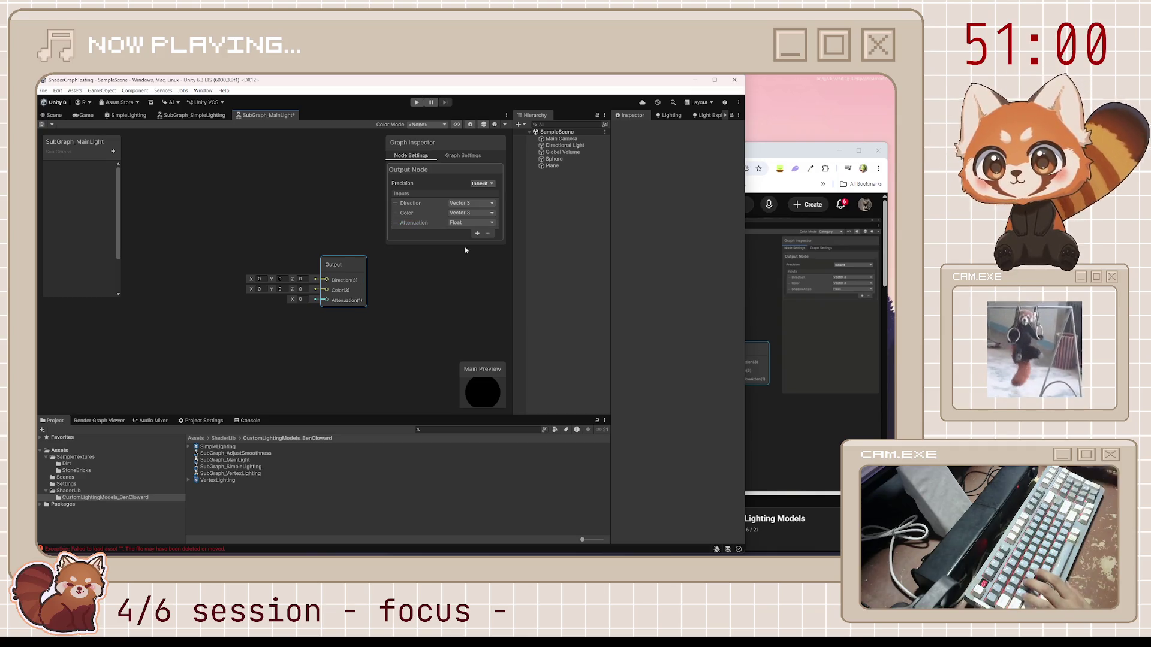
key(ctrl+s)
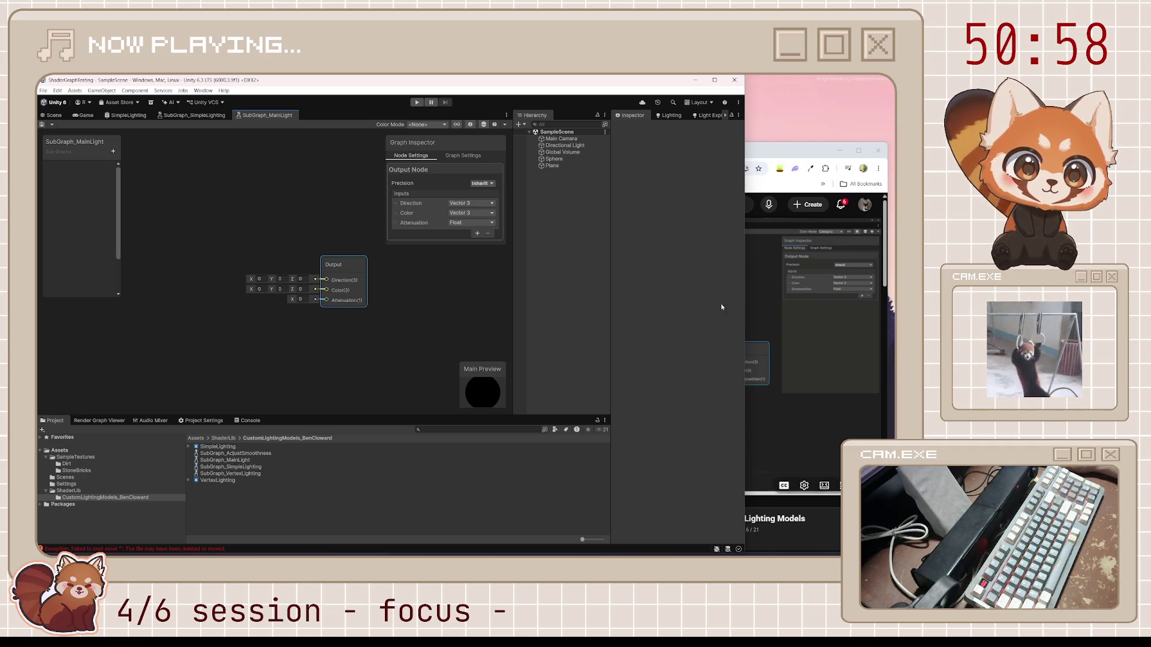
Step: Rename the Attenuation output to ShadowAttenuation and save again
double_click(412, 223)
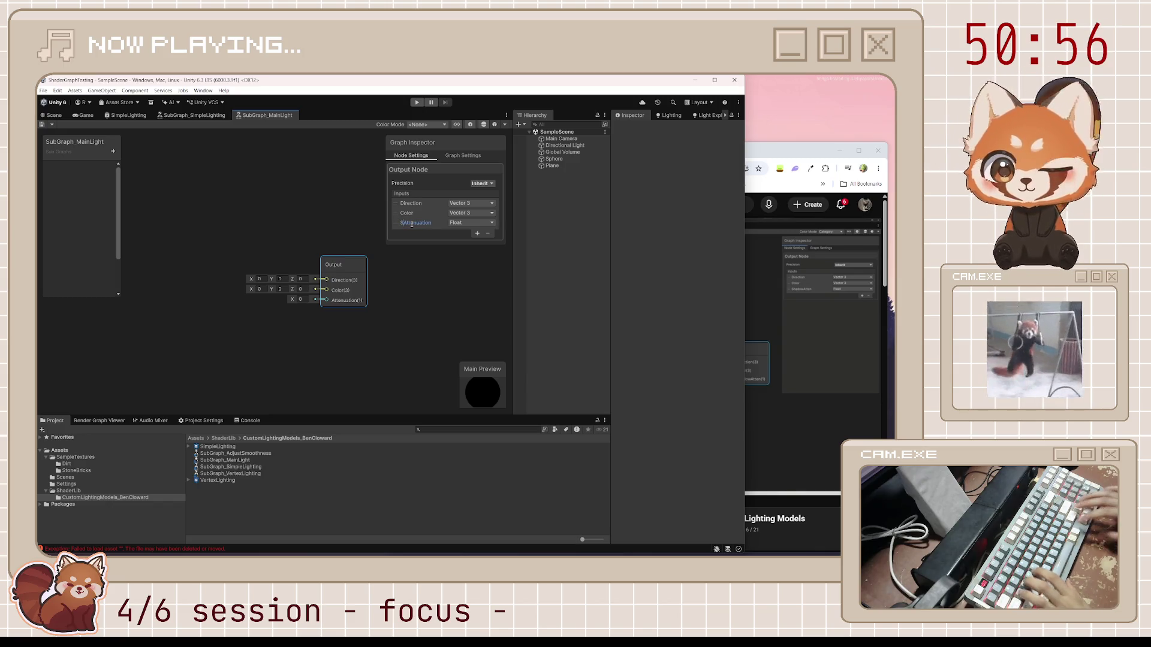
text(hadow)
key(Return)
key(ctrl+s)
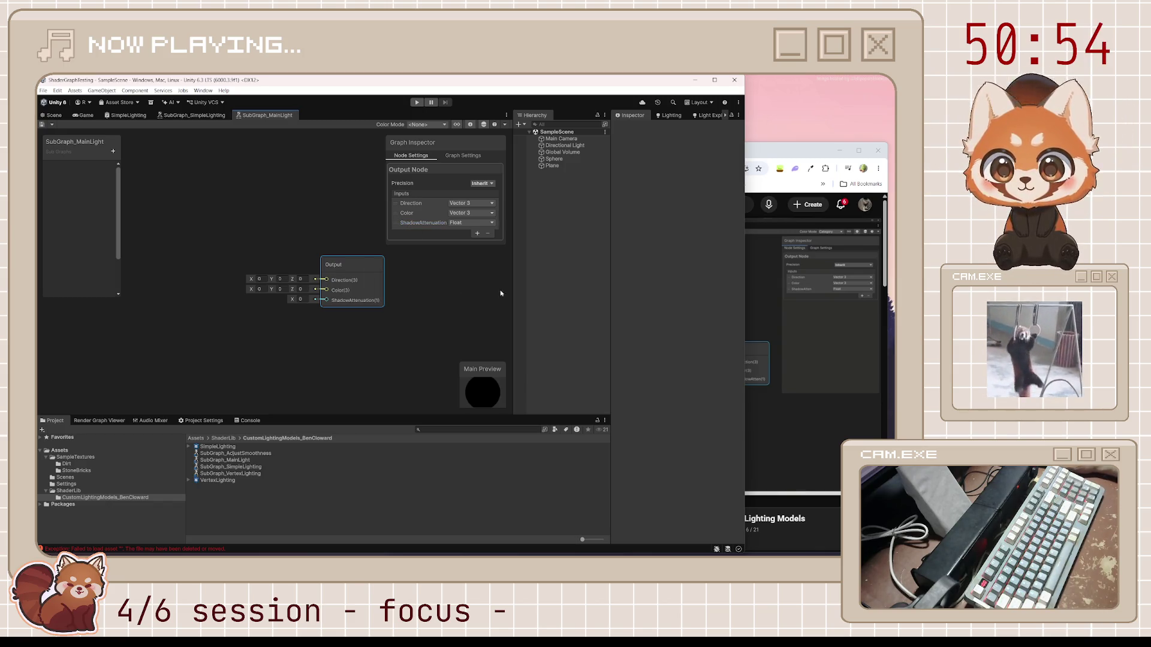
key(alt+Tab)
click(640, 358)
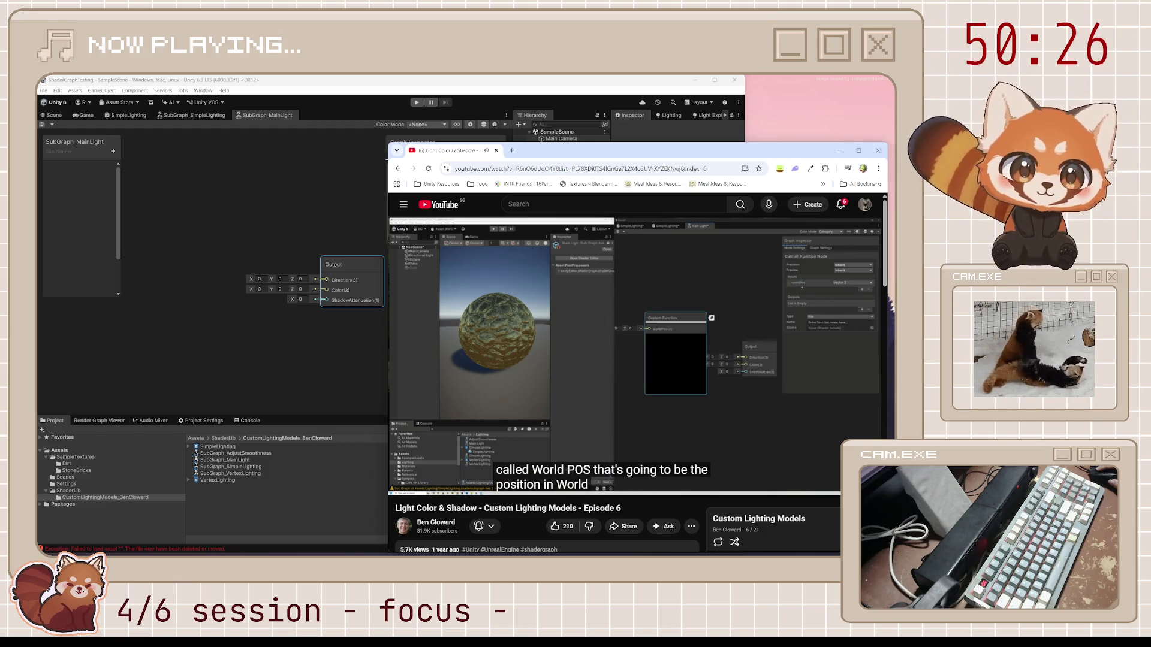
Step: Pause the tutorial at the world-space position explanation and open the console exception's source
key(space)
double_click(199, 549)
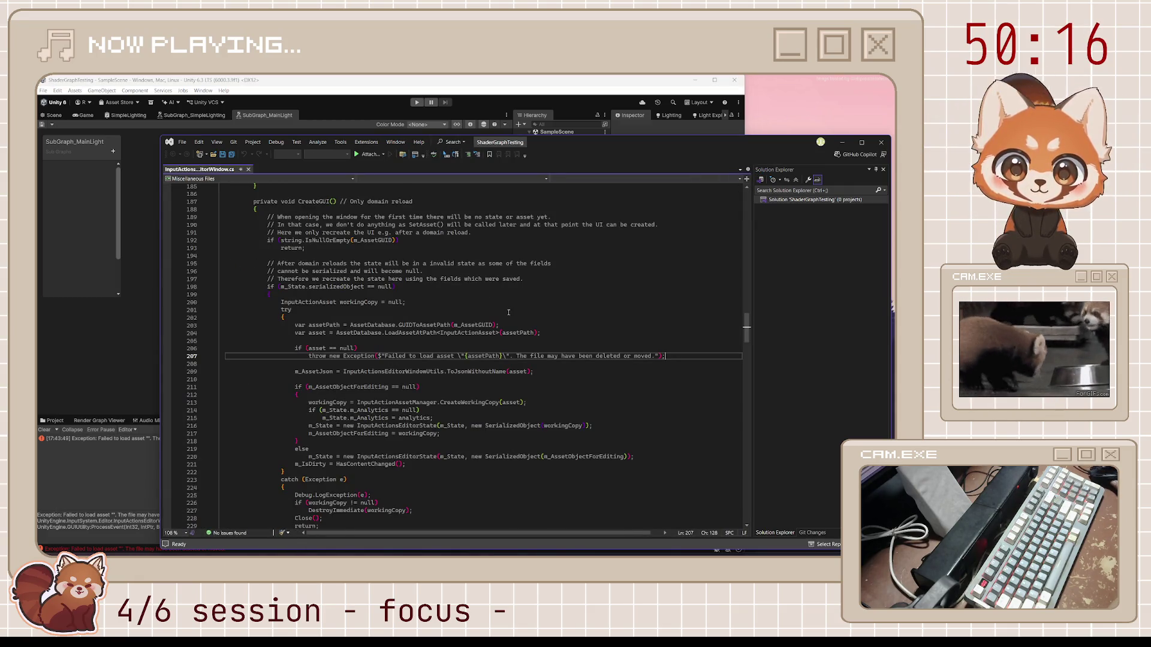
Step: Read the code above the 'Failed to load asset' exception in InputActionsEditorWindow.cs, then close Visual Studio
scroll(508, 312, up, 4)
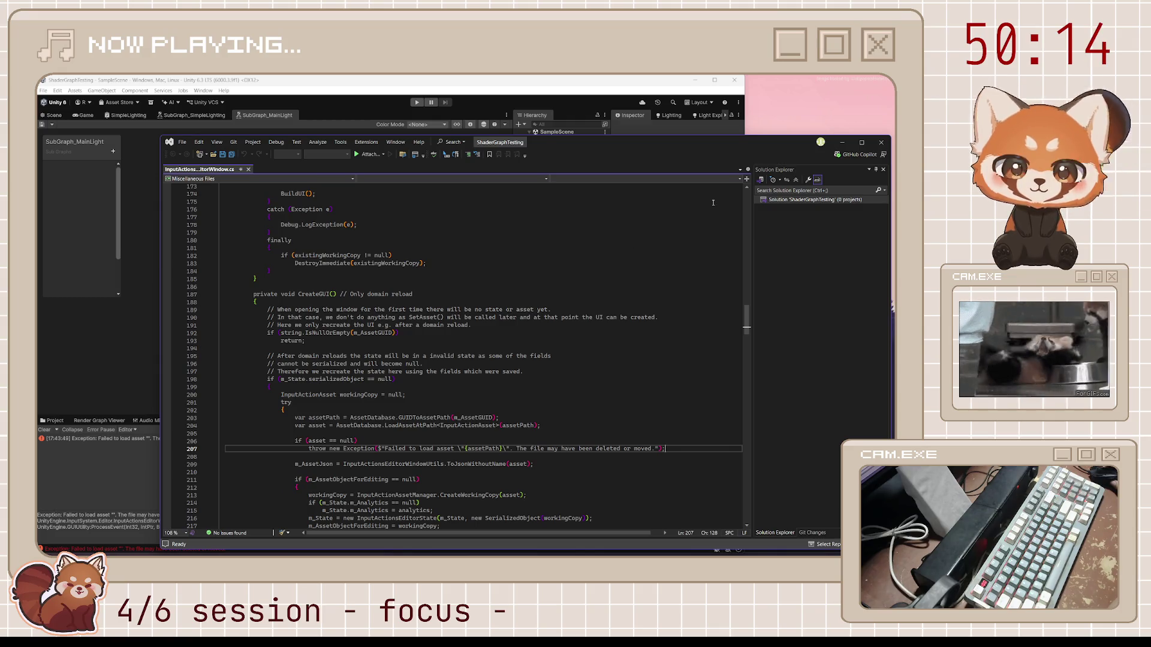
click(881, 142)
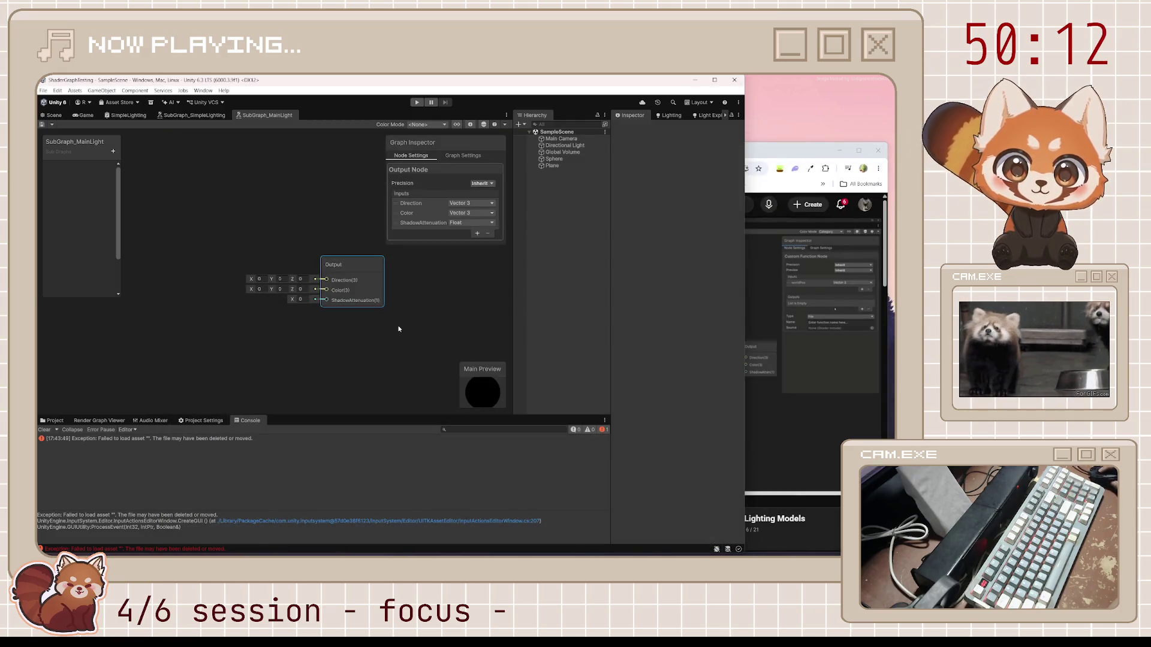
Step: Add a Custom Function node via node search and place it near the top of the graph
click(254, 327)
key(space)
text(custom)
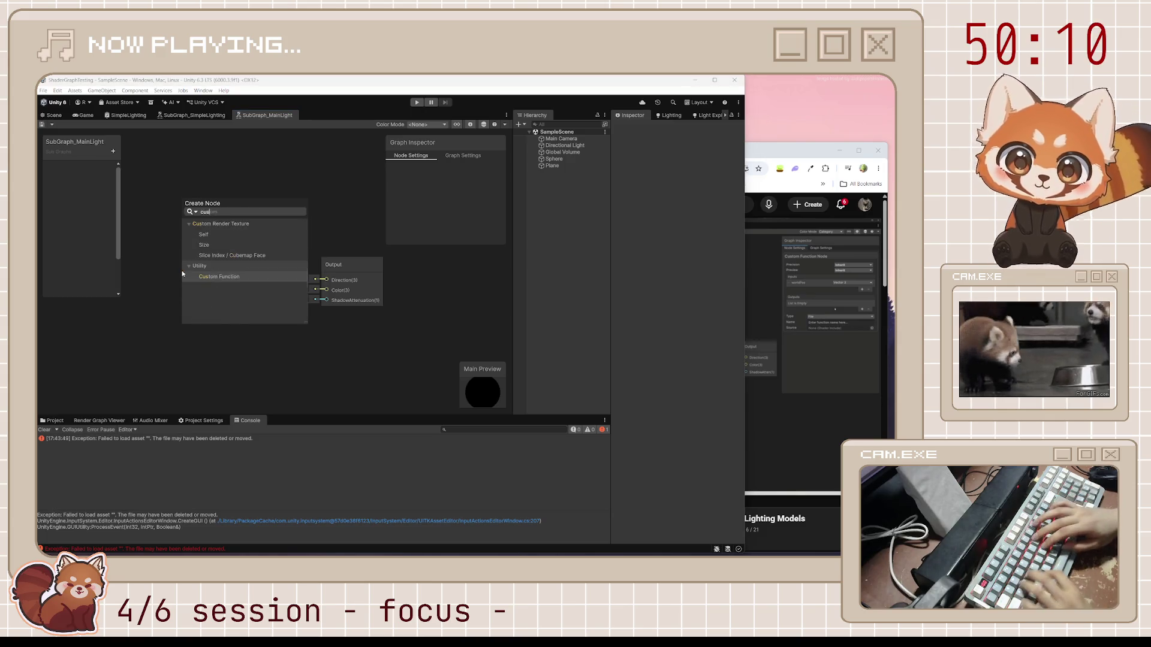
key(Return)
drag(186, 286, 186, 169)
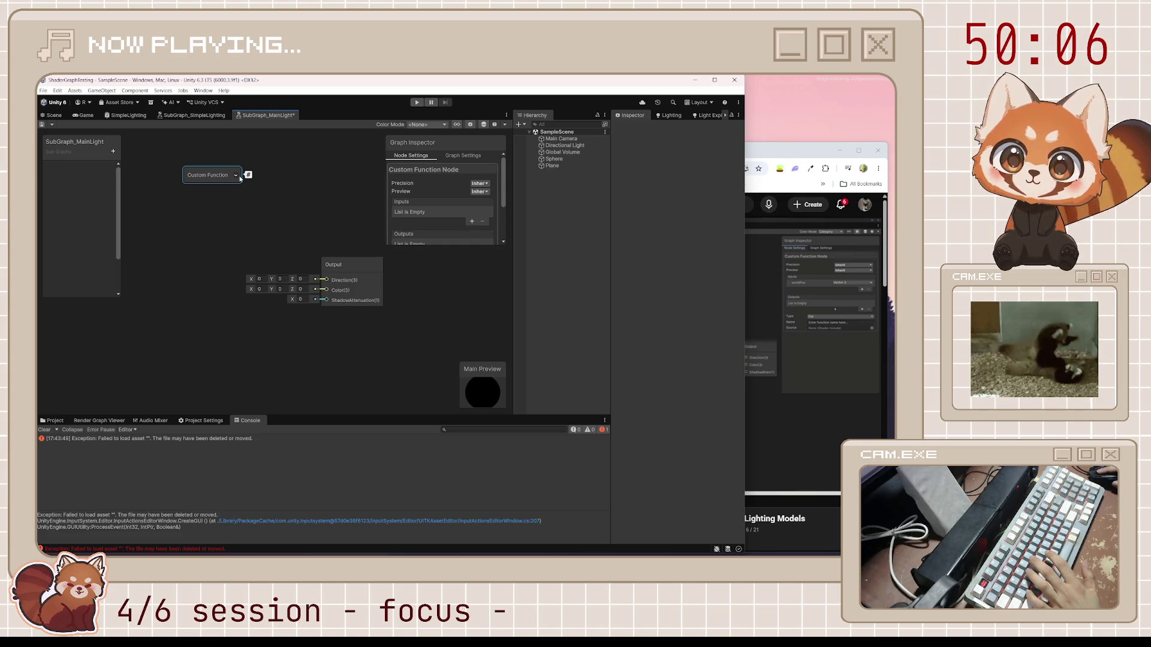
drag(206, 181, 195, 181)
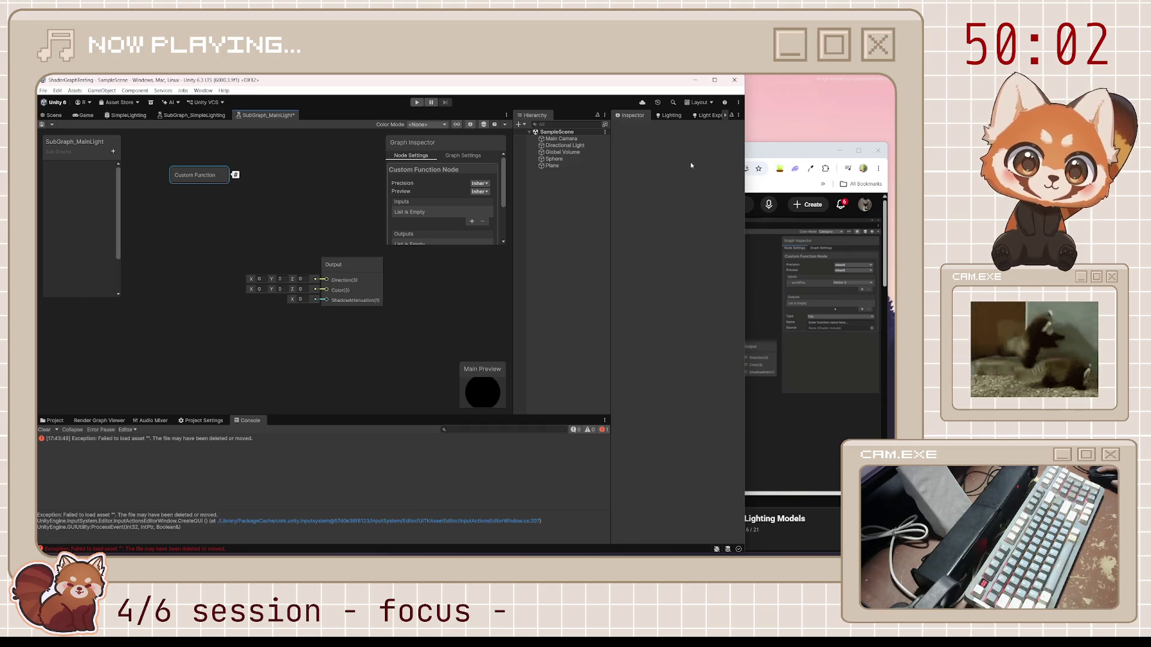
Step: Give the Custom Function node a Vector 3 input named worldPos
click(765, 149)
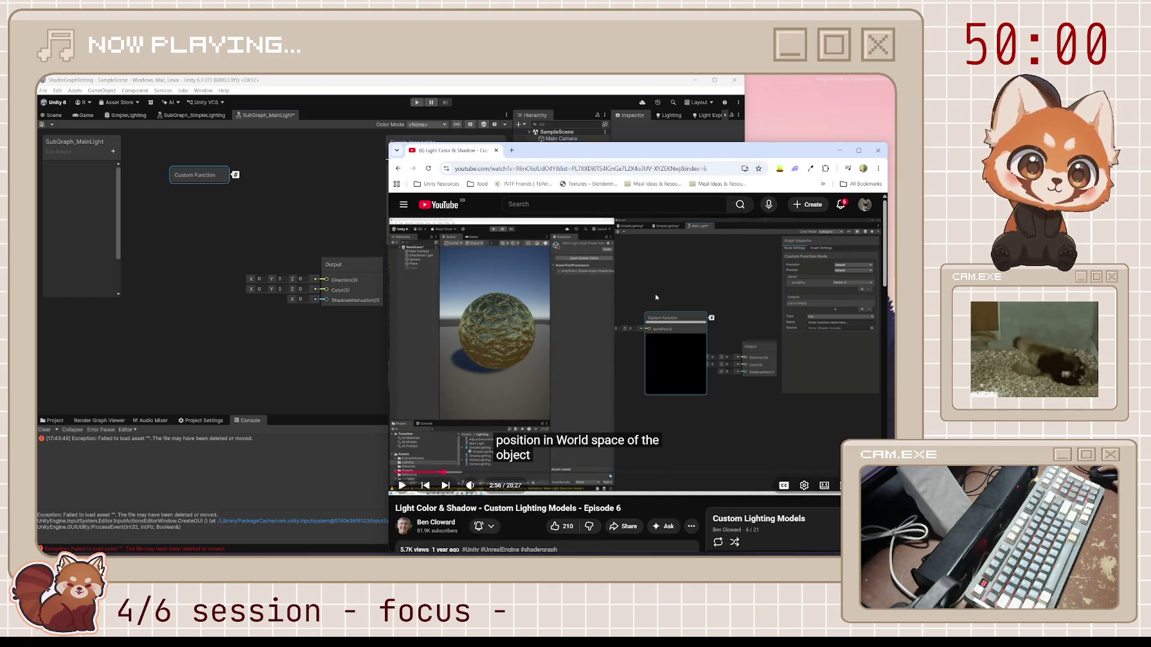
click(368, 358)
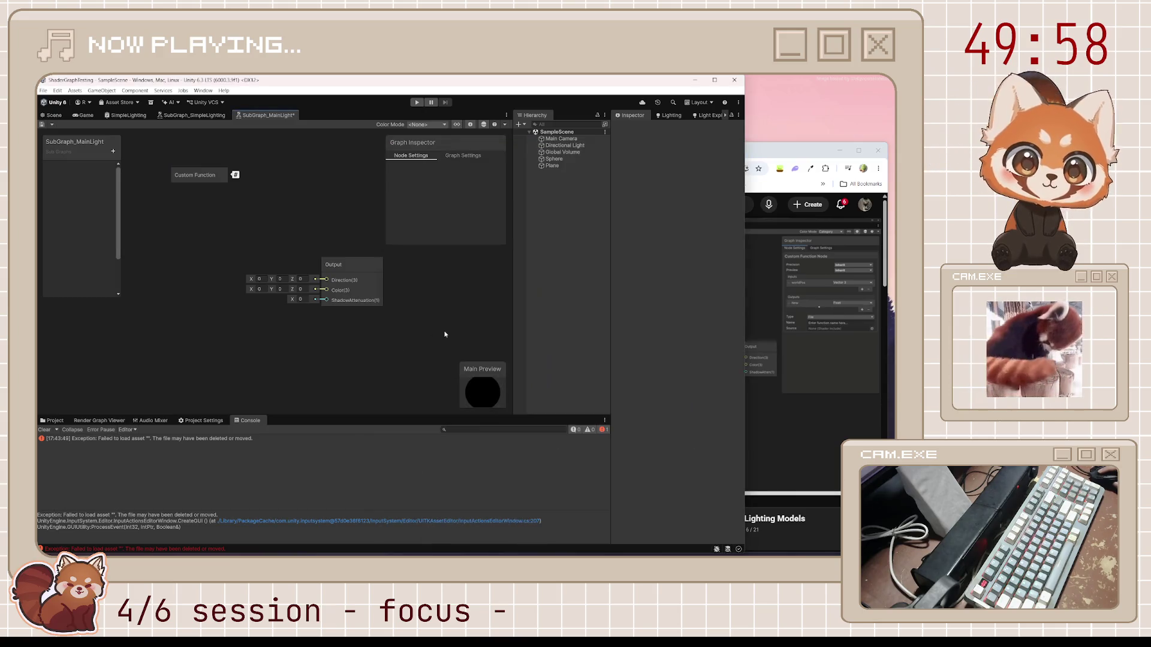
click(195, 174)
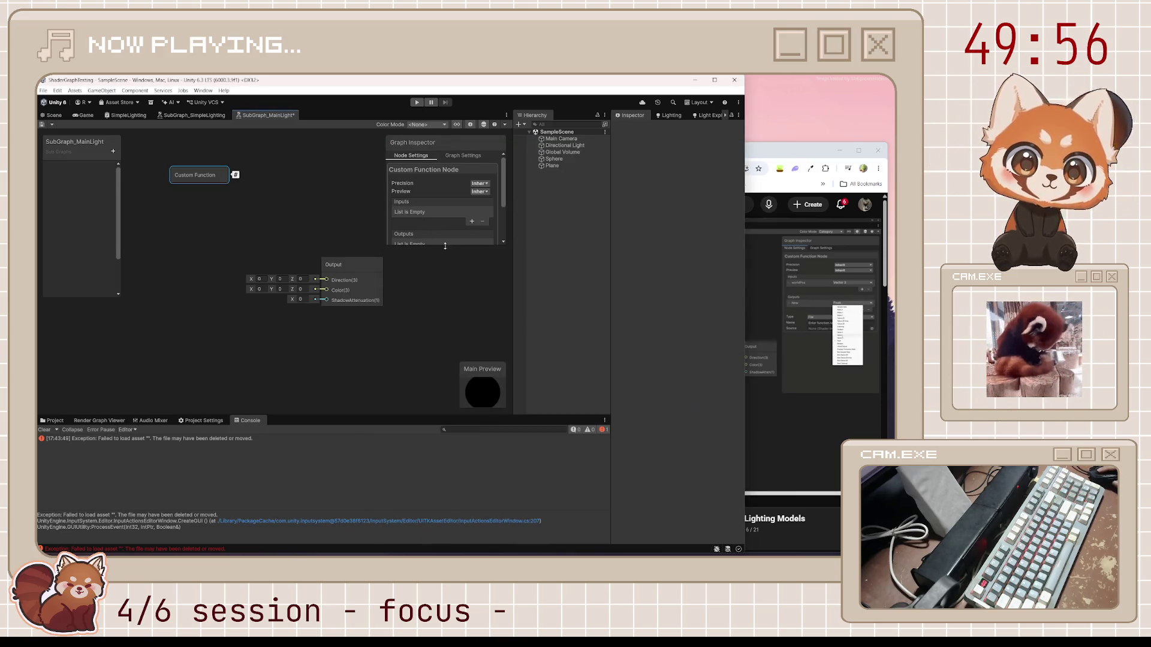
scroll(462, 210, down, 2)
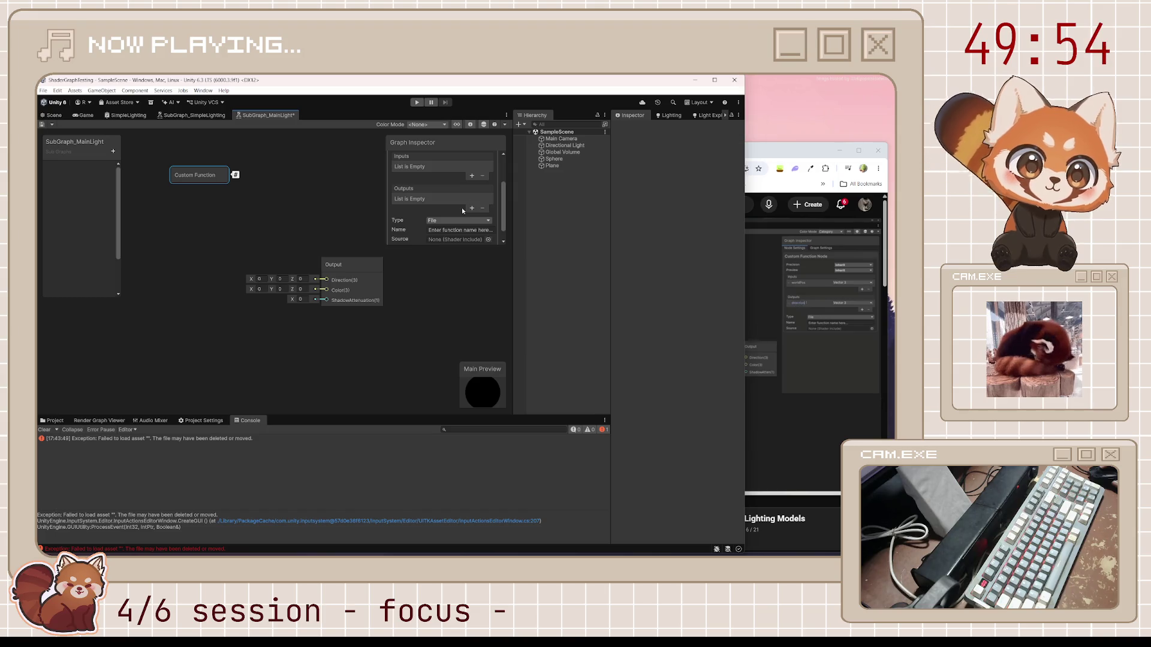
click(472, 177)
click(411, 166)
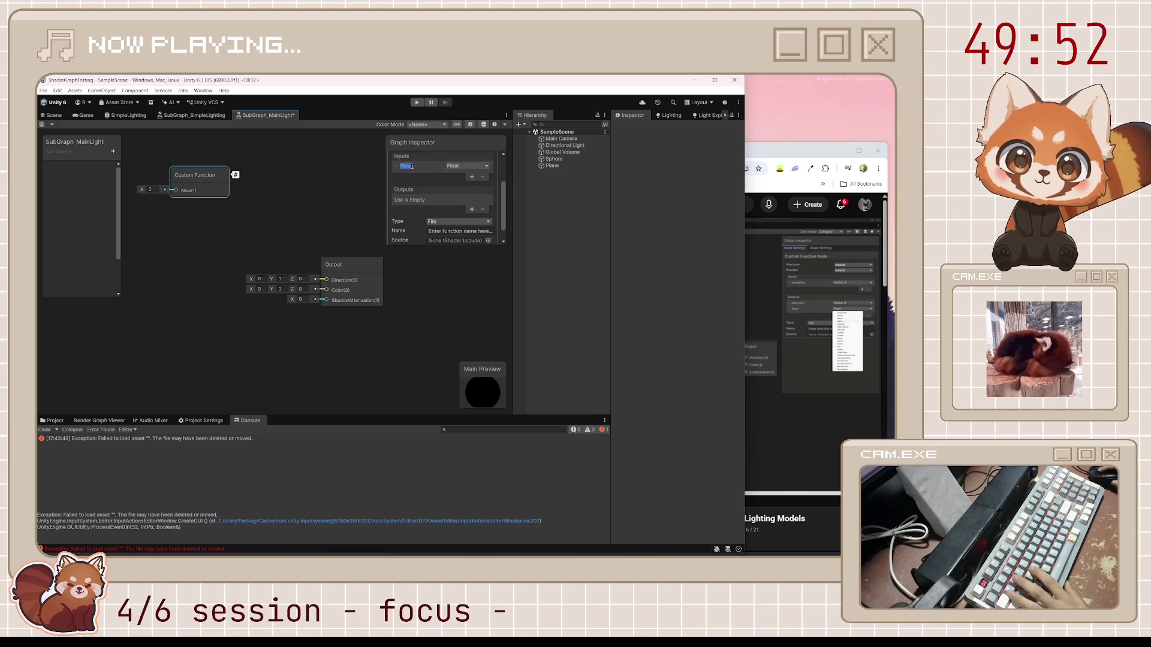
text(worldPos)
key(Return)
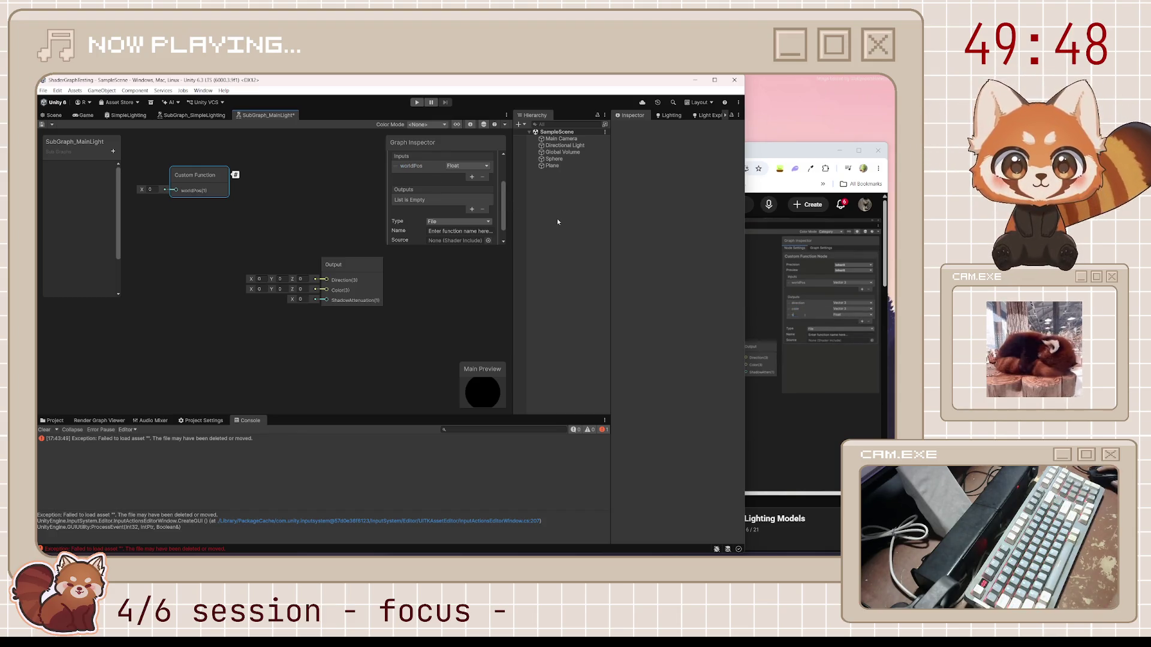
click(814, 271)
click(547, 91)
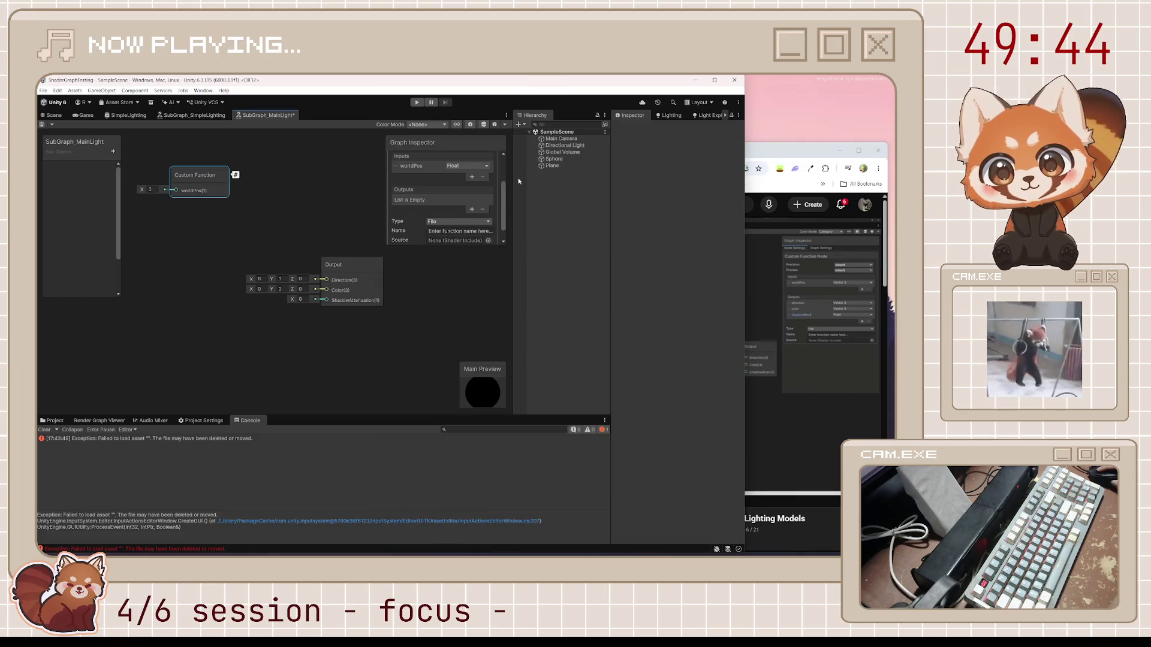
click(485, 166)
click(476, 193)
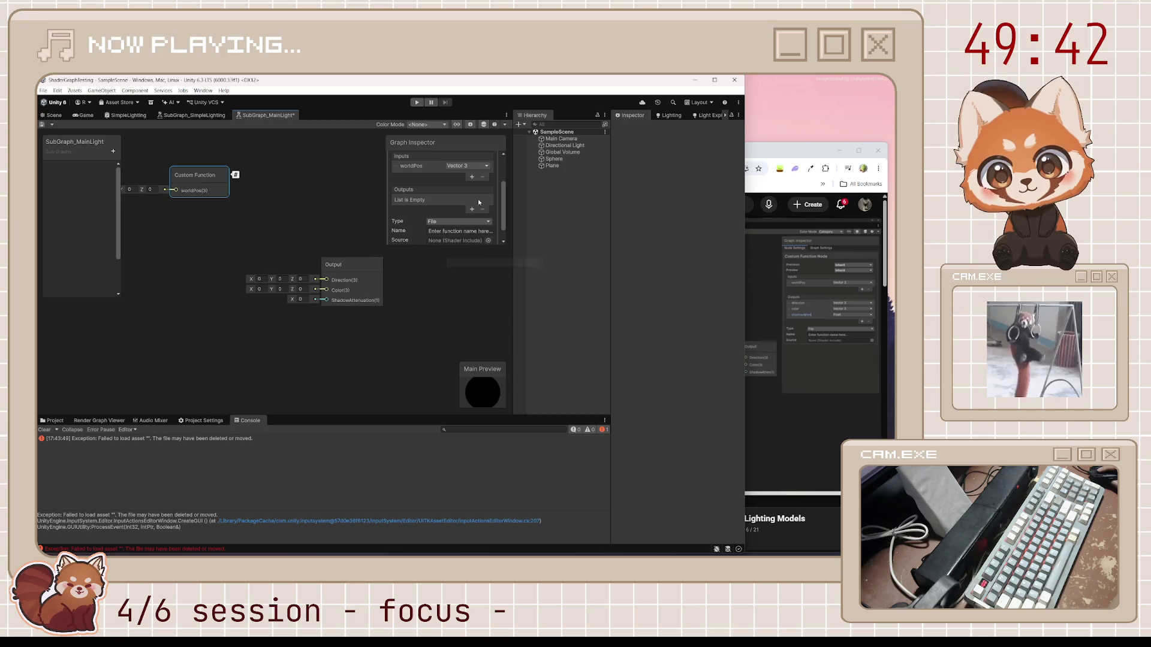
Step: Add outputs direction and color (Vector 3) and shadowAtten (Float)
click(472, 209)
click(467, 199)
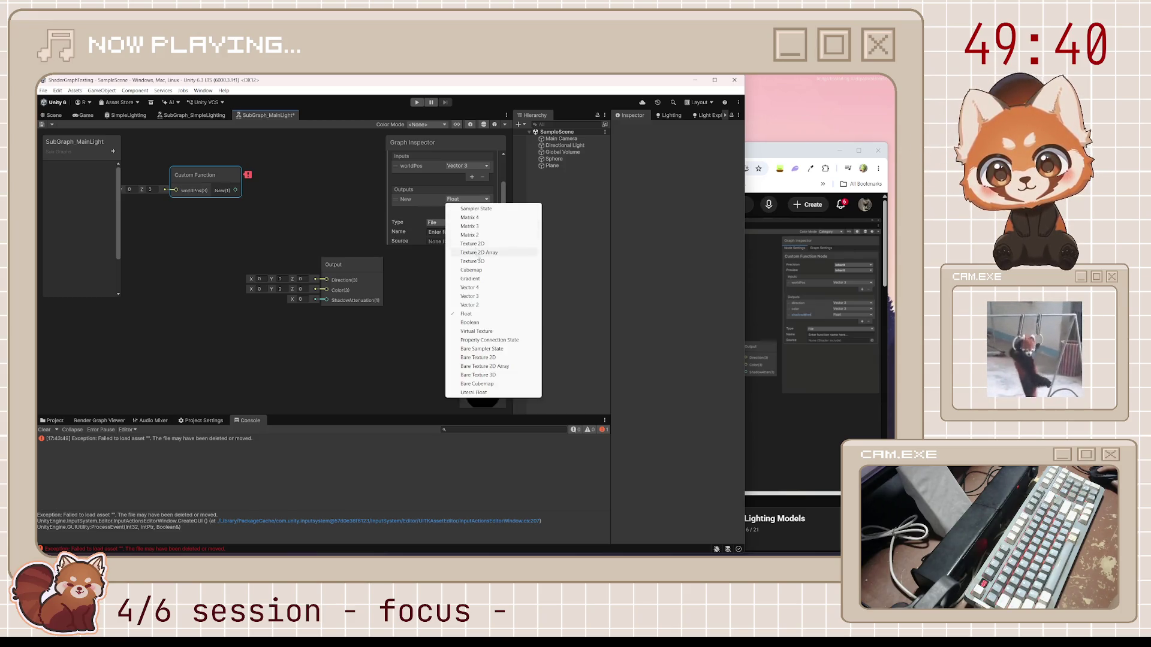
click(469, 296)
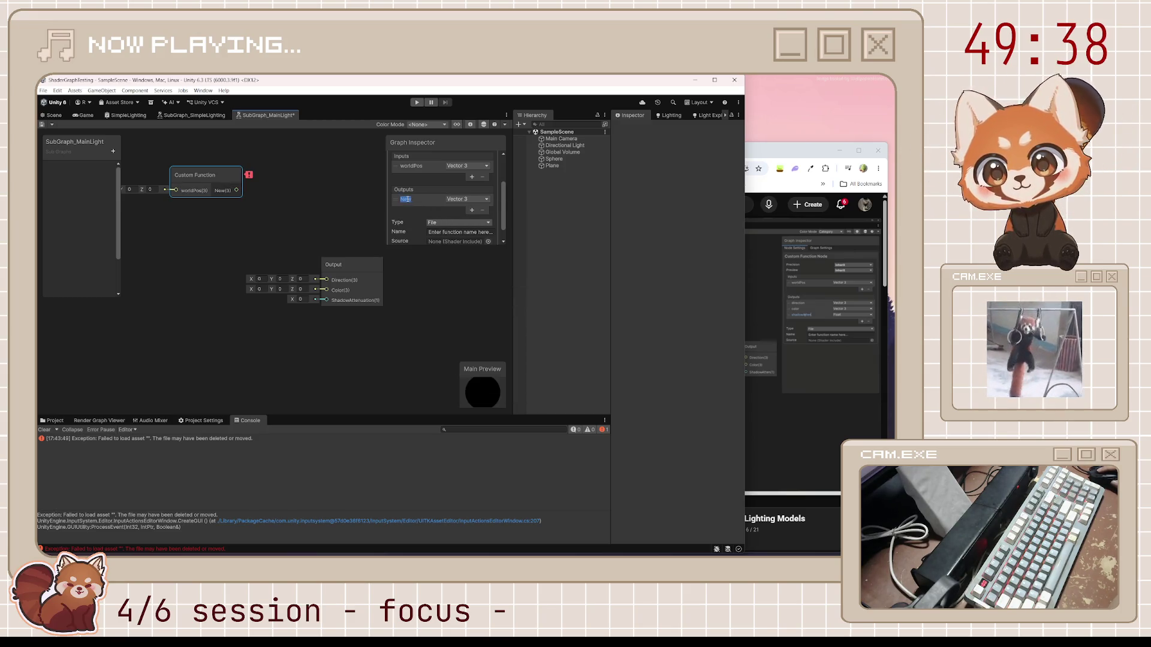
text(direction)
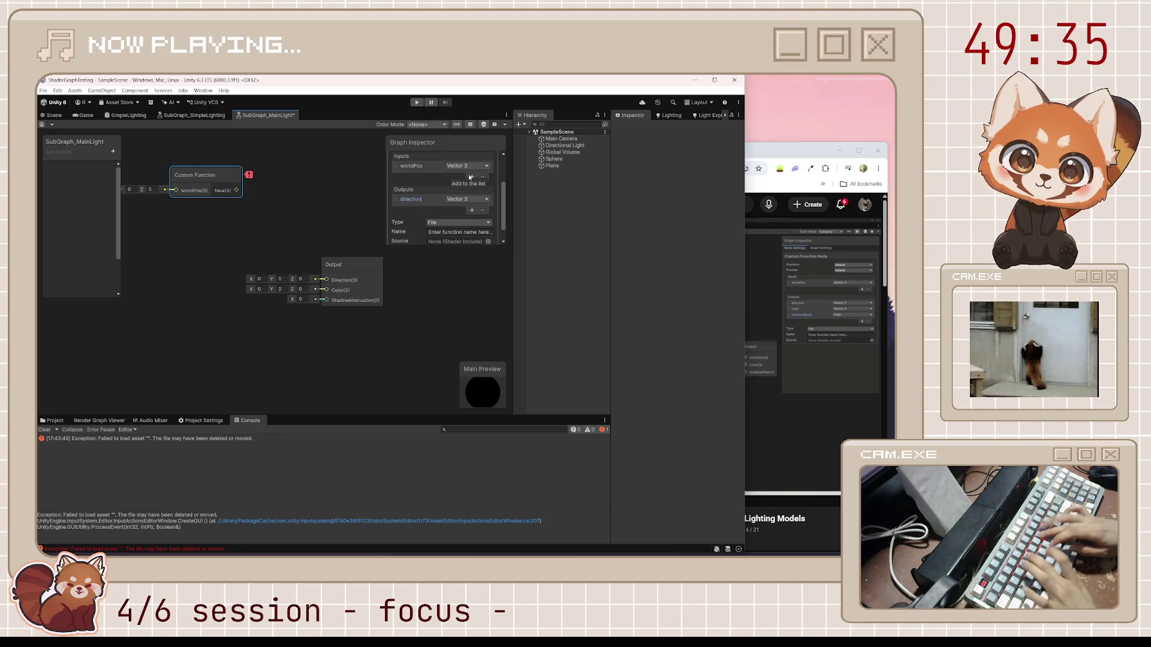
key(Return)
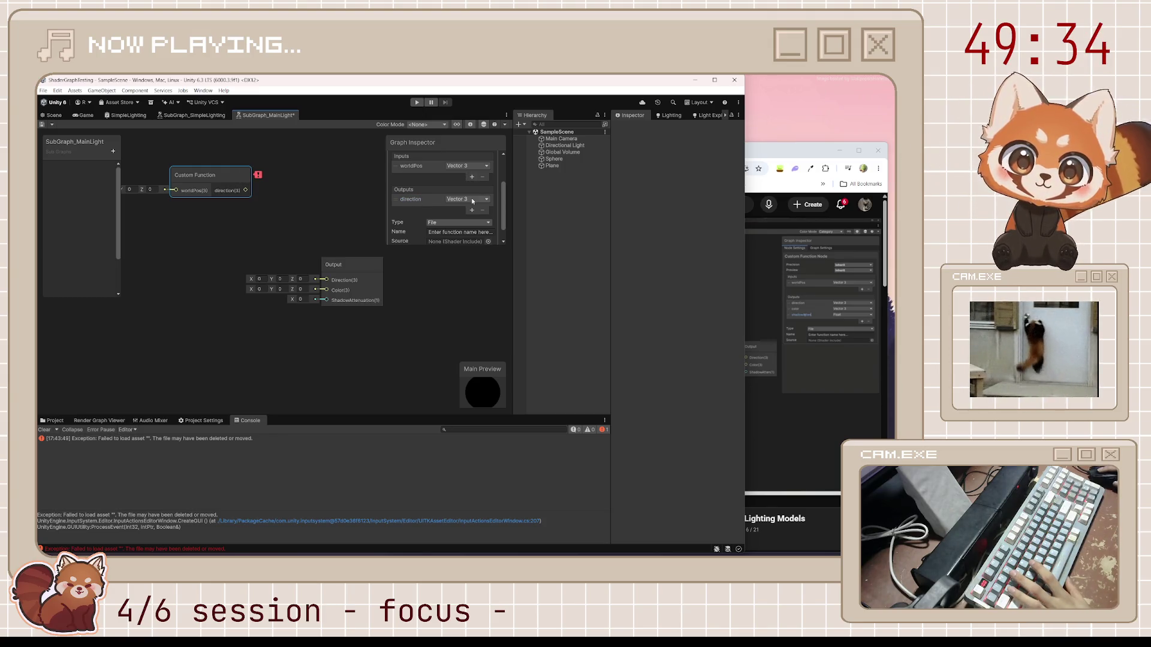
click(472, 210)
click(473, 209)
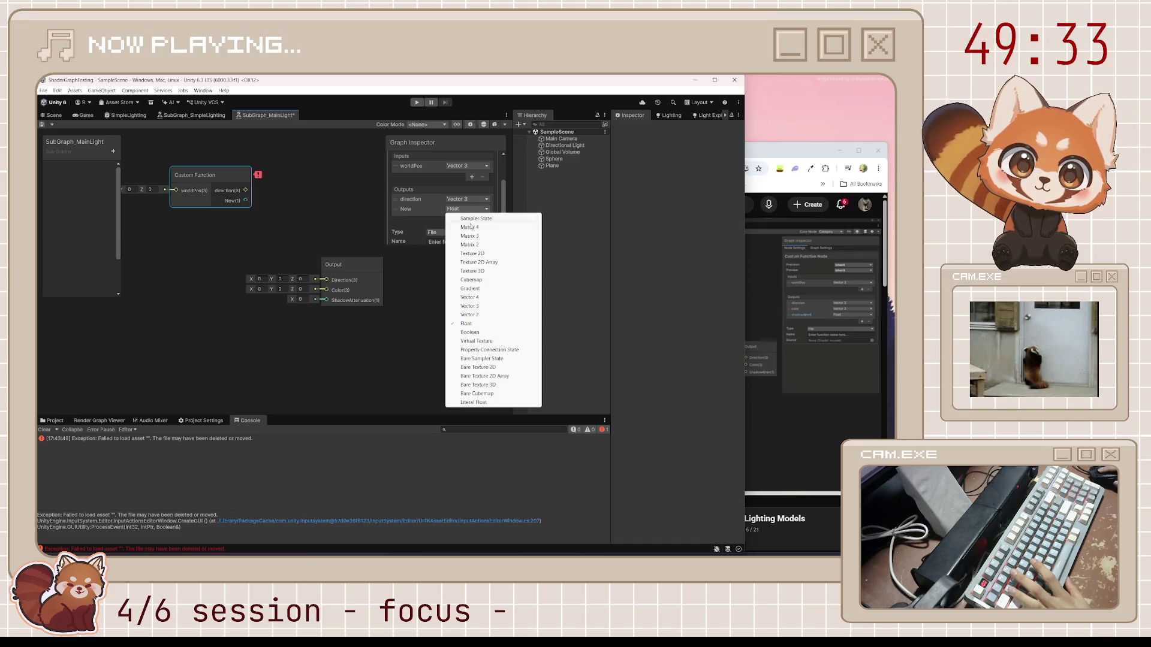
click(477, 306)
text(color)
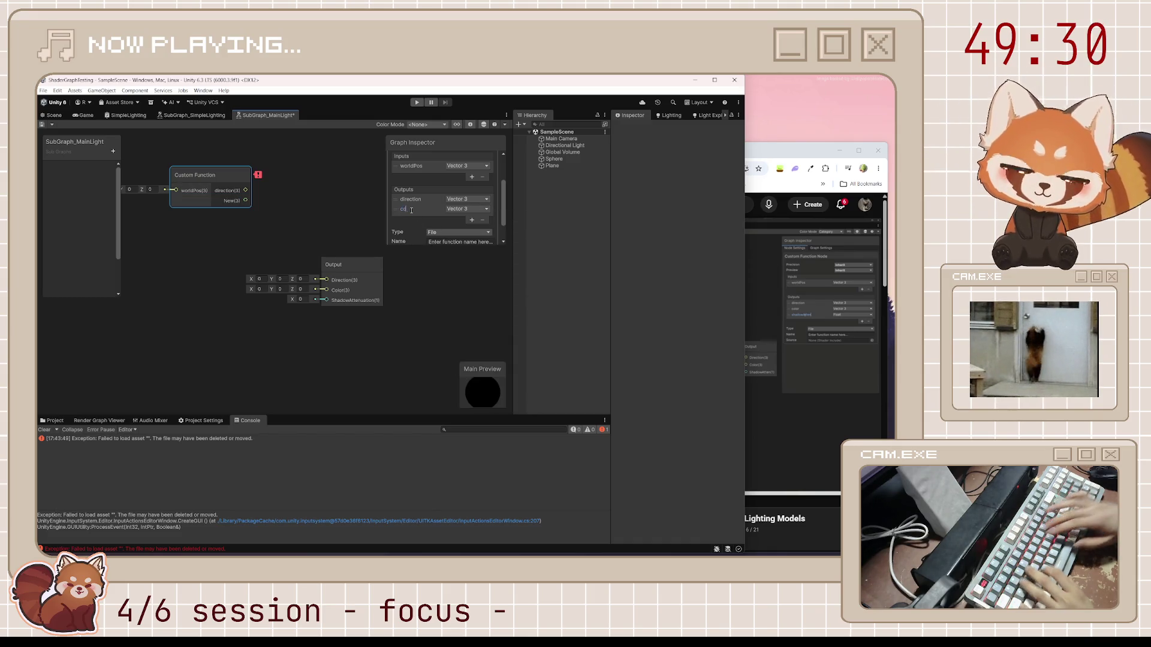
click(472, 220)
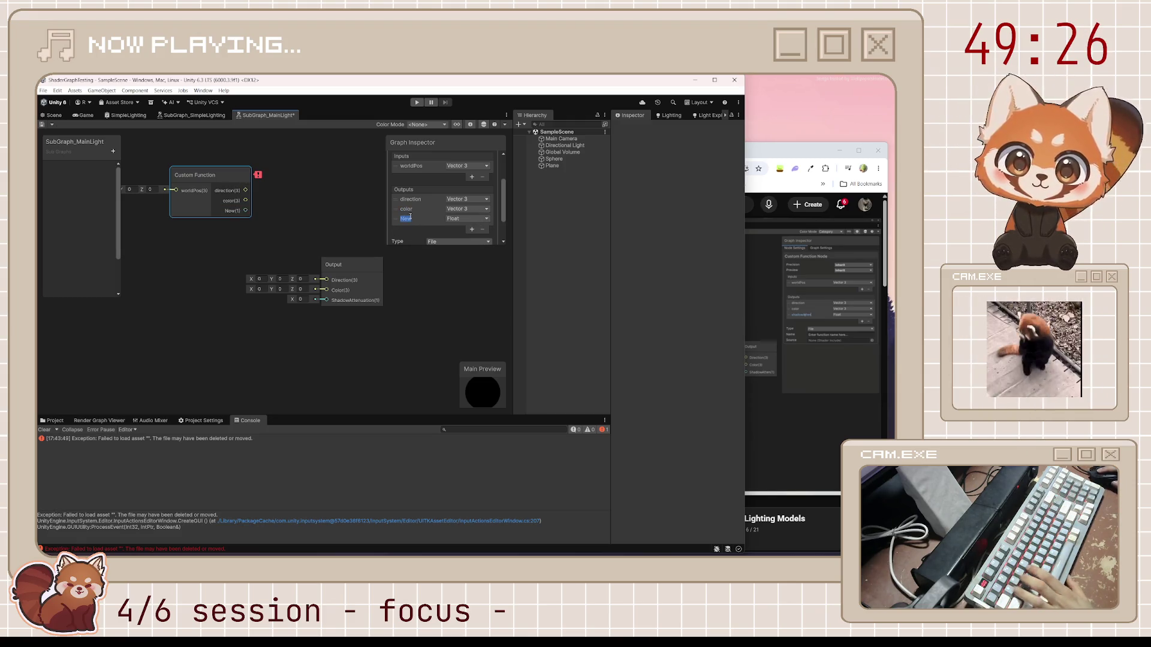
text(shadowAtten)
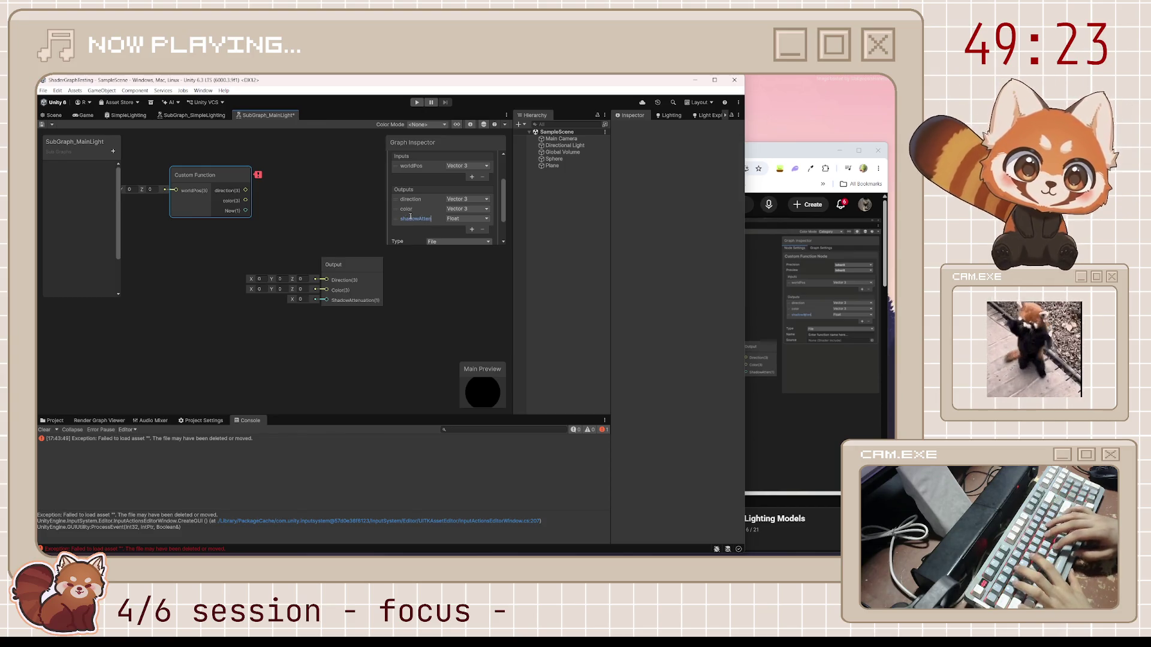
key(Return)
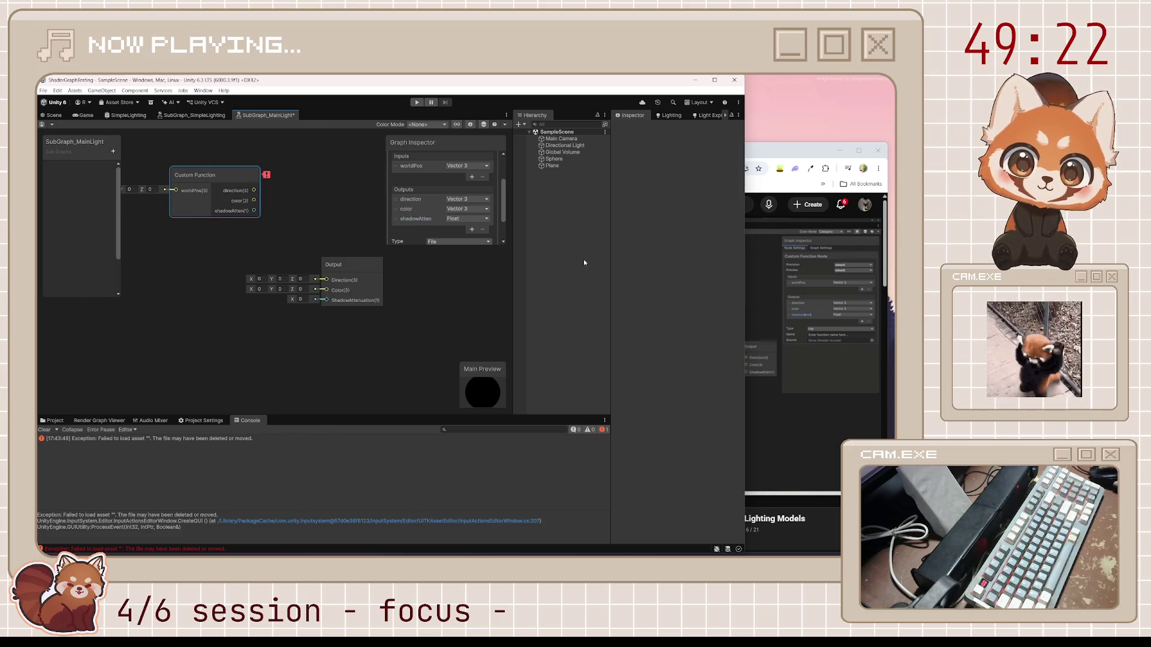
Step: Resume the tutorial and wire direction to the Output node's Direction
key(alt+Tab)
key(space)
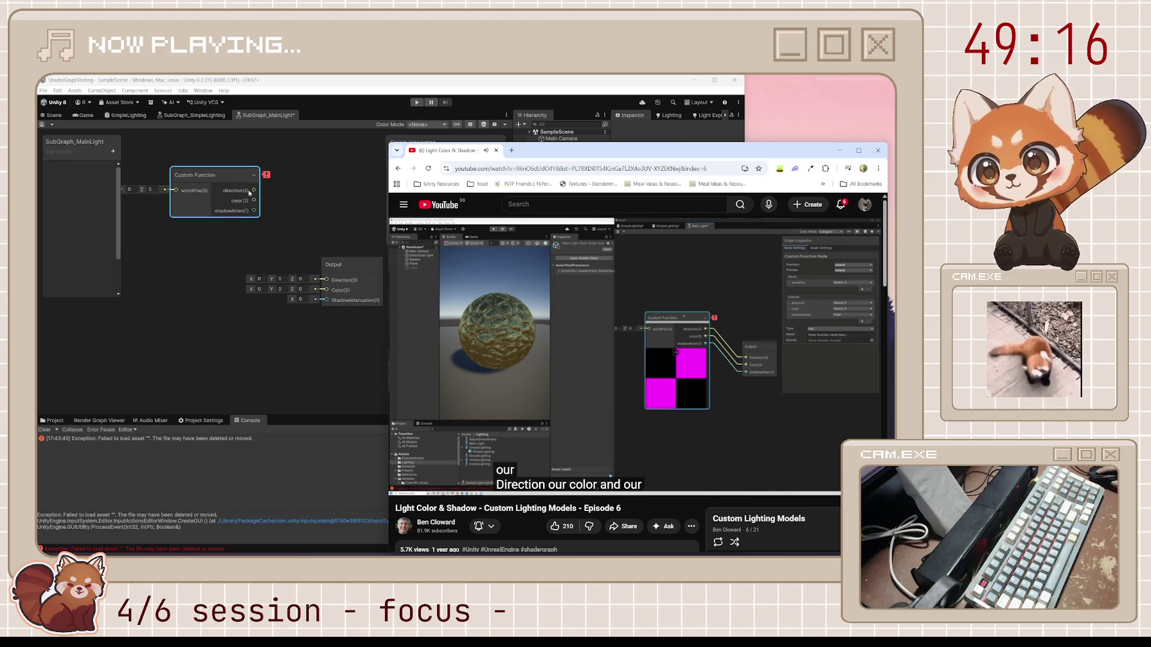
drag(254, 190, 333, 285)
Step: Wire color and shadowAtten to the Output's Color and ShadowAttenuation, and move Output beside Custom Function
drag(254, 200, 326, 290)
drag(254, 211, 334, 304)
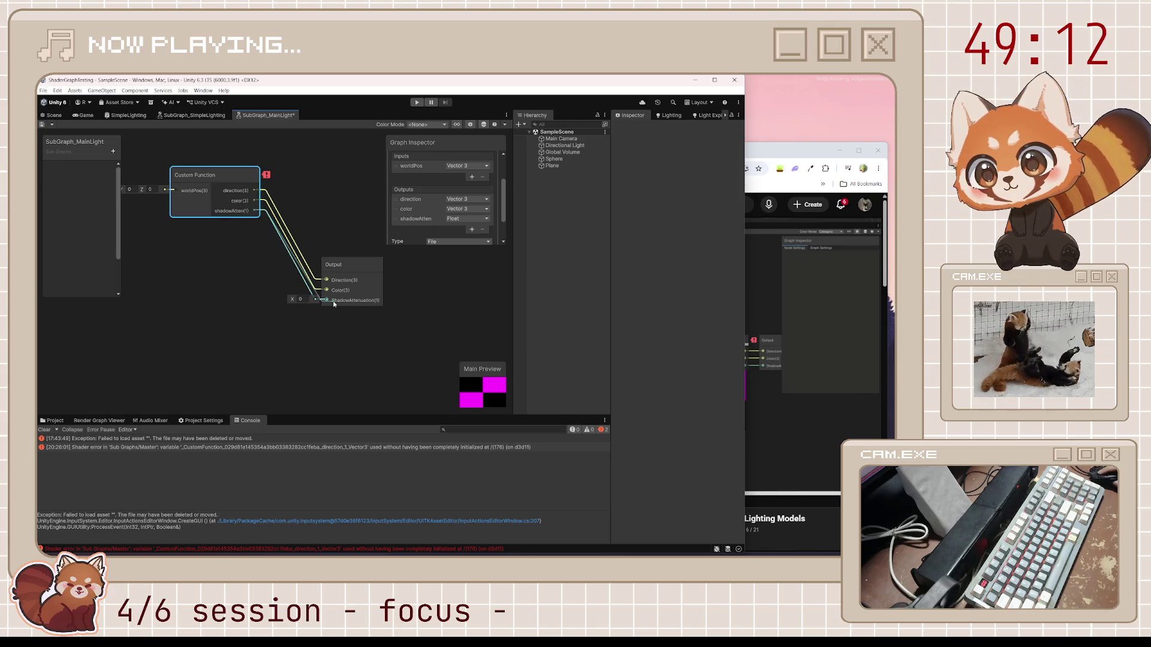
right_click(314, 231)
key(Escape)
mouse_move(368, 269)
mouse_down()
mouse_move(348, 168)
mouse_move(329, 195)
mouse_up()
click(750, 307)
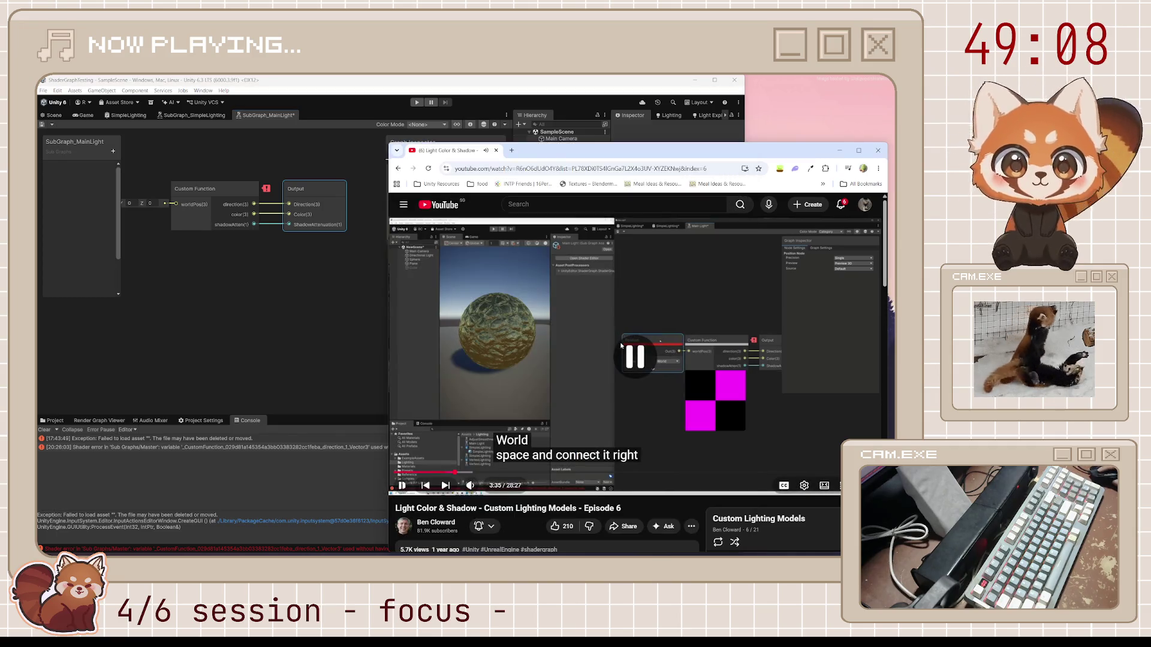
mouse_move(242, 313)
mouse_down()
mouse_move(440, 329)
mouse_move(350, 346)
mouse_up()
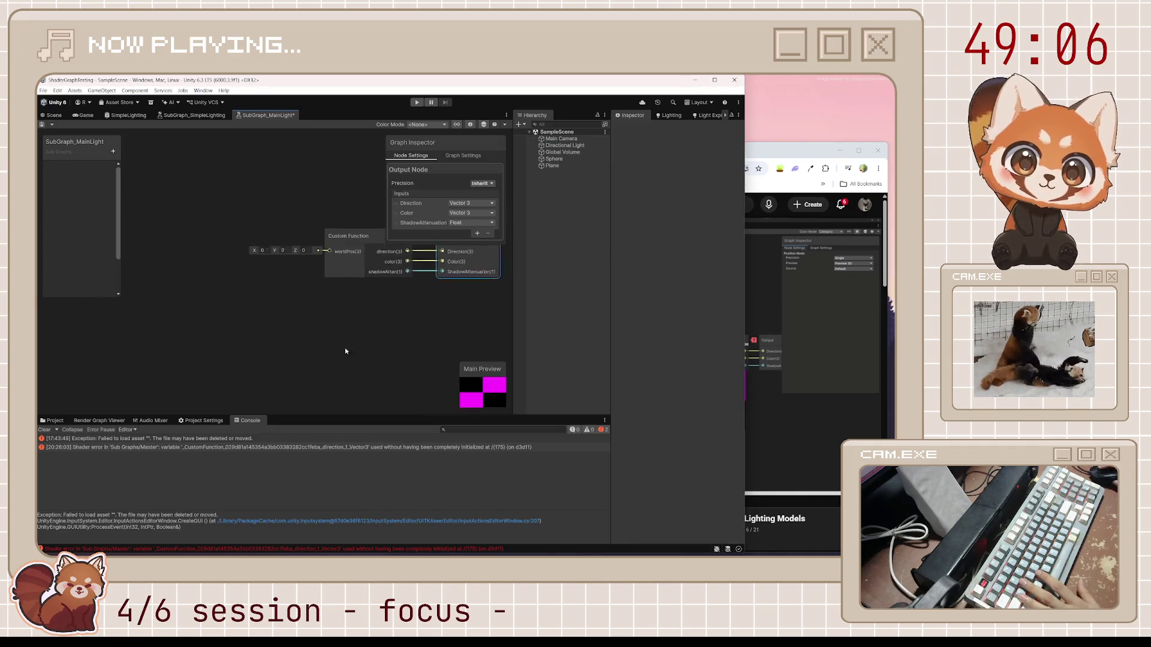
Step: Add a Position node feeding worldPos, collapse its preview, align it, and save the sub graph
click(262, 281)
key(space)
text(plo)
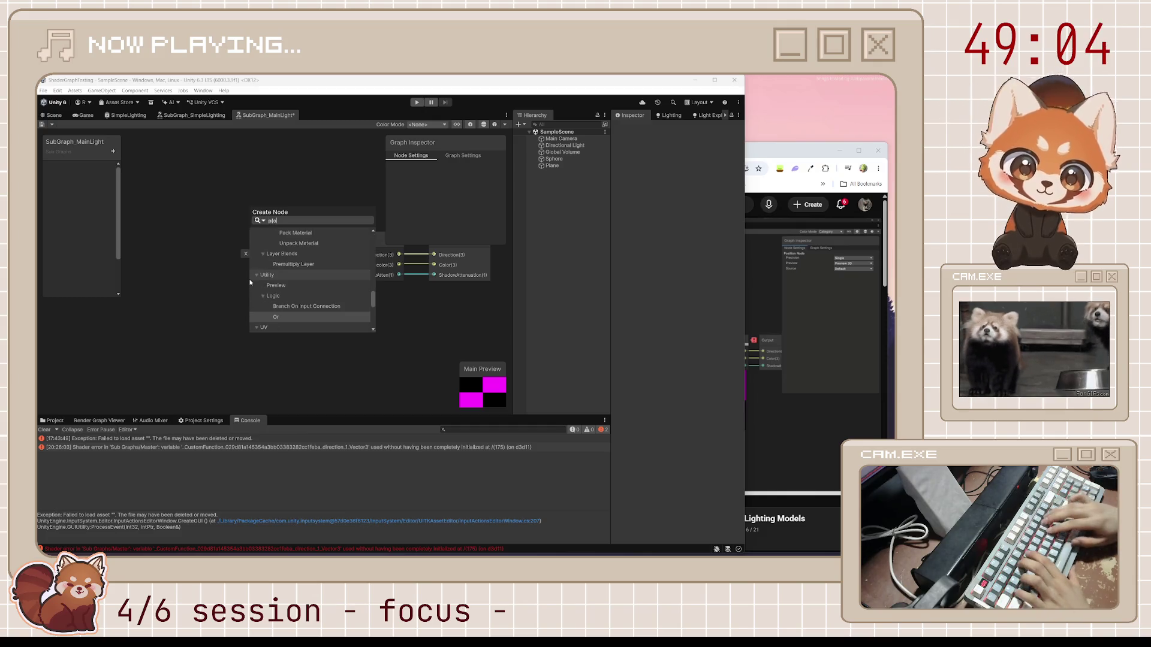
text(s)
key(Return)
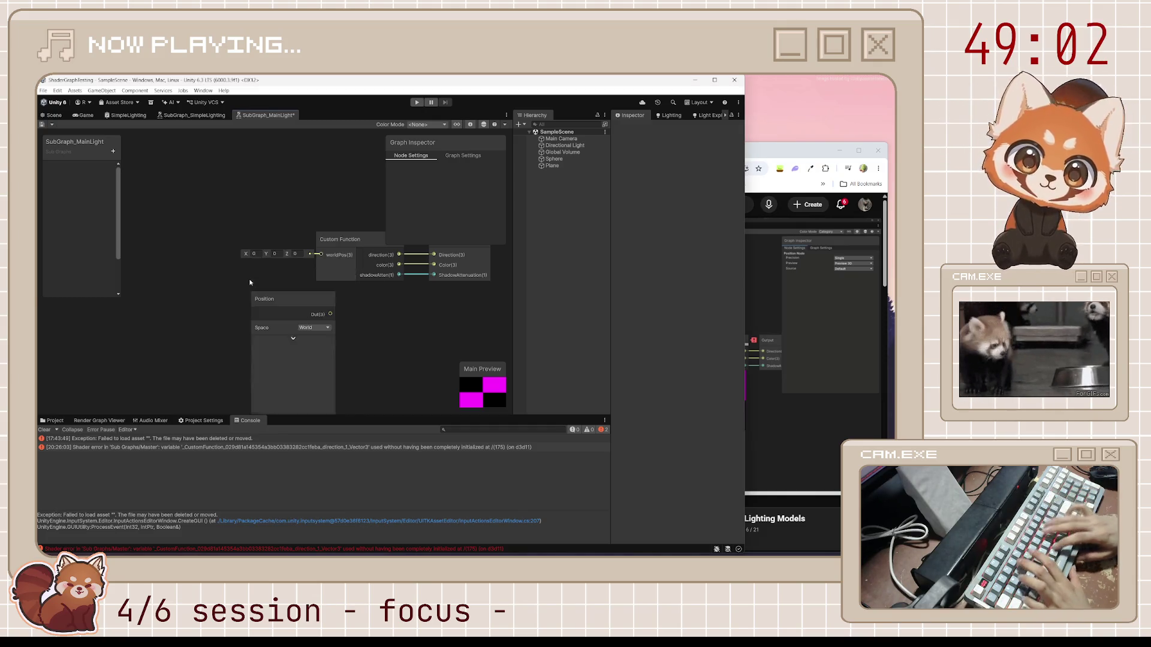
drag(330, 314, 321, 255)
mouse_move(273, 312)
mouse_down()
mouse_move(235, 237)
mouse_move(255, 245)
mouse_up()
click(252, 265)
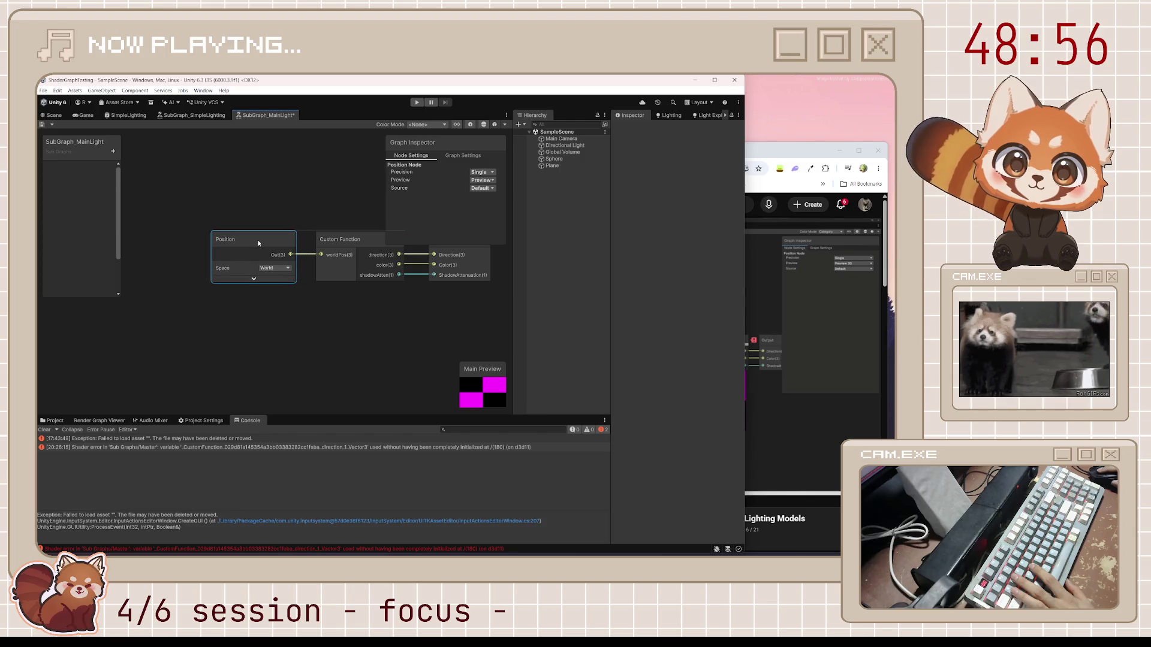
click(410, 322)
key(ctrl+s)
drag(410, 322, 342, 323)
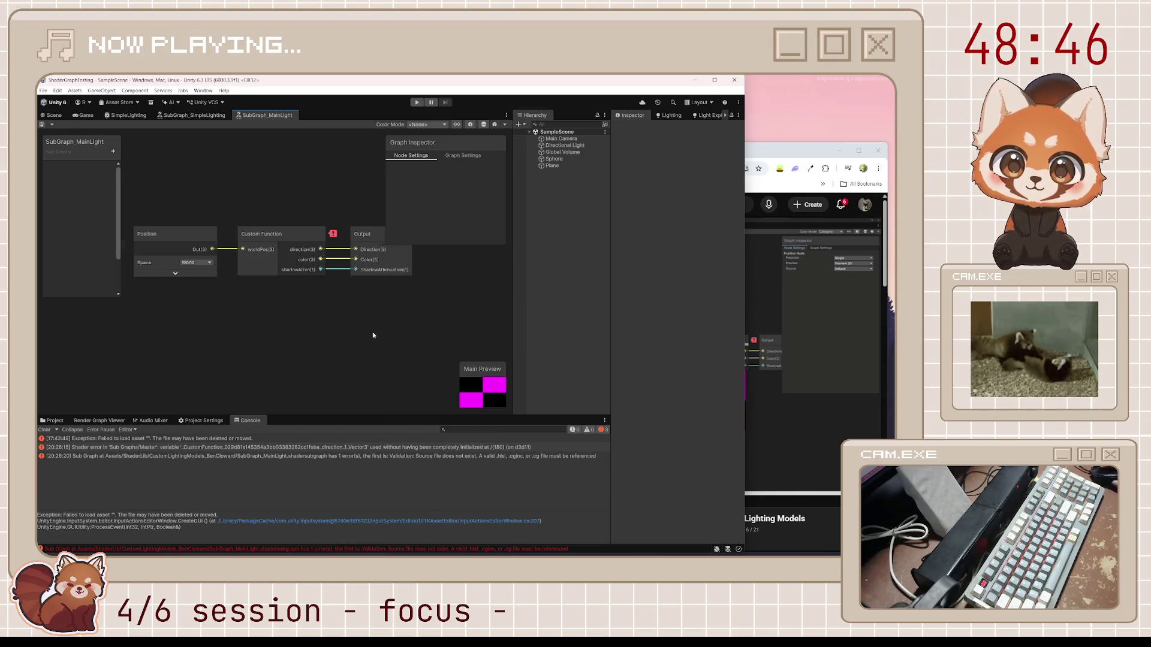
Step: Set the Custom Function to String type named MainLight, enlarge the inspector's Body area, and save
drag(382, 335, 304, 325)
click(237, 235)
scroll(455, 204, down, 6)
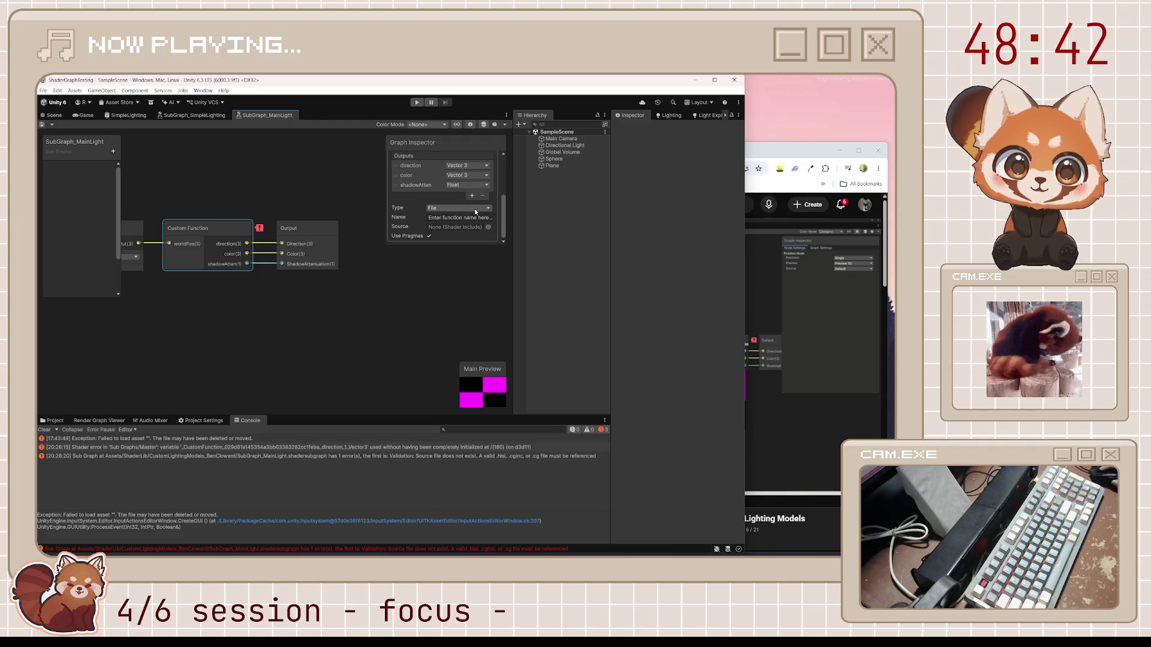
click(779, 330)
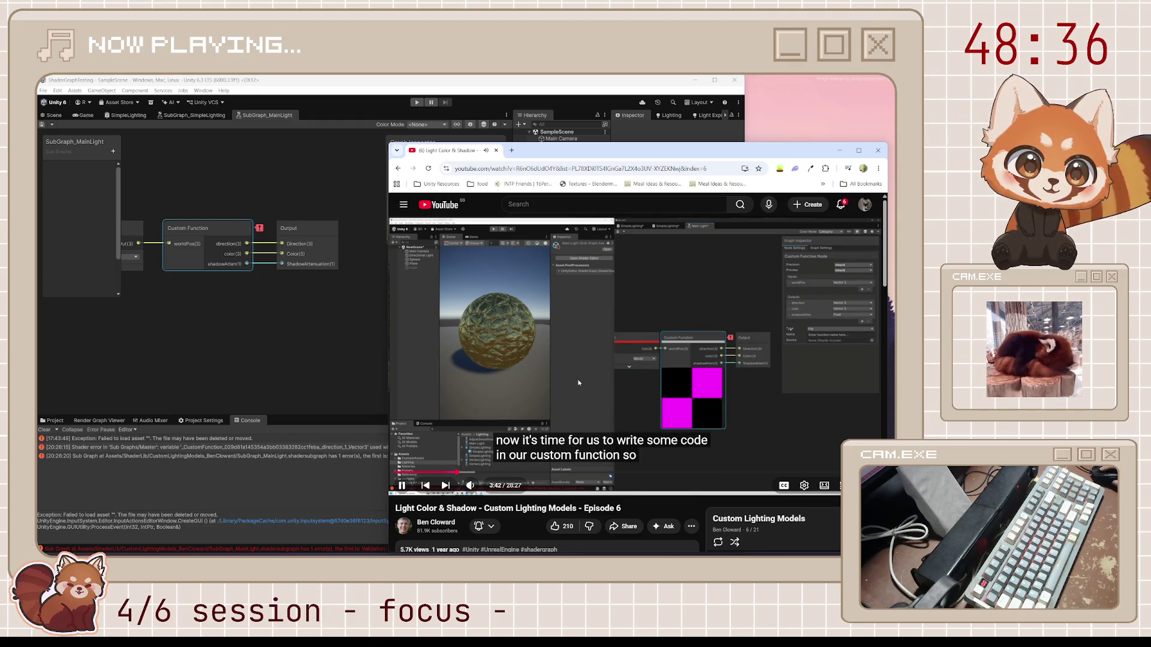
click(464, 91)
click(465, 228)
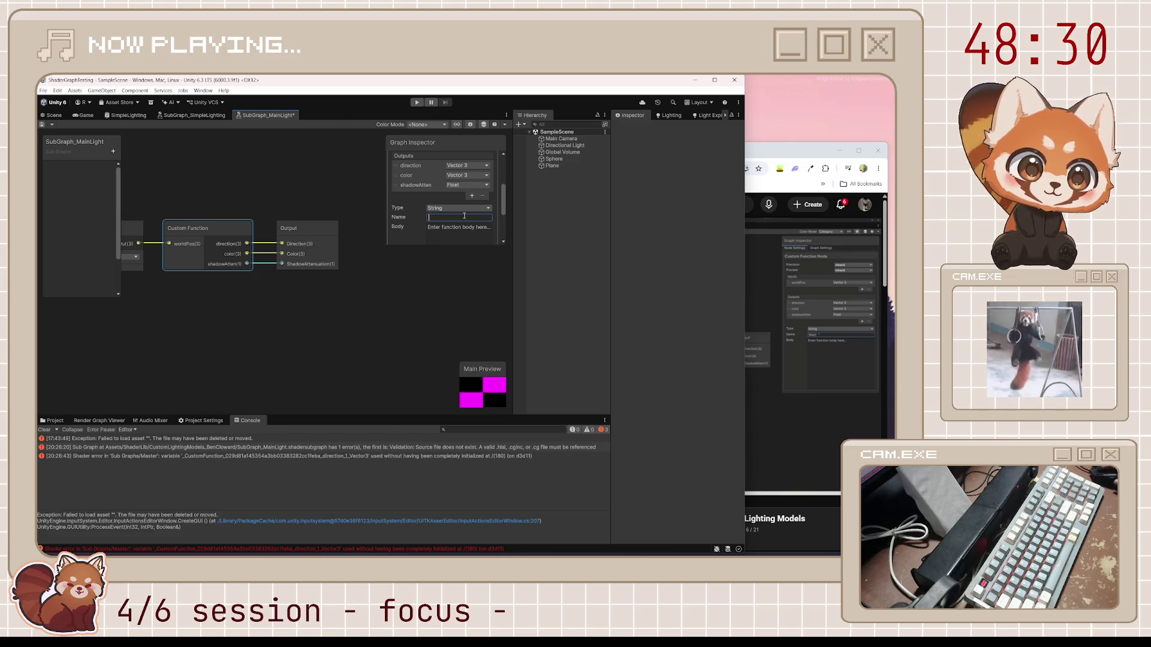
text(MainLight)
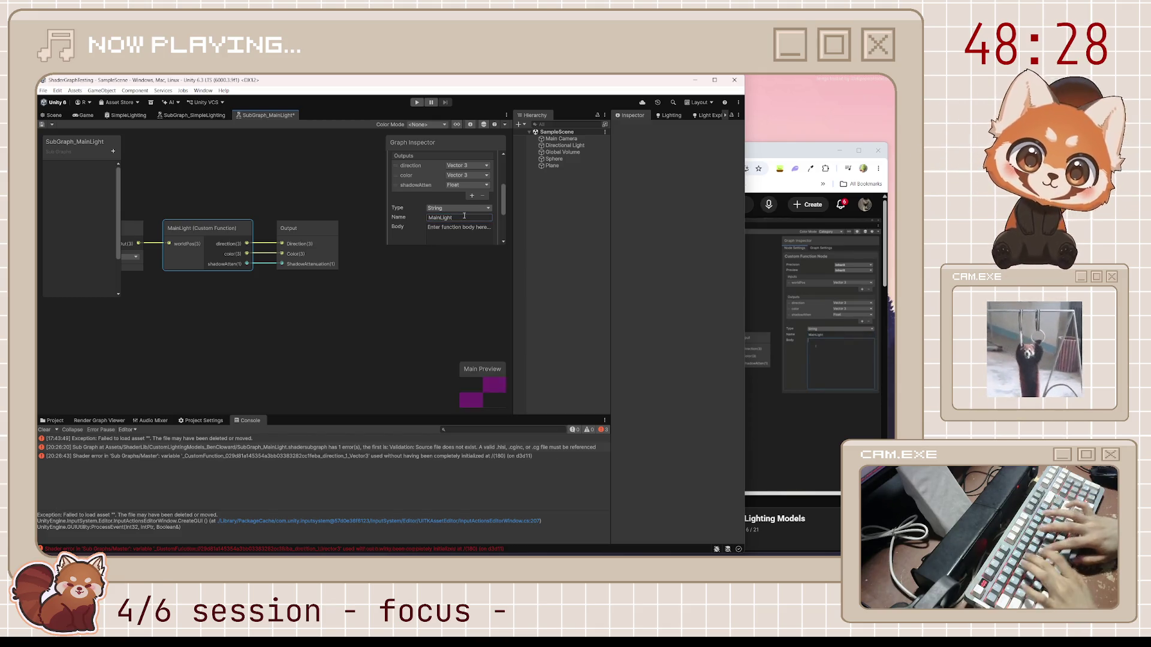
key(Return)
drag(476, 245, 476, 330)
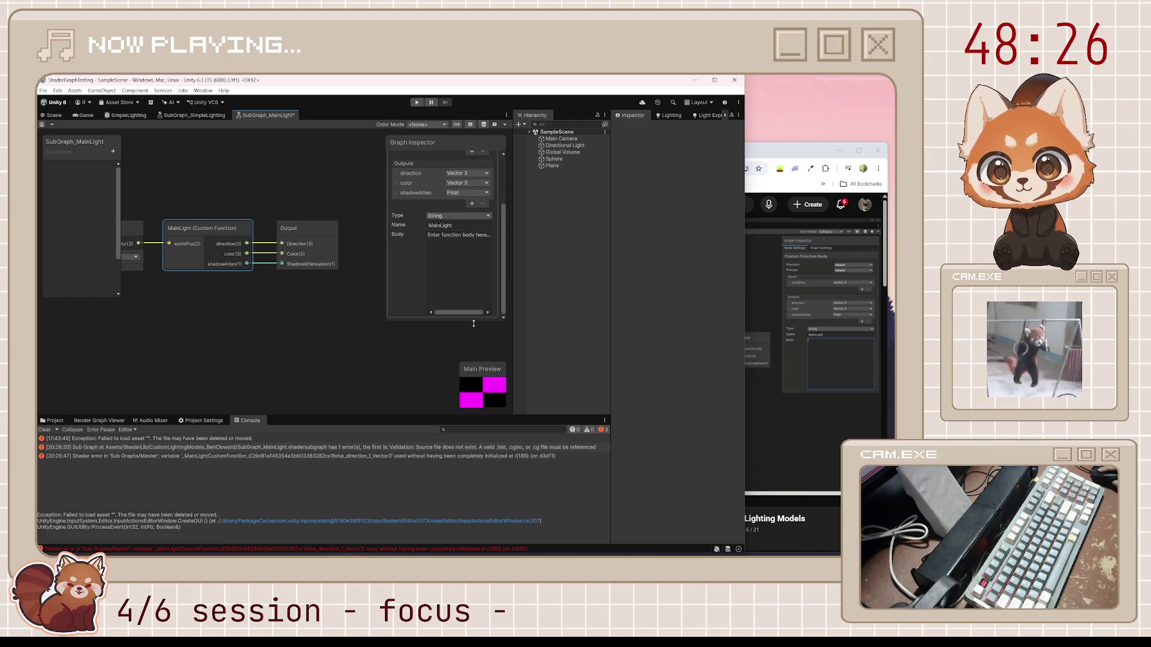
key(ctrl+s)
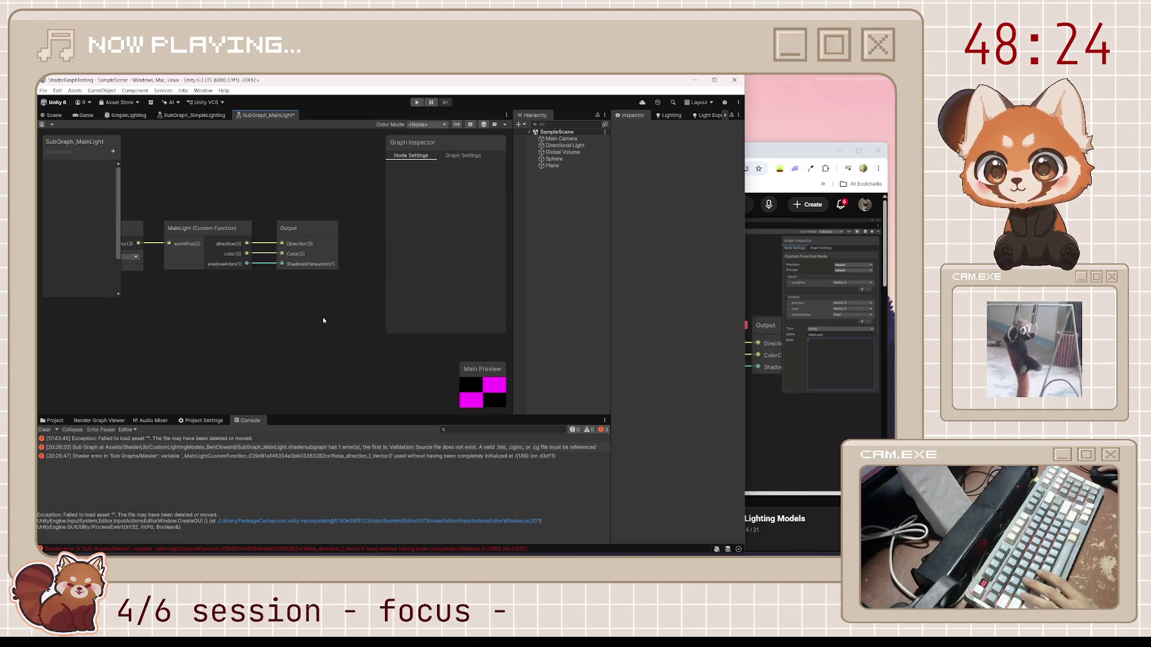
click(226, 228)
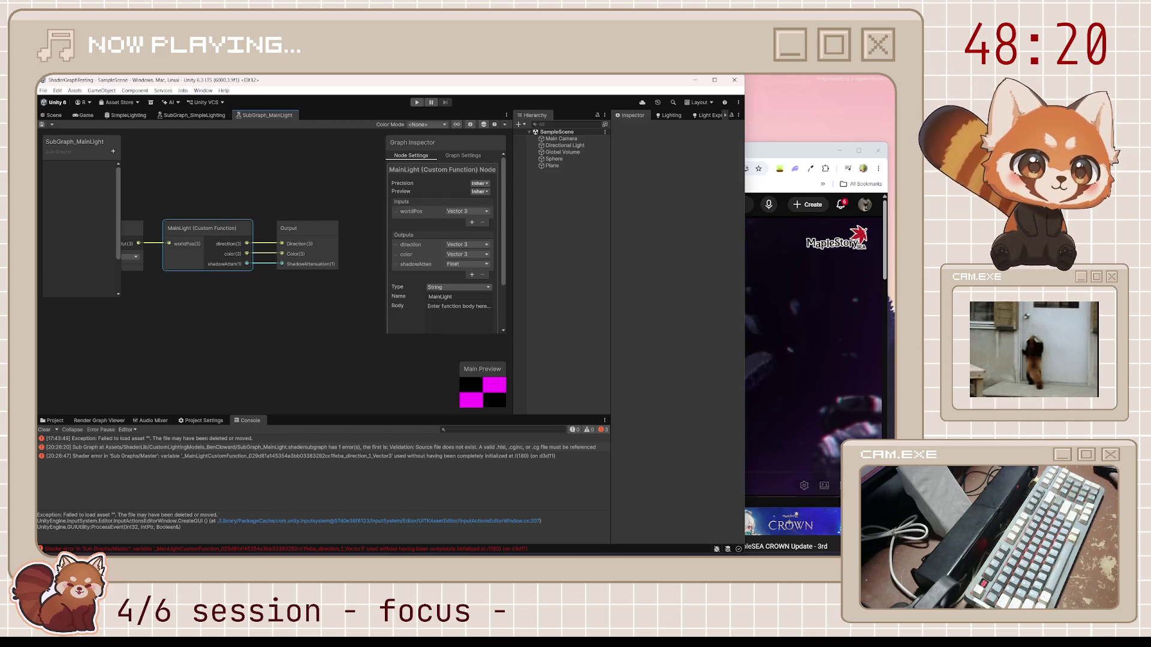
click(805, 153)
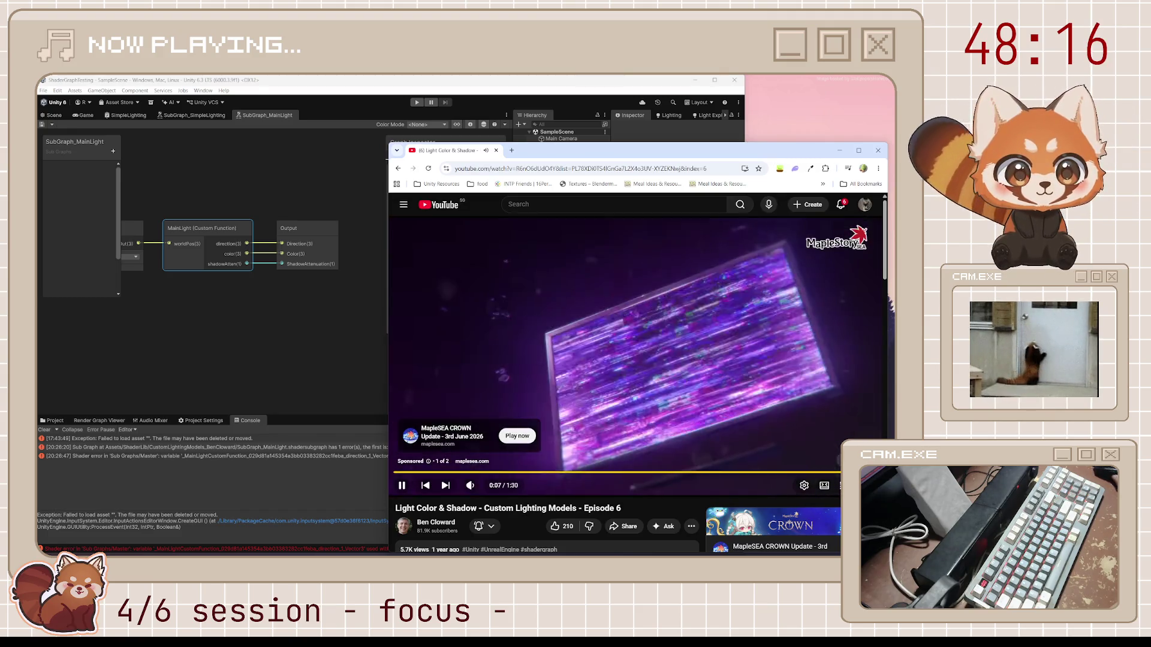
Step: Skip the YouTube ad, watch the custom function code section, then return to Unity
click(798, 434)
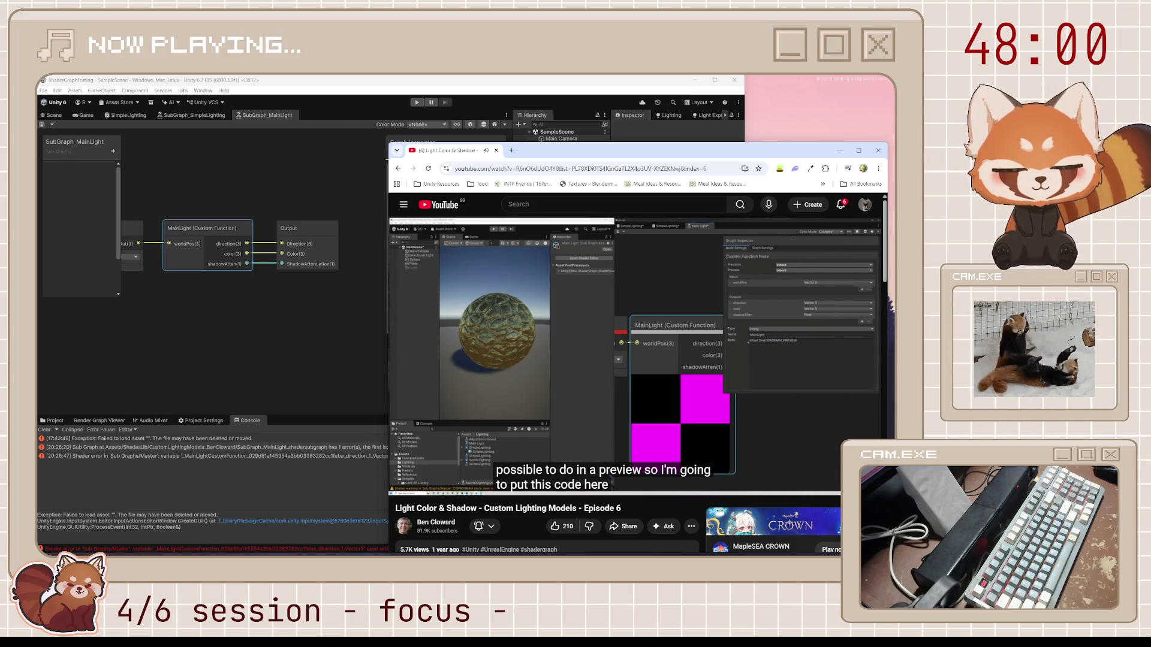
click(563, 89)
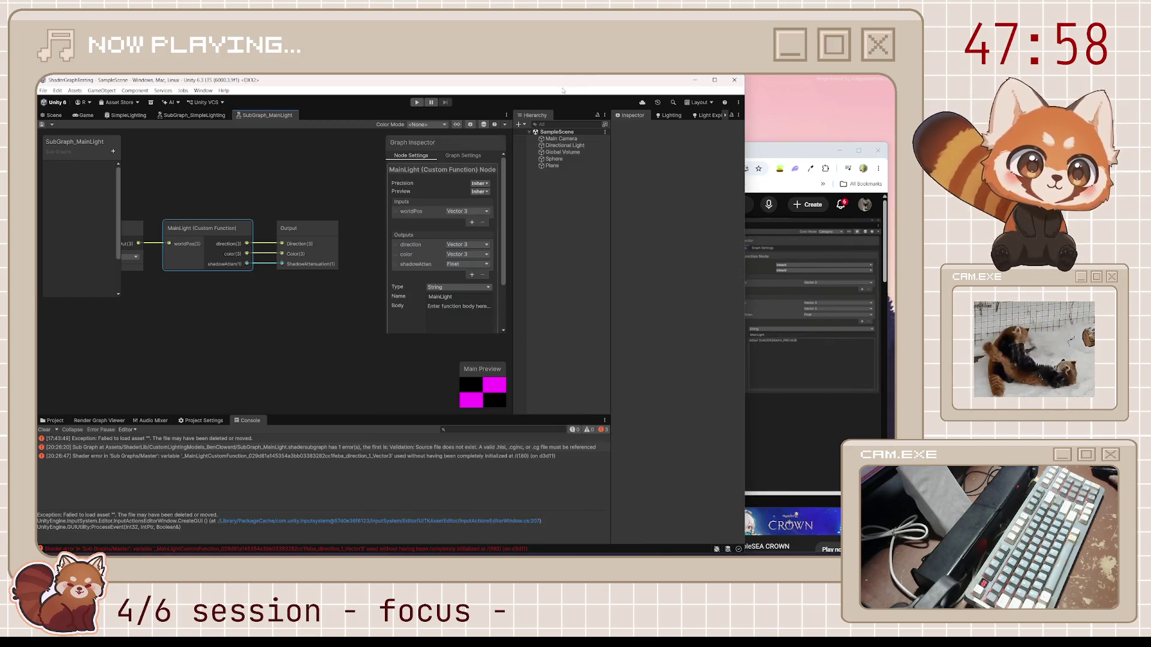
Step: Type '#ifdef SHADERGRAPH_PREVIEW', a blank line and '#else' into MainLight's Body
drag(386, 309, 348, 308)
text(#ifdef SHAD)
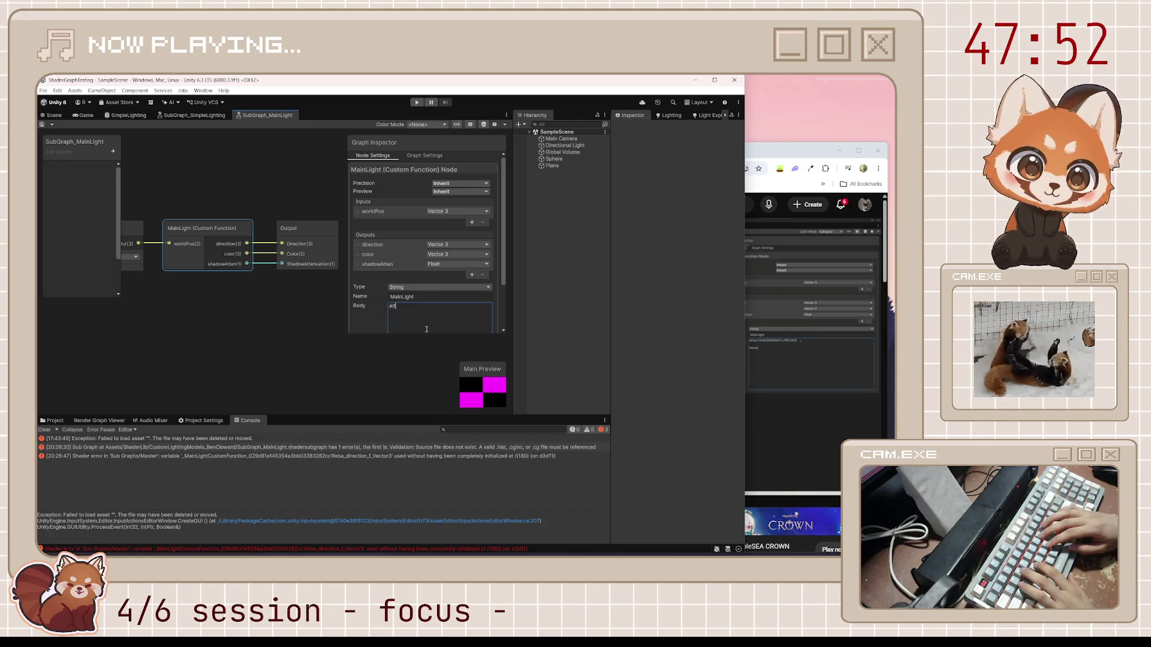
text(ERG)
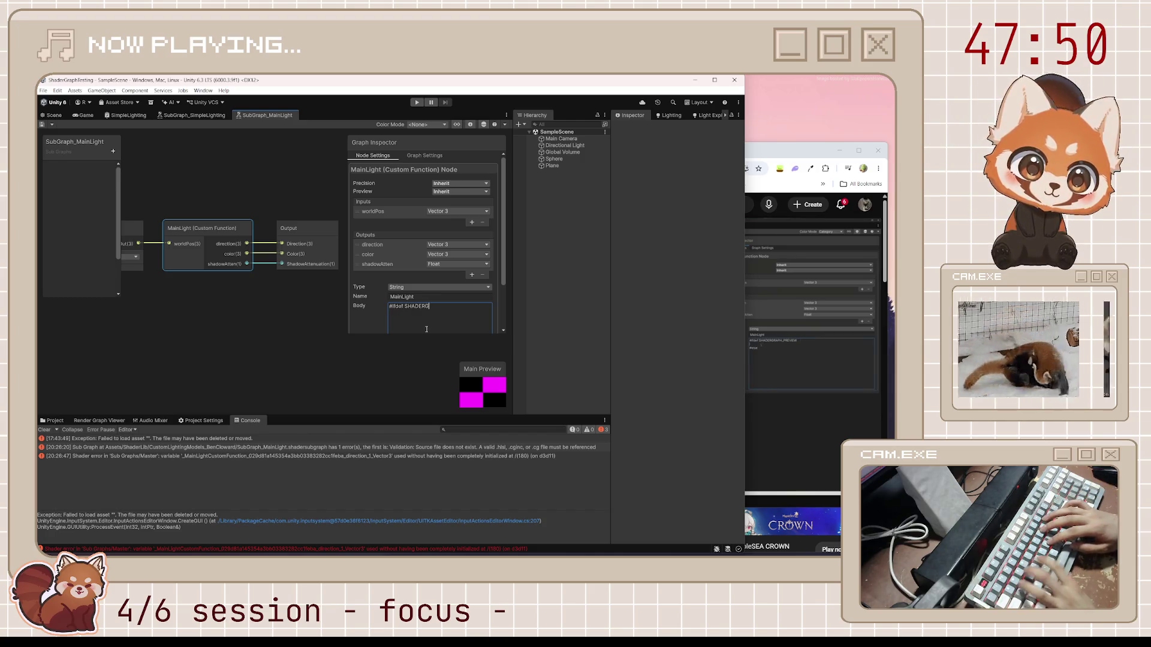
text(RAPH_PREVIEW  )
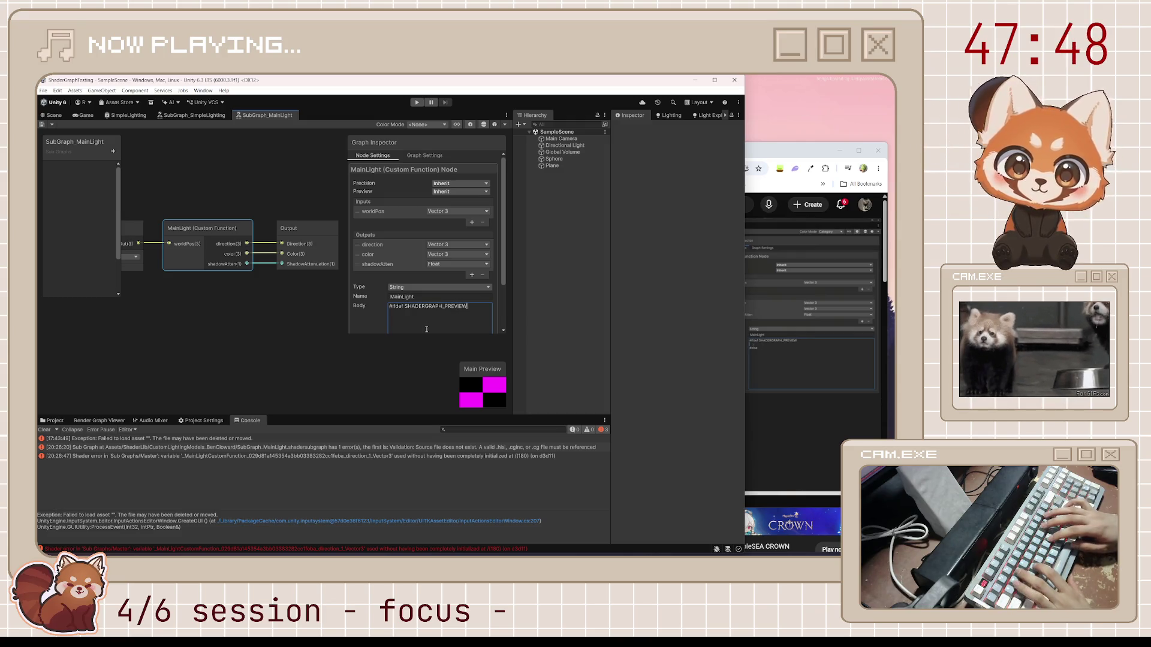
text(#else)
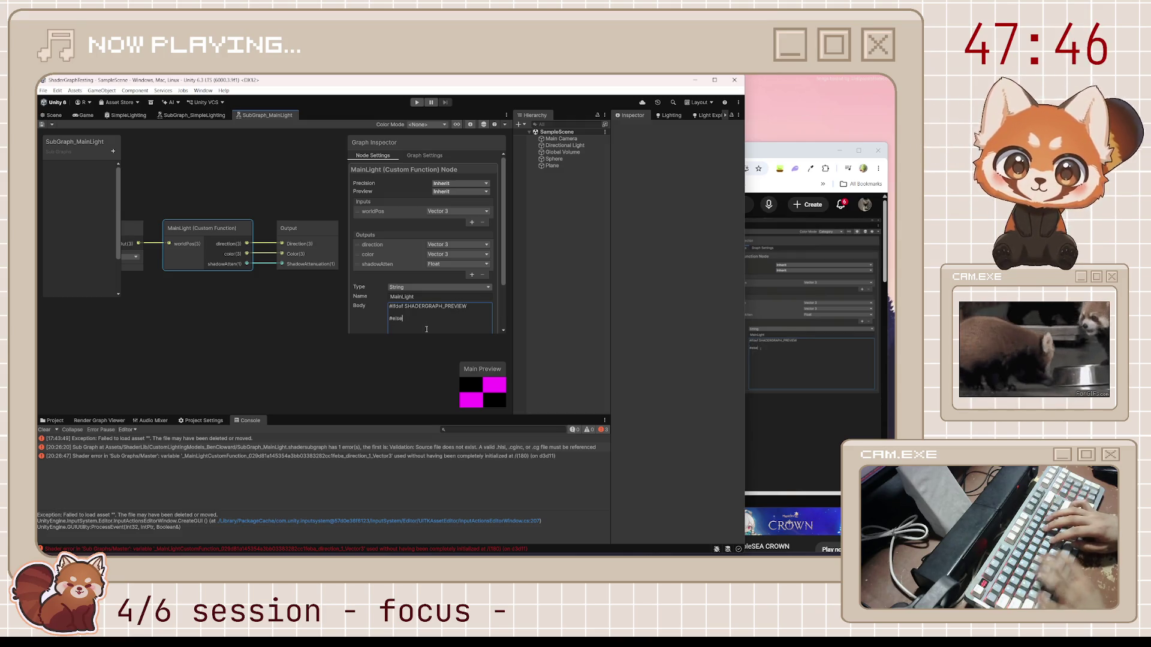
key(Up)
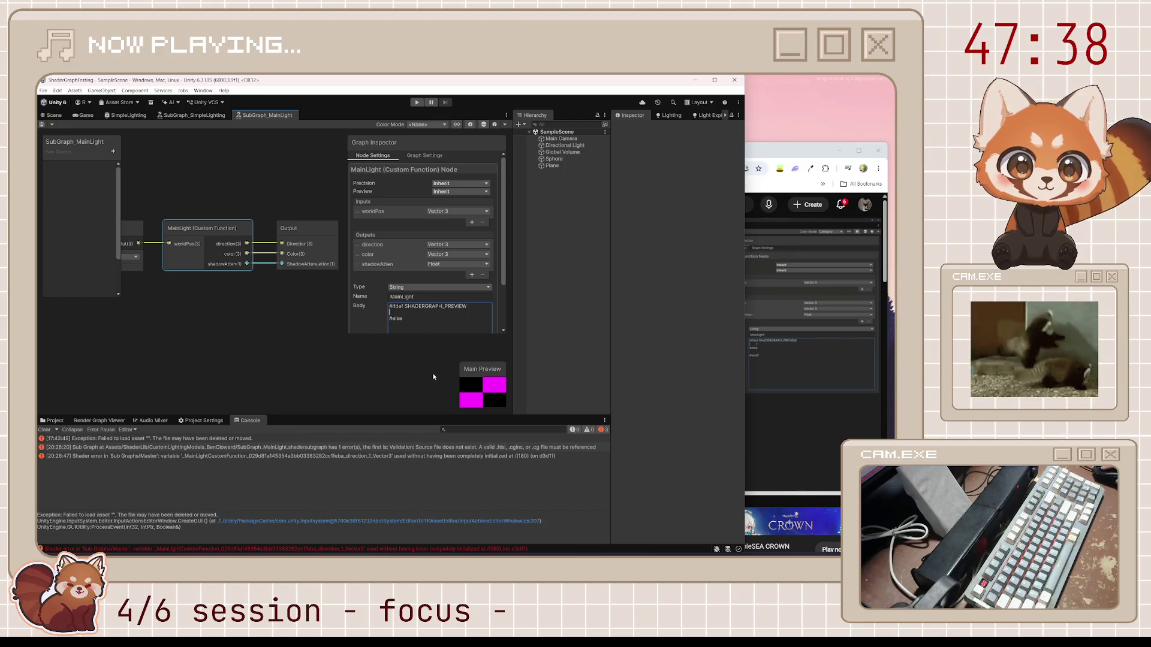
key(alt+Tab)
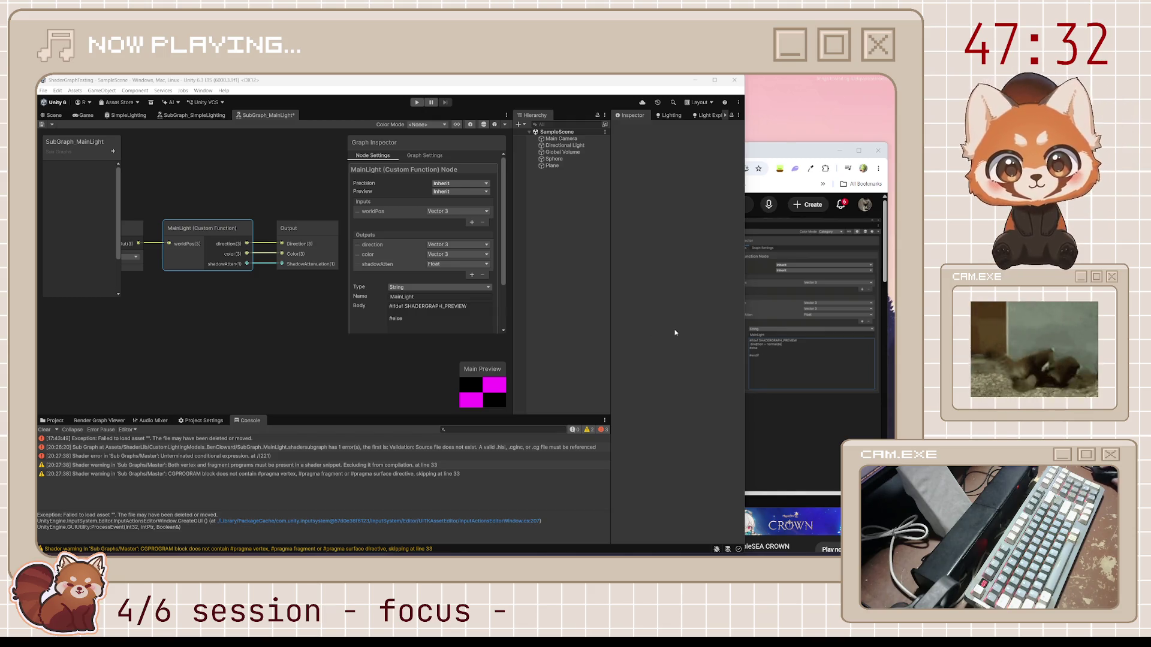
Step: Start the preview line direction = normalize(float3(-0.7,0.7,-0.7)); and widen the inspector
click(421, 313)
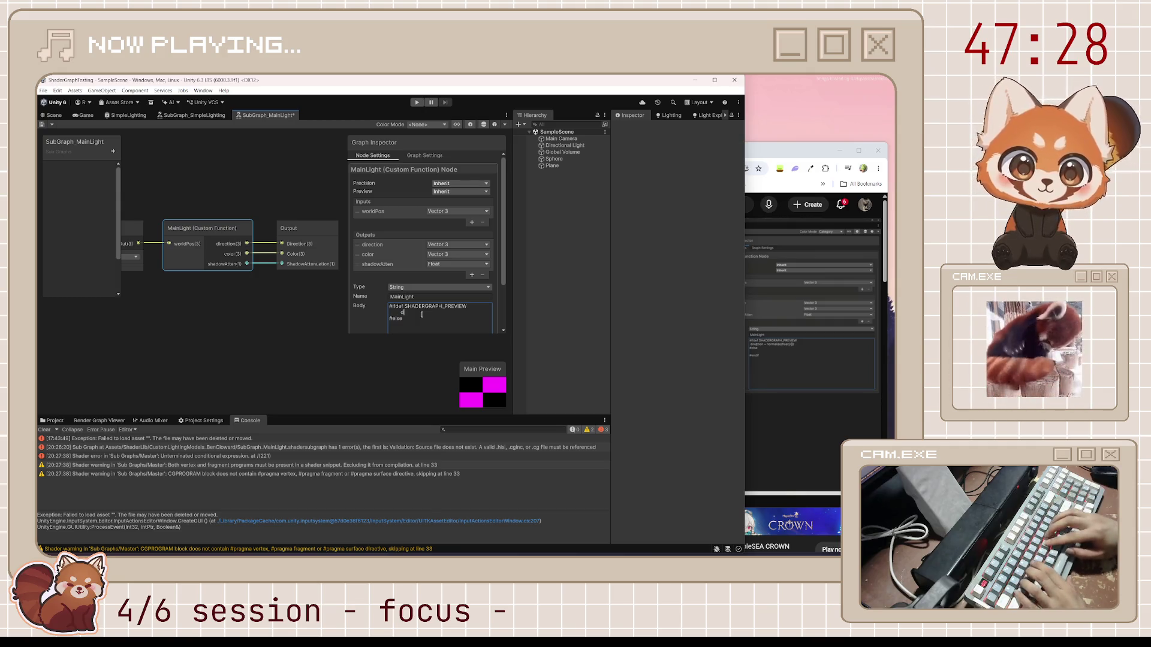
text(direction = norm)
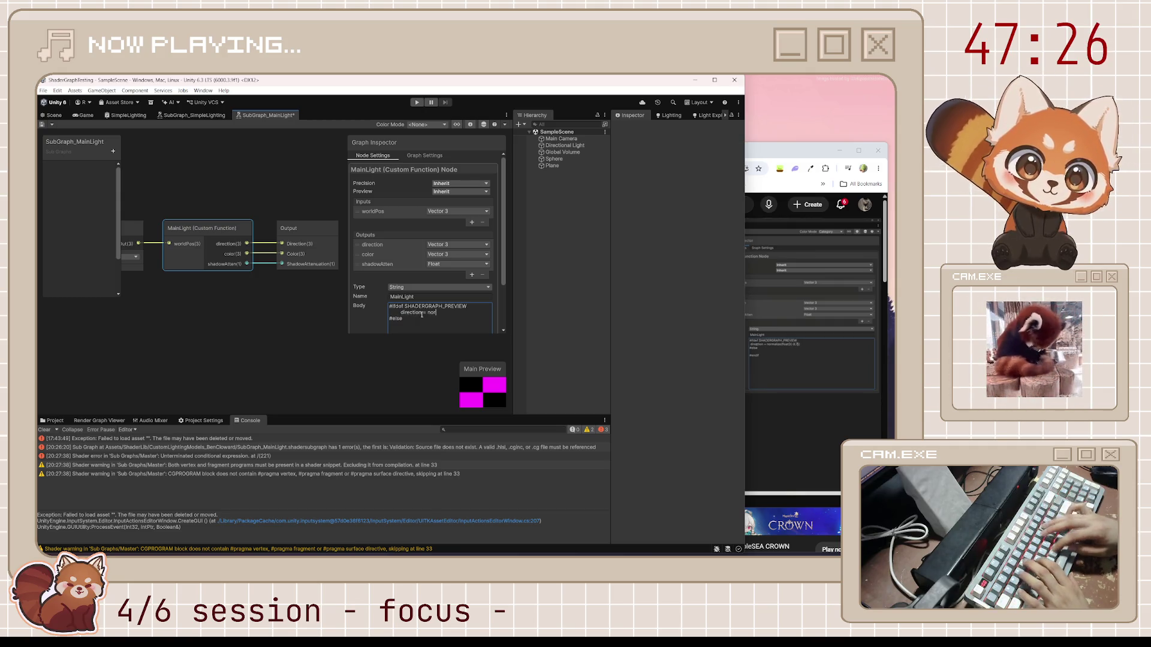
text(alize(floa)
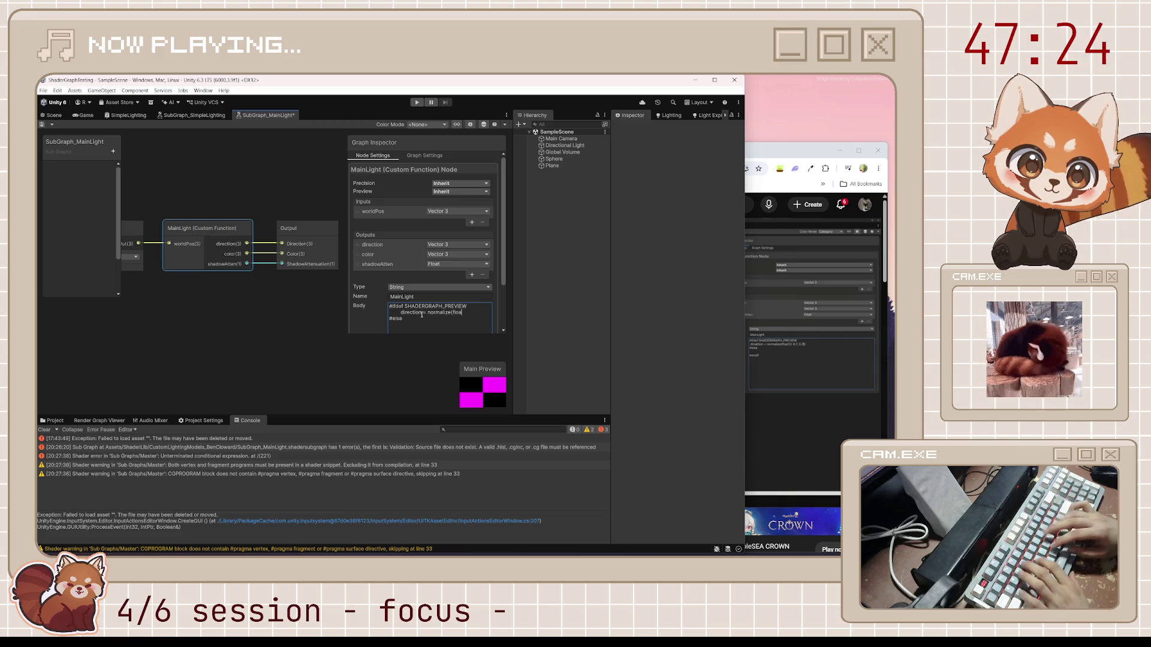
text(t3(-0)
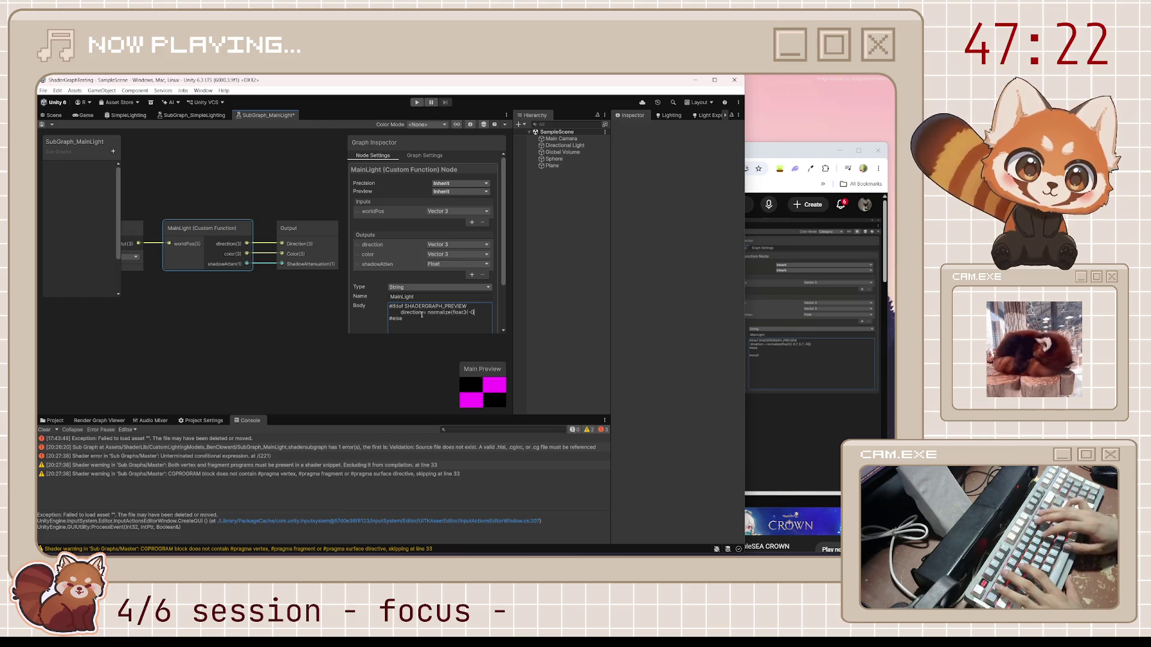
text(.7,0.7,)
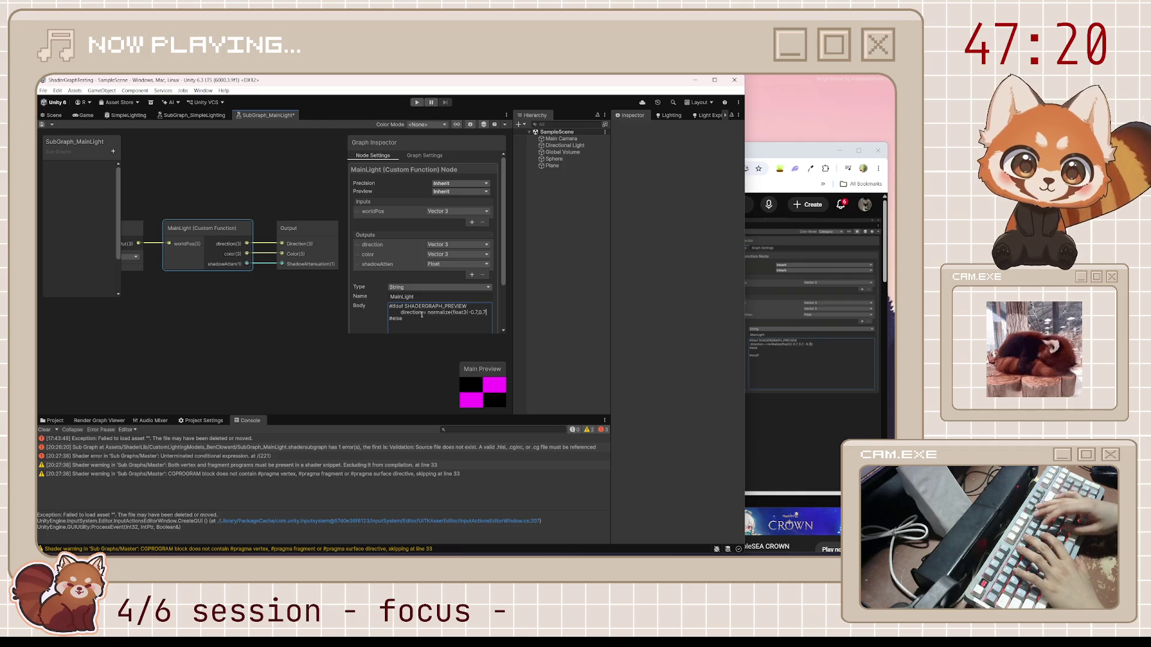
text(-0.7)))
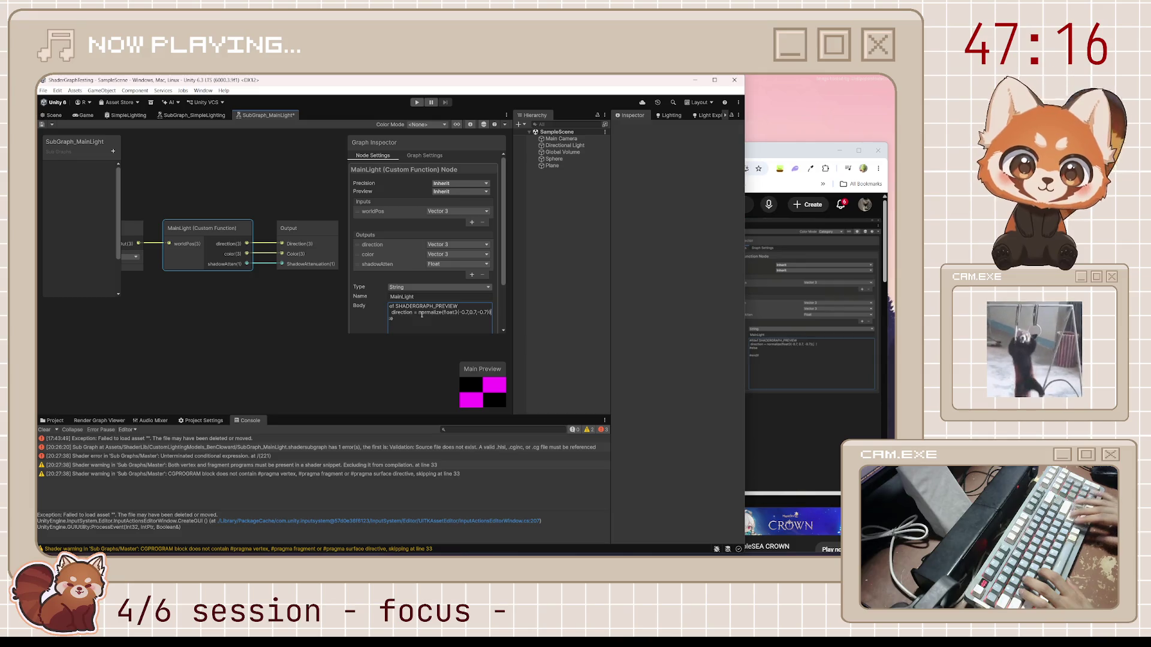
text(;)
drag(346, 256, 273, 255)
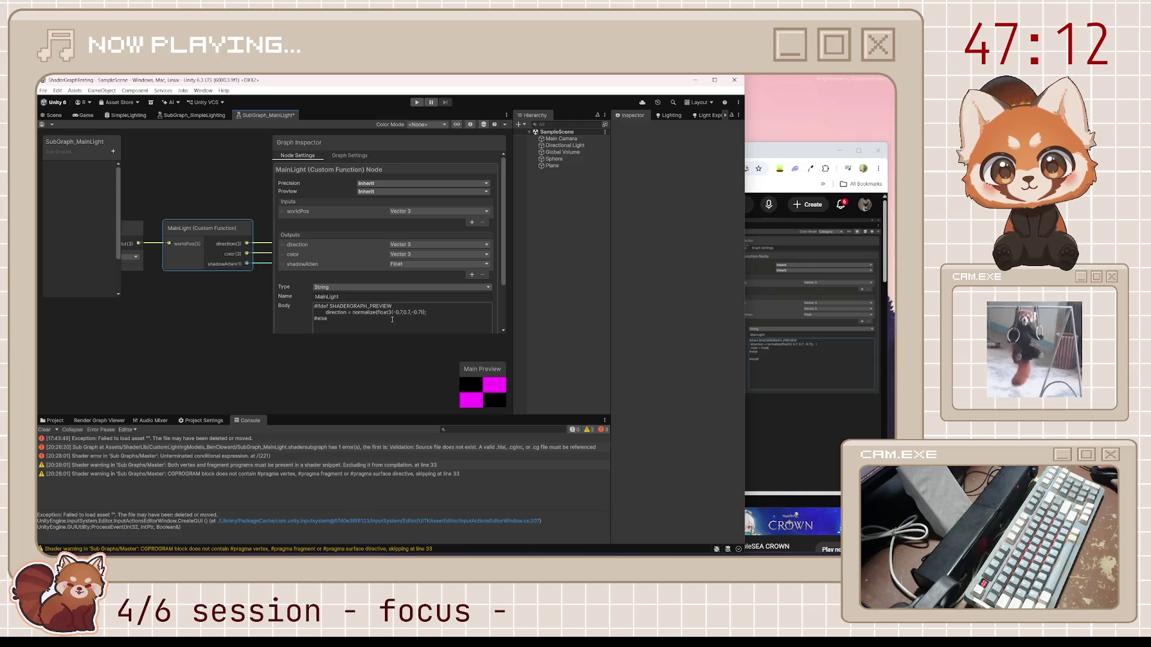
key(Down)
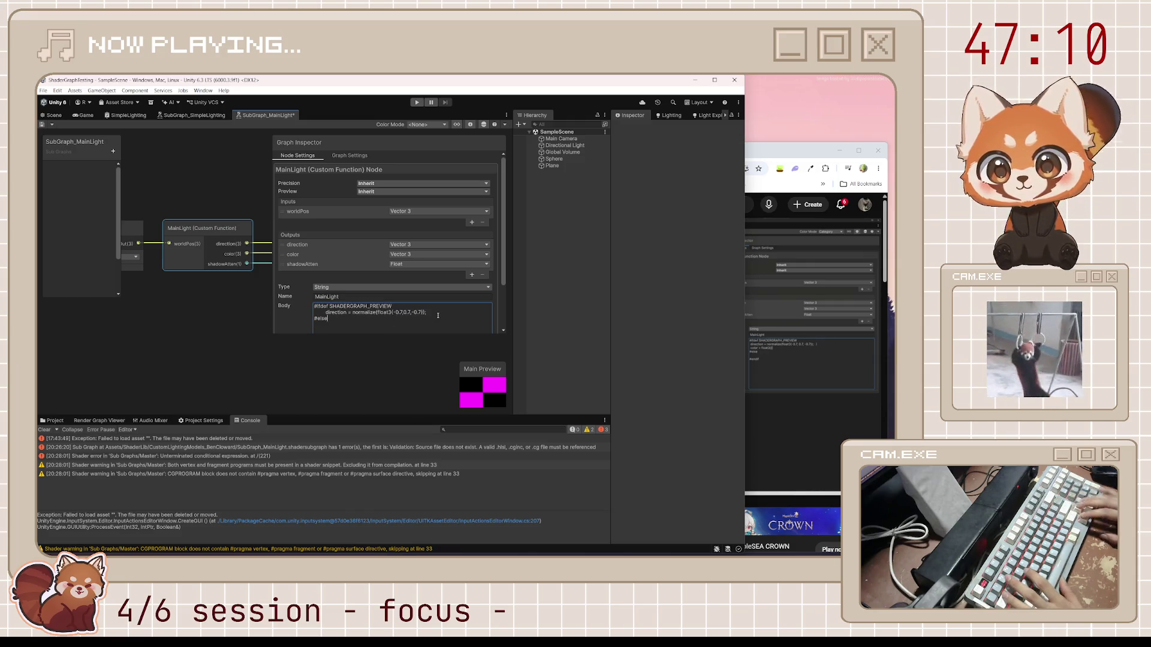
key(ctrl+z)
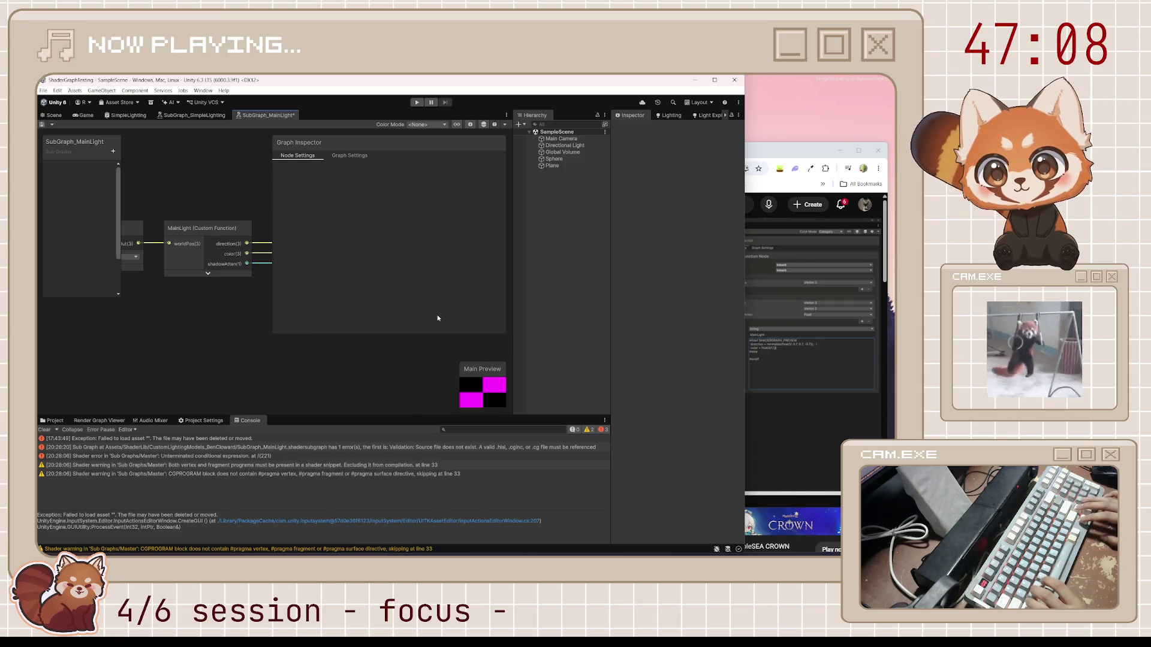
Step: Pause the tutorial and enter the indented direction = normalize(float3(-0.7,0.7,-0.7)); preview line
click(192, 269)
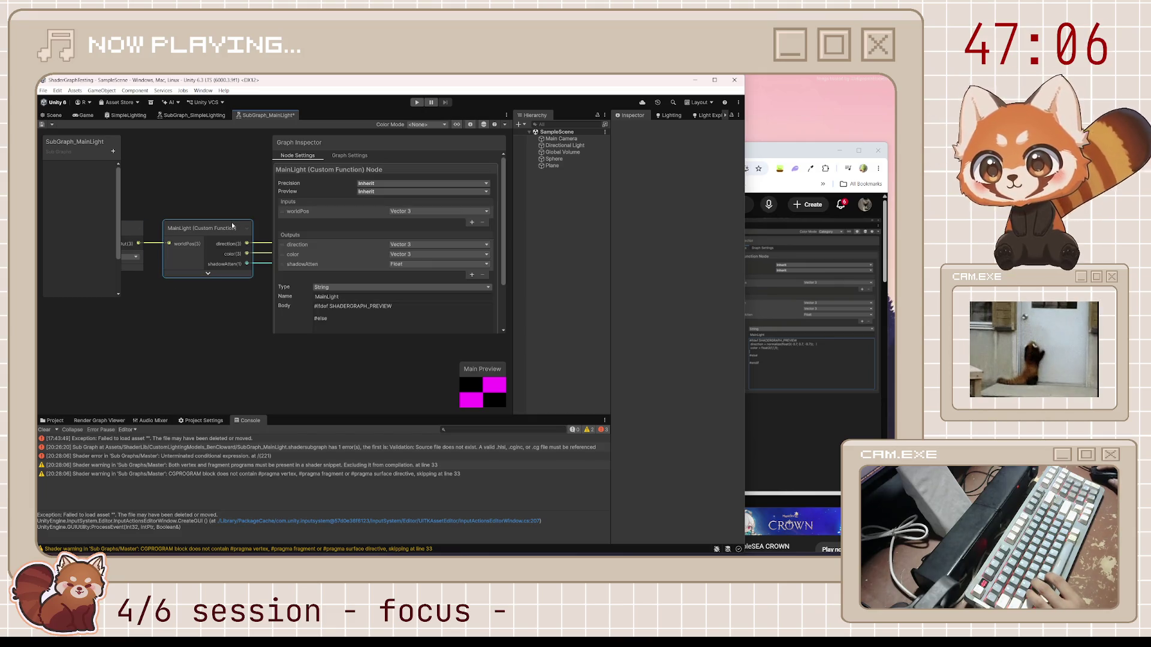
click(393, 310)
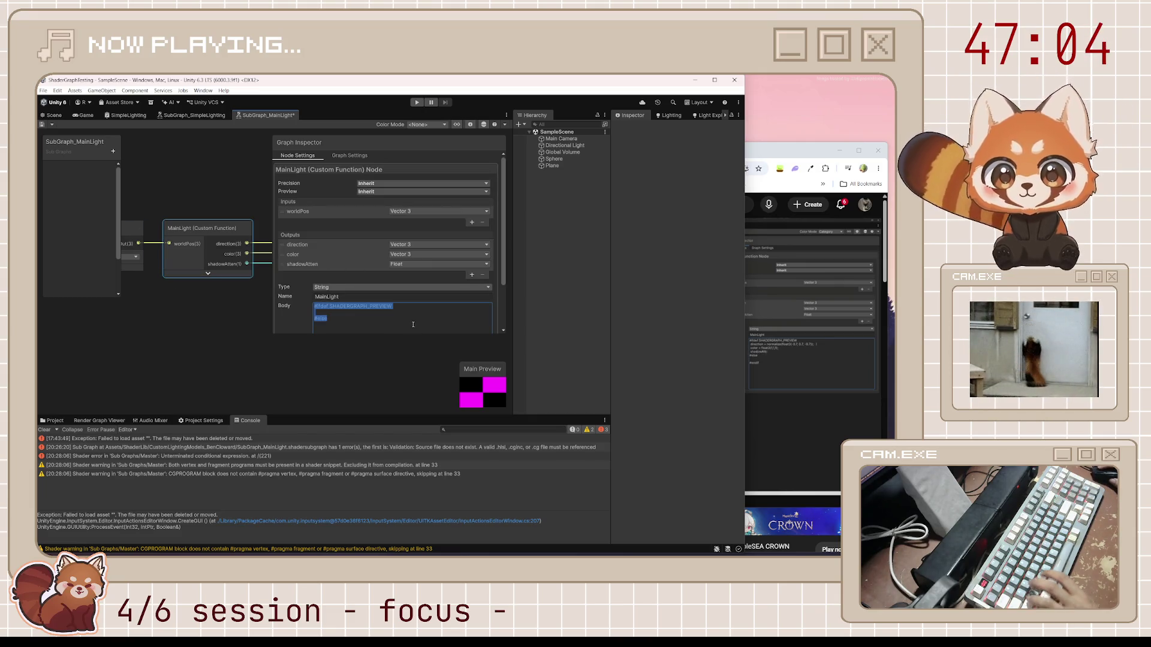
click(413, 325)
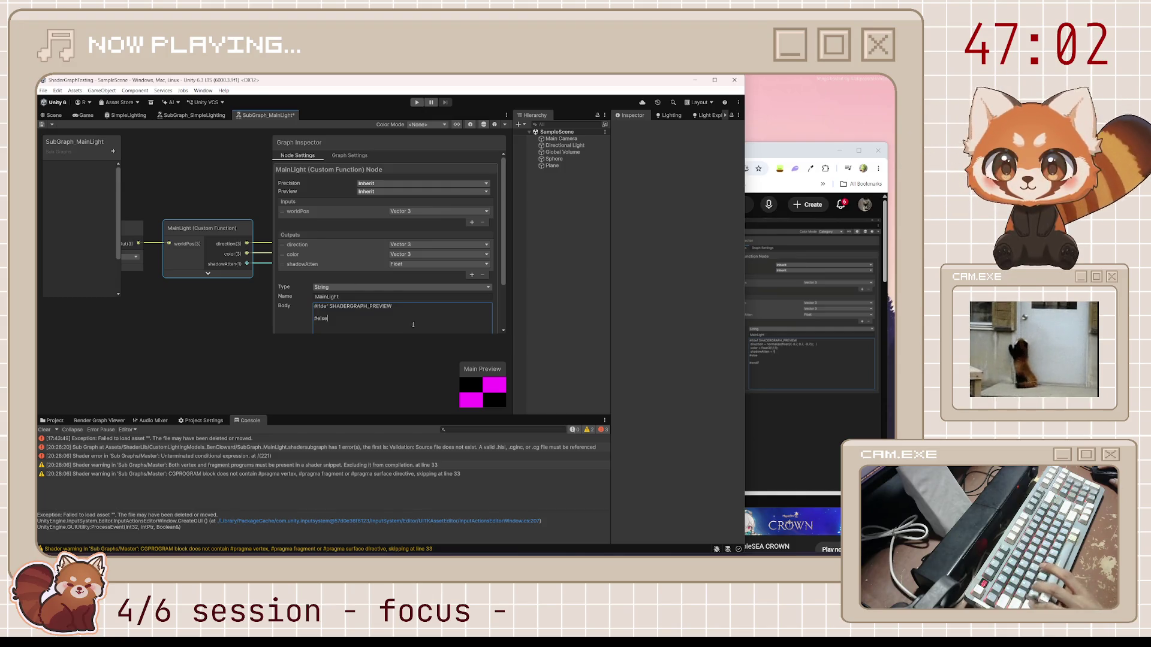
key(alt+Tab)
key(k)
key(alt+Tab)
click(341, 314)
click(341, 314)
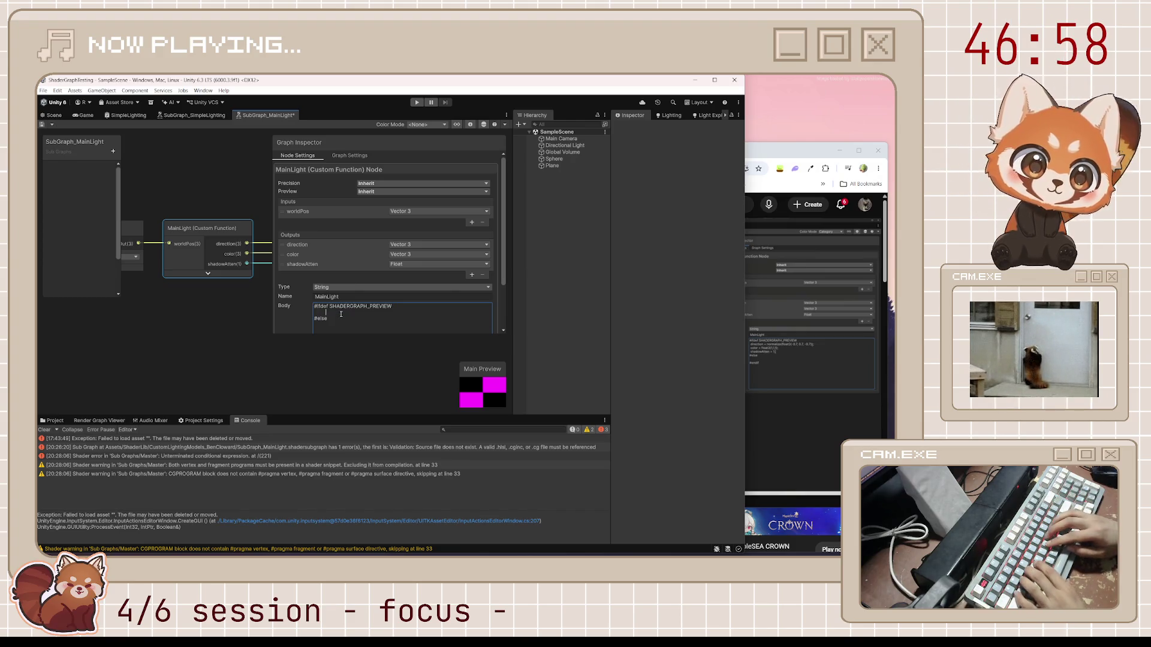
key(Tab)
text(di)
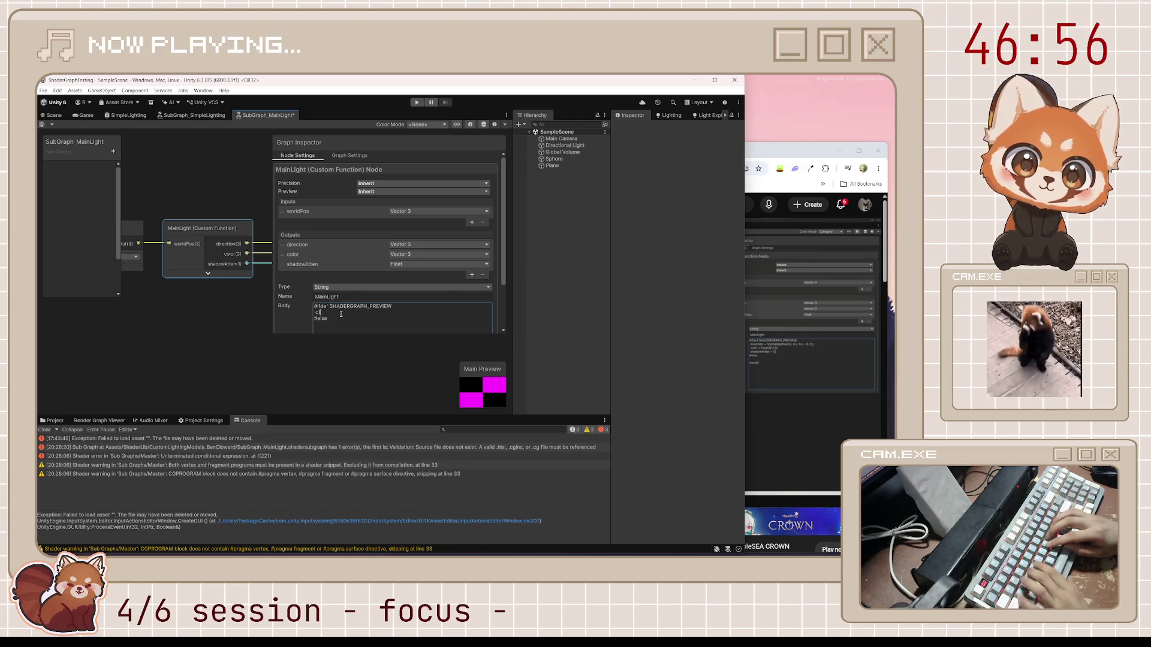
text(rection = normalize(f)
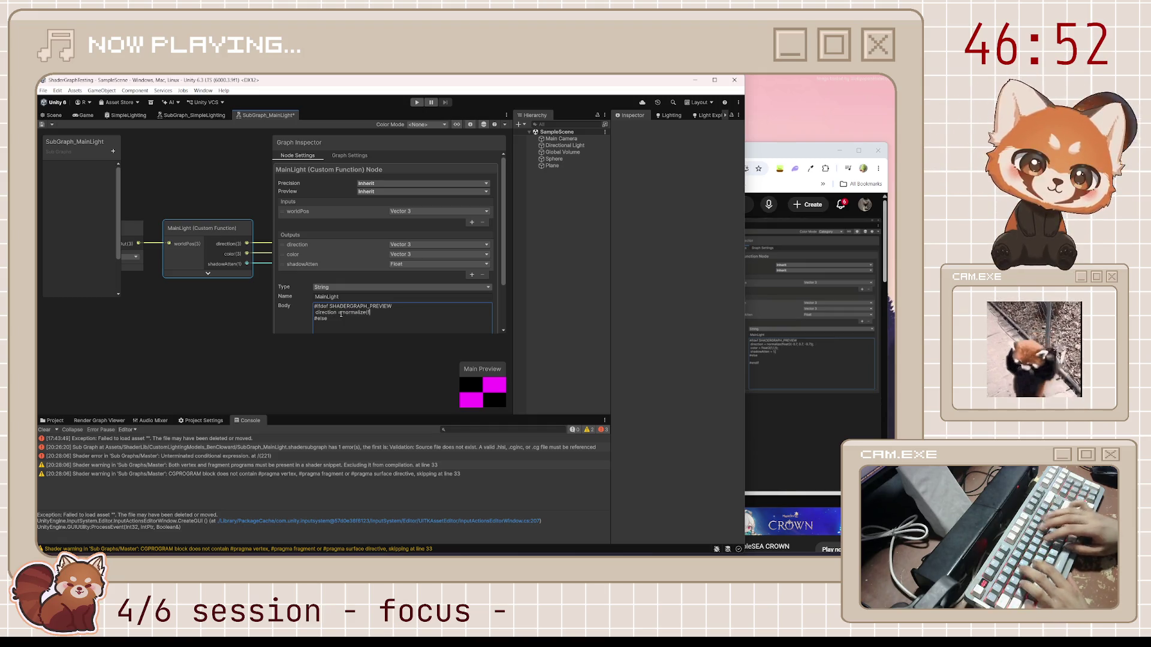
text(loat3(-0.)
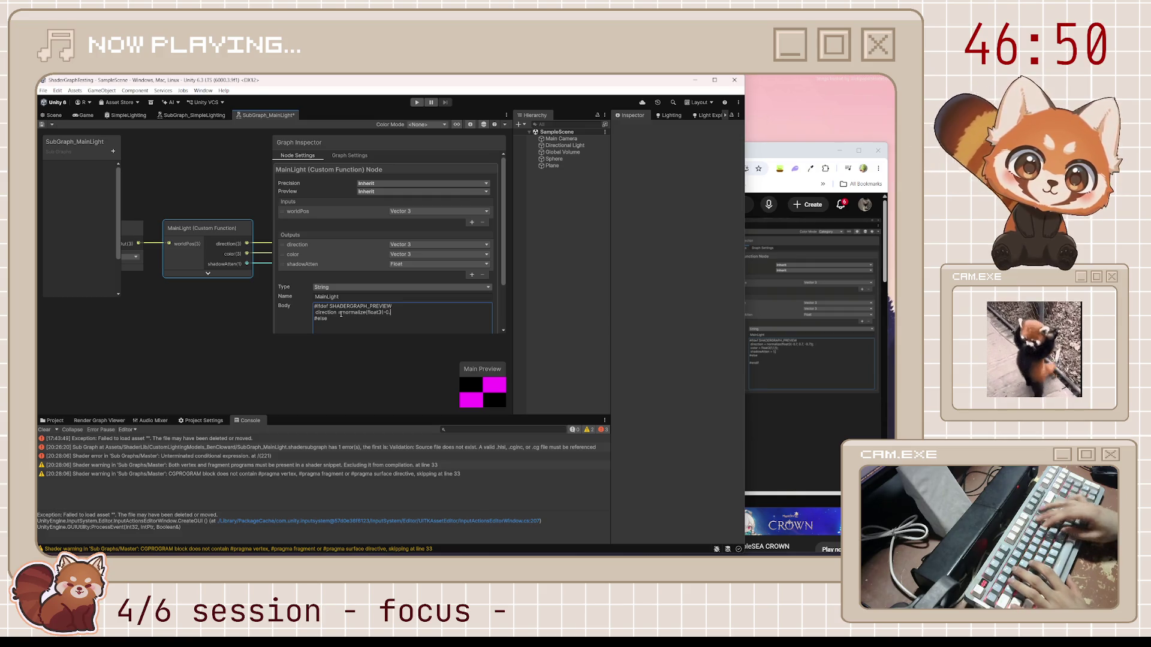
text(7,0.7)
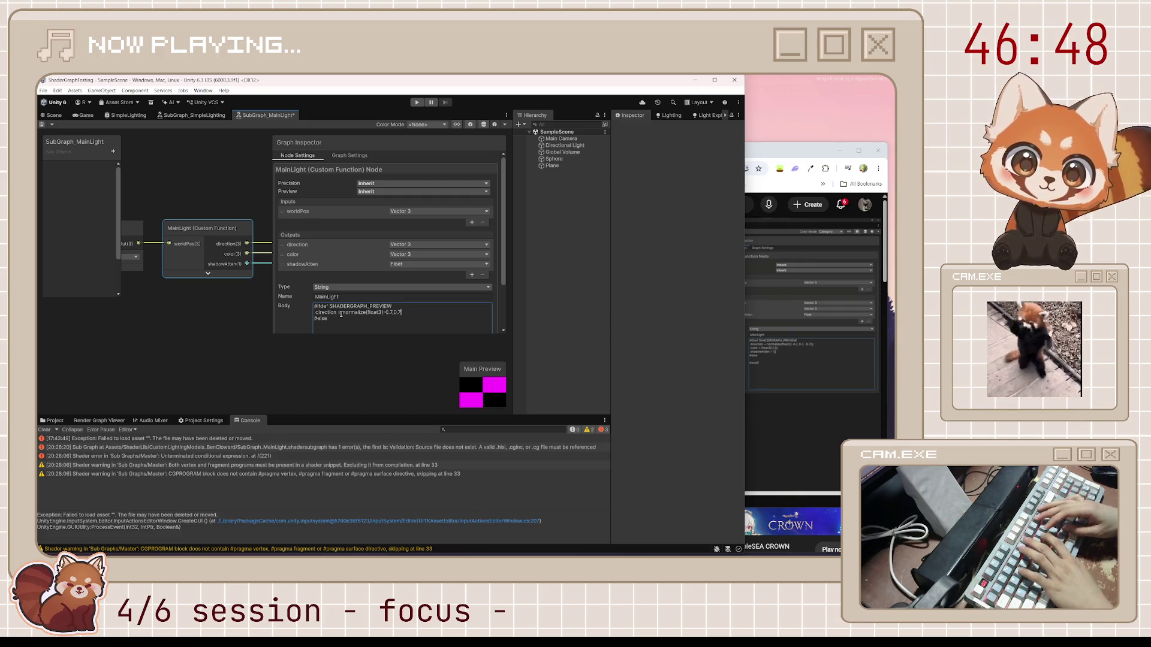
text(,-0.7)
text());)
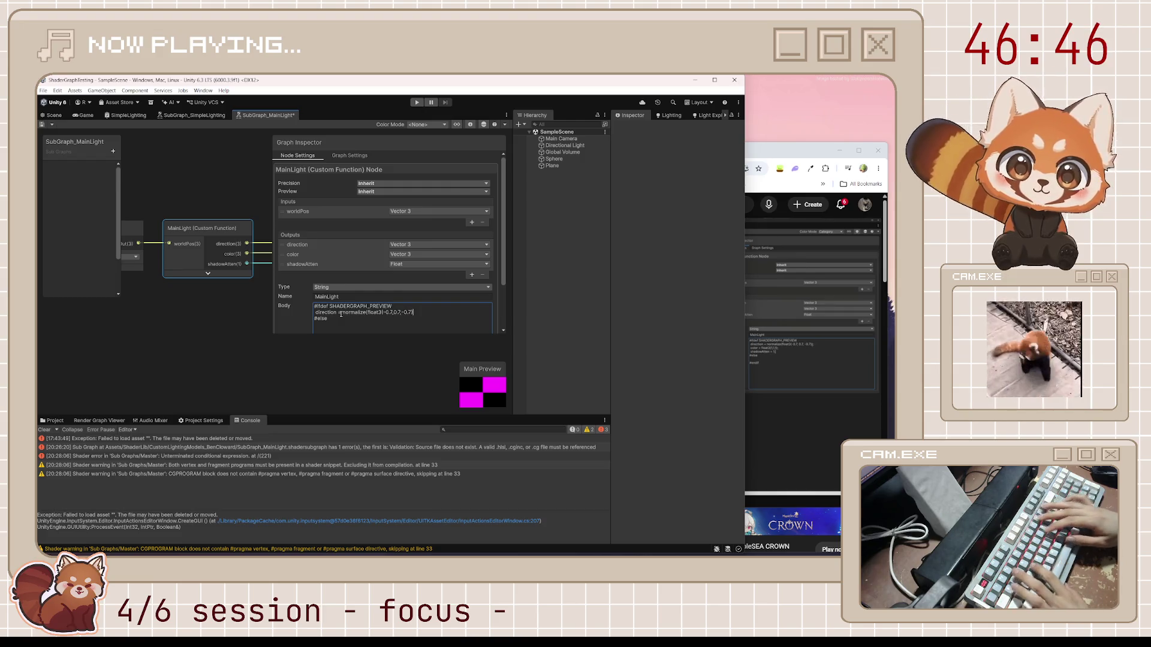
Step: Add preview lines setting color to white float3(1,1,1) and shadowAtten to 1, then apply
key(Return)
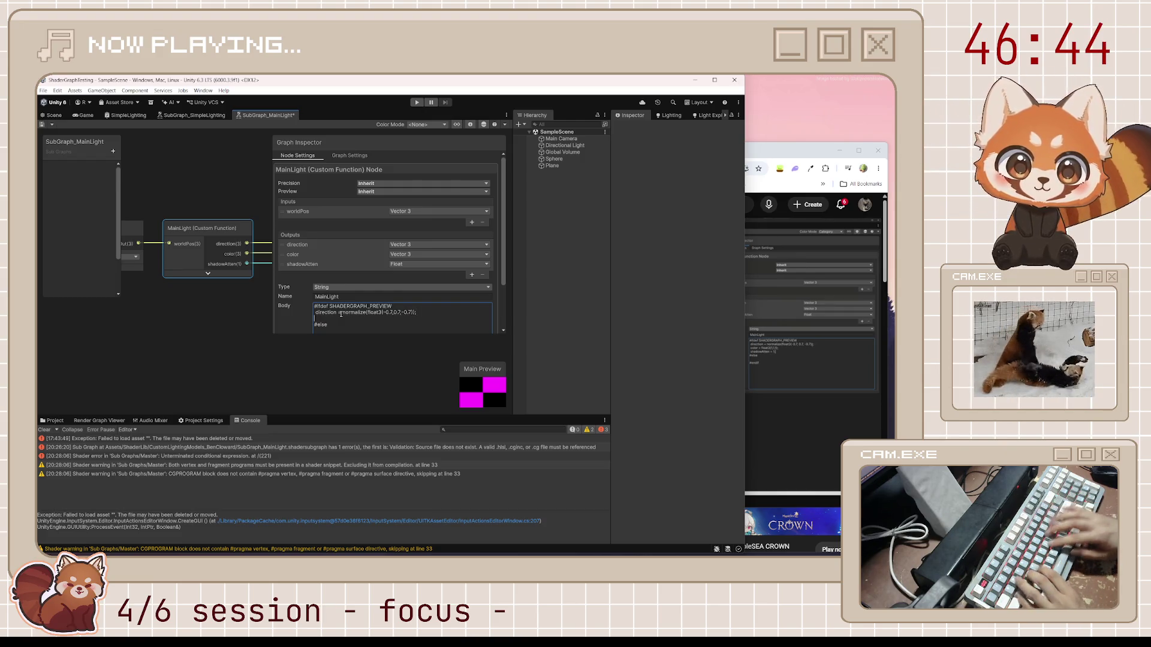
text(color = float3()
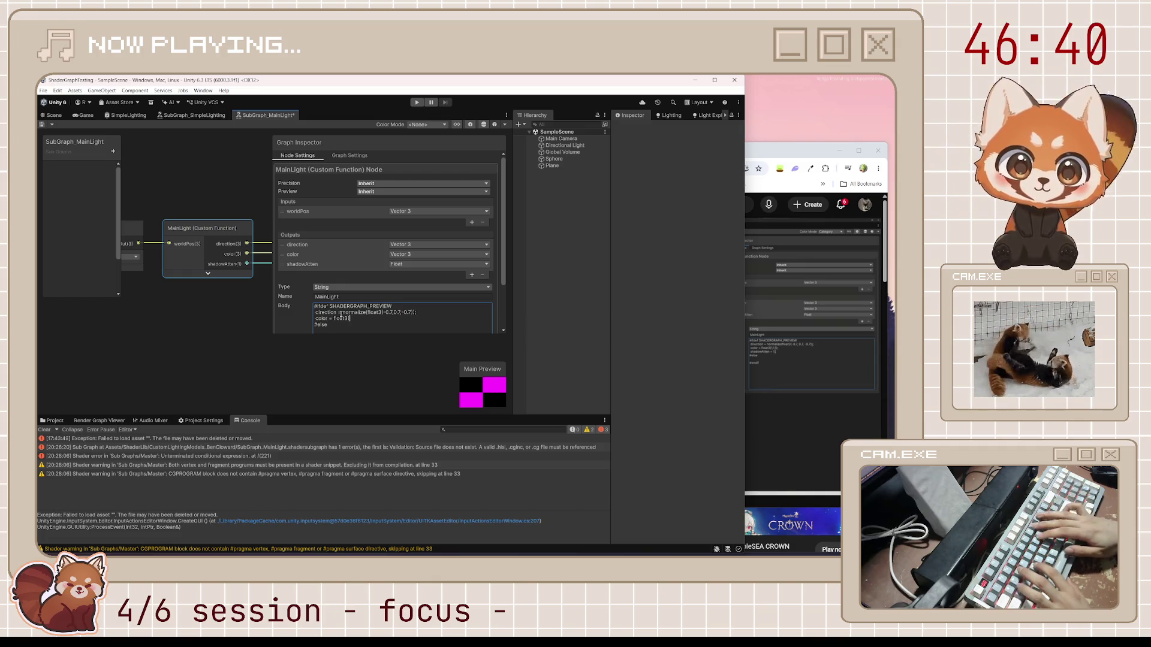
text(1,1,1);)
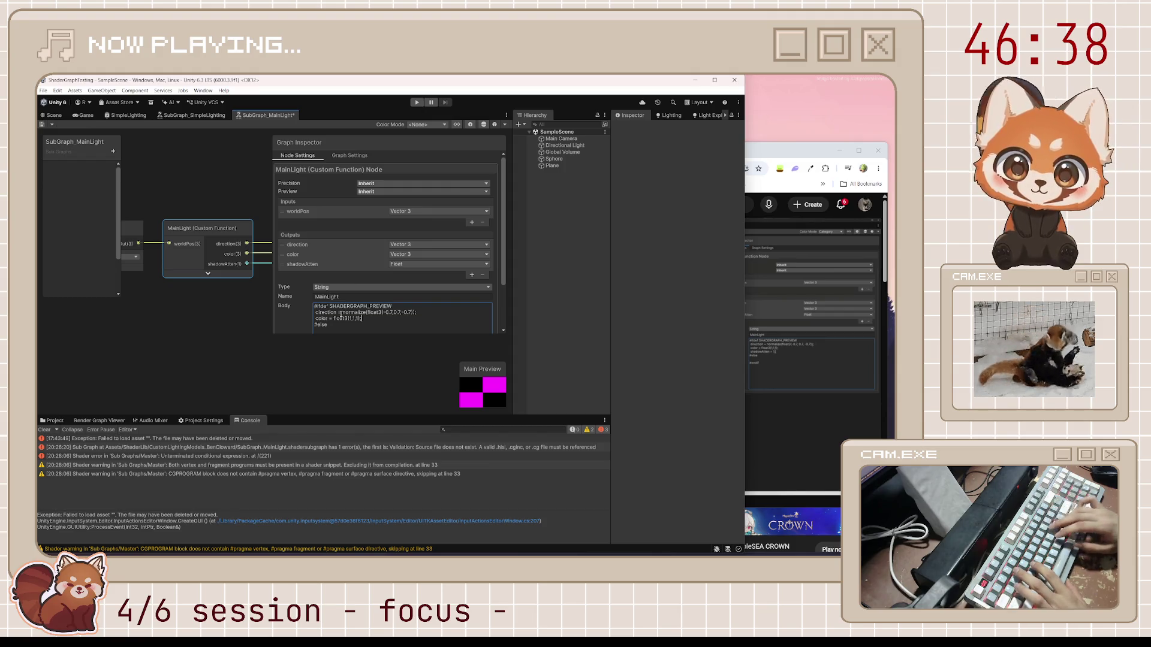
key(Return)
text(shadow)
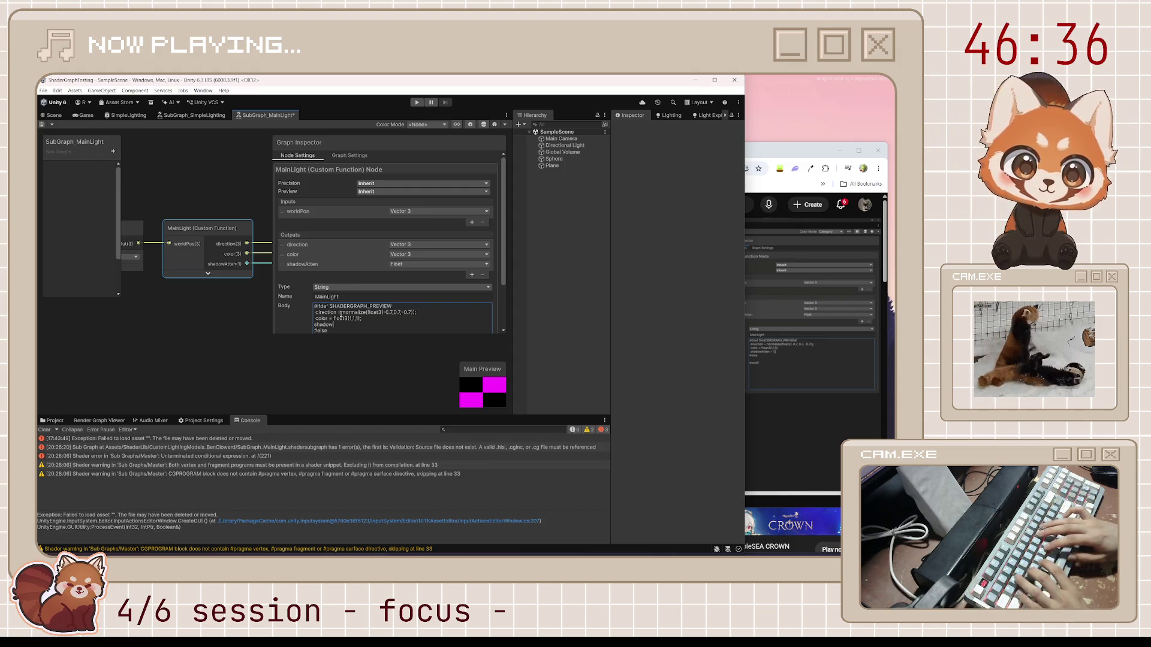
text(Atten = 1;)
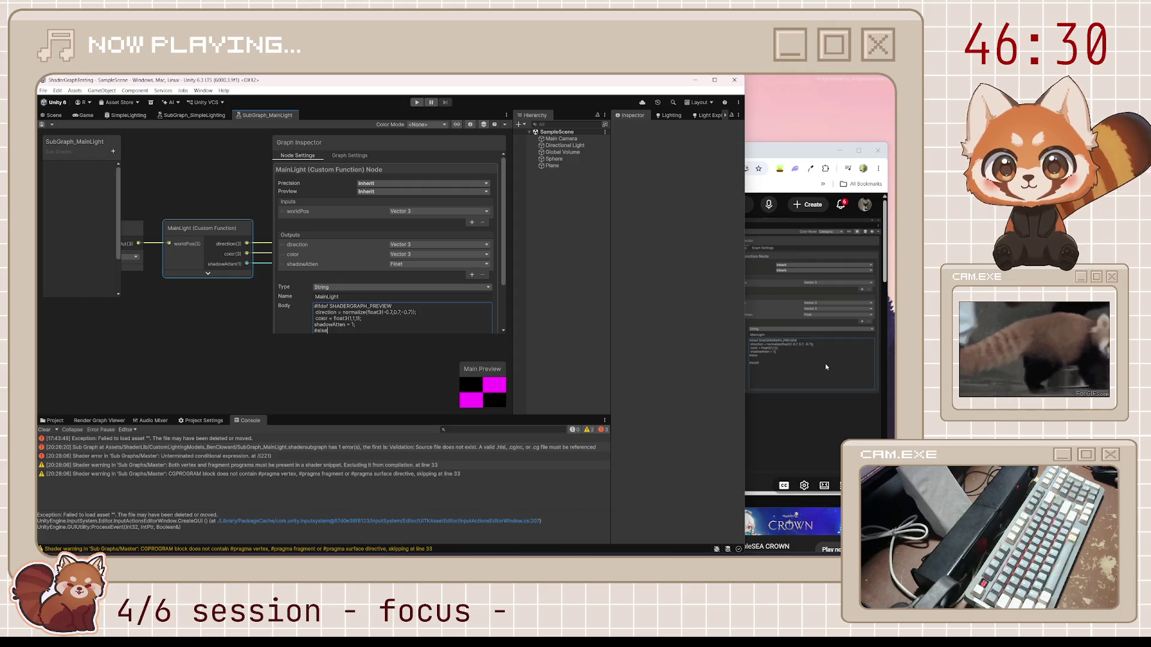
key(Escape)
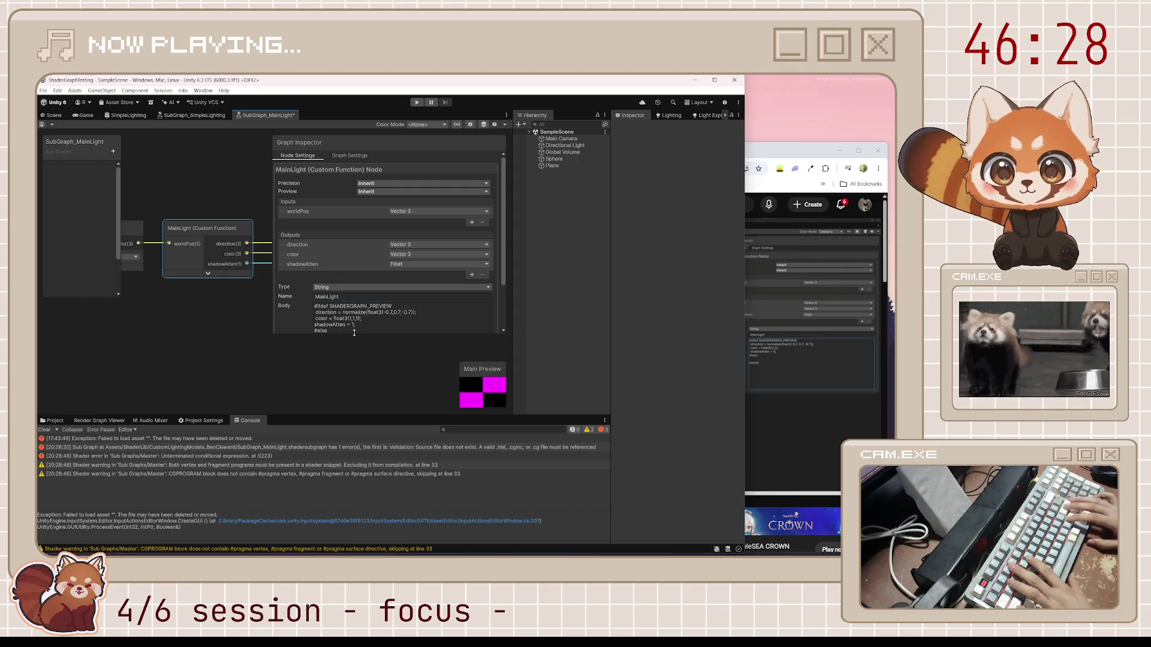
Step: Close the preview branch by adding #endif on a new line after #else
click(352, 329)
click(352, 327)
key(ctrl+End)
key(Return)
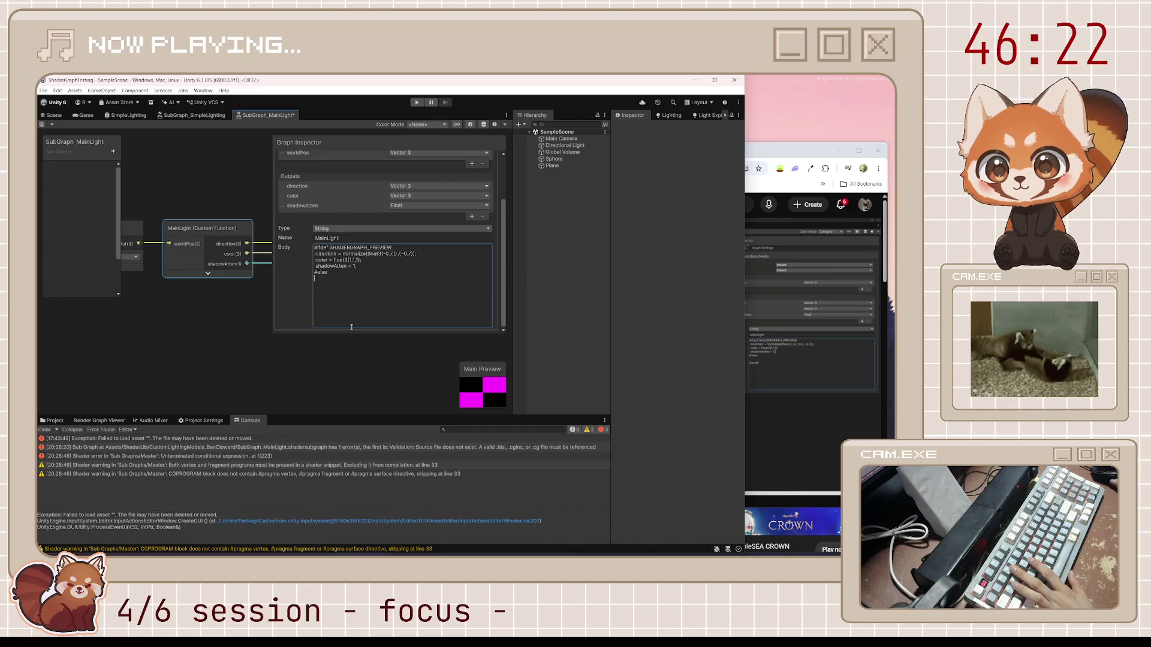
key(Return)
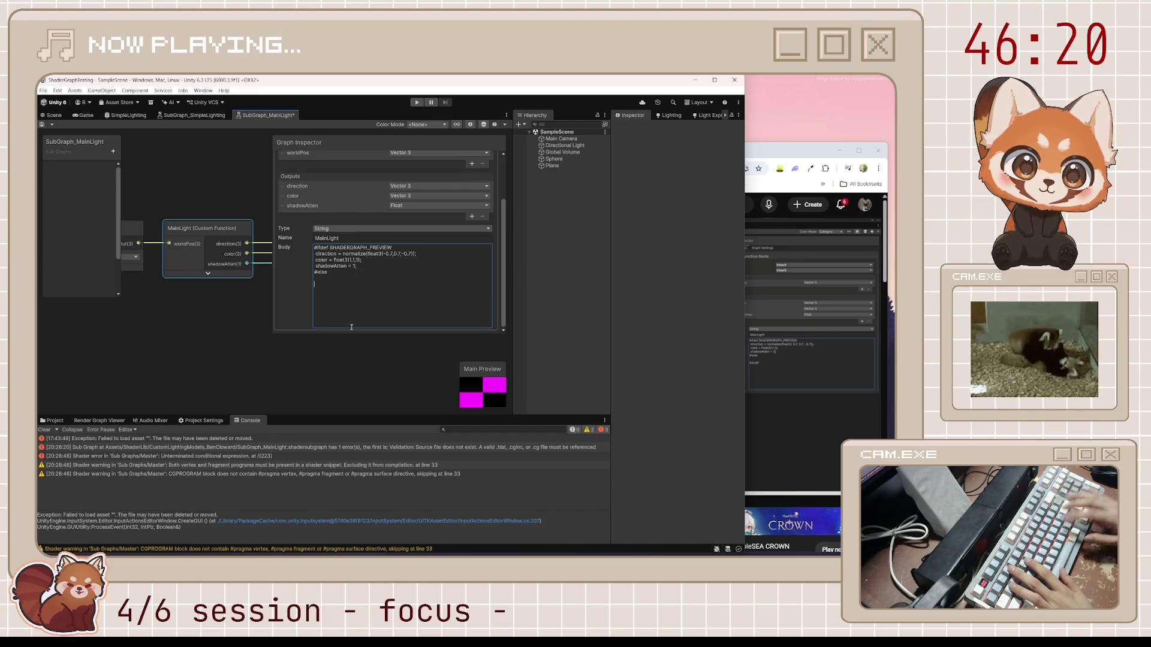
text(#endif)
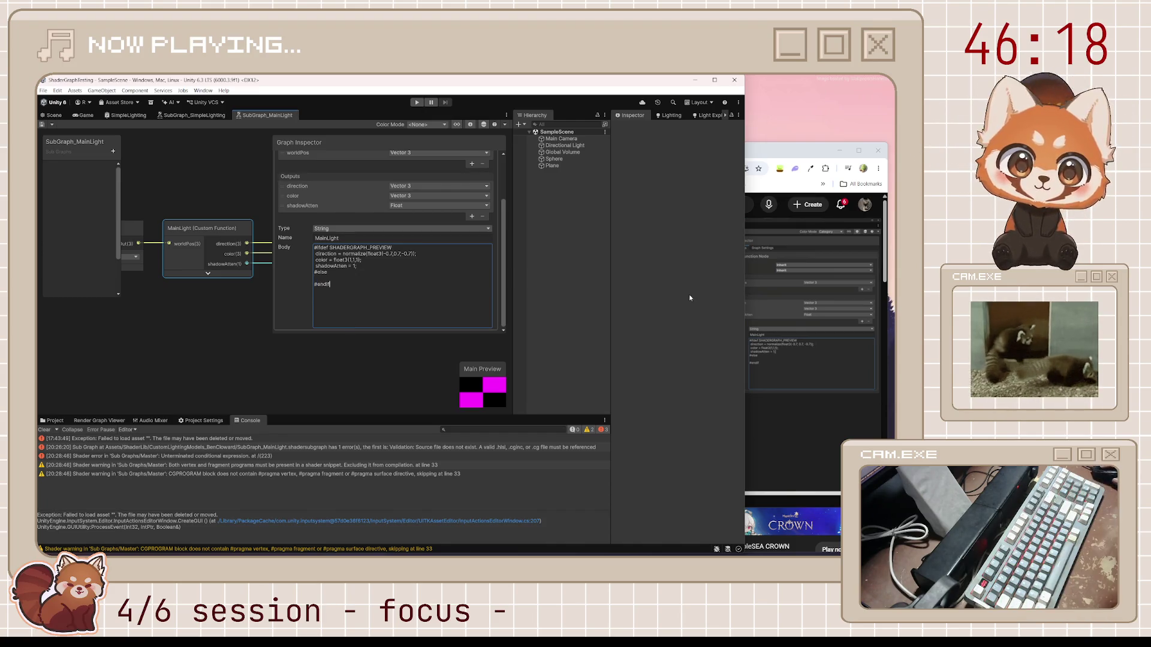
click(754, 366)
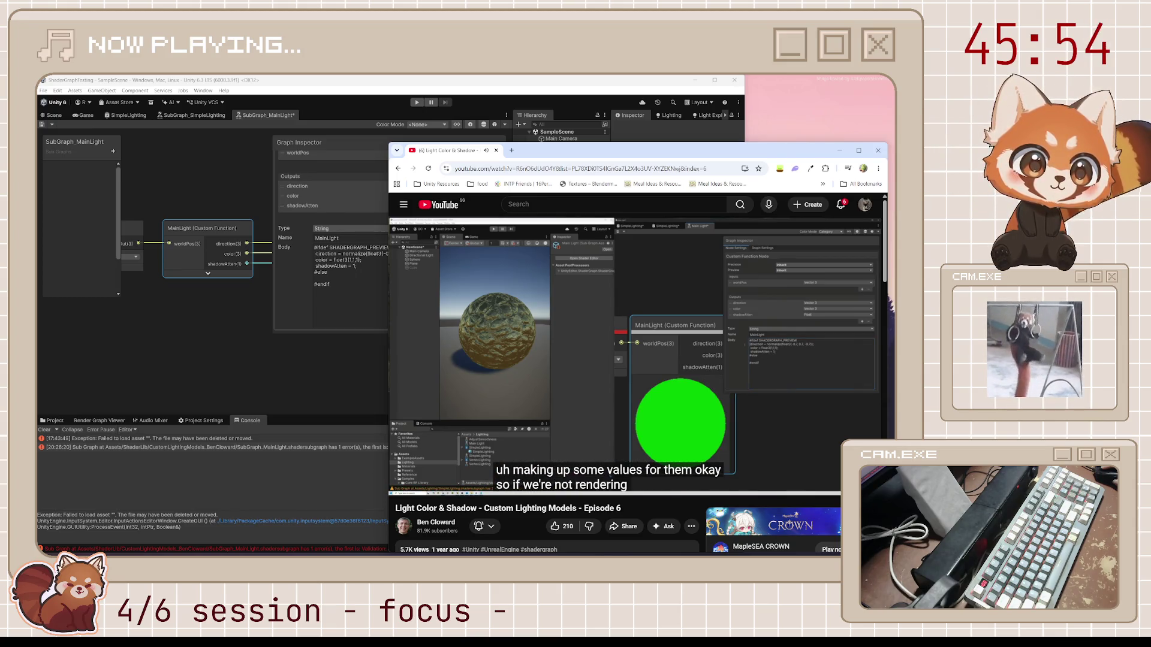
Step: Return to the graph and expand MainLight's preview, which shows a solid green sphere
click(207, 274)
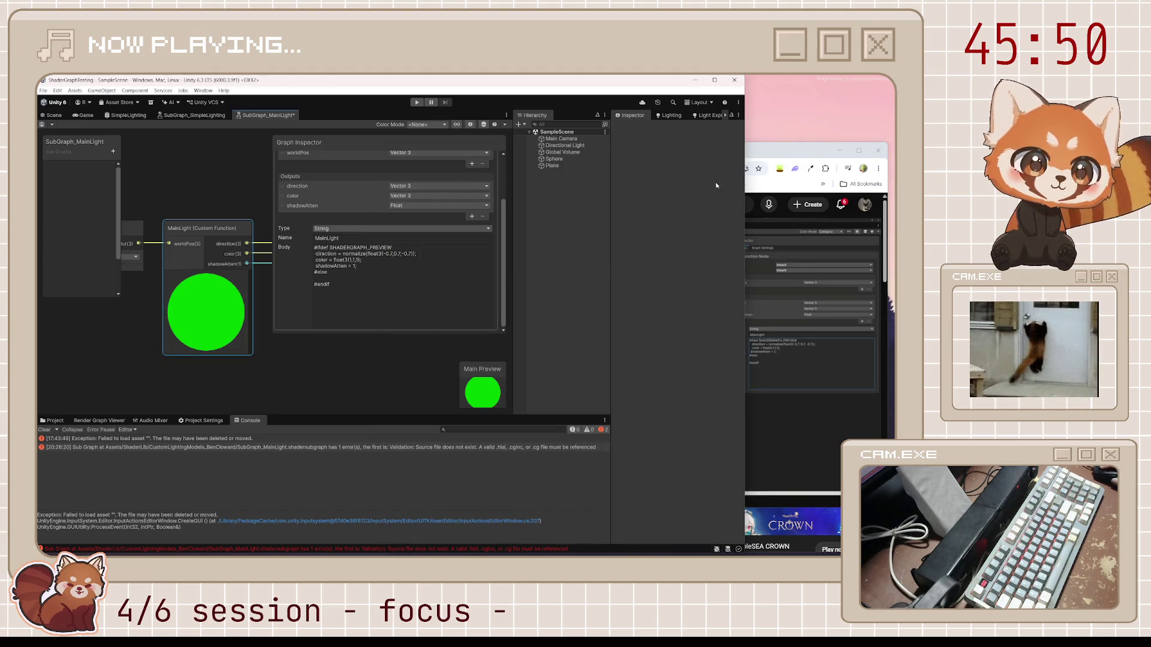
Step: Type '#if defined(UNIVERSAL_PIPELINE_CORE_INCLUDED)' on the empty line under the outer #else
click(333, 276)
click(336, 278)
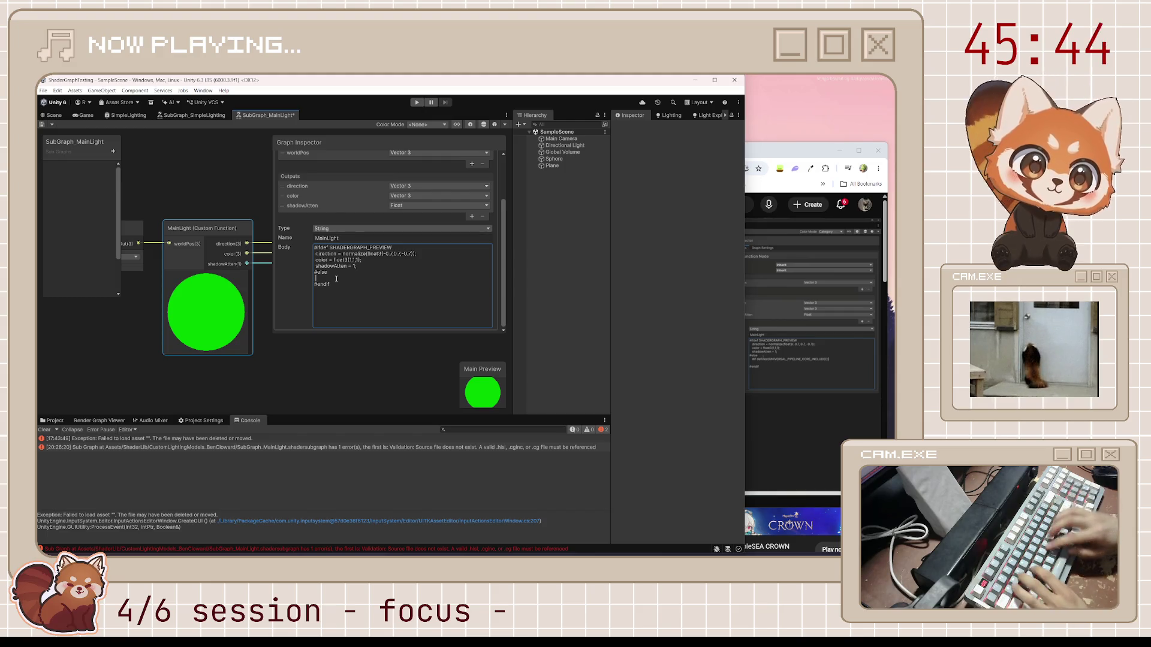
text(#if )
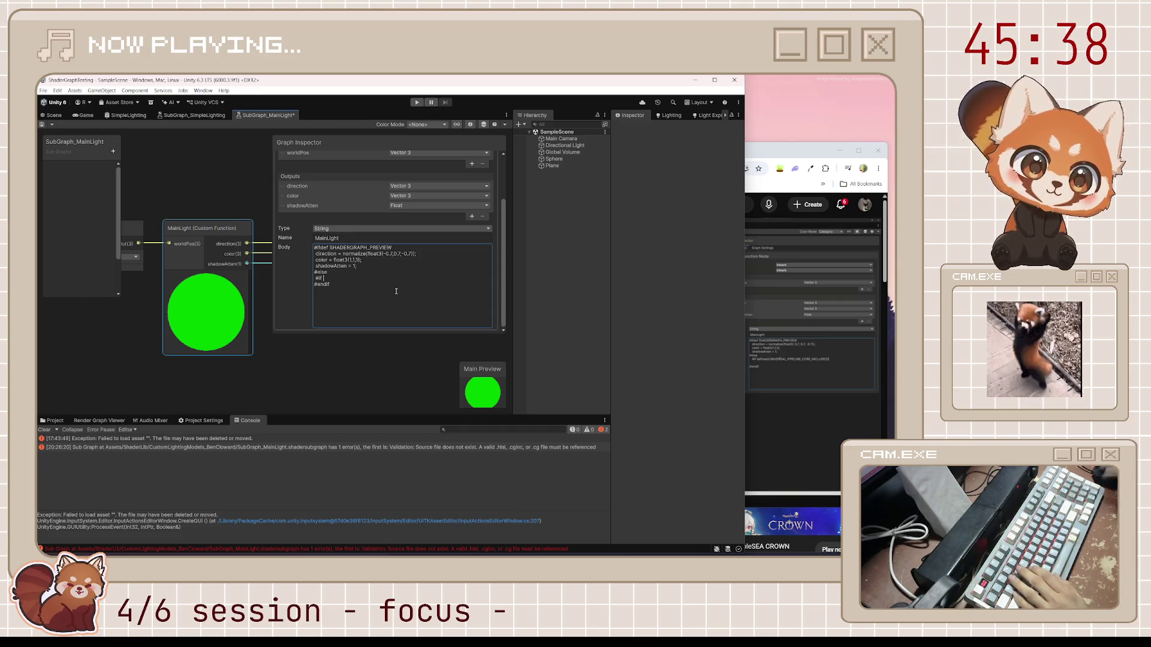
text(defined)
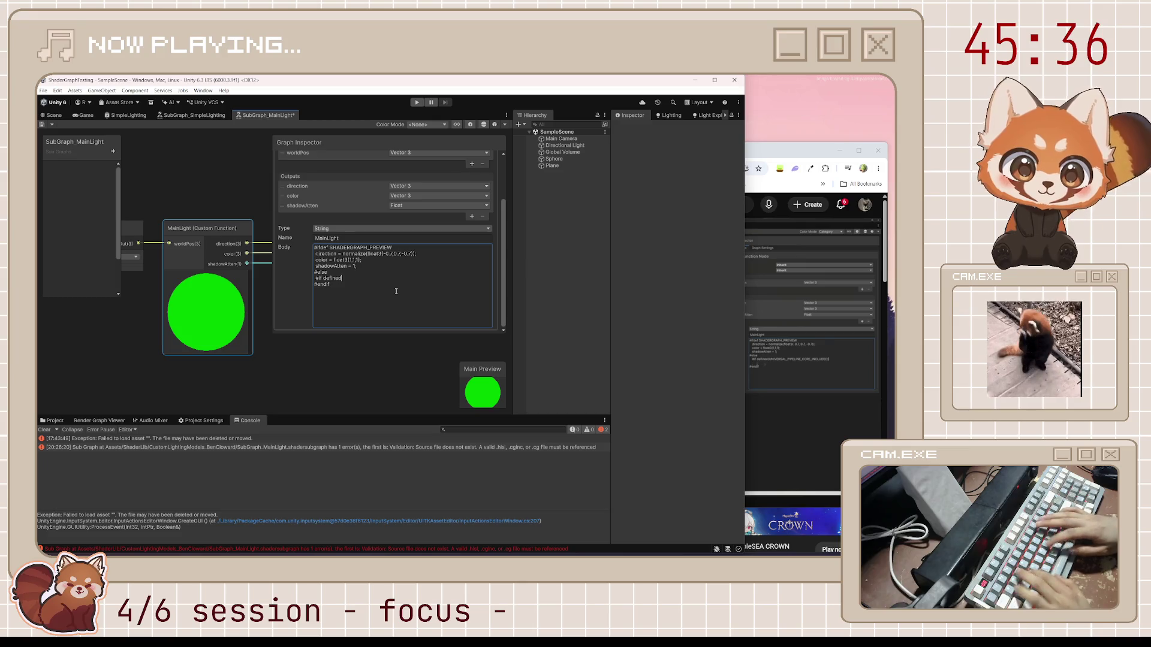
text((UNIVERSAL_)
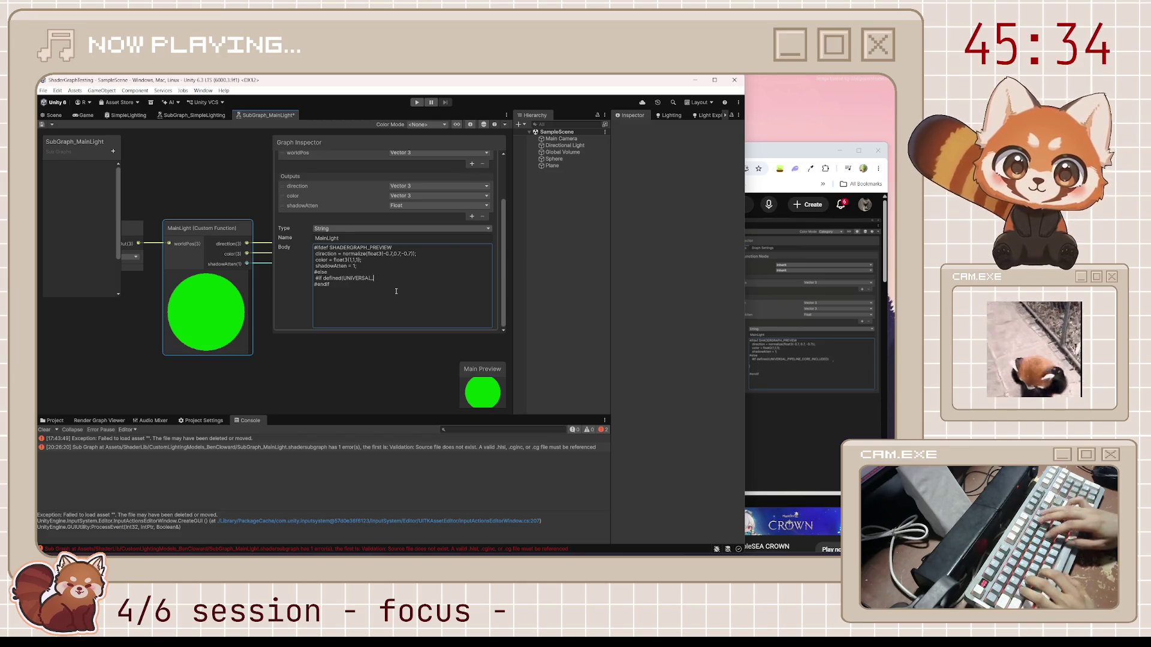
text(PIPELINE_CORE_INCLU)
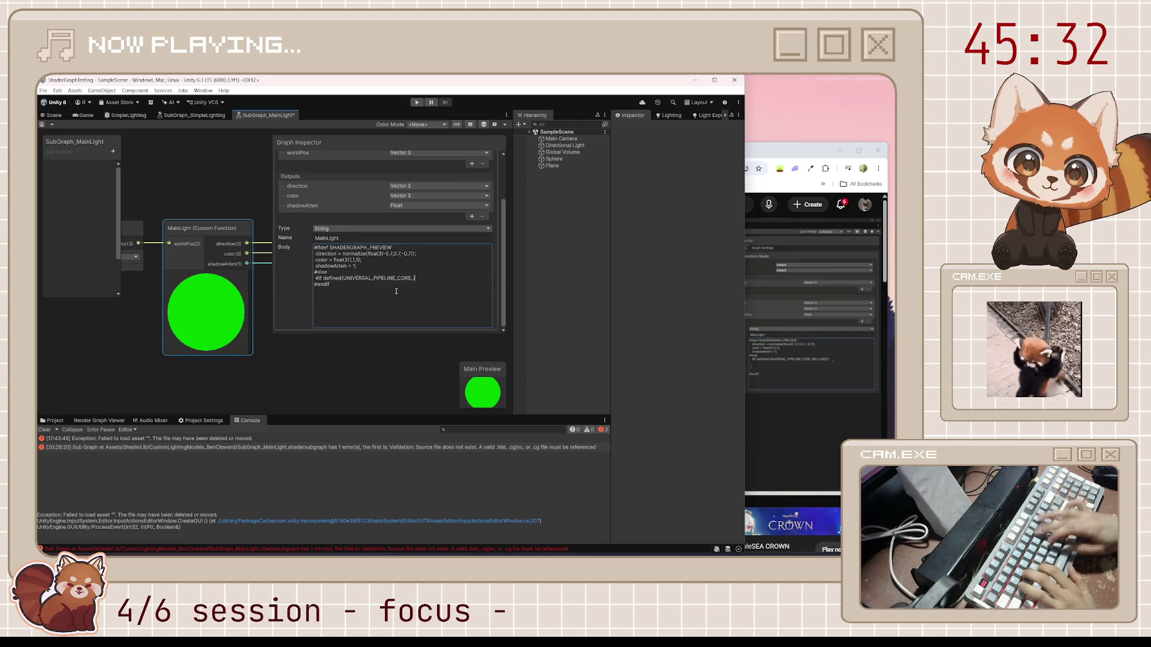
text(DED))
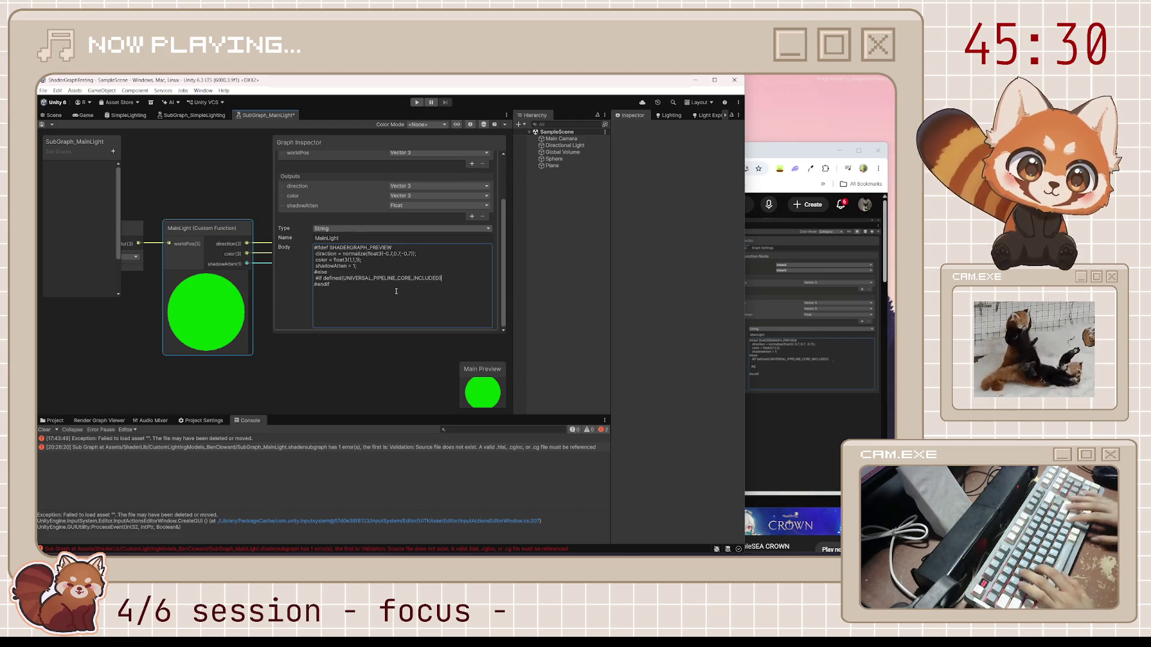
key(Return)
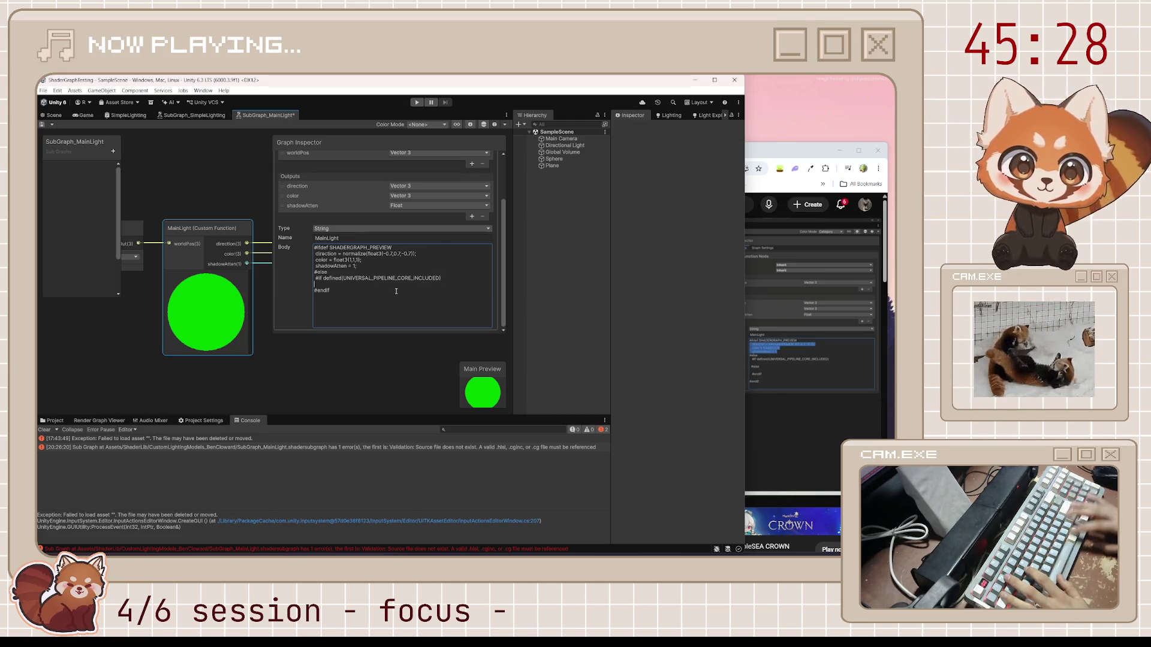
Step: Add inner #else and #endif lines, with a blank line above each
text(#)
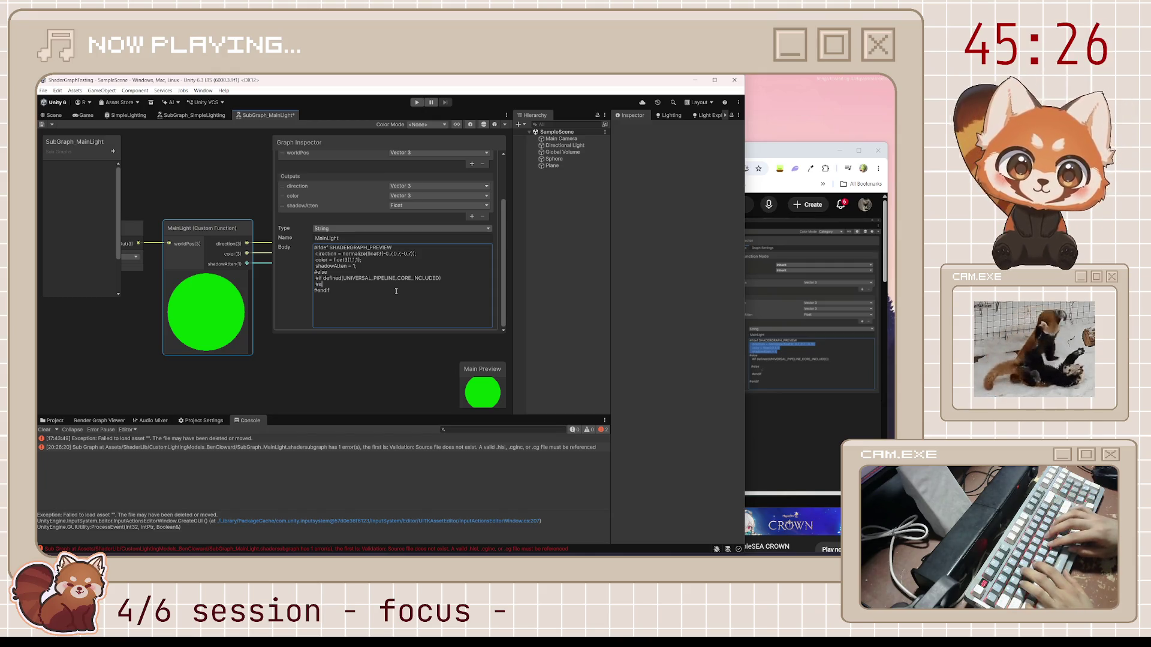
text(else)
key(Return)
text(#end)
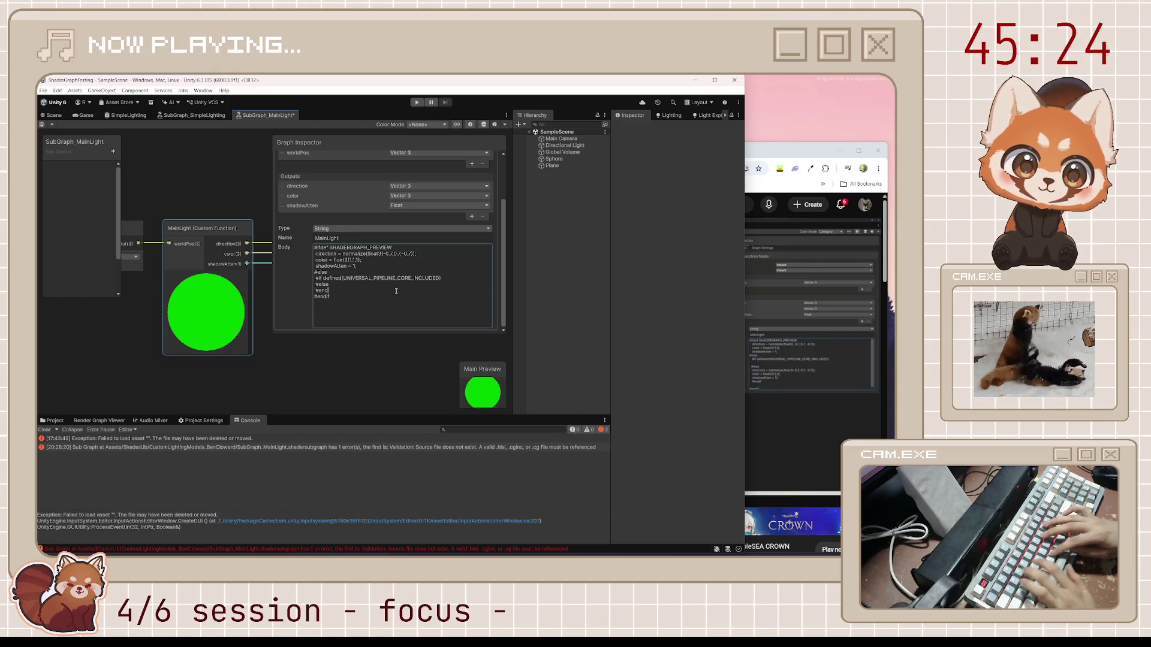
text(if)
key(Up)
key(Return)
key(Up)
key(Return)
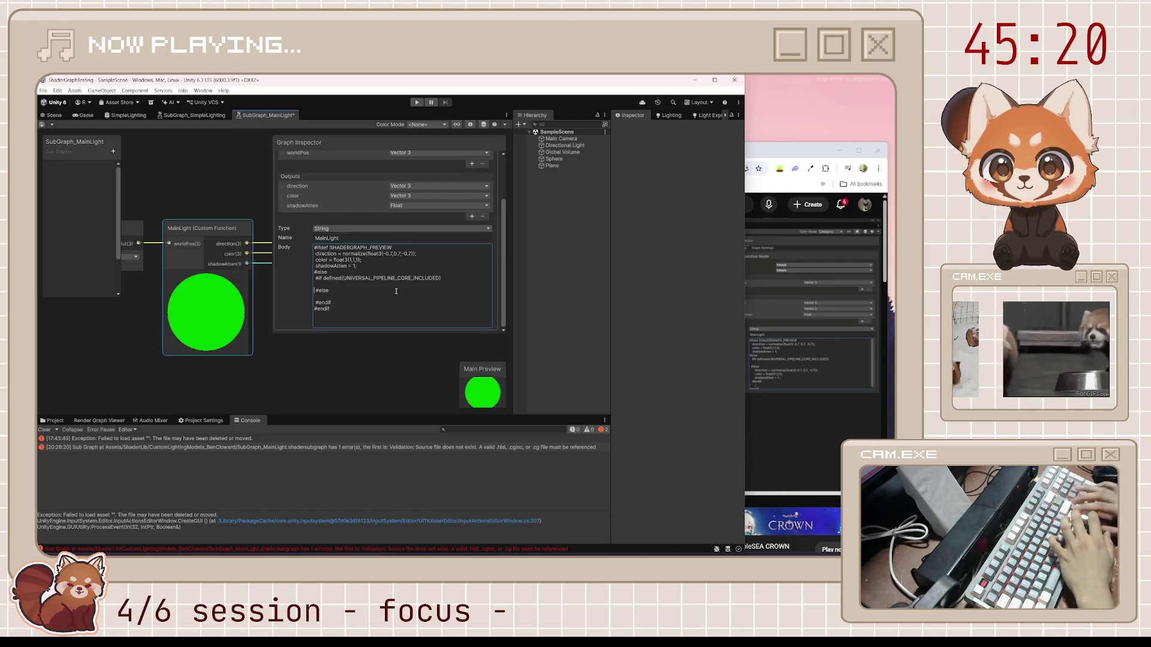
click(827, 354)
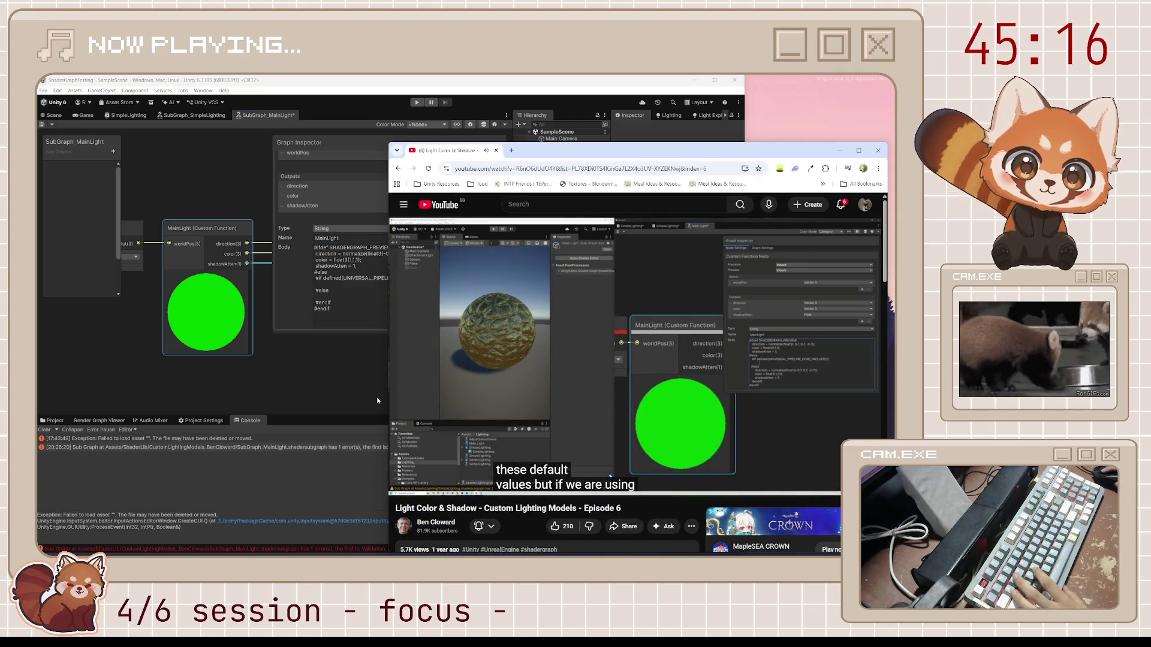
Step: Move the default direction, color and shadowAtten lines out of the URP check into the #else fallback
click(360, 303)
click(366, 272)
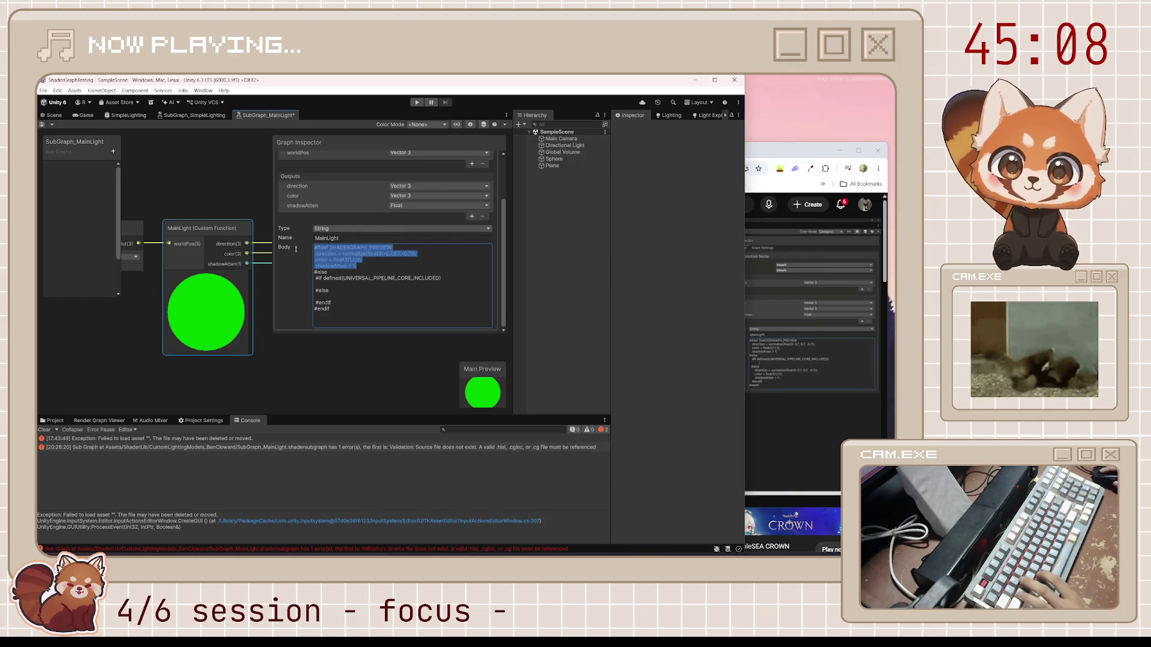
click(332, 286)
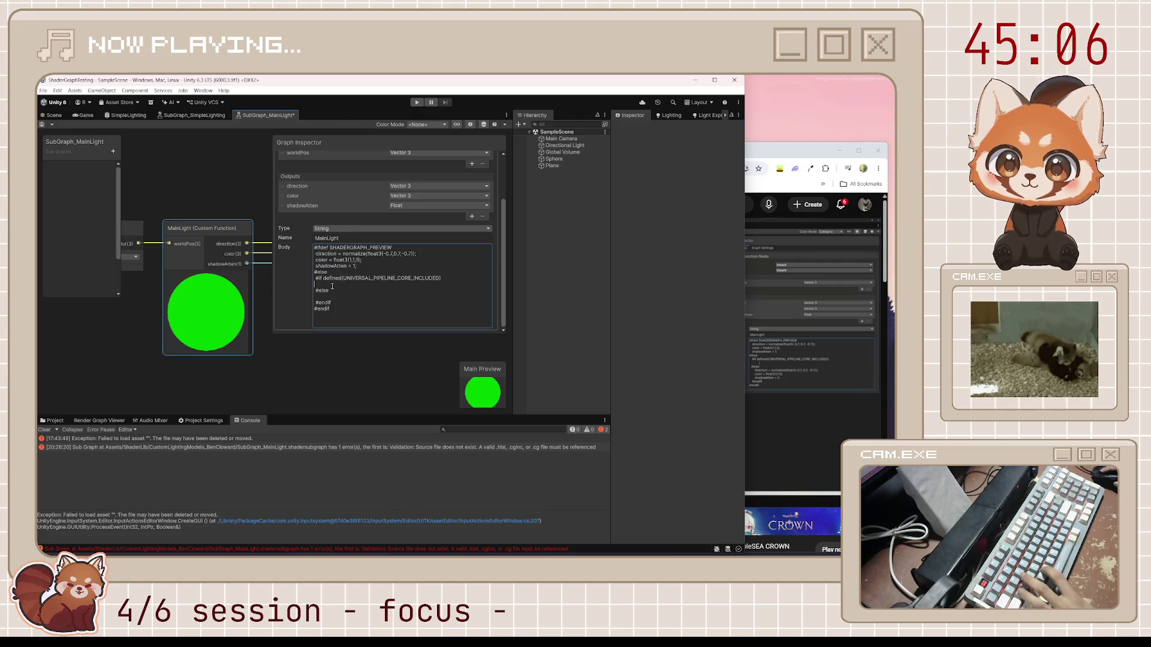
key(ctrl+v)
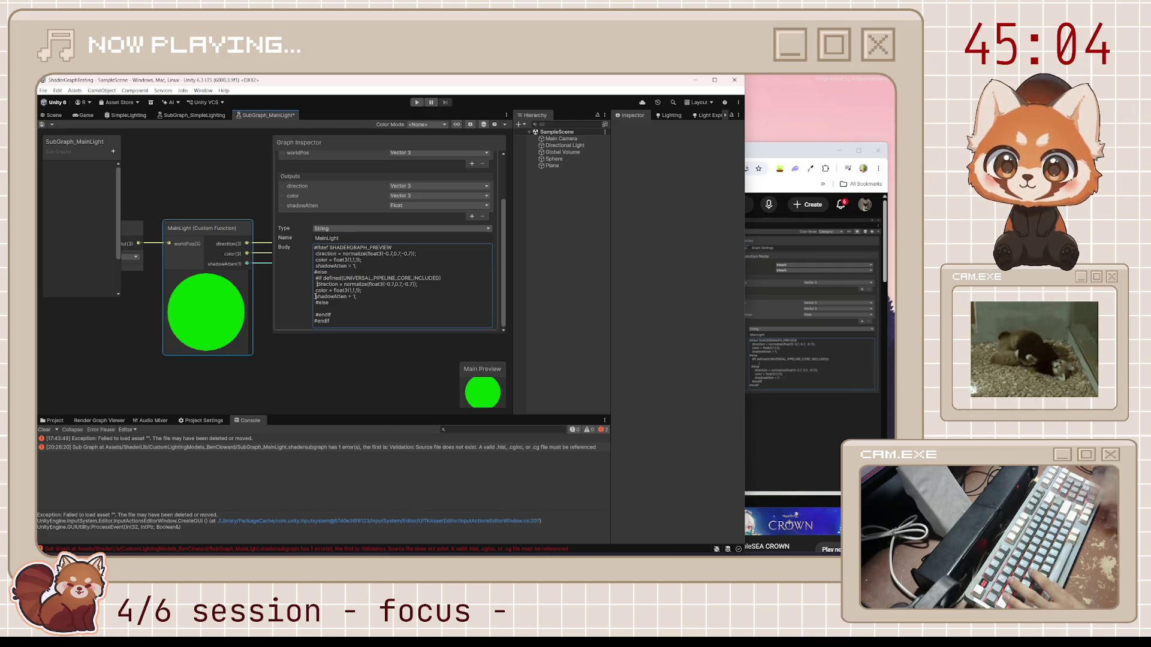
key(Down)
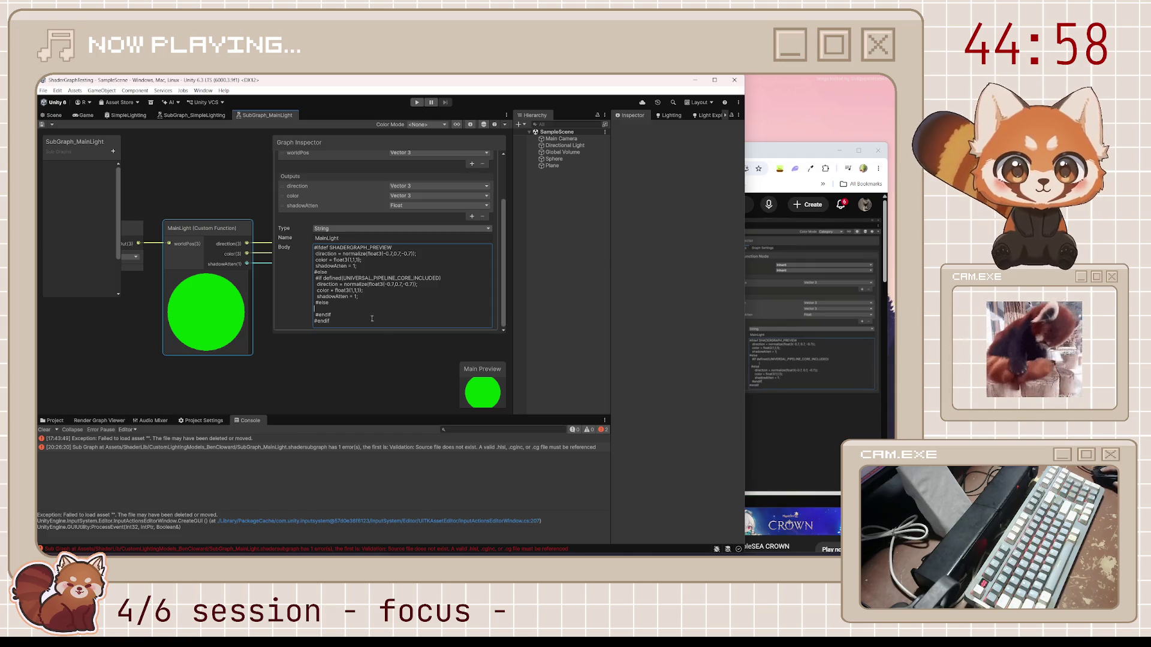
click(365, 298)
drag(364, 298, 314, 283)
key(ctrl+c)
key(BackSpace)
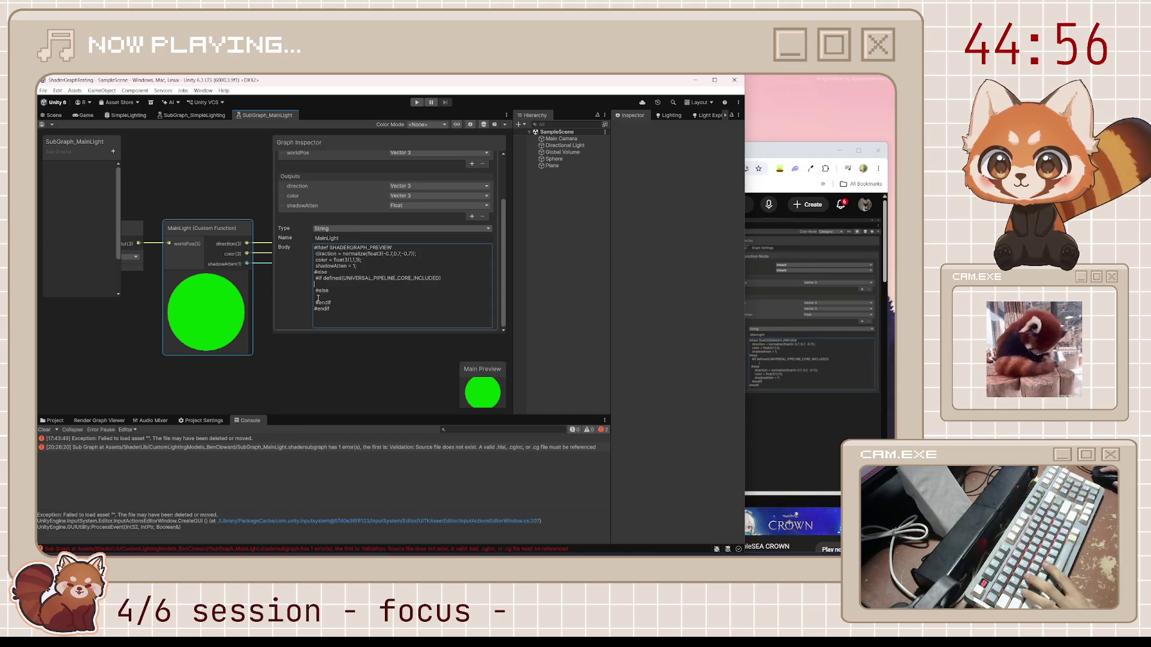
key(ctrl+v)
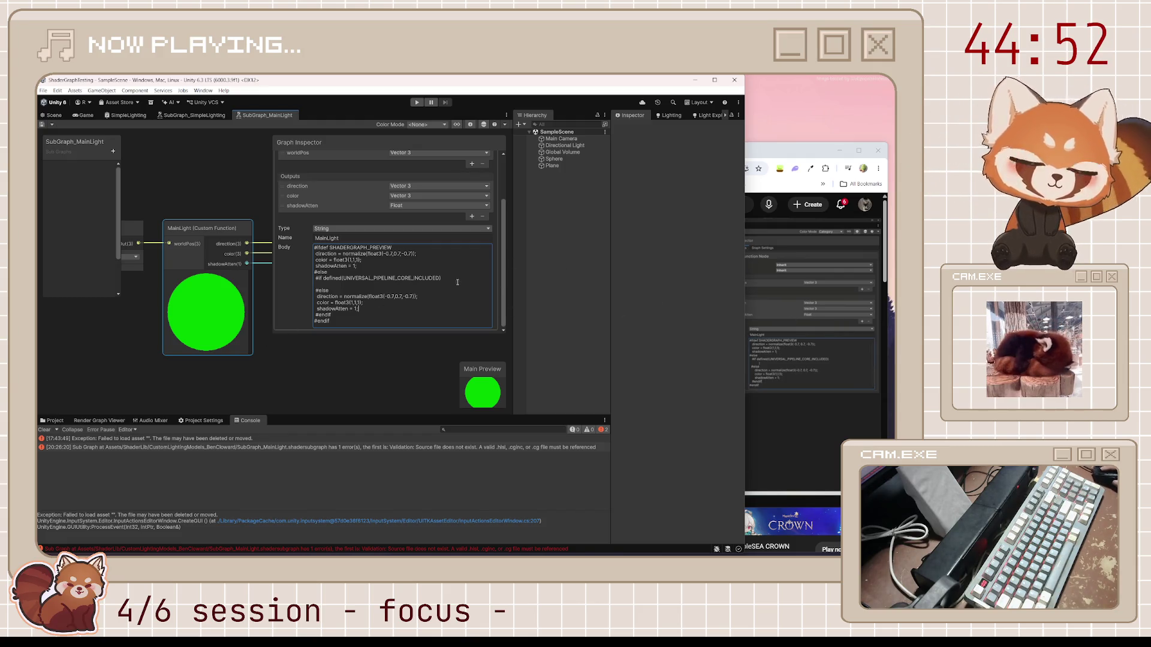
Step: Tab-indent the moved direction, color and shadowAtten lines and exit Body editing
click(317, 253)
key(Tab)
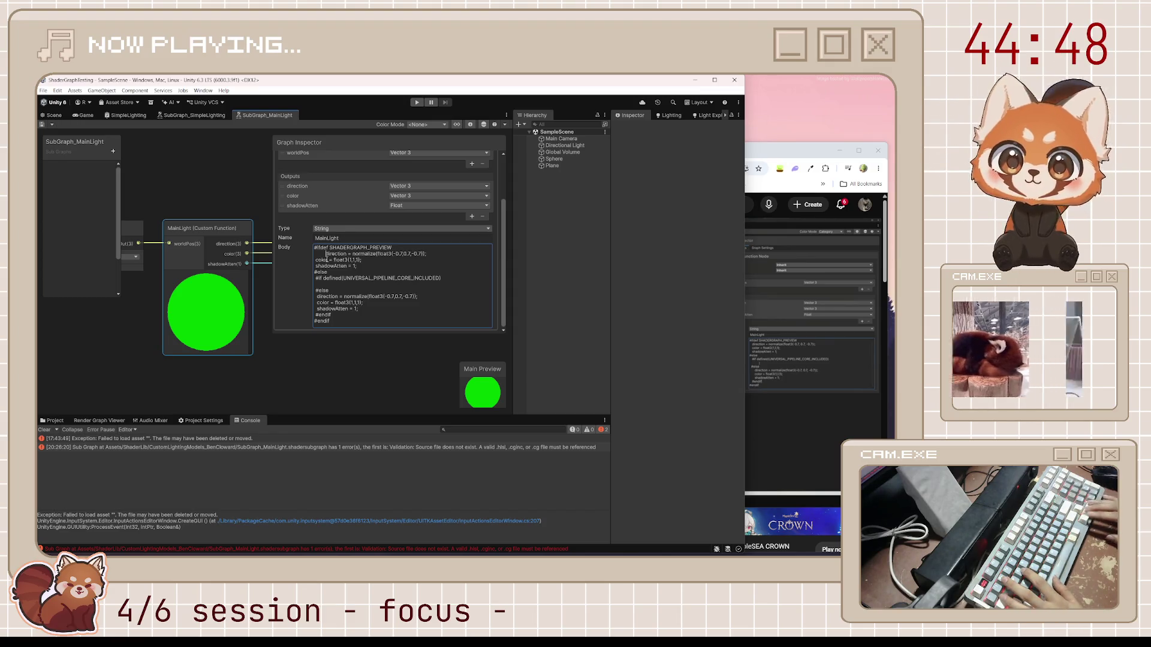
key(Down)
key(Tab)
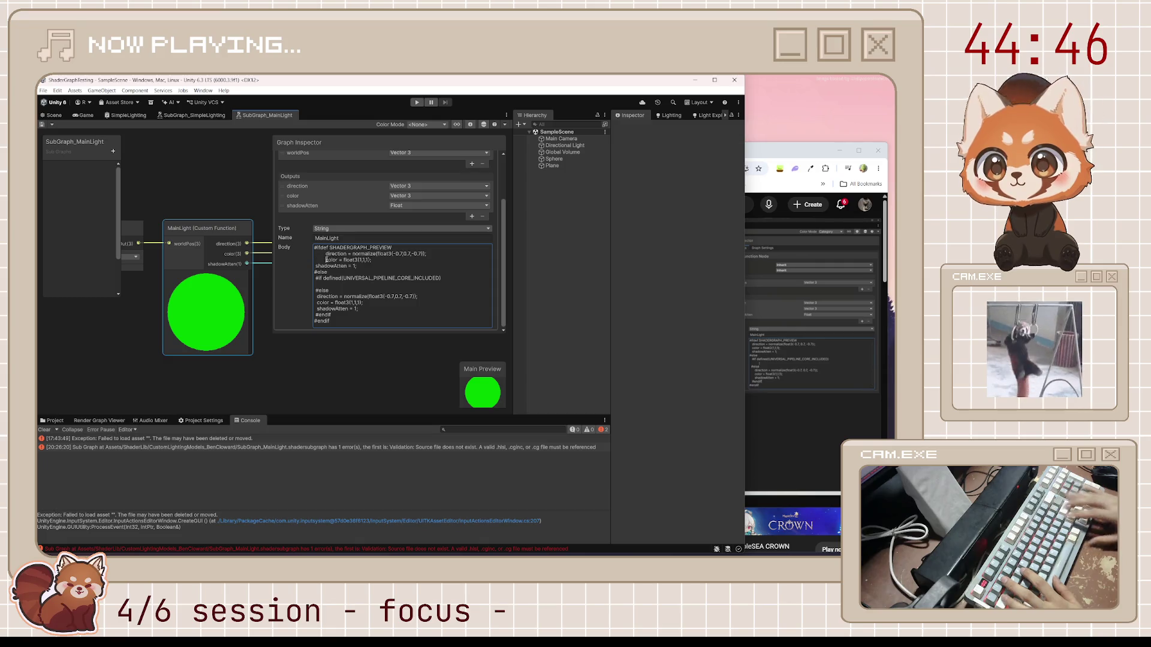
key(Up)
key(shift+Tab)
key(Tab)
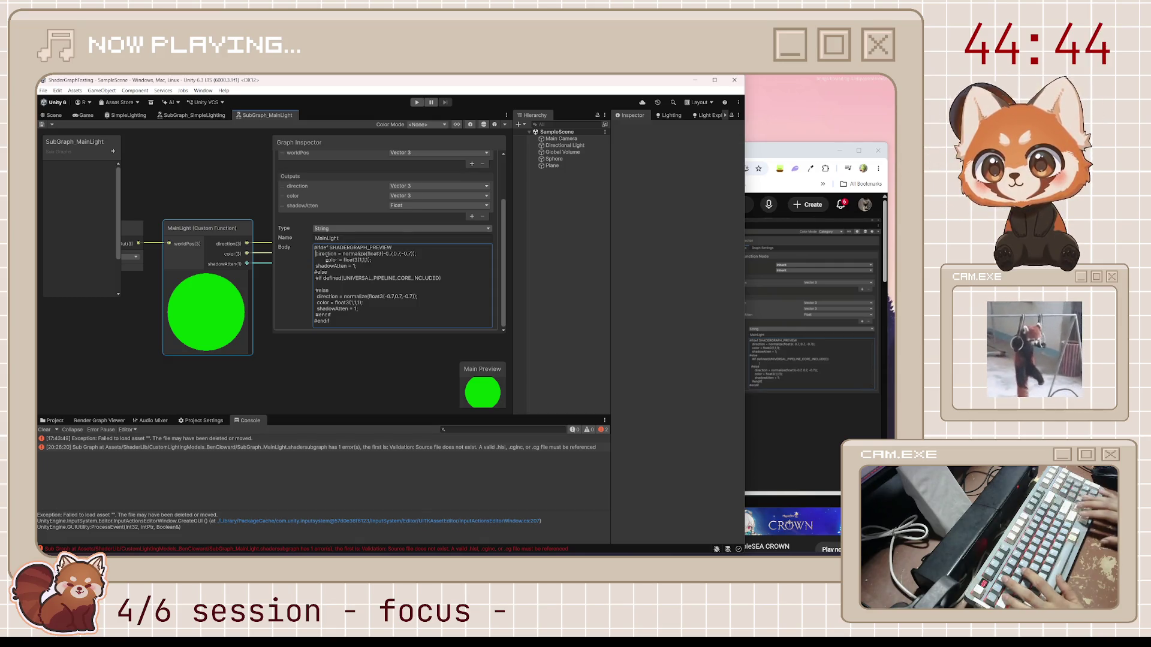
key(Down)
key(Down)
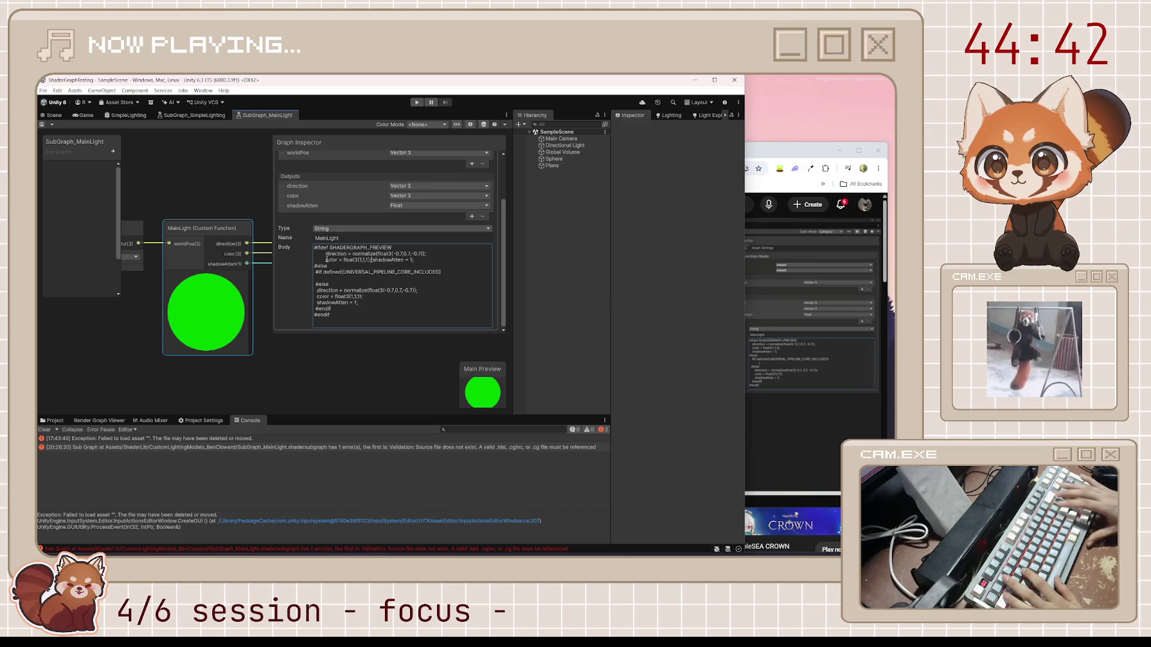
key(Escape)
click(243, 270)
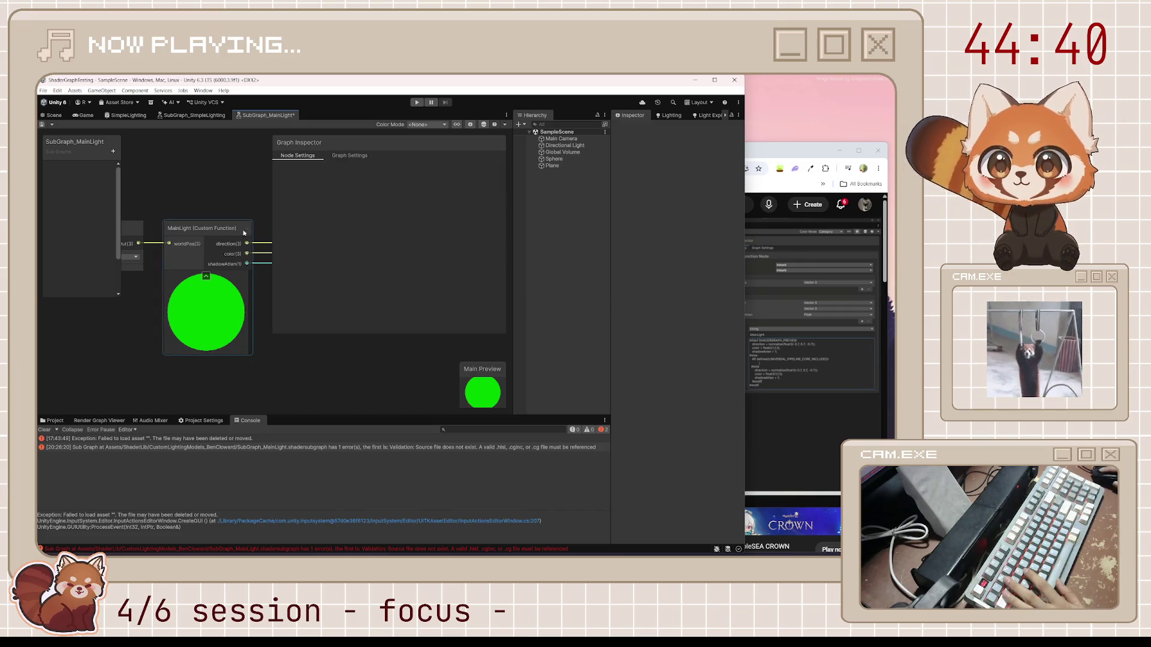
Step: Indent the direction and shadowAtten lines in the preview branch to match color
scroll(327, 321, down, 2)
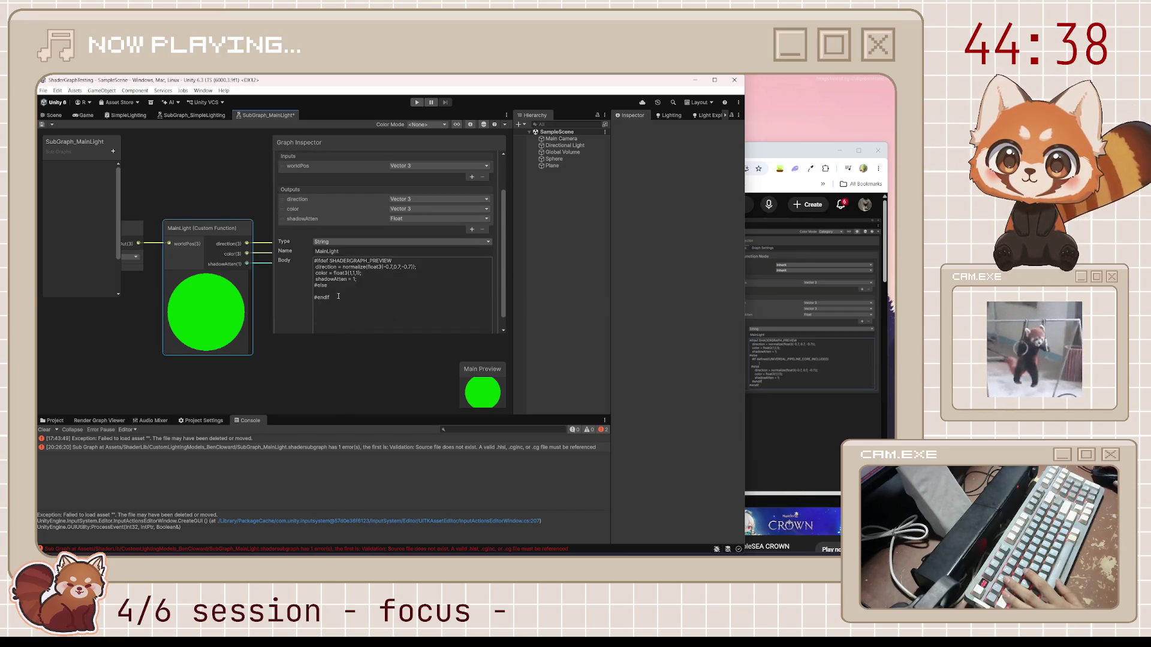
click(319, 278)
click(319, 278)
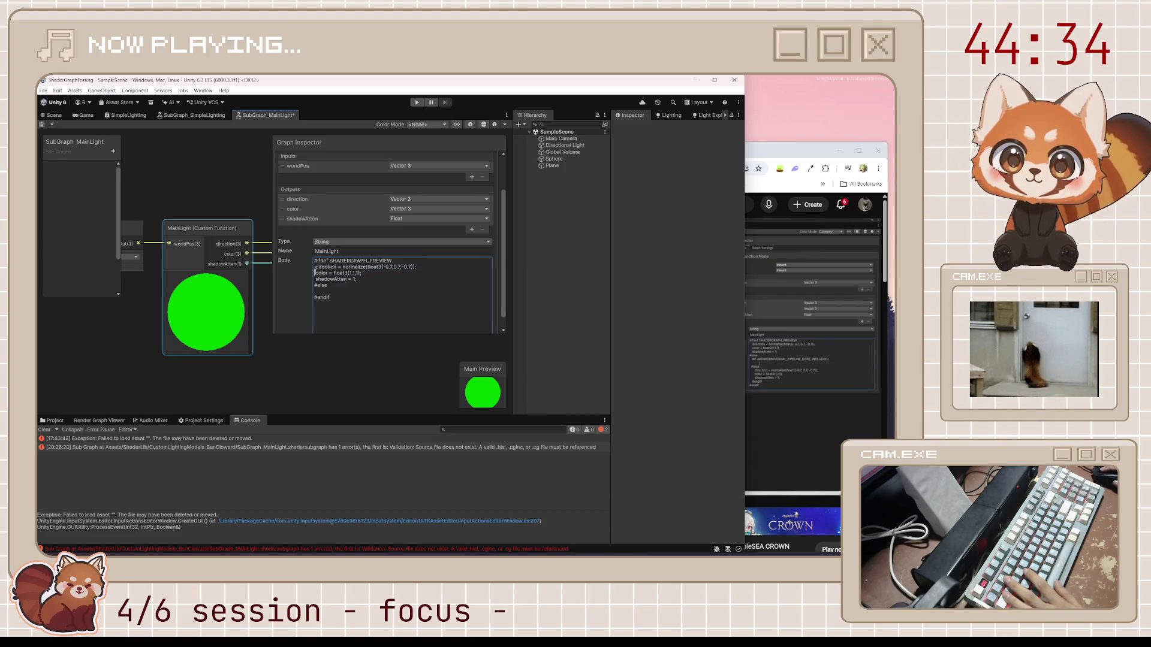
key(Tab)
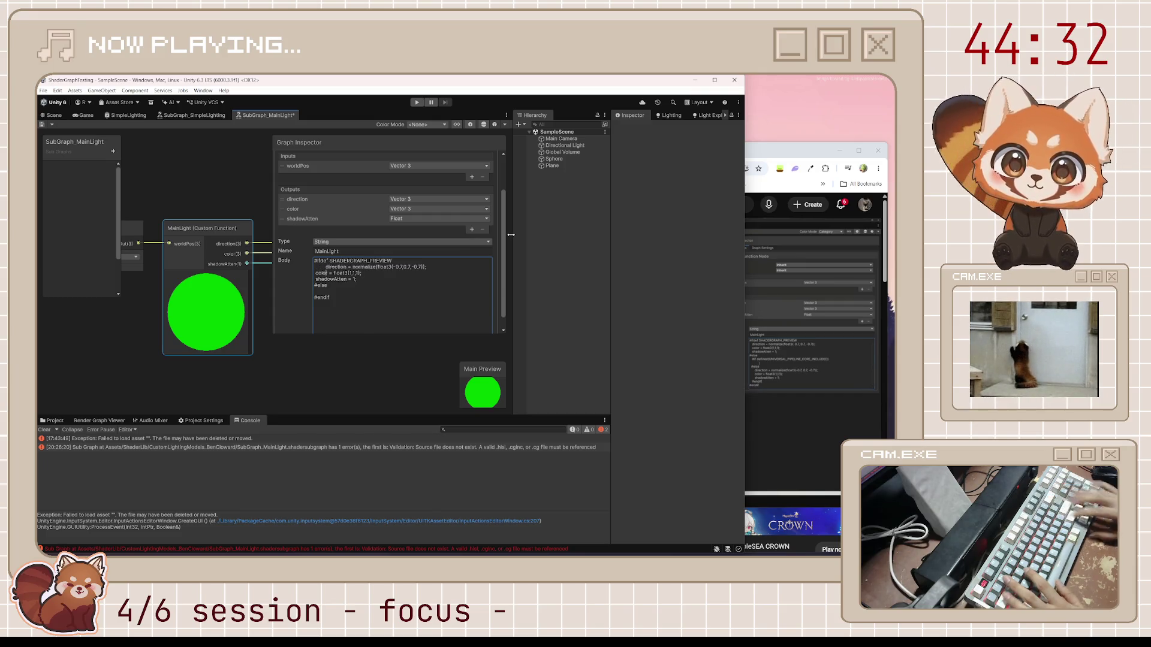
key(Down)
key(Home)
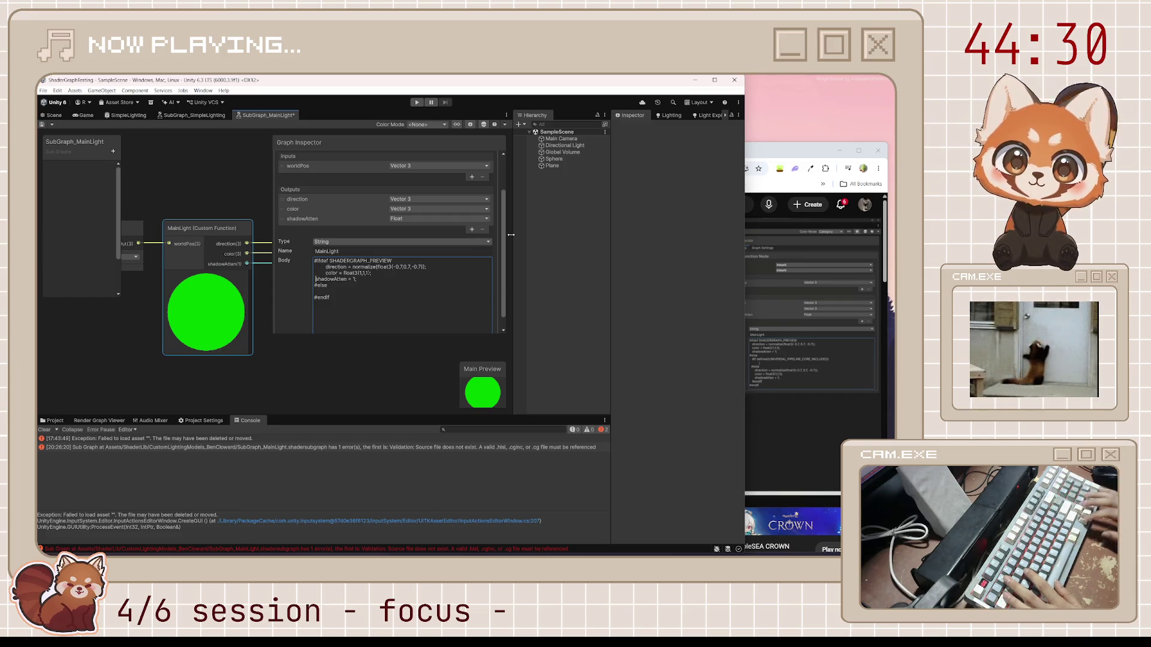
key(Up)
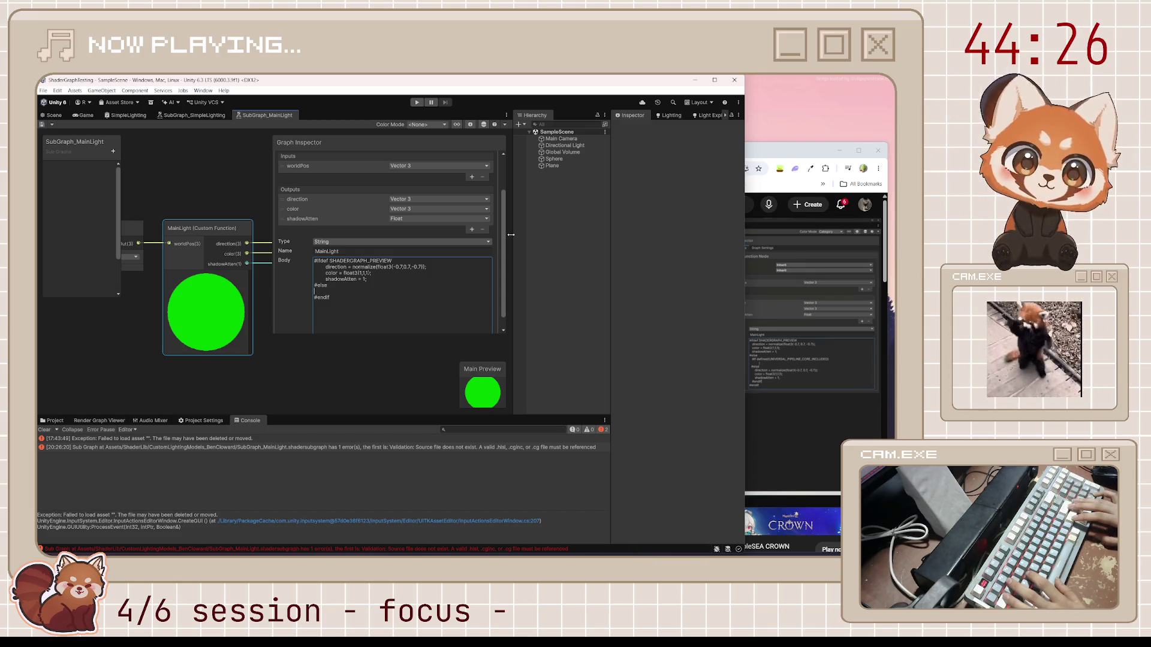
Step: Nest an '#if defined(UNIVERSAL_PIPELINE_CORE_INCLUDED)' … '#endif' block inside the outer #else
text(#)
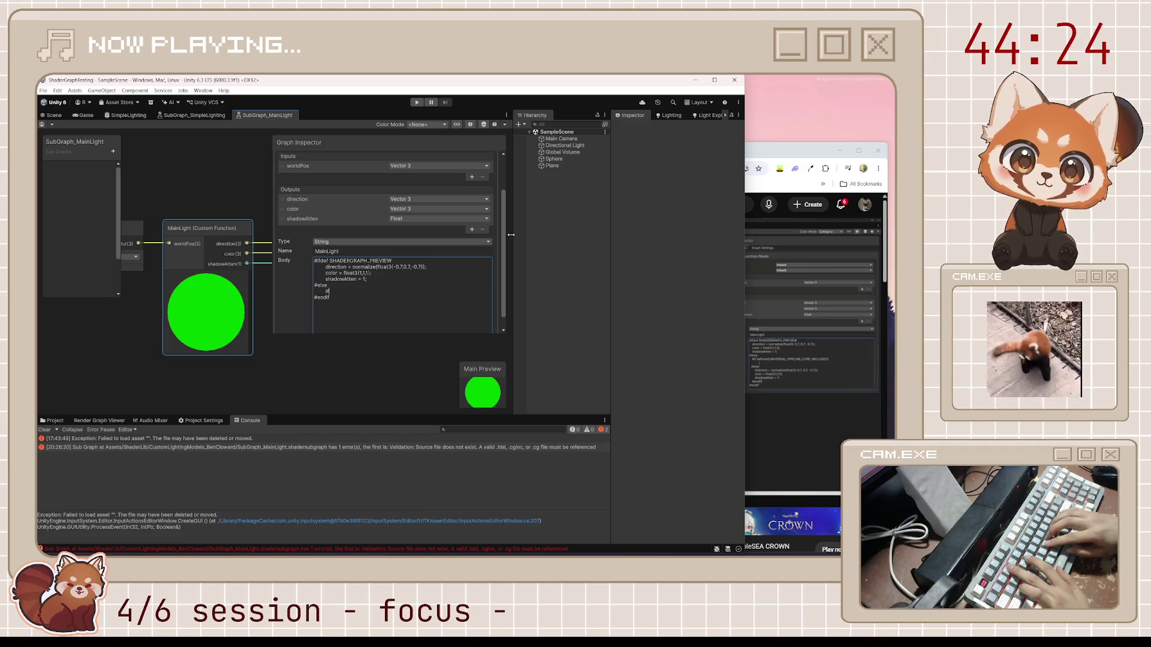
text(if defin)
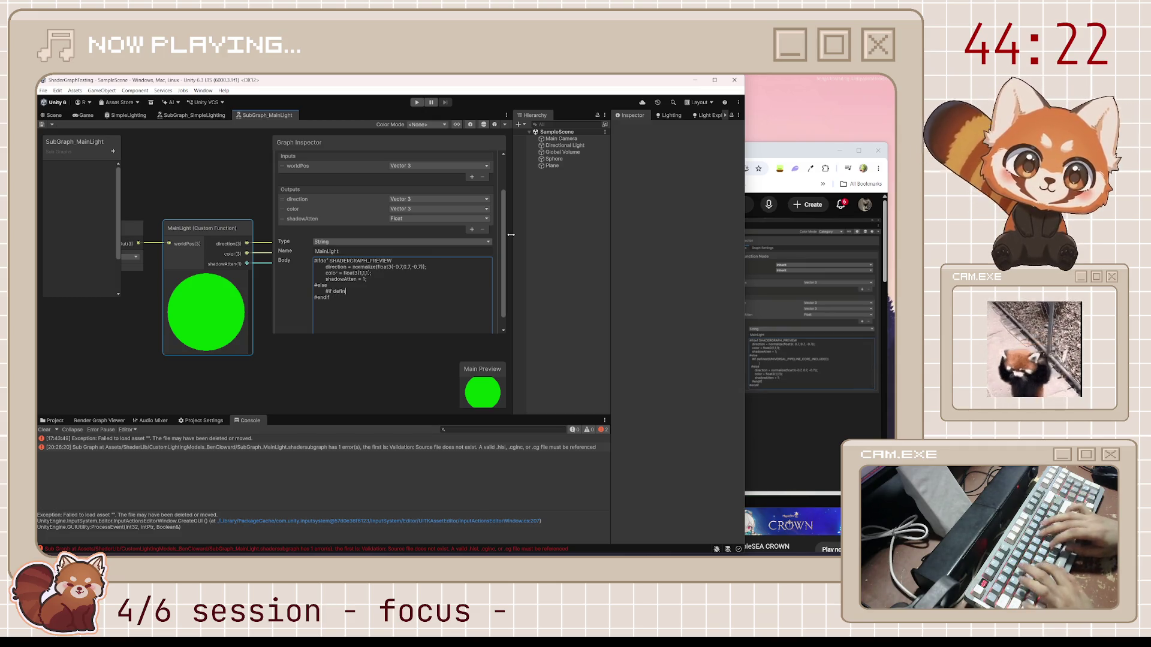
text(ed(UNIVERSAL_)
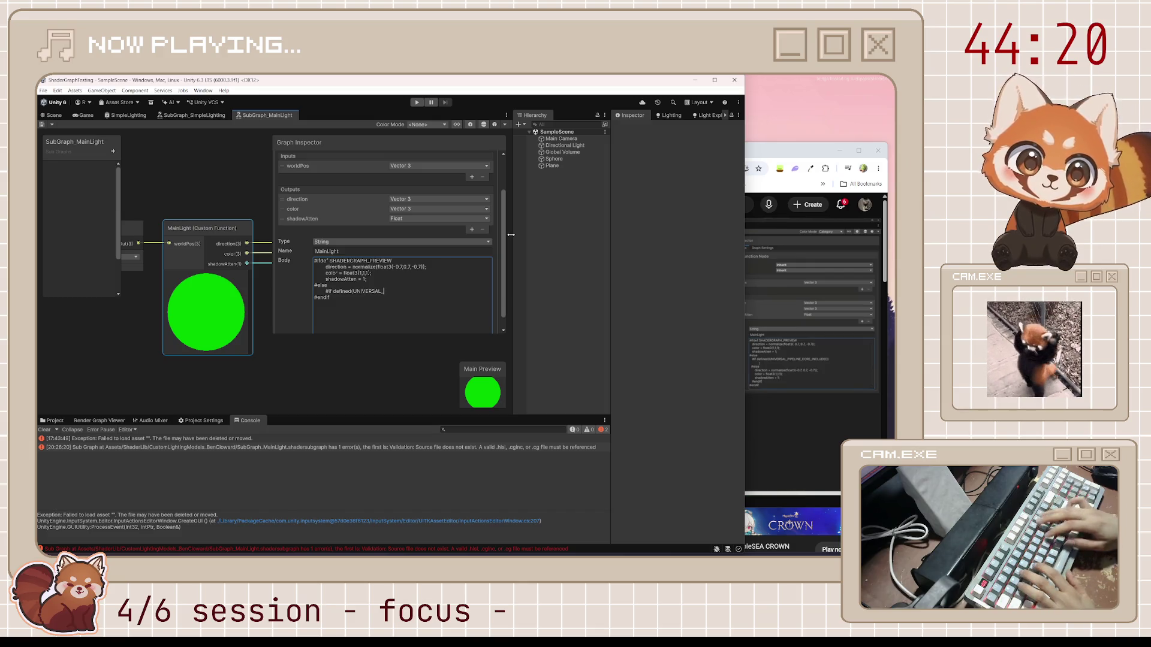
text(PIPELINE_CORE_INCLUDED)
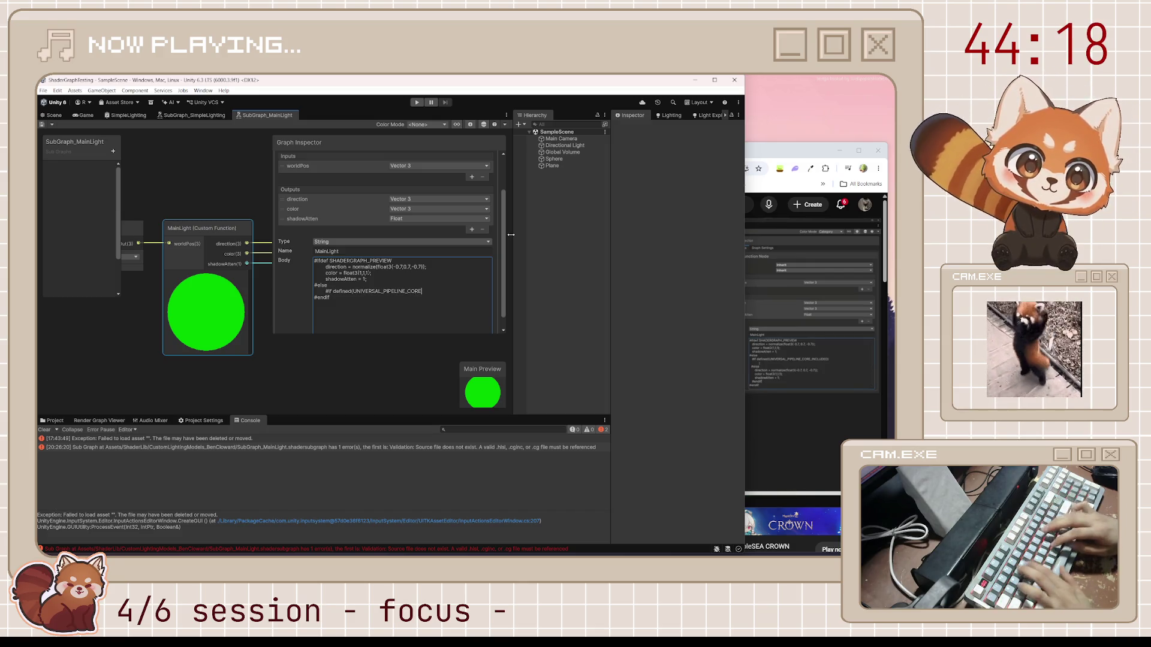
text())
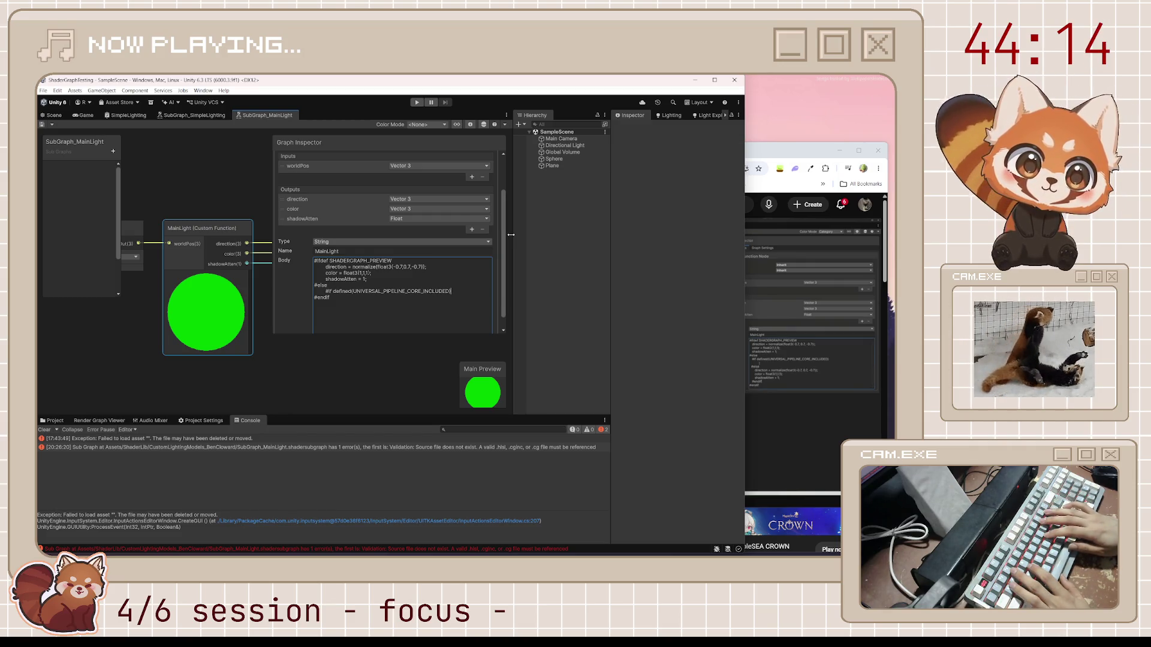
key(Return)
text(#else)
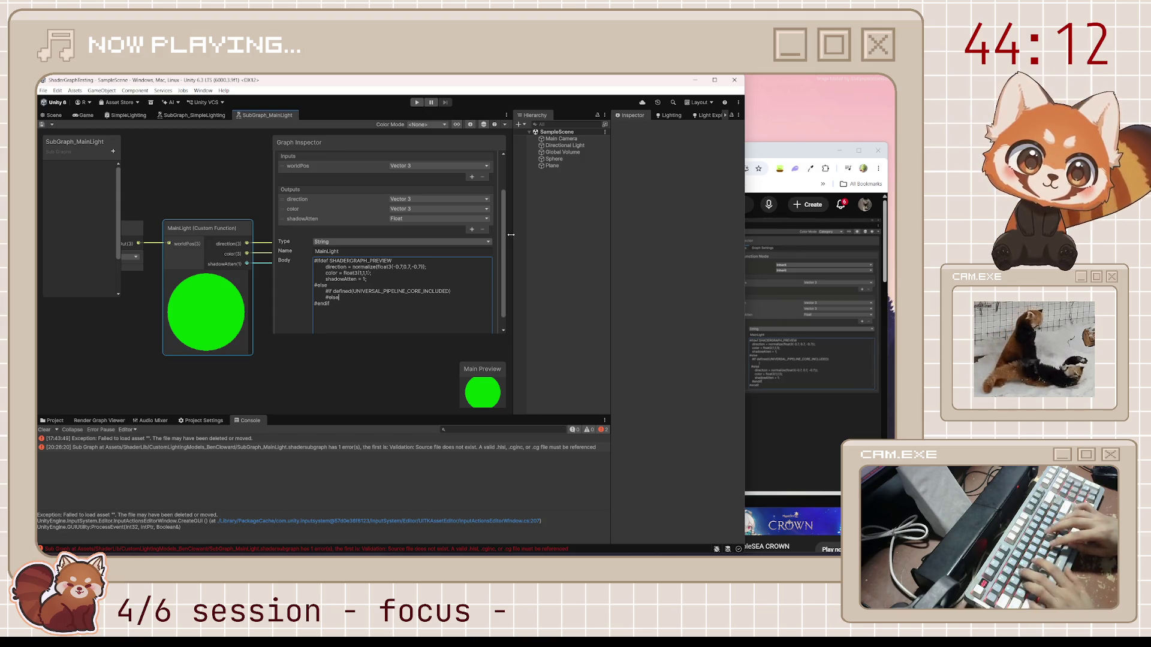
key(Return)
text(#endif)
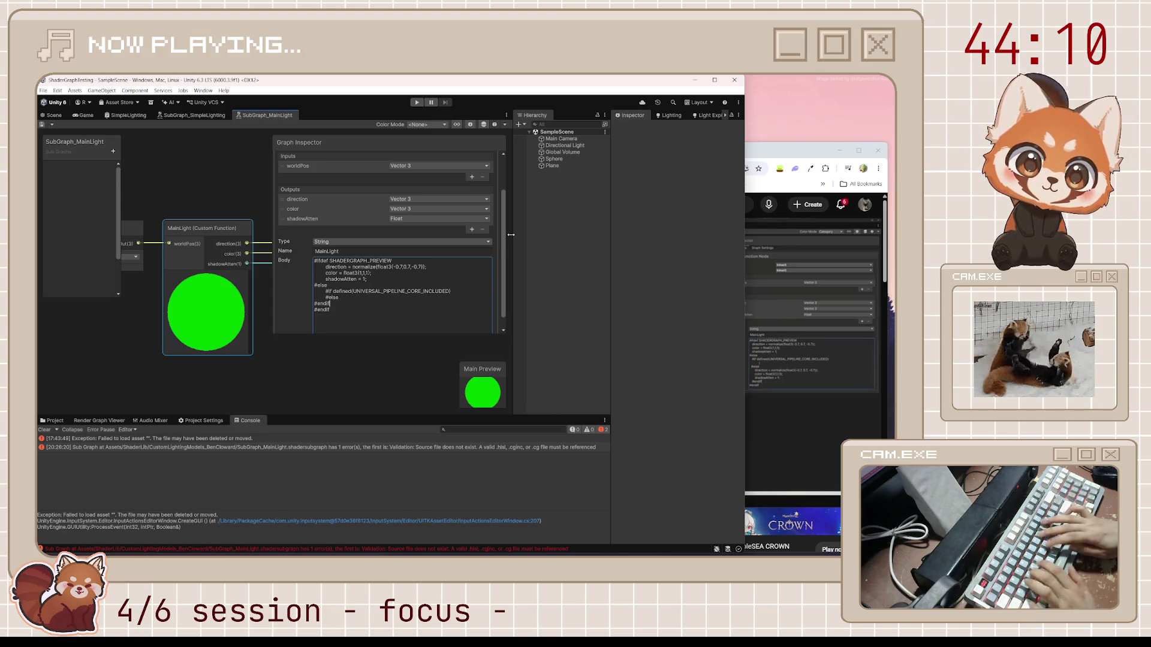
key(Home)
key(Tab)
key(Up)
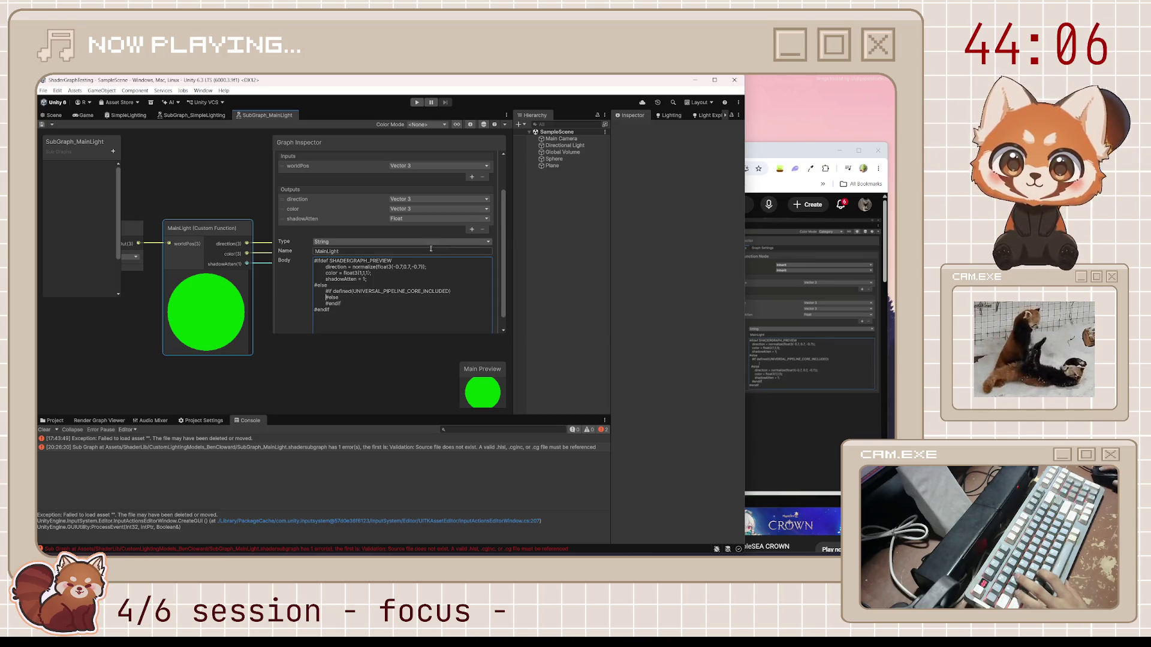
Step: Paste the default direction, color and shadowAtten values, indented, under the inner #else, and commit
drag(367, 280, 272, 268)
key(ctrl+c)
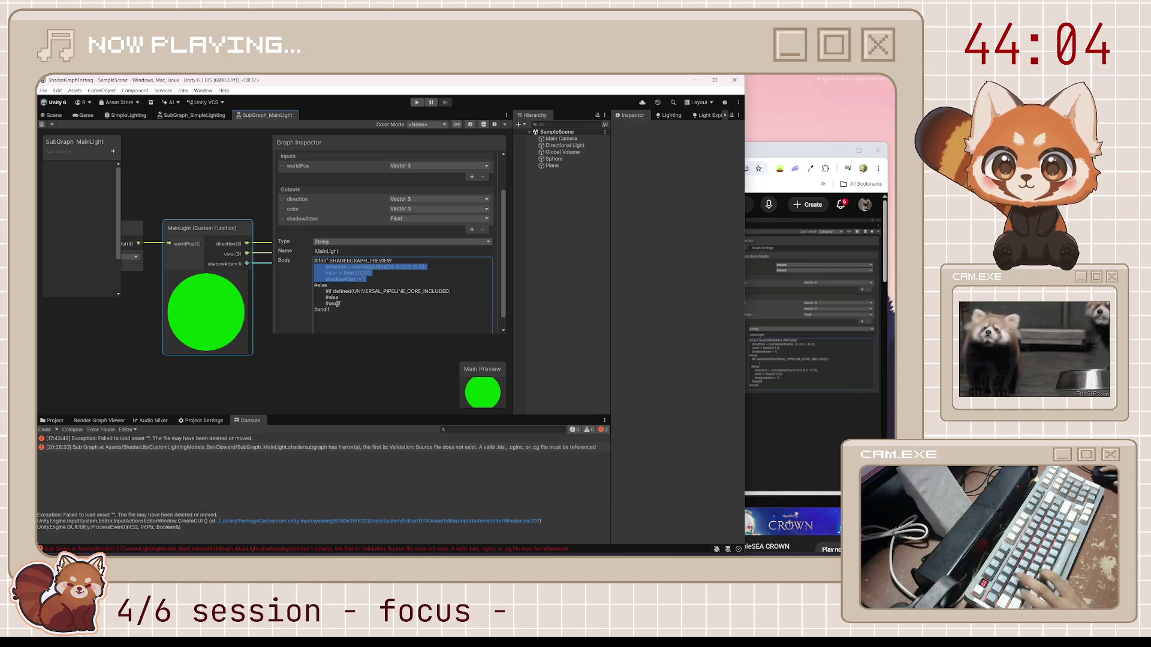
click(355, 297)
key(Return)
key(ctrl+v)
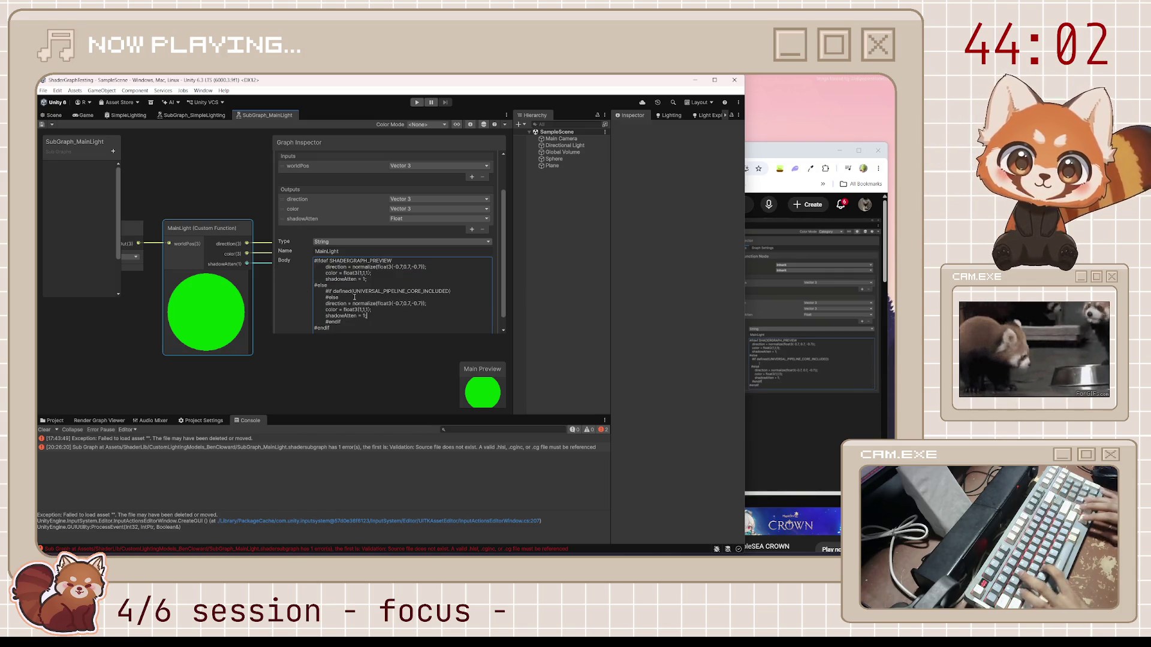
key(Home)
key(Tab)
key(Down)
key(Tab)
key(Tab)
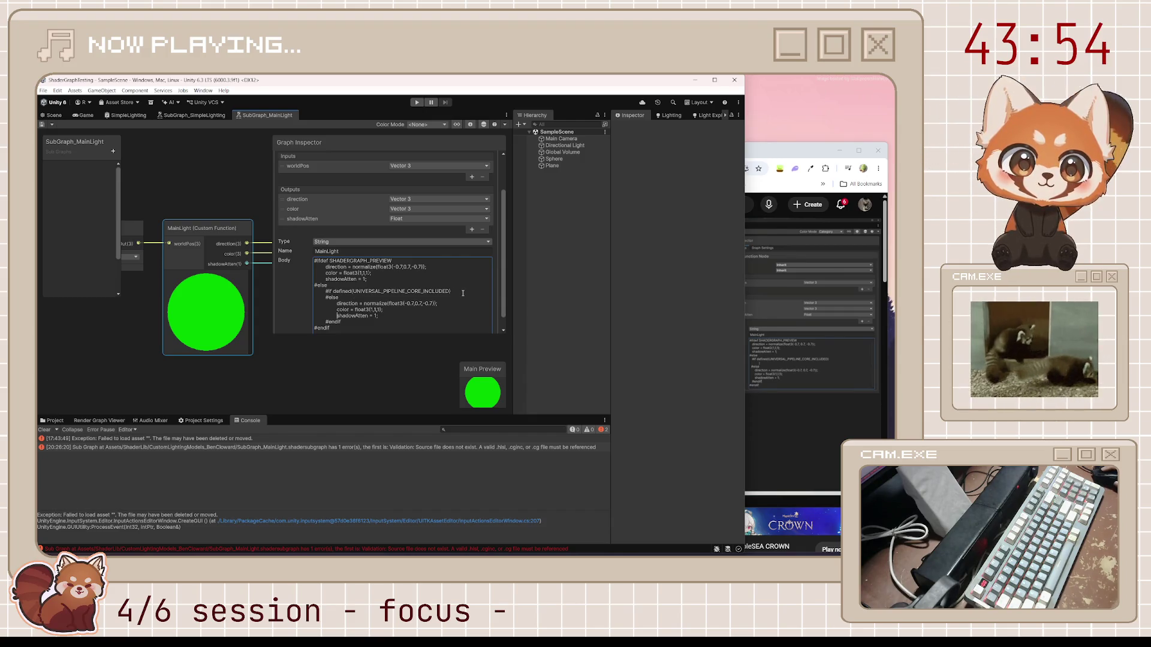
key(Return)
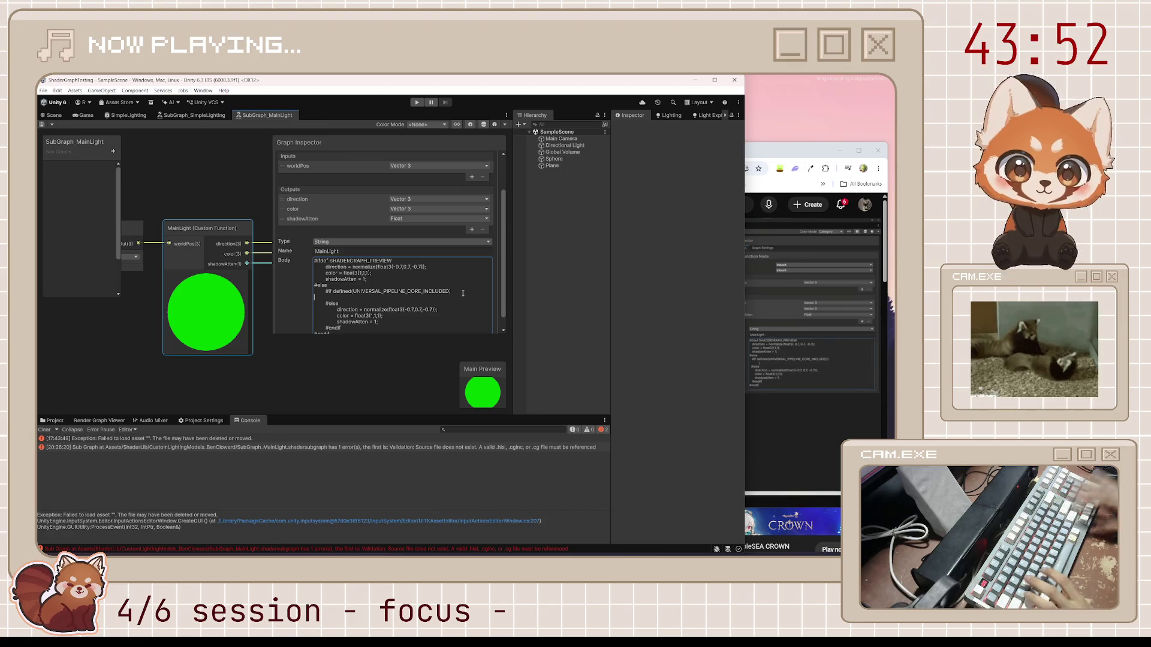
key(Escape)
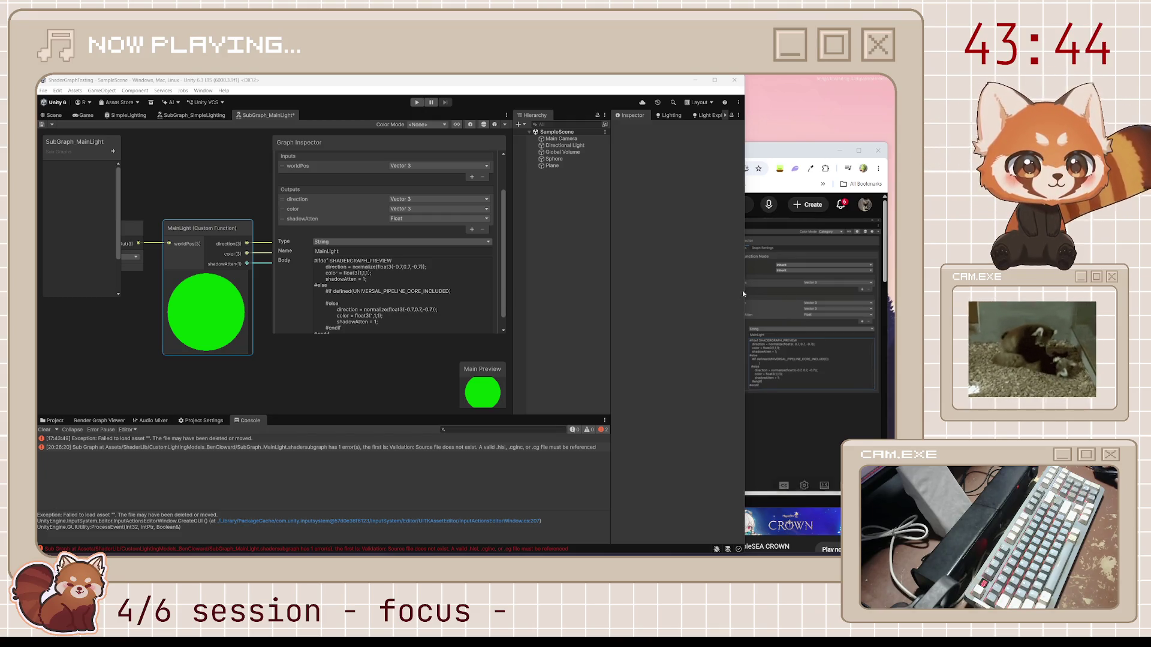
Step: Pause the tutorial after its shadow-coordinate explanation and return to the Shader Graph editor
click(765, 400)
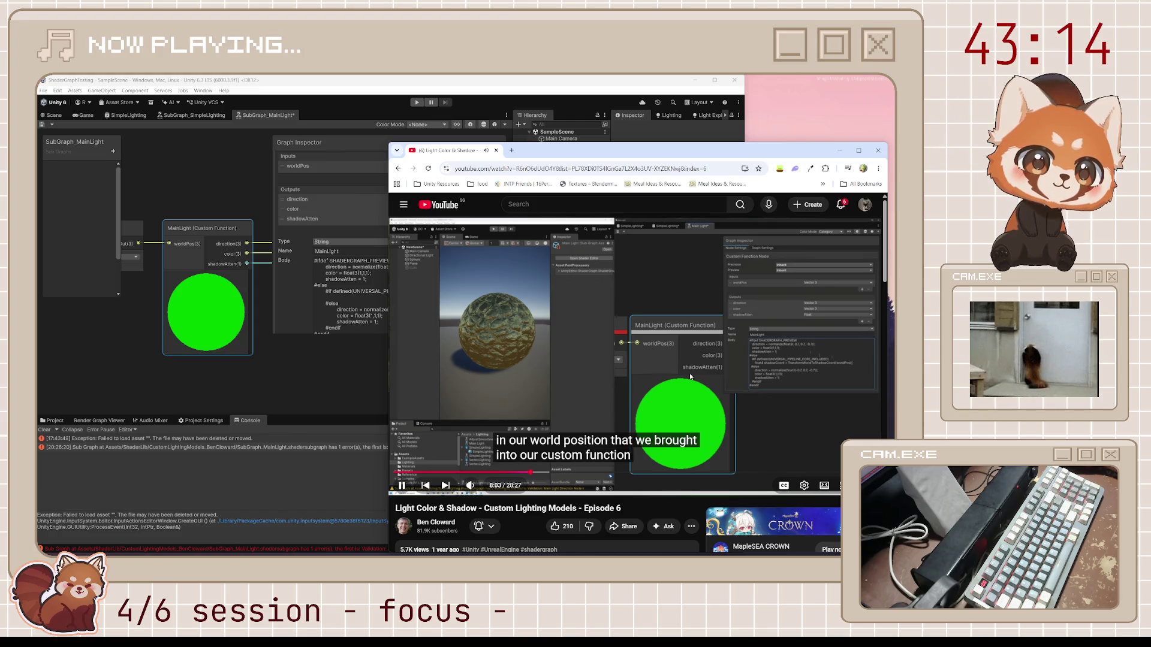
click(636, 354)
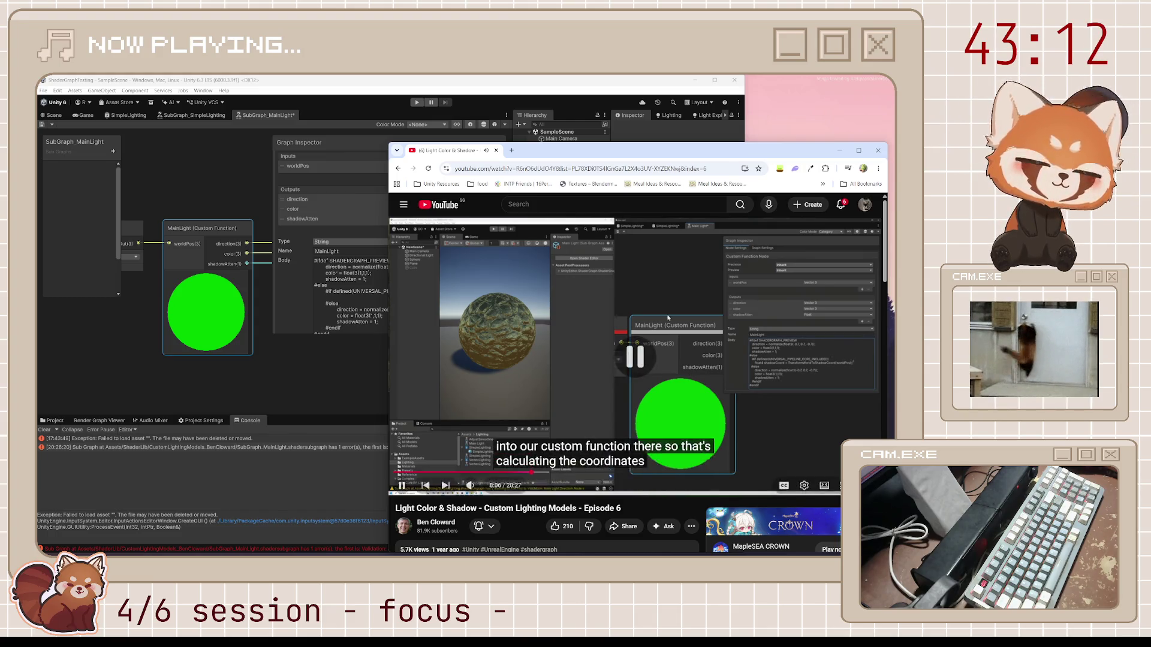
click(366, 299)
click(364, 301)
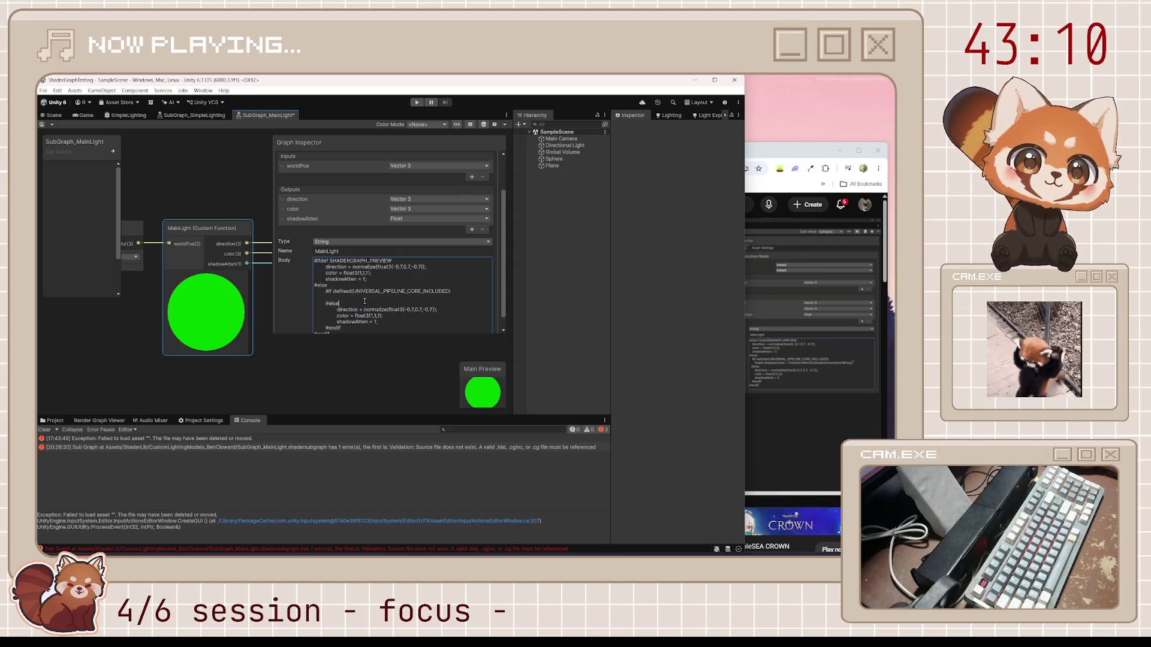
Step: Add 'float4 shadowCoord = TransformWorldToShadowCoord(worldPos);' on the indented line under the URP check
click(372, 298)
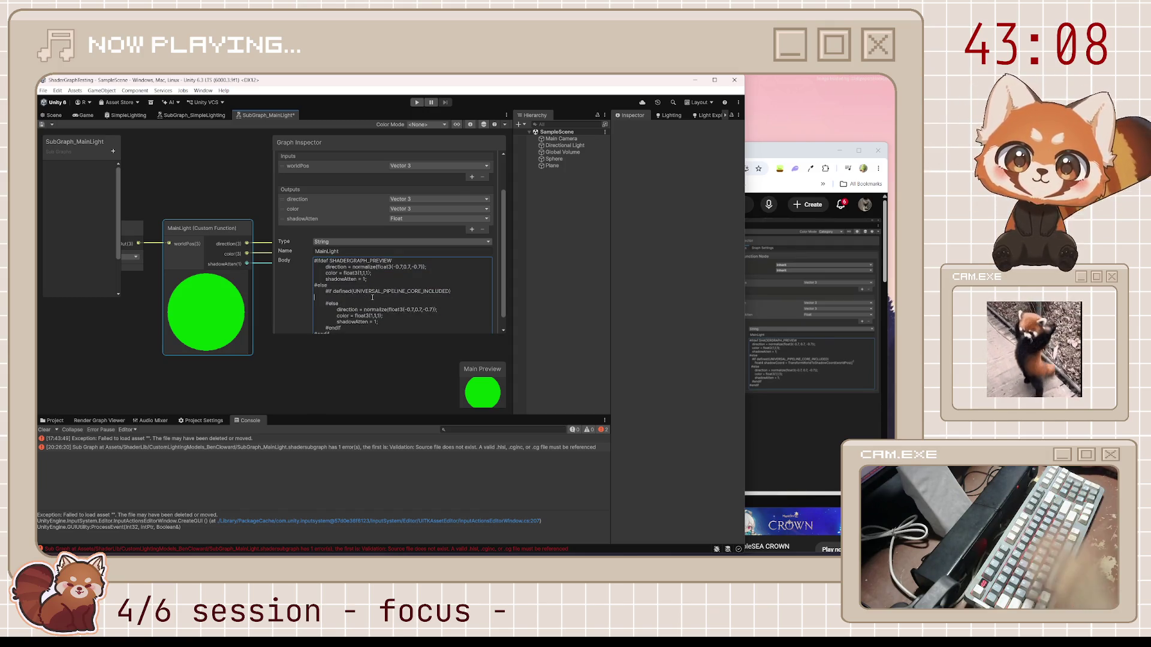
key(Tab)
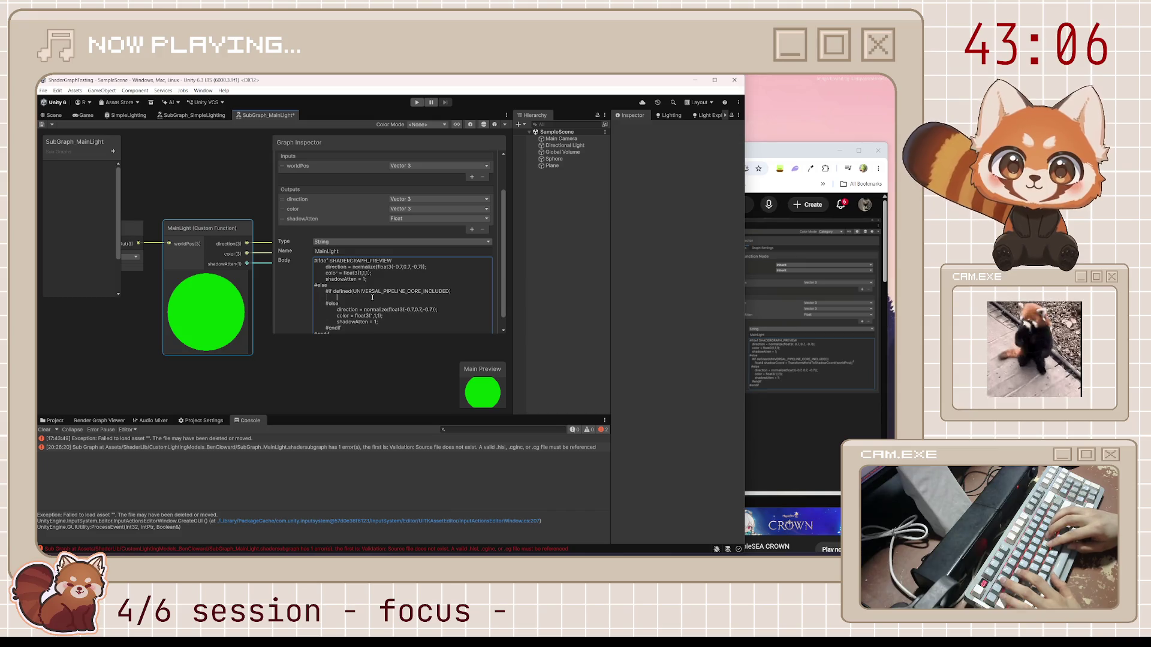
text(float4)
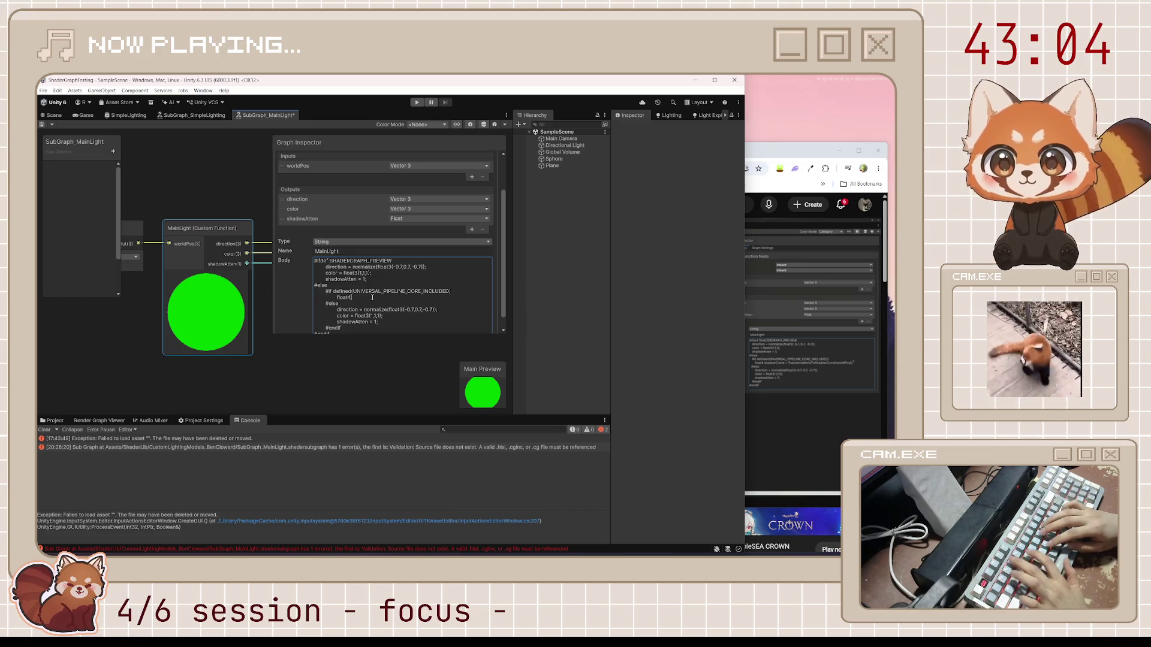
text( shadowCoord = Tr)
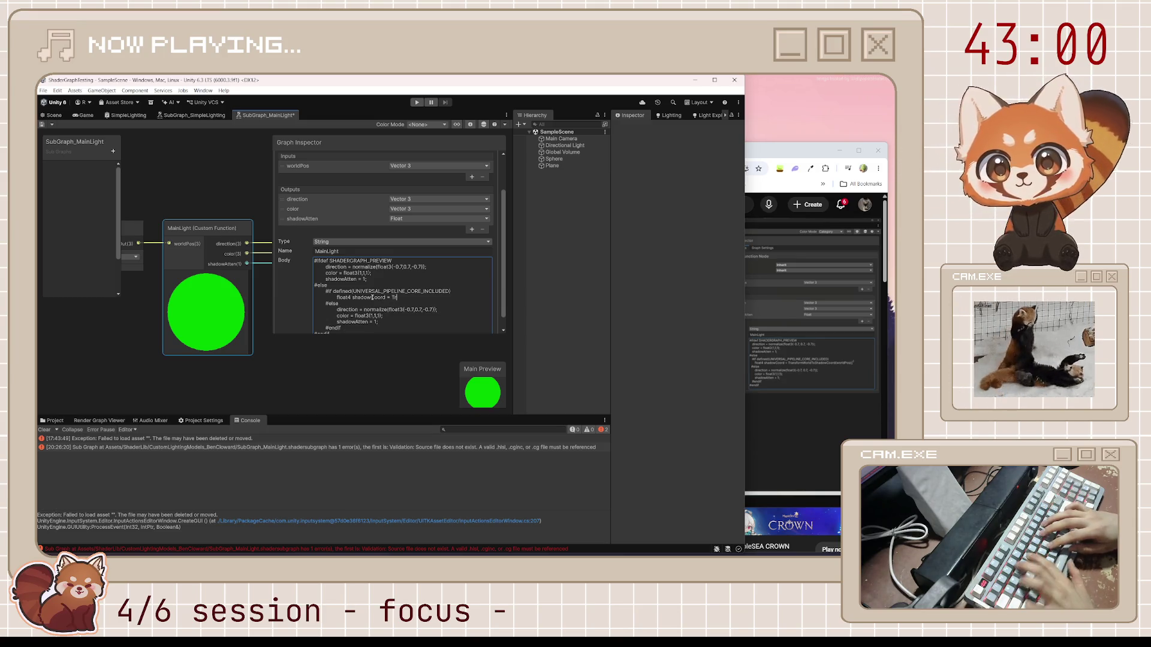
text(ansformWor)
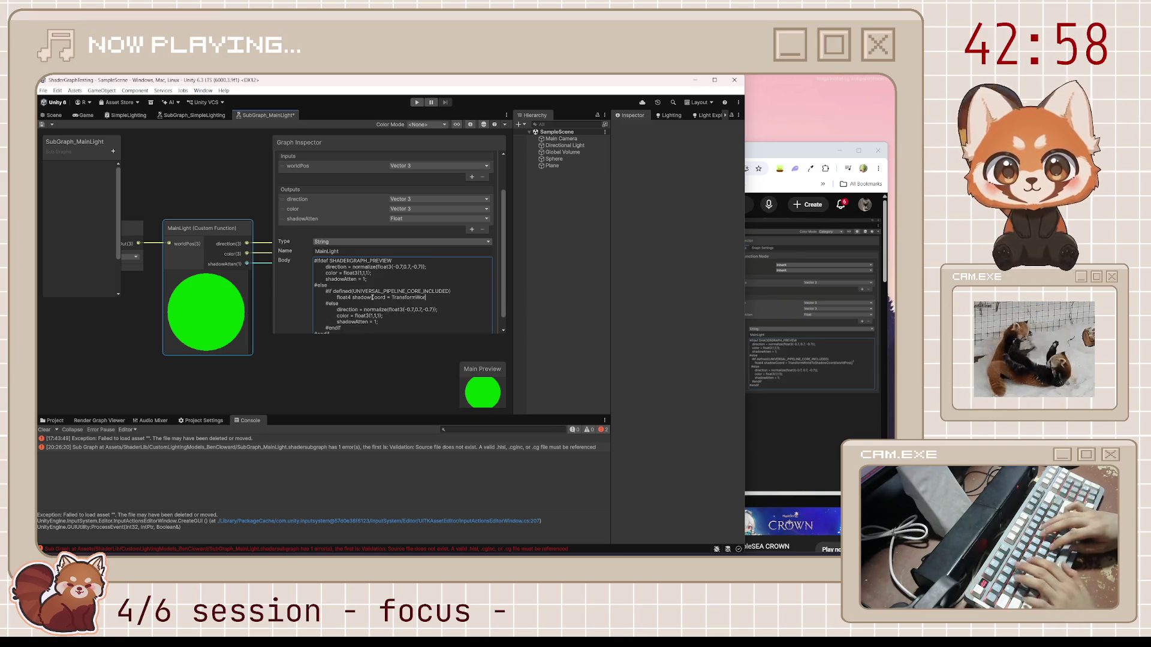
text(ldToShadow)
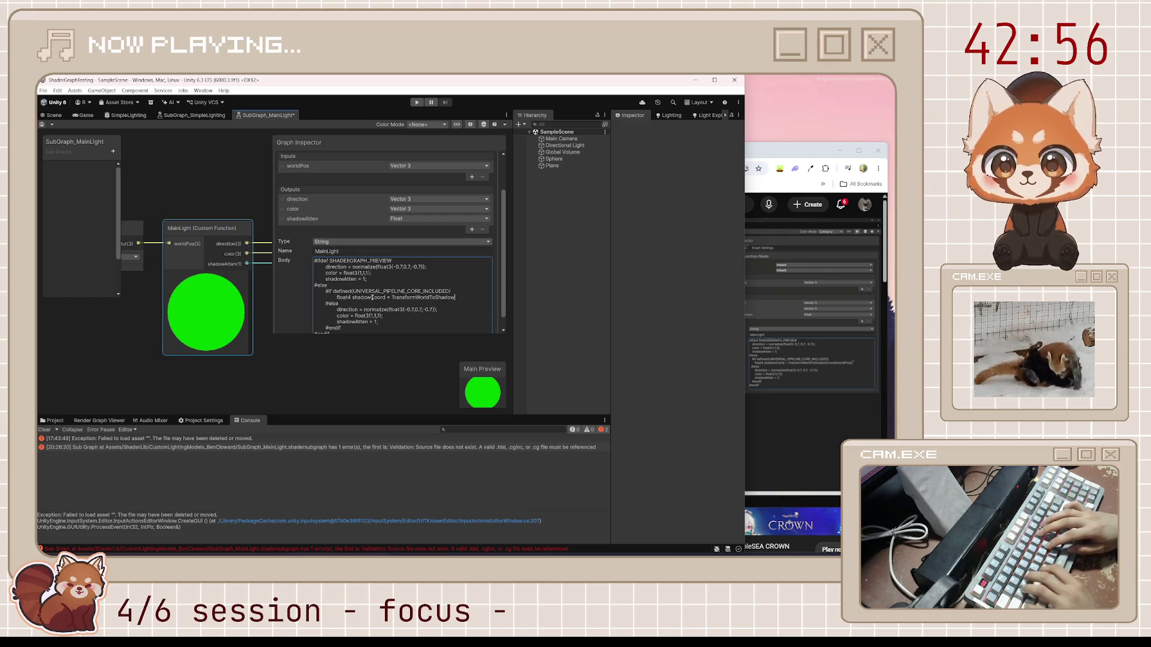
text(Coord(worldPos);)
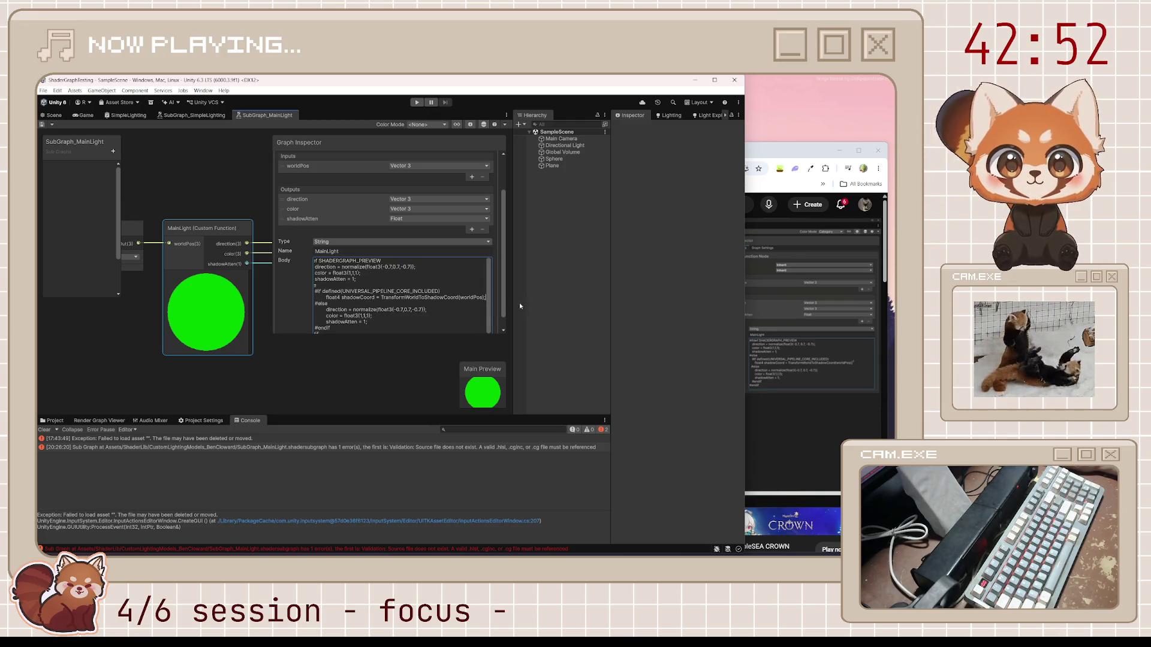
click(875, 342)
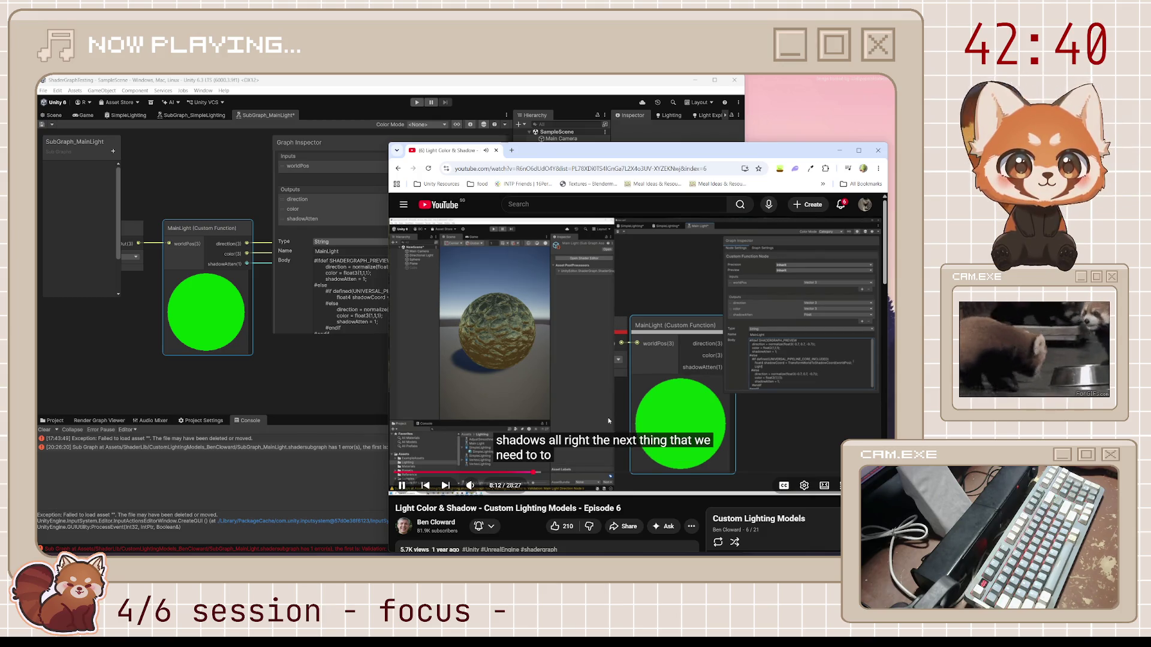
Step: Add a 'Light mainLight = GetMainLight(shadowCoord);' line below the shadowCoord declaration
click(376, 309)
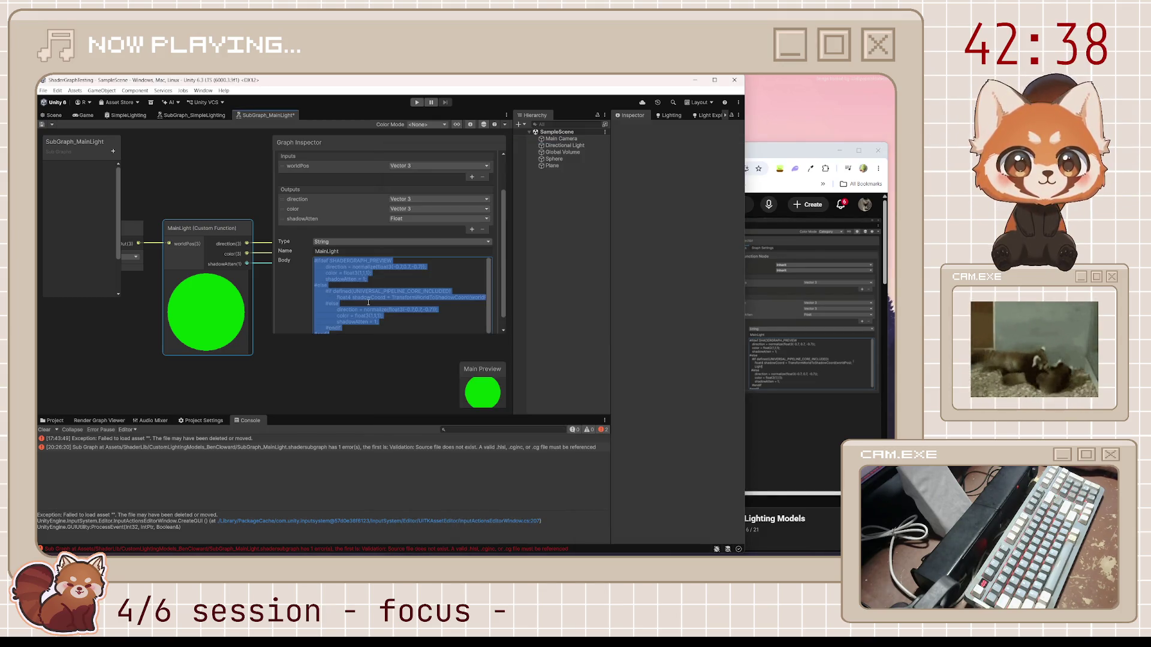
click(376, 308)
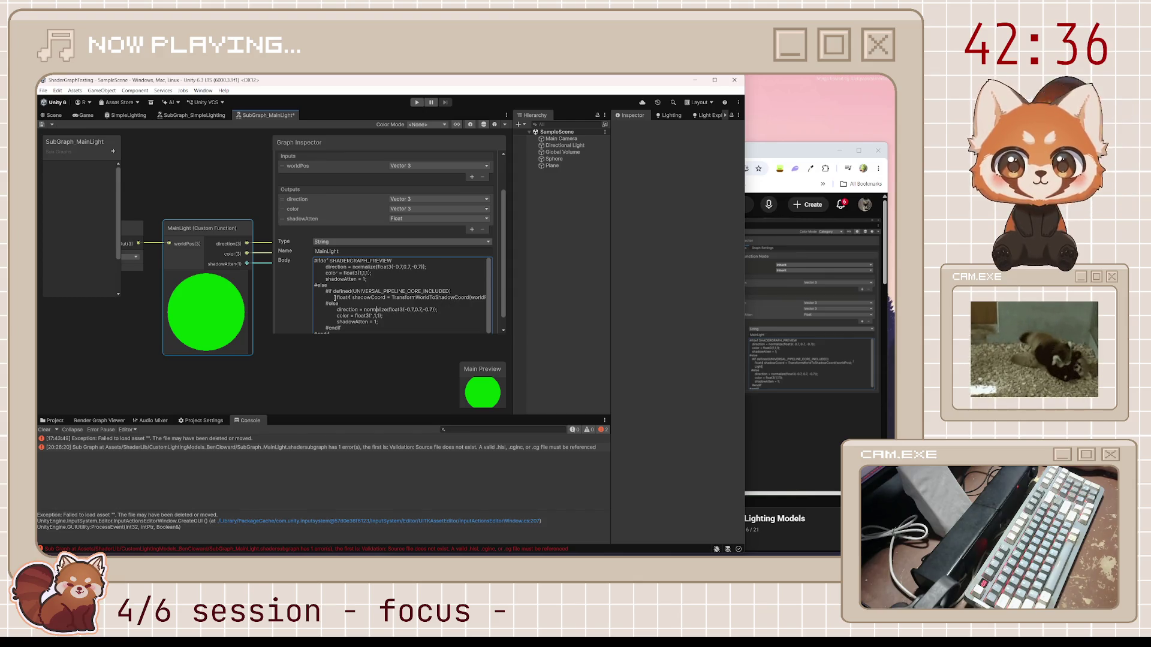
key(Up)
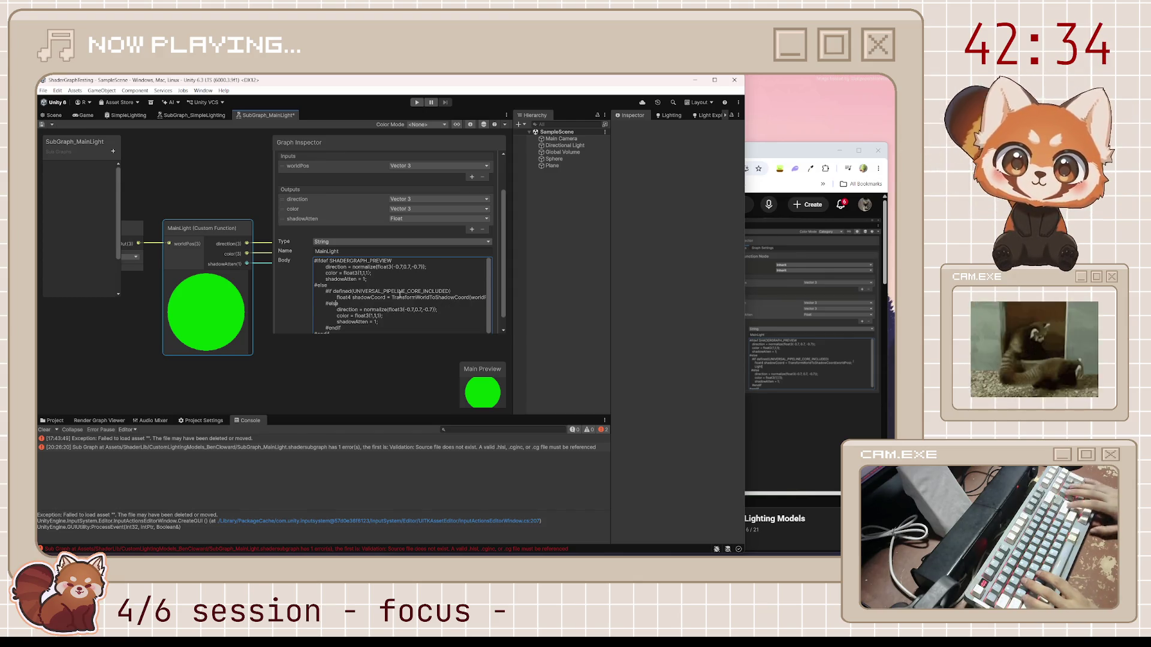
key(Return)
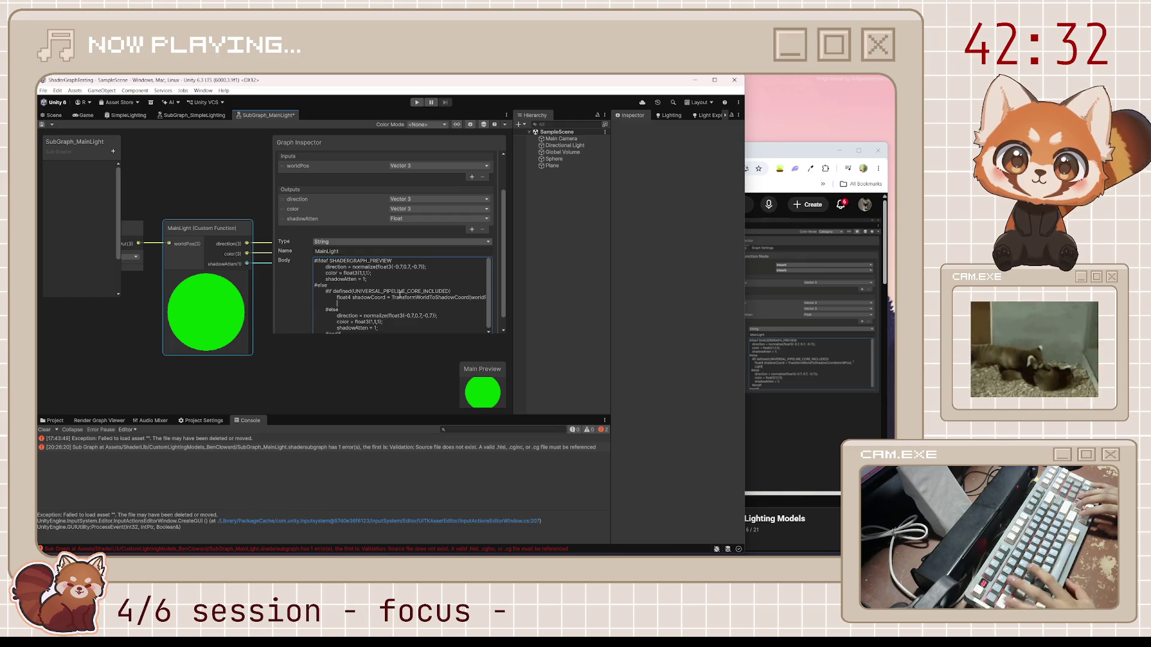
text(Light mainLig)
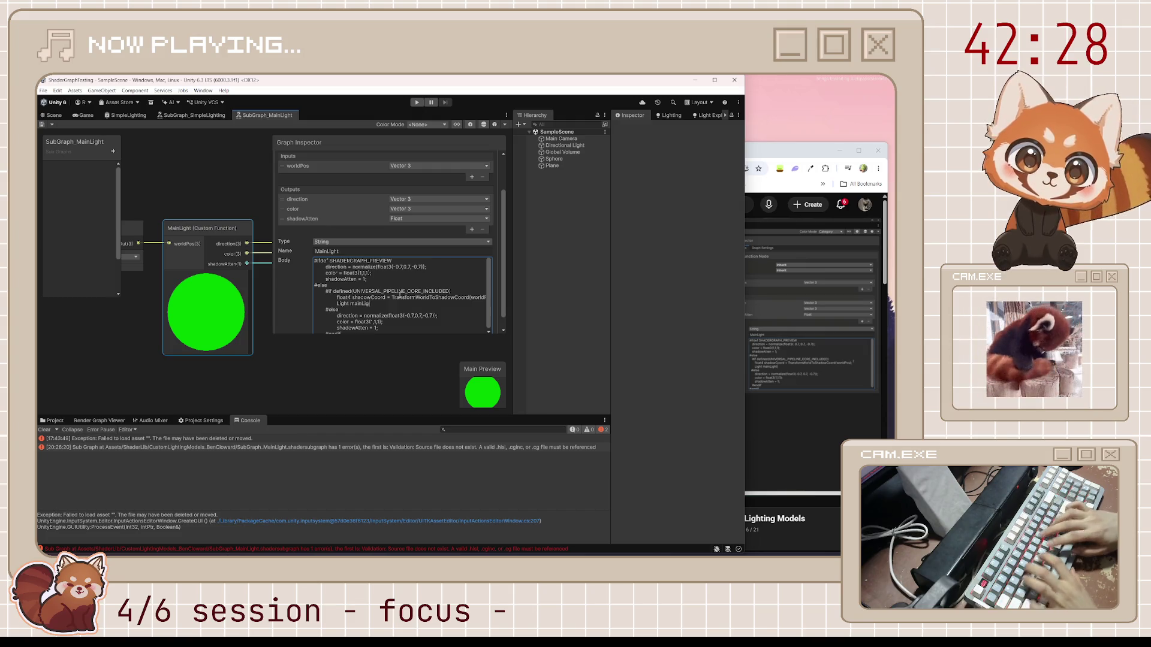
text(ht = G)
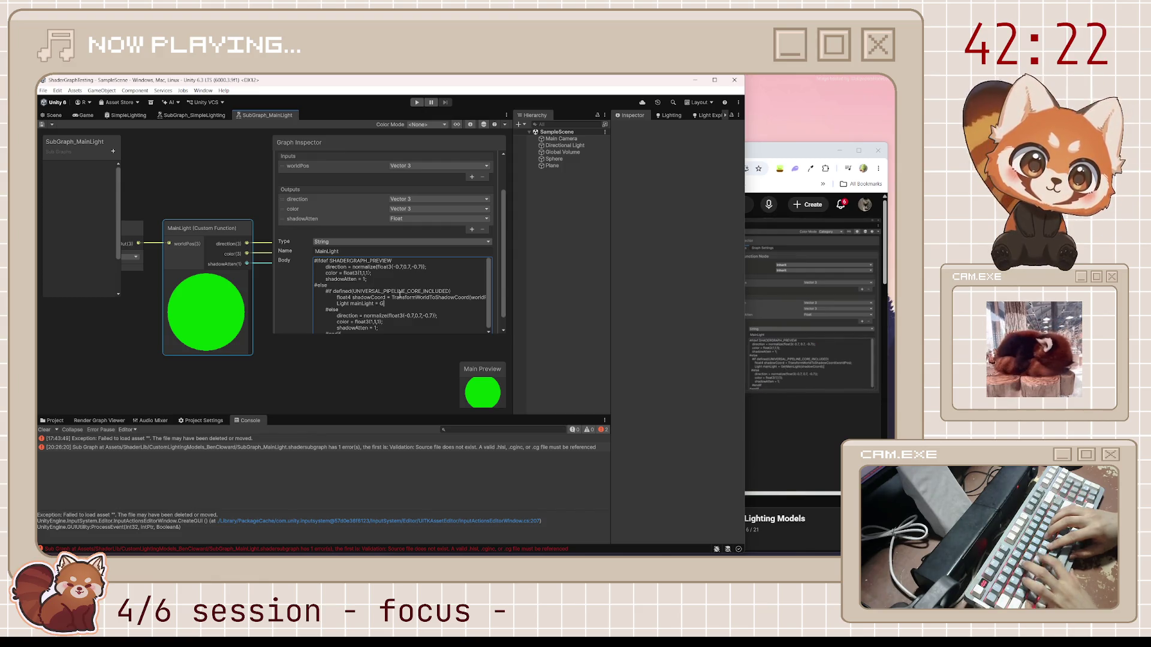
text(etMainLight()
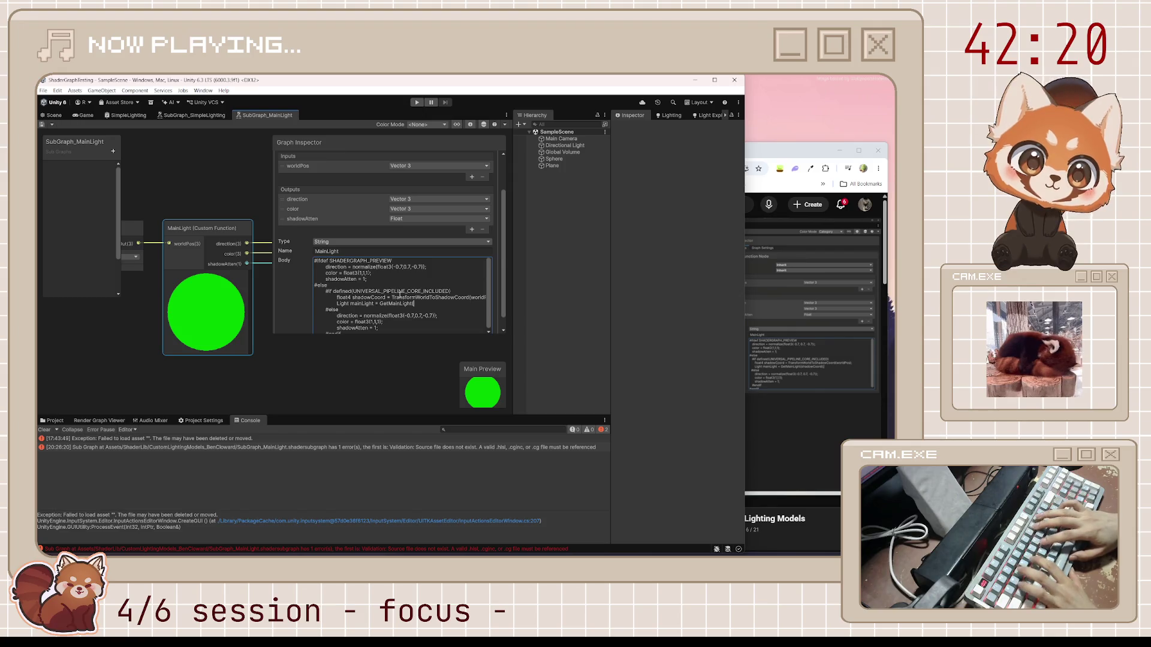
text(shadowCoord))
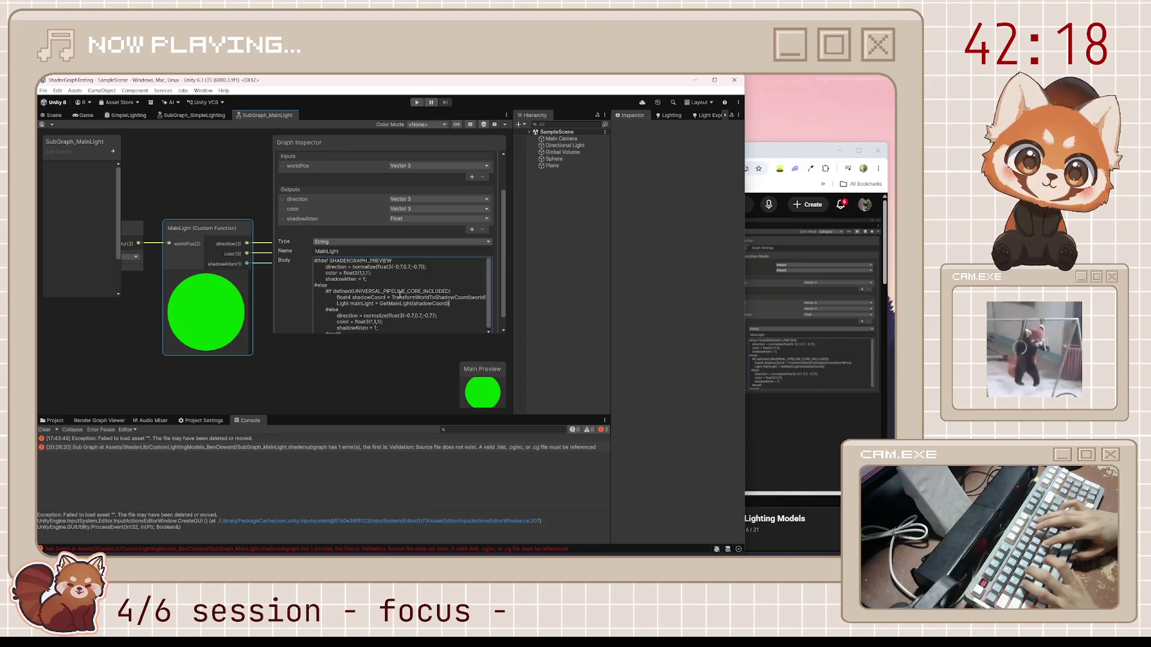
text(;)
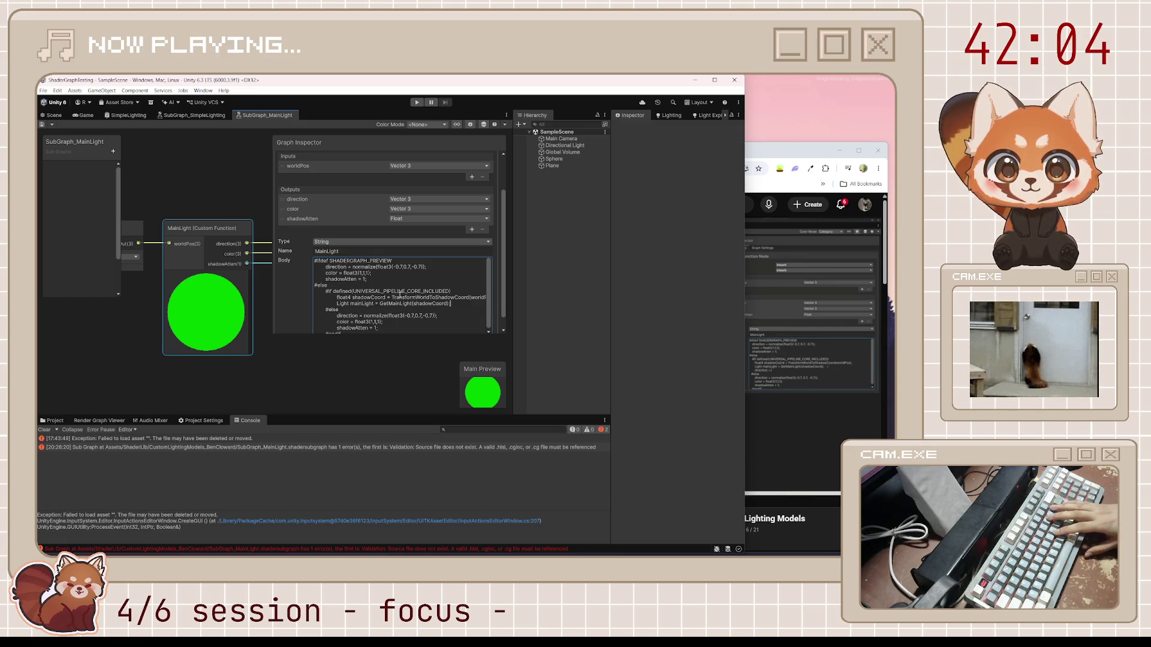
Step: Assign direction, color and shadowAtten from mainLight.direction, mainLight.color and mainLight.shadowAttenuation
key(Return)
text(direct)
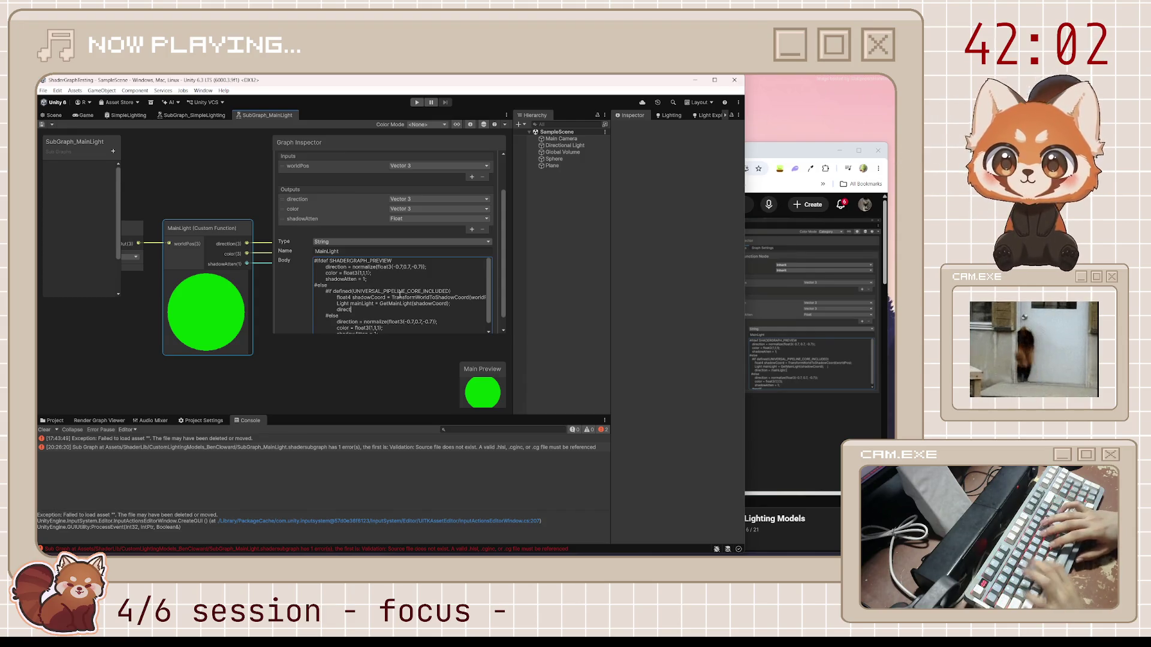
text(-=)
key(BackSpace)
key(BackSpace)
text(=)
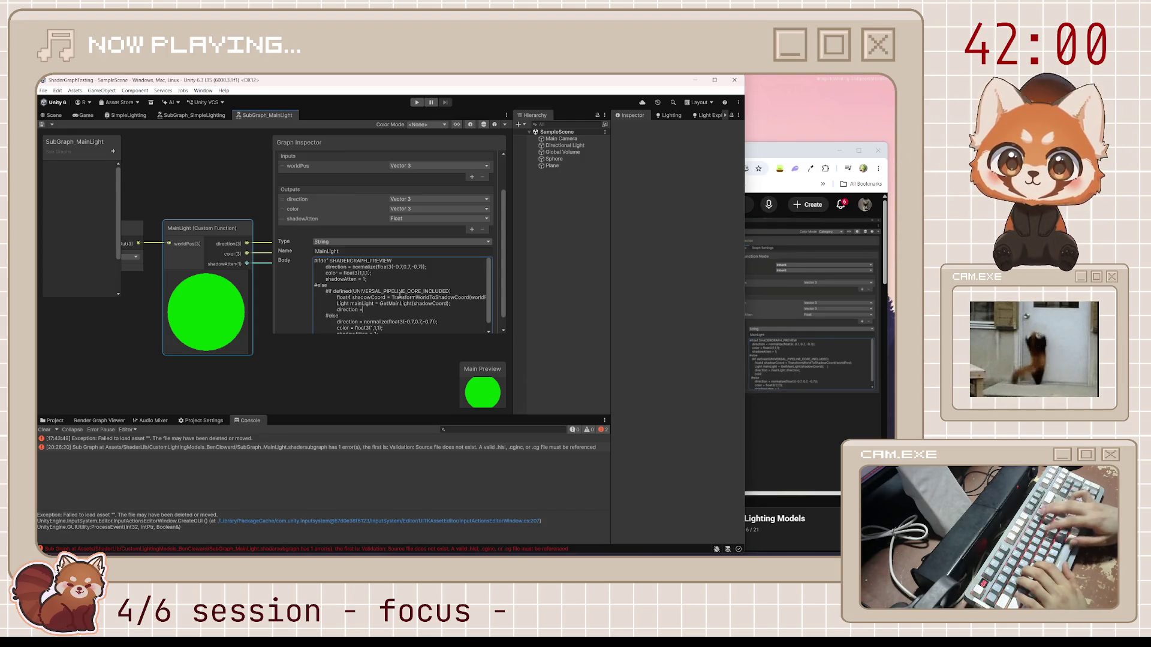
text( mainLight.direc)
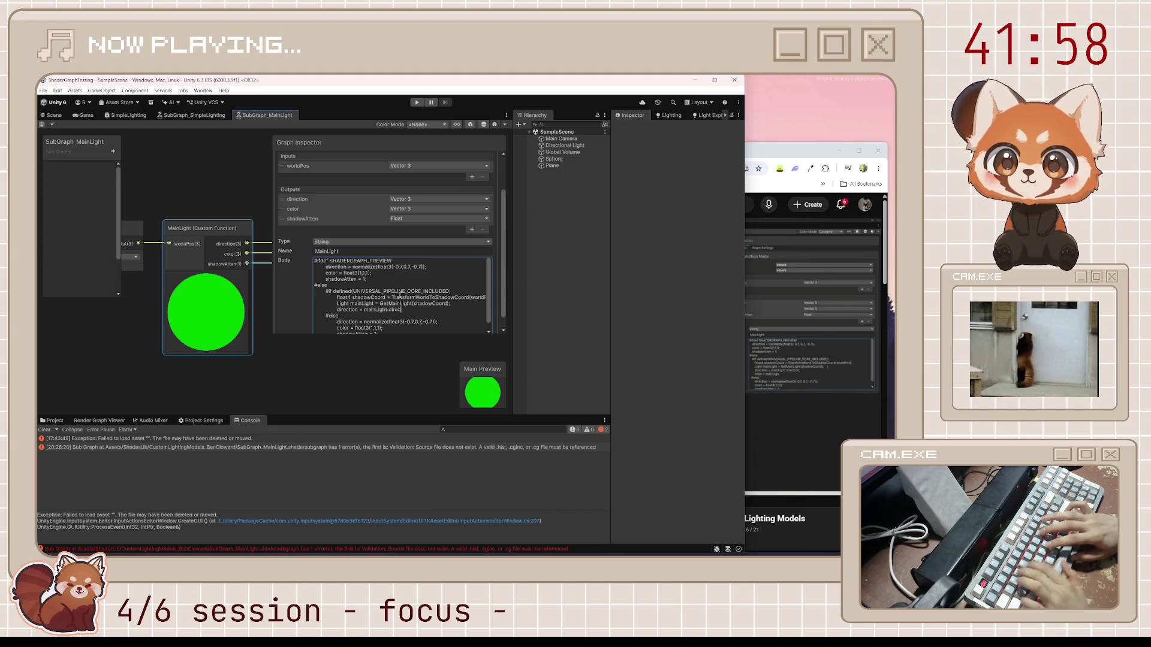
text(tion;)
key(Return)
text(olor)
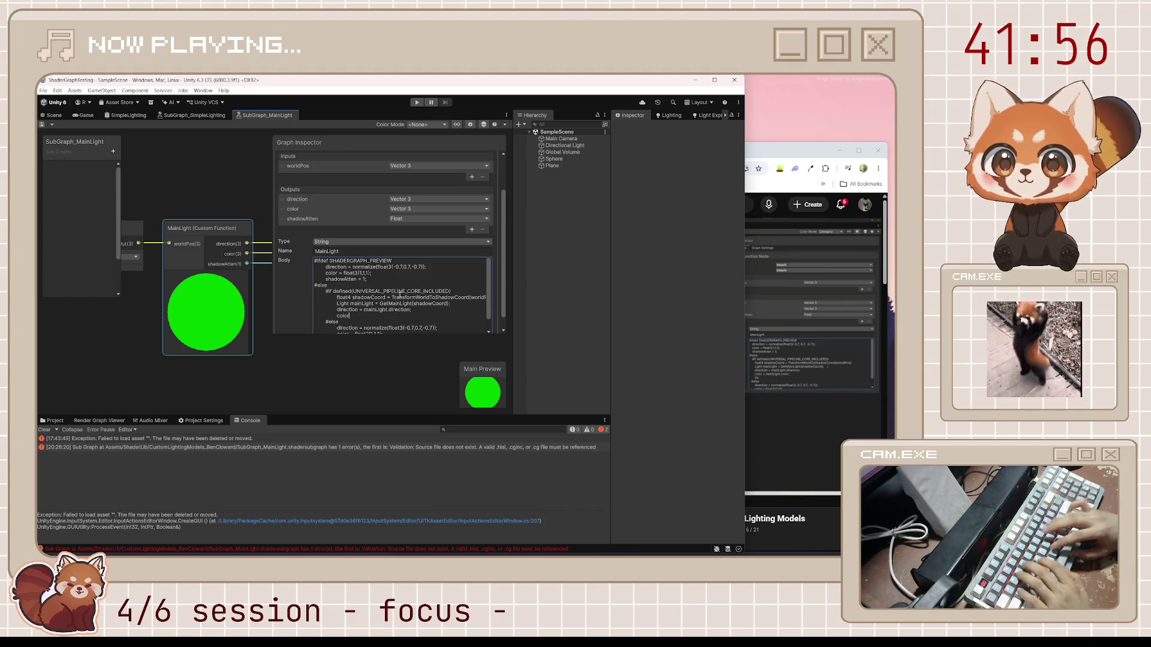
text( = mainLight.c)
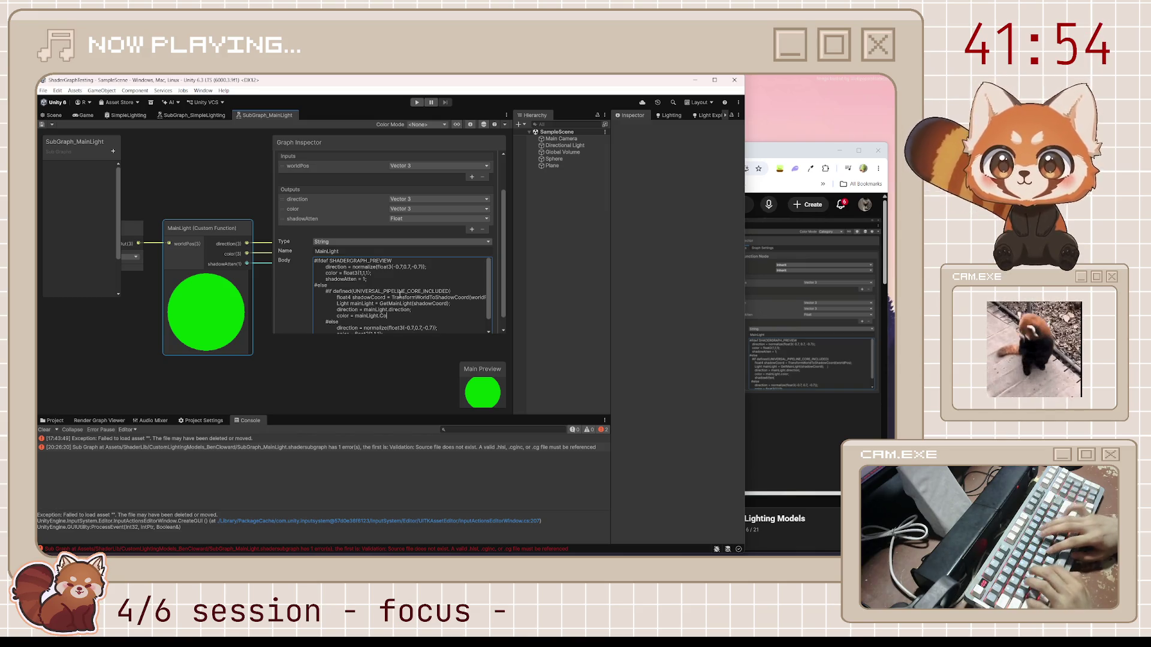
text(olor;)
key(Return)
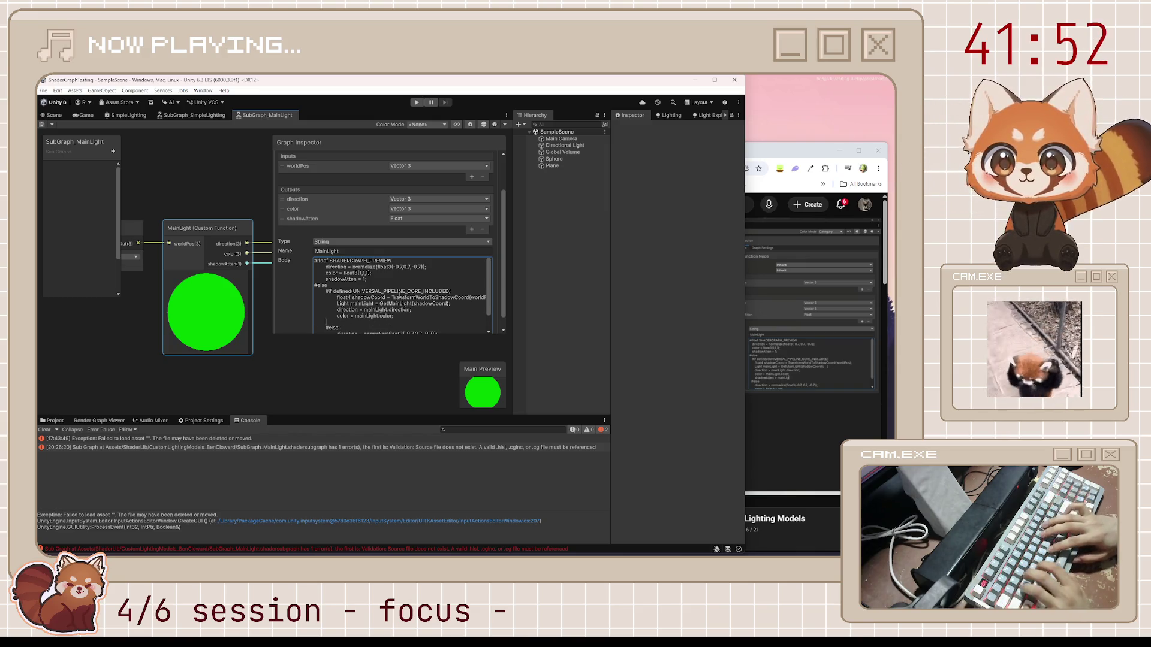
text(sahd)
key(BackSpace)
text(hadowAtten = )
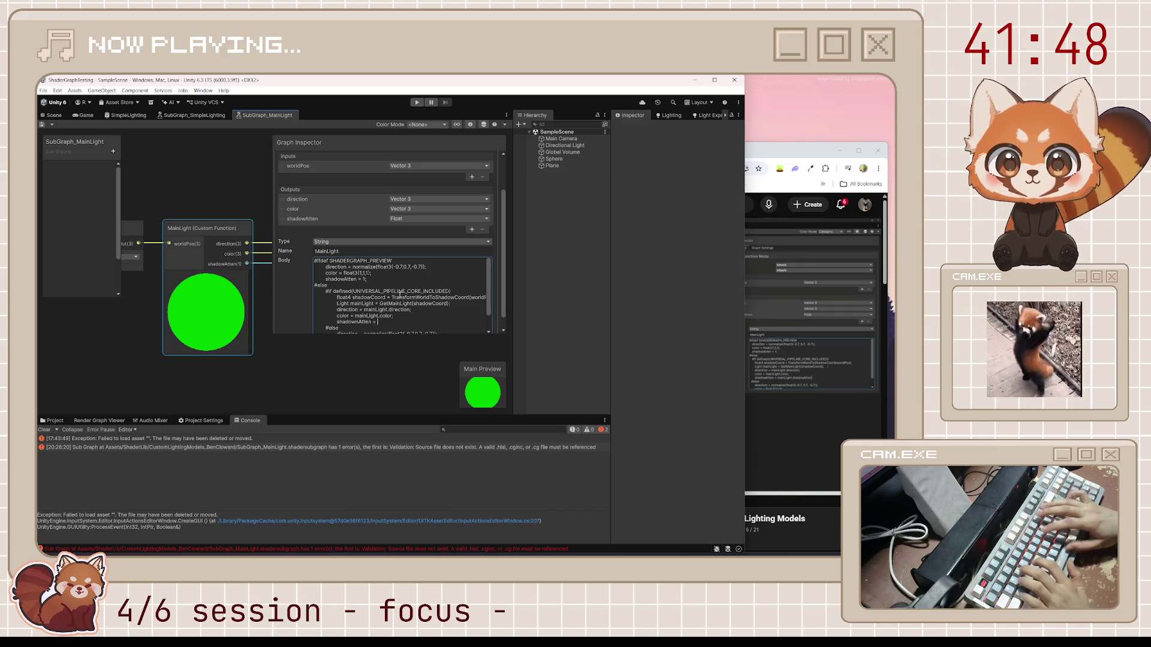
text(mainLight.shadowAttenuation)
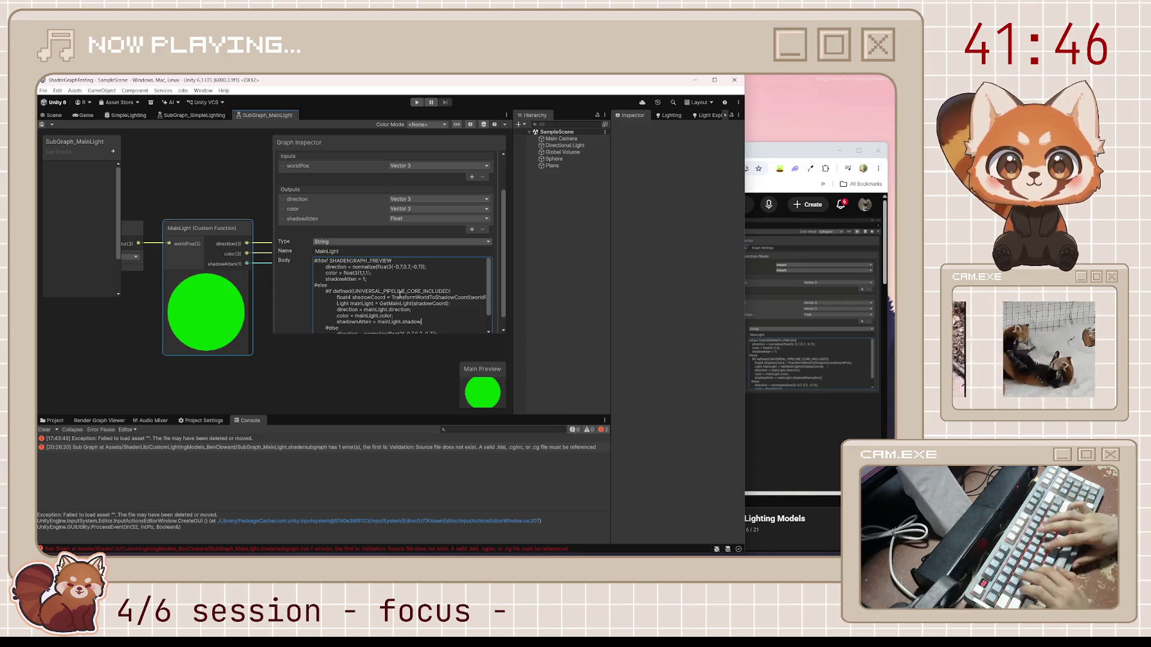
text(;)
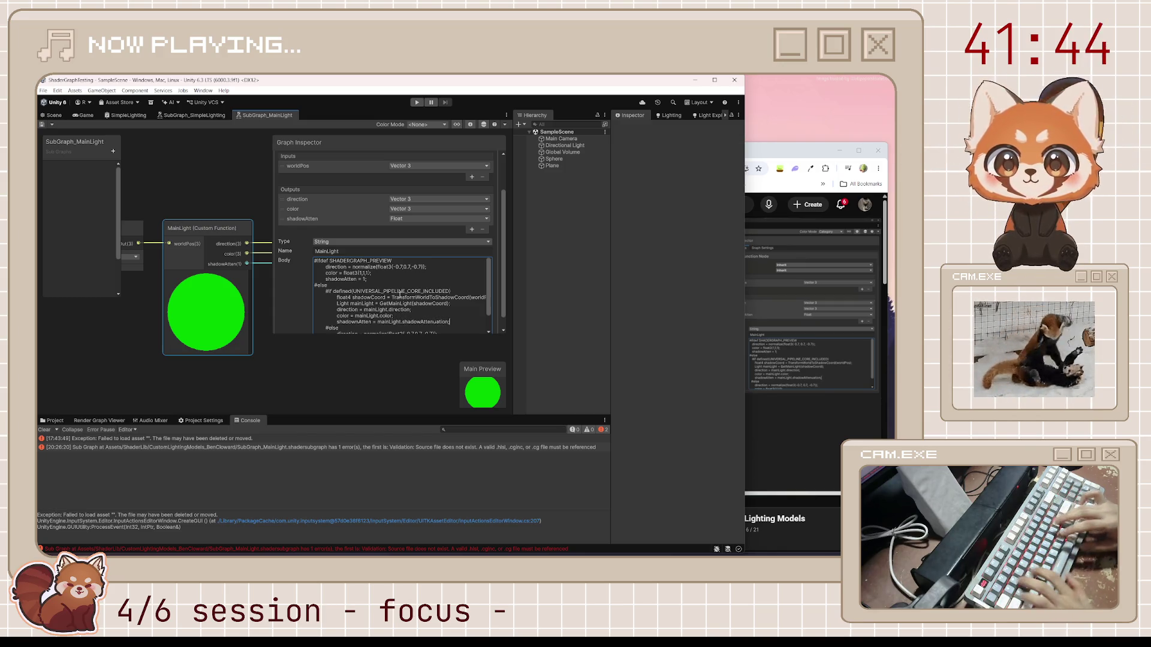
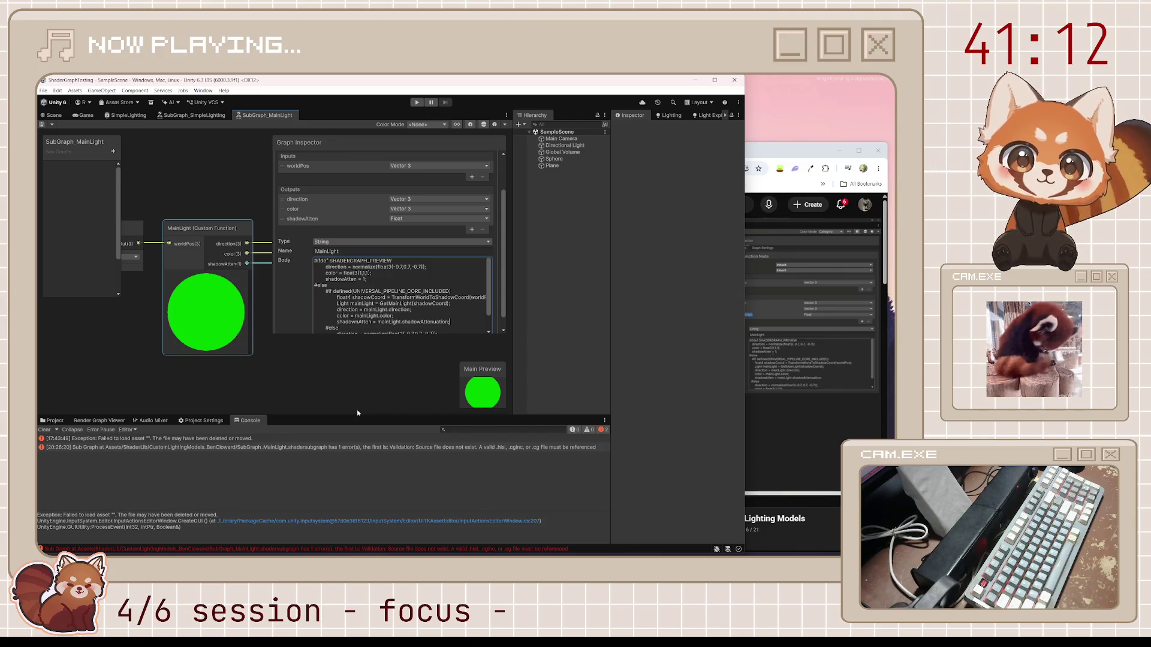
Step: Collapse the MainLight custom function node's preview and save SubGraph_MainLight, checking the tutorial video
scroll(404, 299, down, 2)
scroll(404, 300, up, 2)
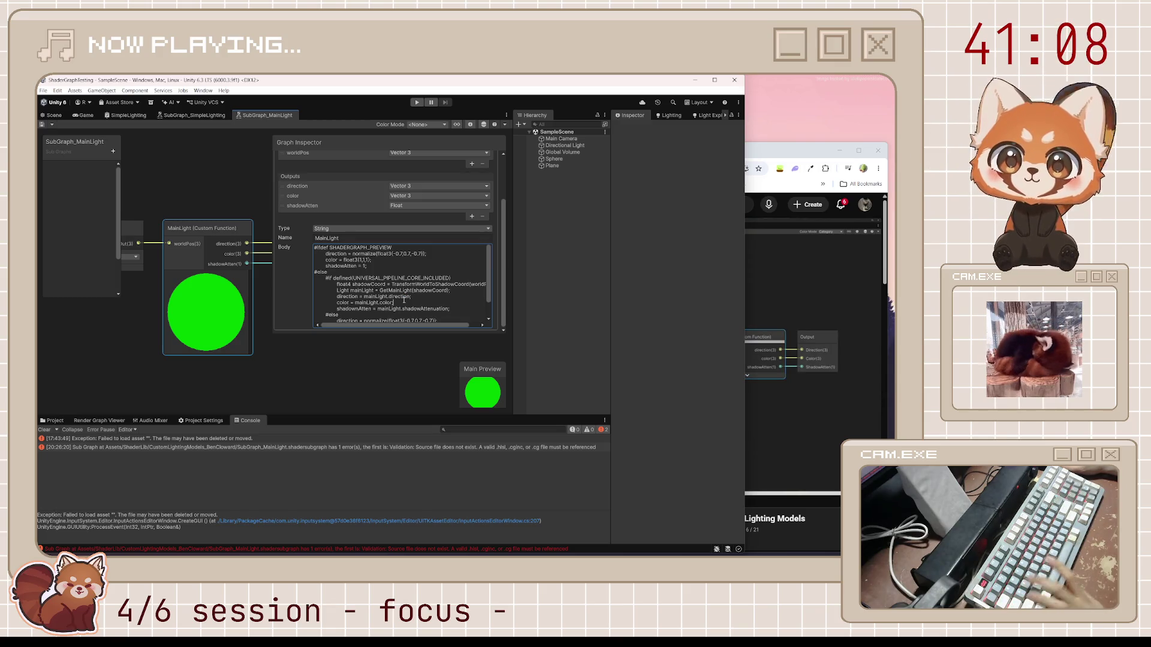
click(780, 154)
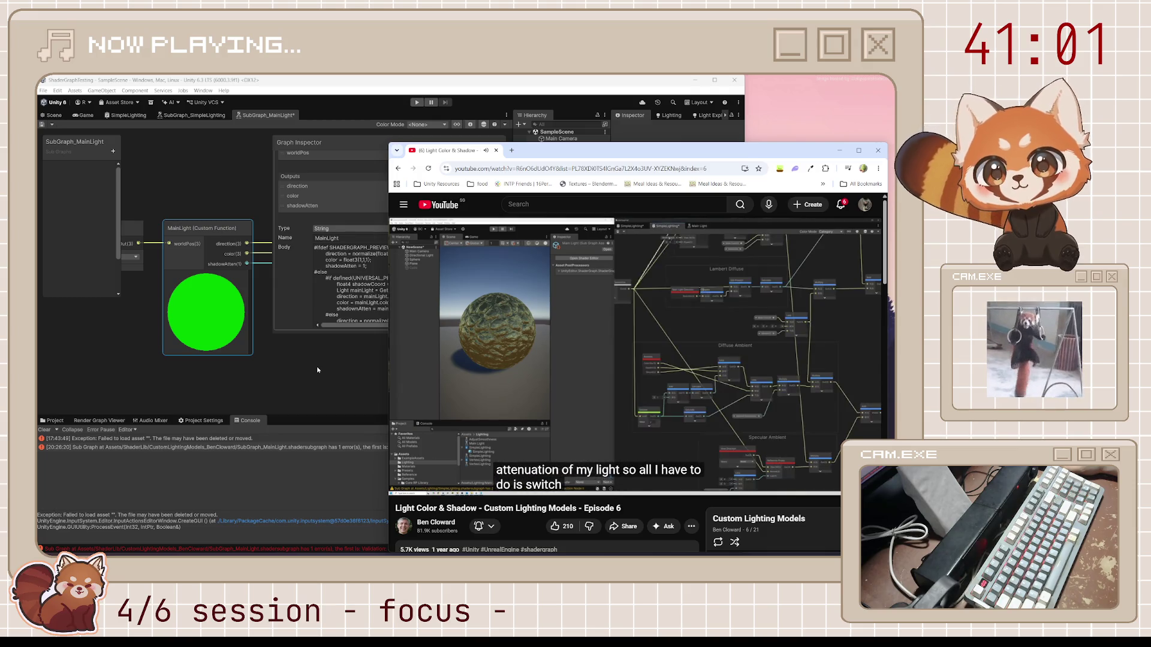
click(317, 366)
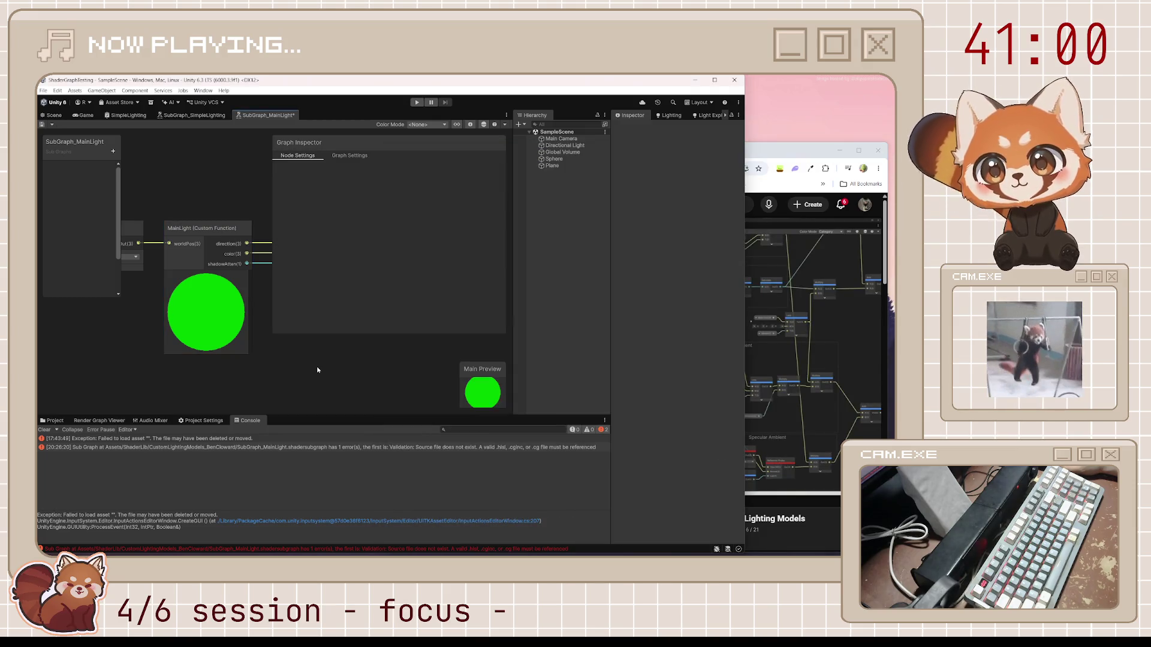
click(207, 276)
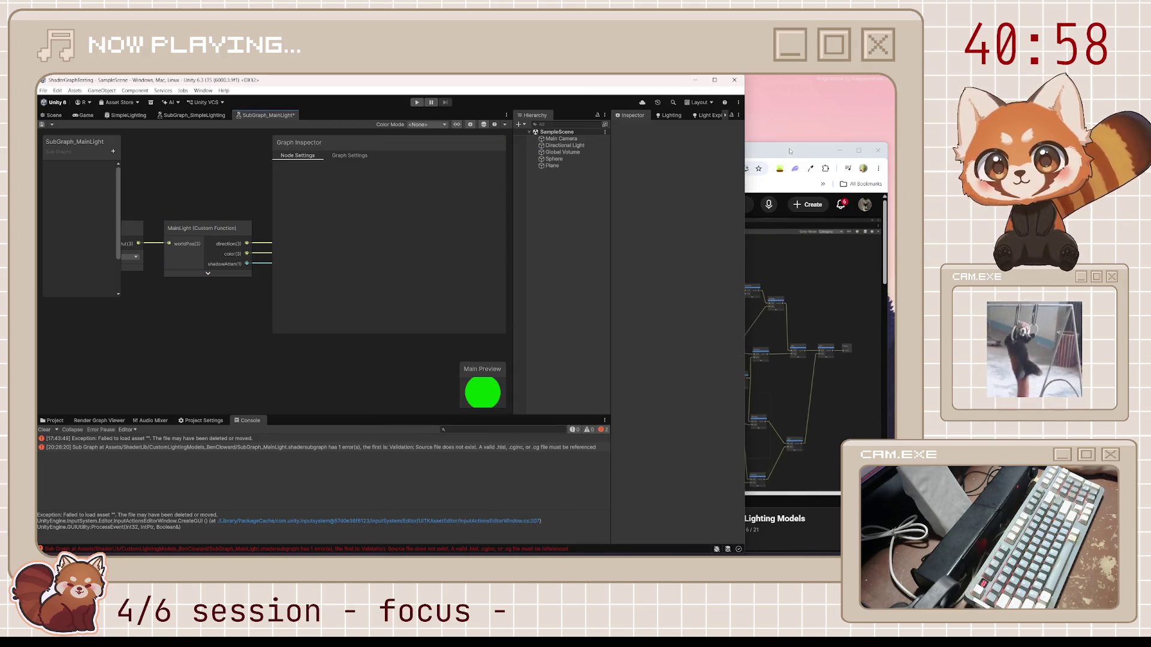
click(43, 124)
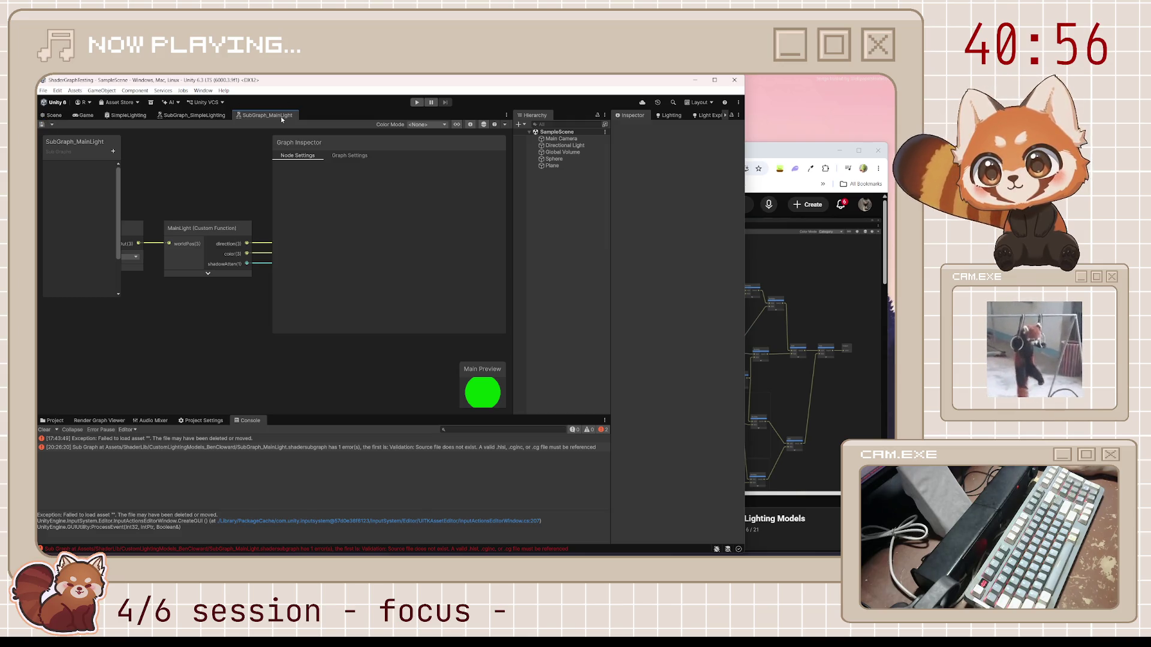
click(795, 144)
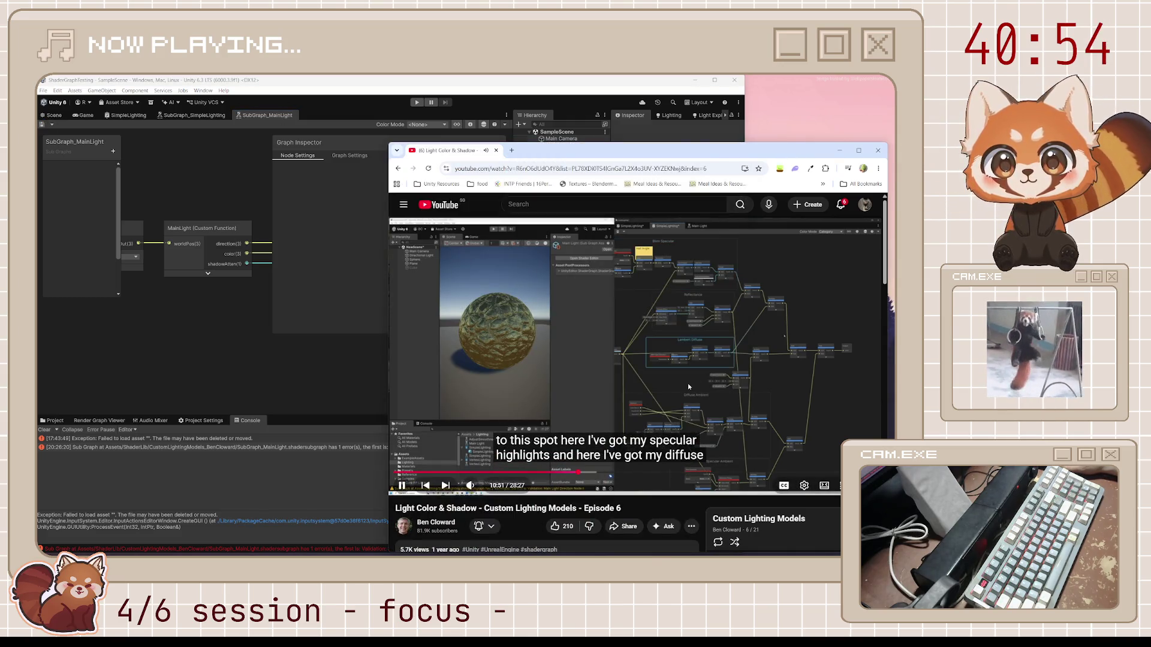
Step: Pause the tutorial and switch to the SubGraph_SimpleLighting graph
click(625, 374)
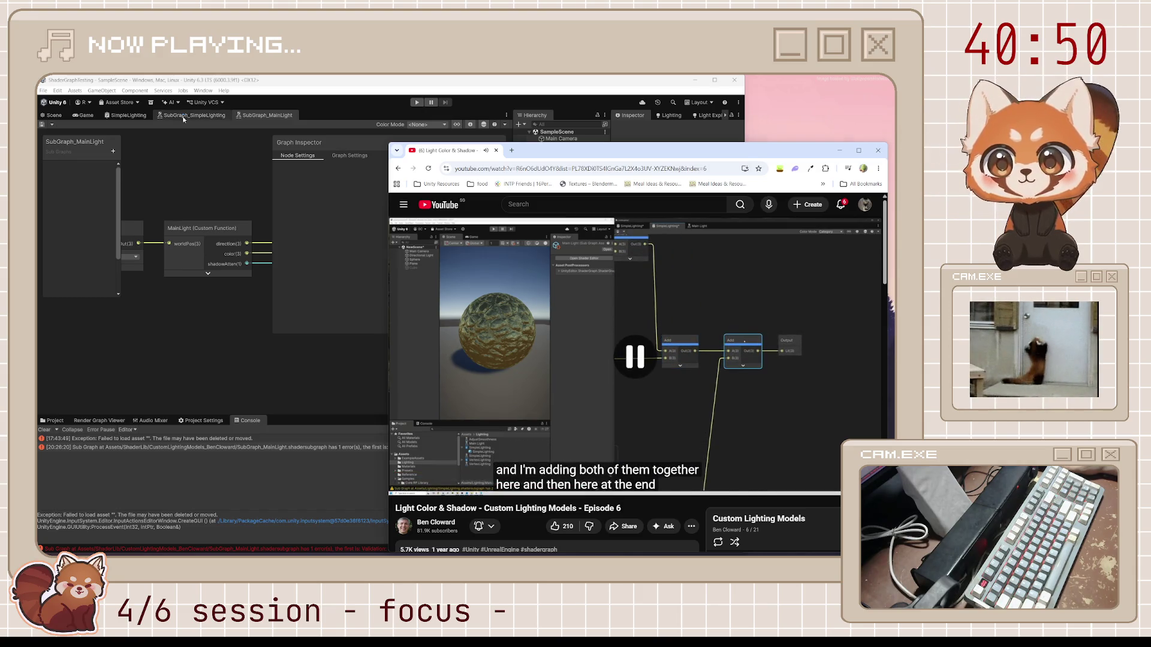
click(193, 115)
scroll(342, 286, down, 1)
Step: Rewind the tutorial 10 seconds, pause it, and move the browser aside to uncover the graph
click(794, 156)
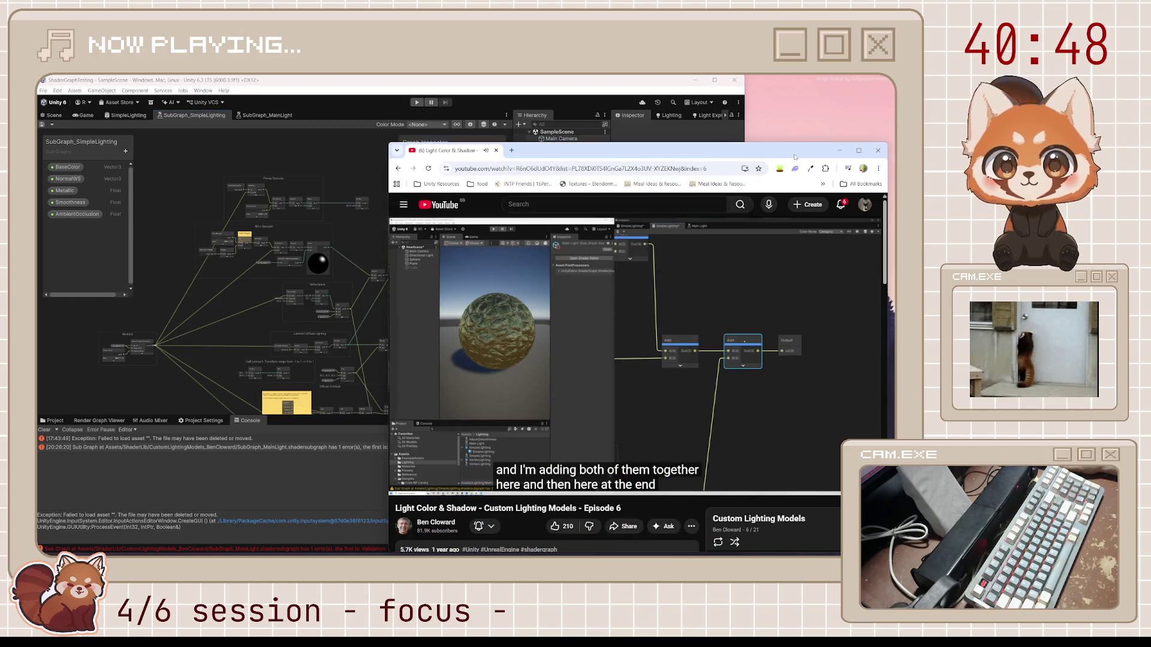
key(space)
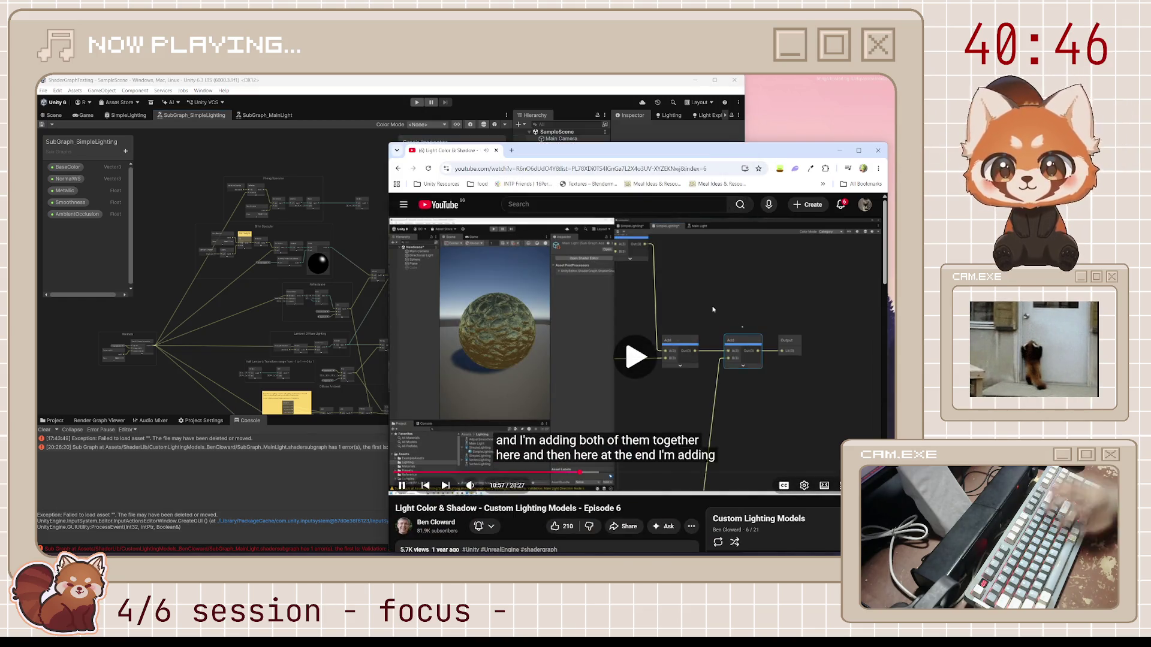
key(Left)
key(space)
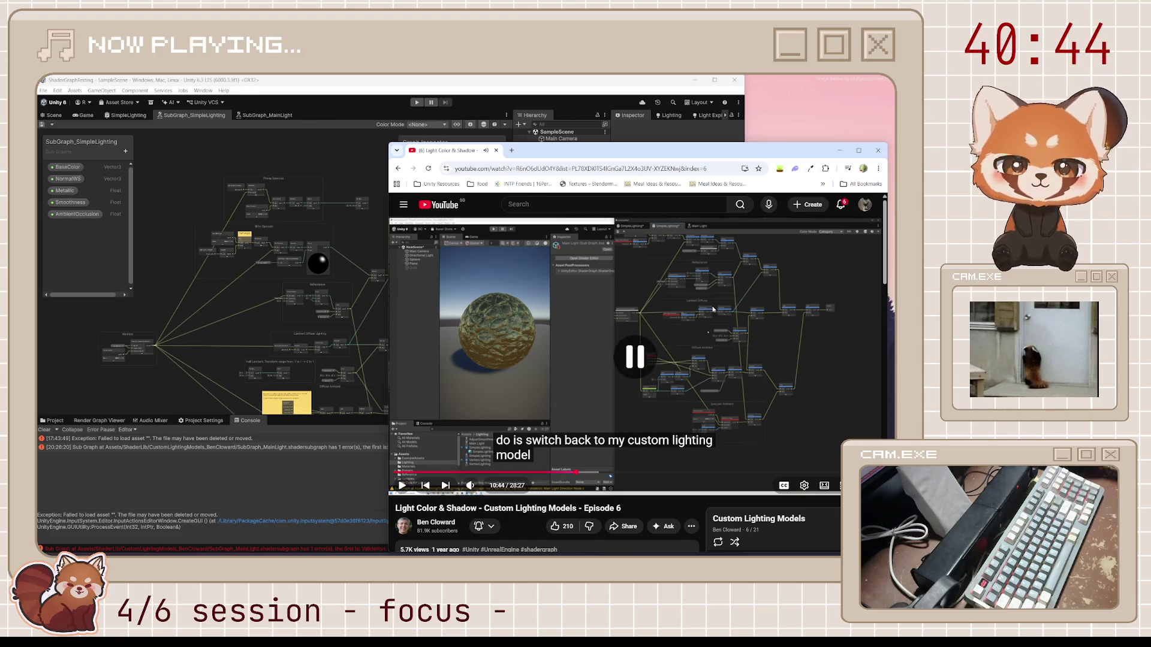
mouse_move(549, 158)
mouse_down()
mouse_move(747, 159)
mouse_move(656, 153)
mouse_move(622, 207)
mouse_move(607, 210)
mouse_move(850, 148)
mouse_move(893, 120)
mouse_up()
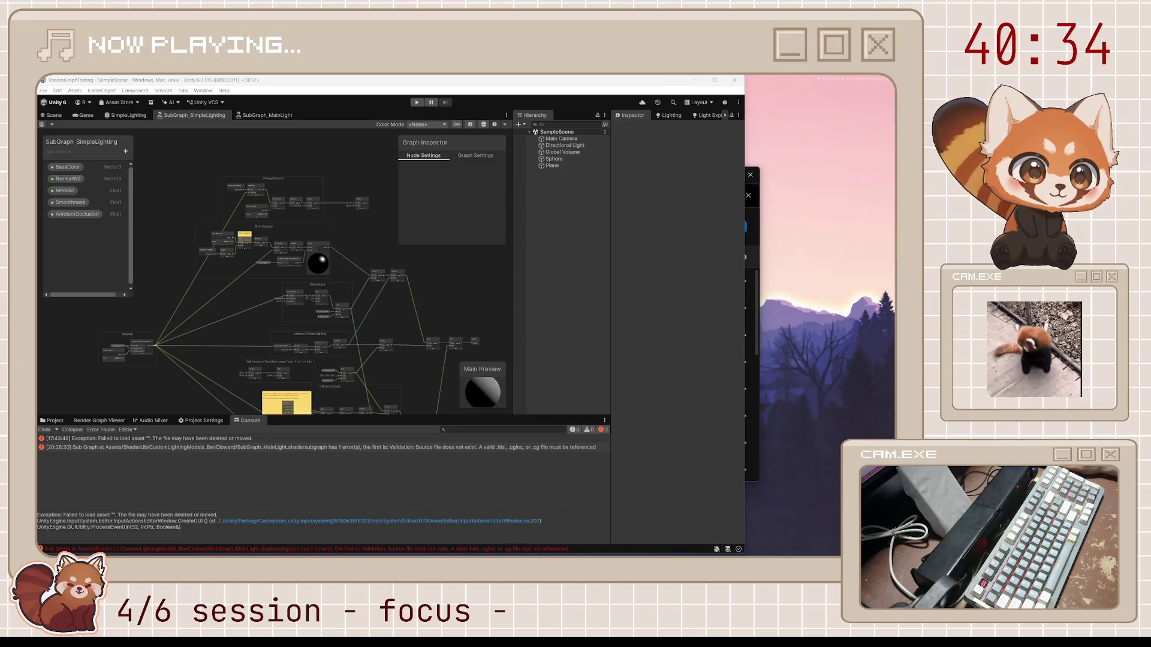
Step: Review the Lambert, ambient and specular groups, move the Lerp and Metallic nodes, and save
mouse_move(462, 307)
mouse_down()
mouse_move(459, 270)
mouse_move(454, 282)
mouse_move(383, 289)
mouse_move(390, 255)
mouse_move(429, 259)
mouse_up()
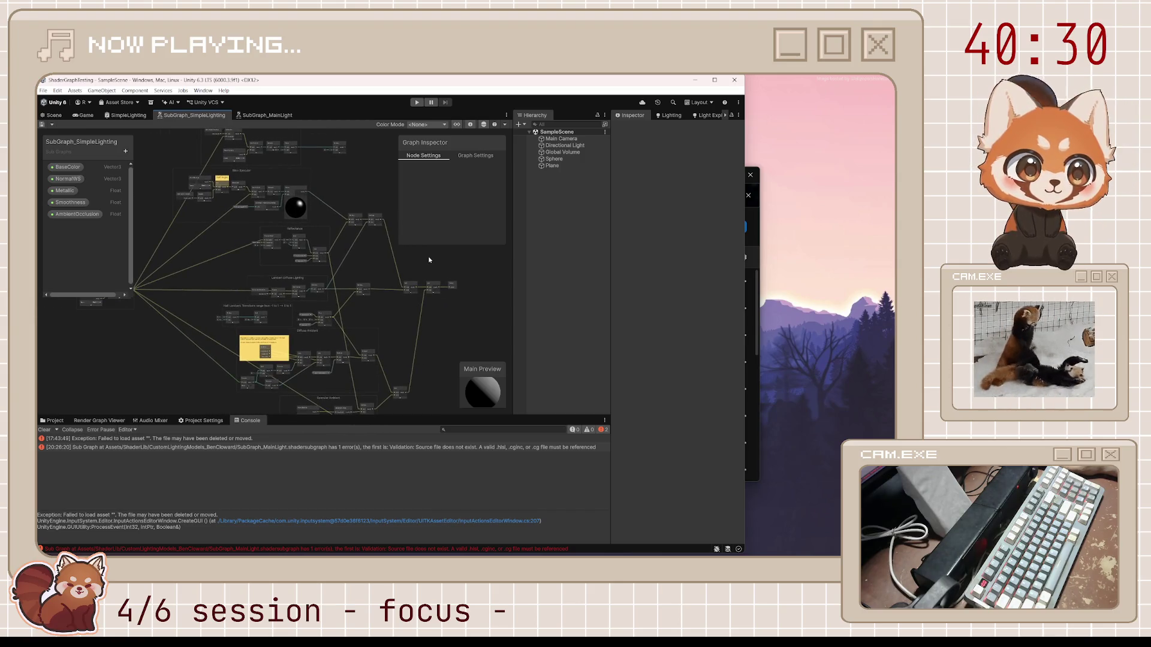
scroll(374, 222, up, 3)
click(376, 230)
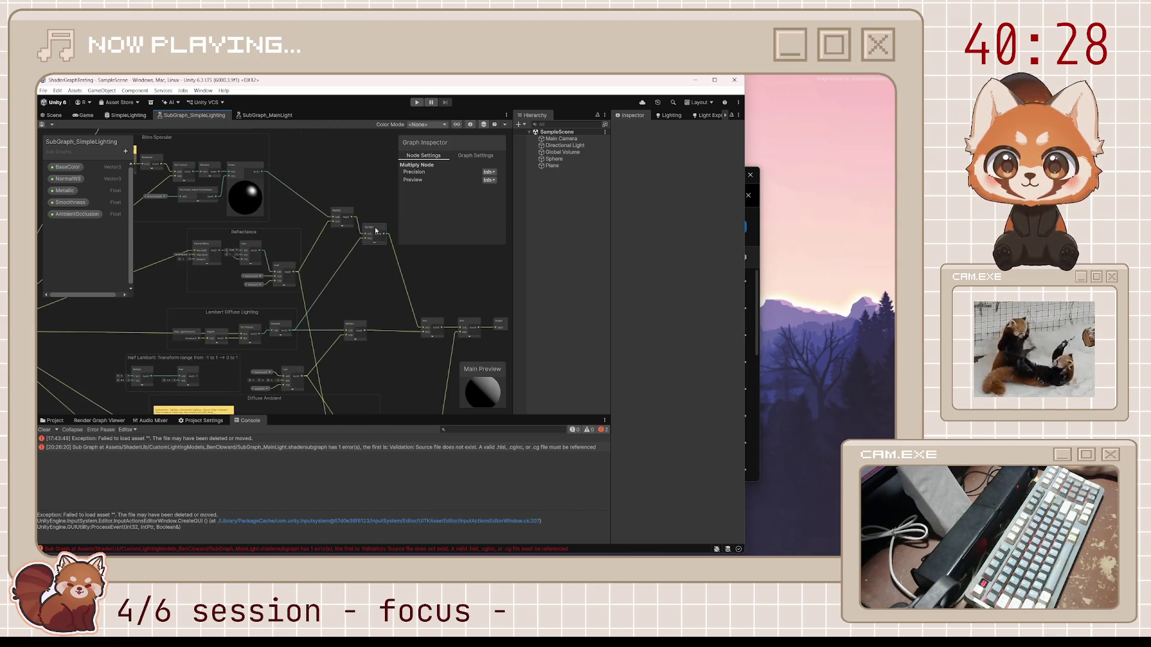
mouse_move(412, 367)
mouse_down()
mouse_move(426, 303)
mouse_move(455, 282)
mouse_up()
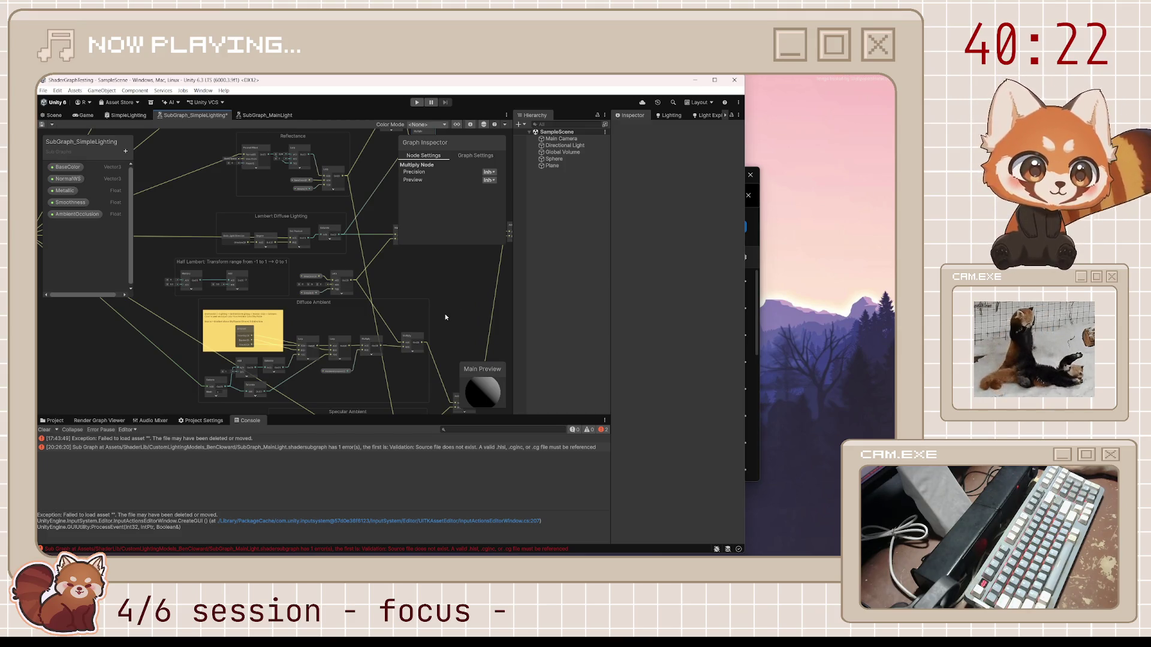
mouse_move(306, 274)
mouse_down()
mouse_move(345, 297)
mouse_move(369, 272)
mouse_up()
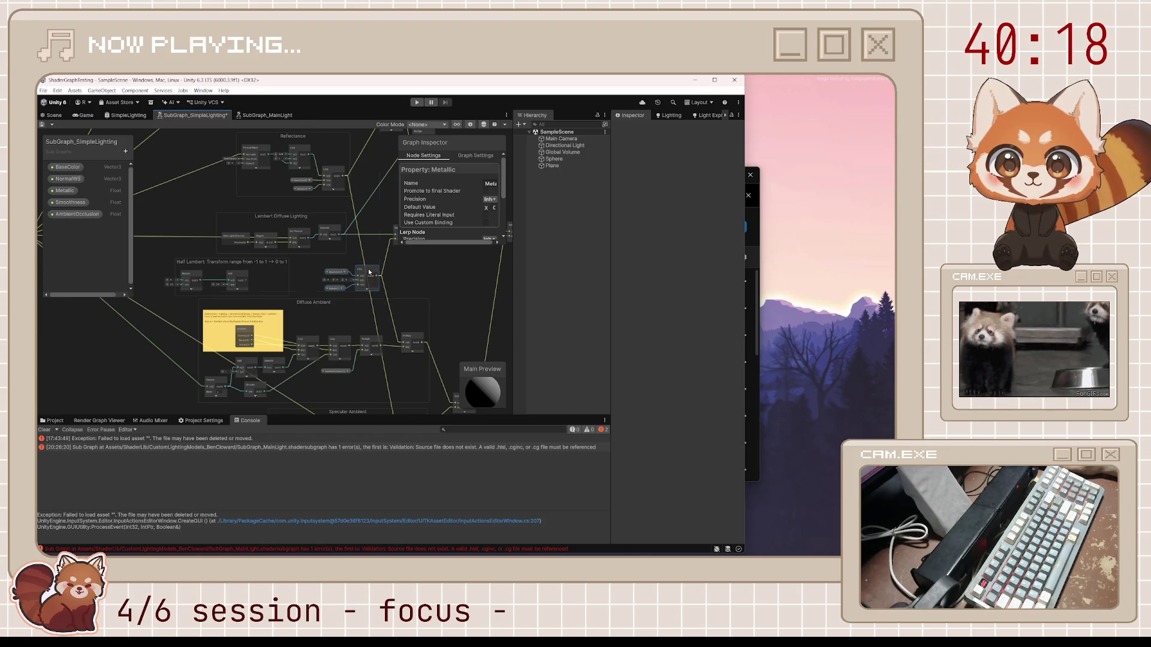
click(308, 301)
mouse_move(350, 336)
mouse_down()
mouse_move(367, 249)
mouse_move(334, 230)
mouse_up()
click(371, 335)
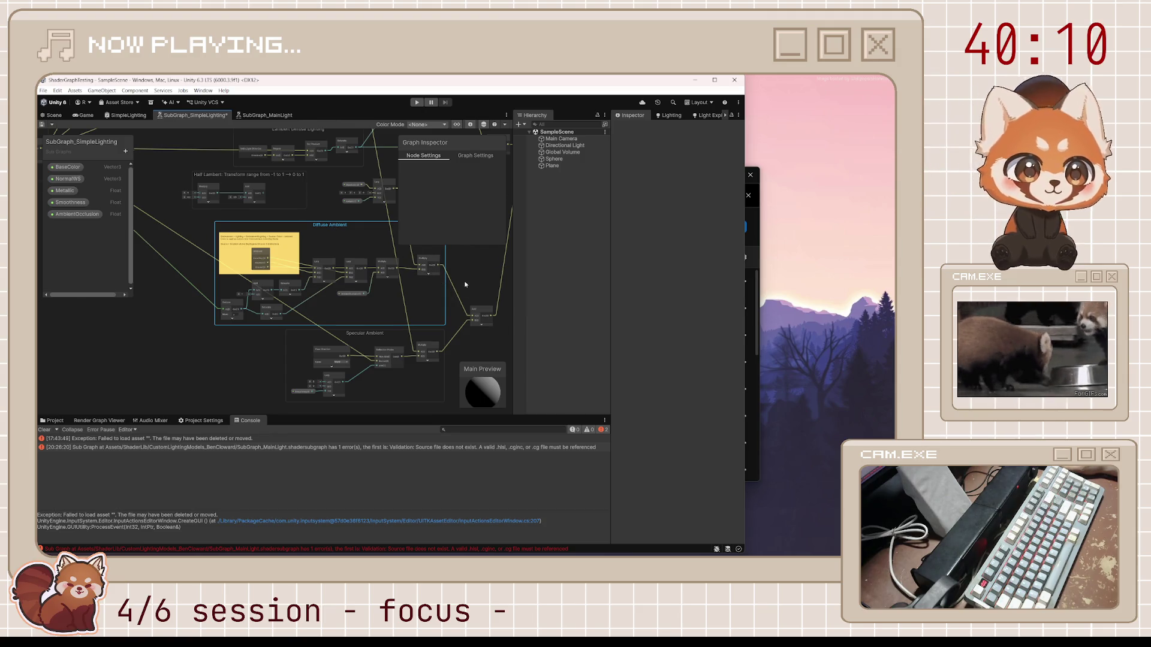
drag(466, 284, 348, 351)
drag(469, 319, 347, 345)
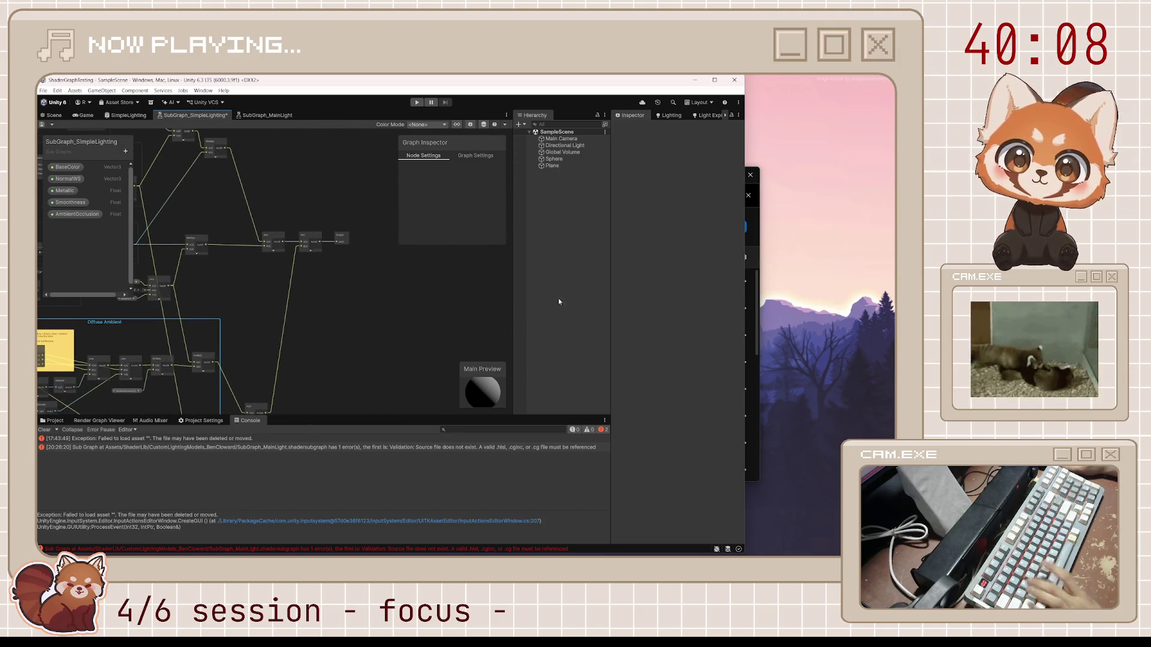
key(ctrl+s)
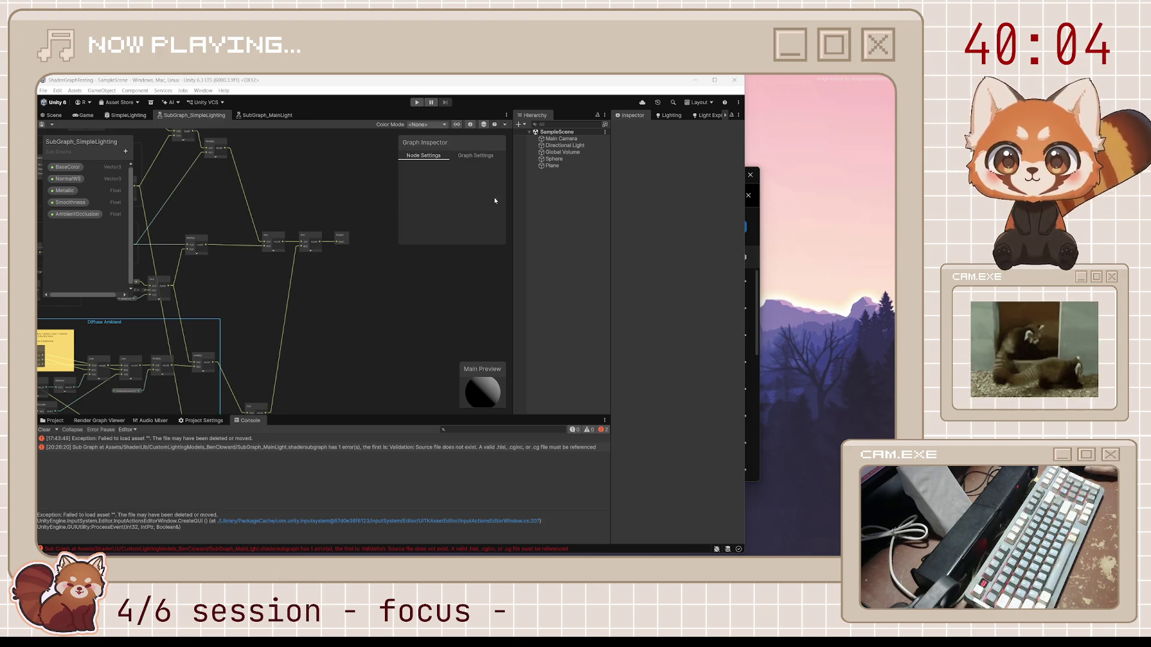
Step: Maximize Unity and place a SubGraph_MainLight node near the final Add and Output nodes
click(715, 80)
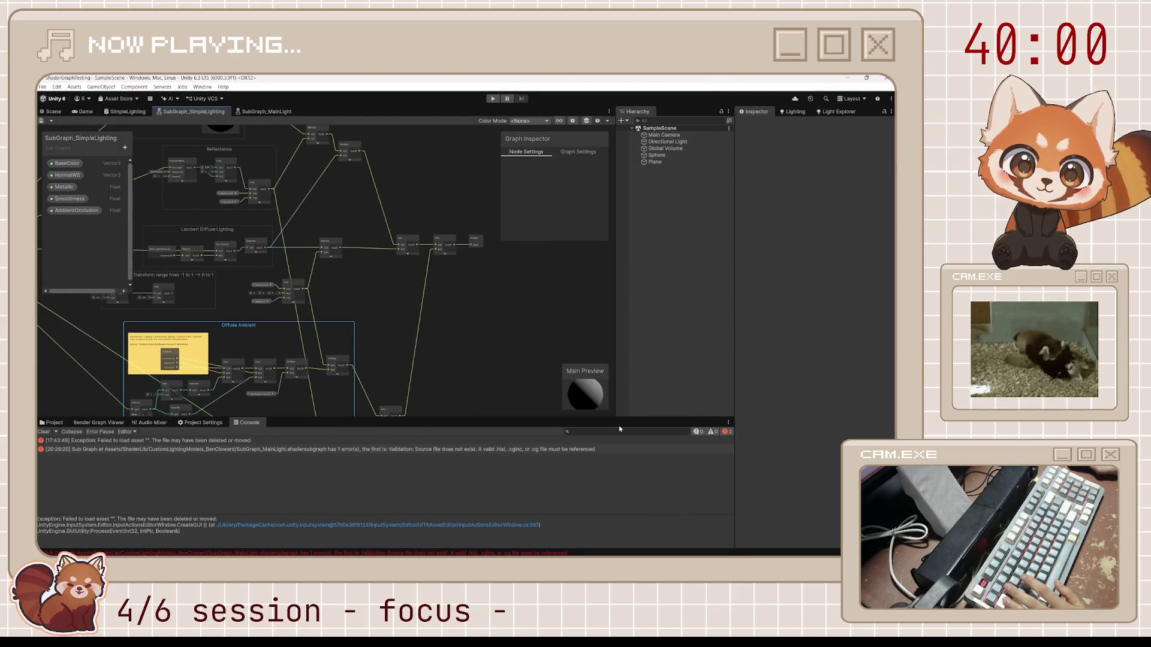
mouse_move(469, 311)
mouse_down()
mouse_move(537, 367)
mouse_move(507, 301)
mouse_move(557, 297)
mouse_up()
click(507, 301)
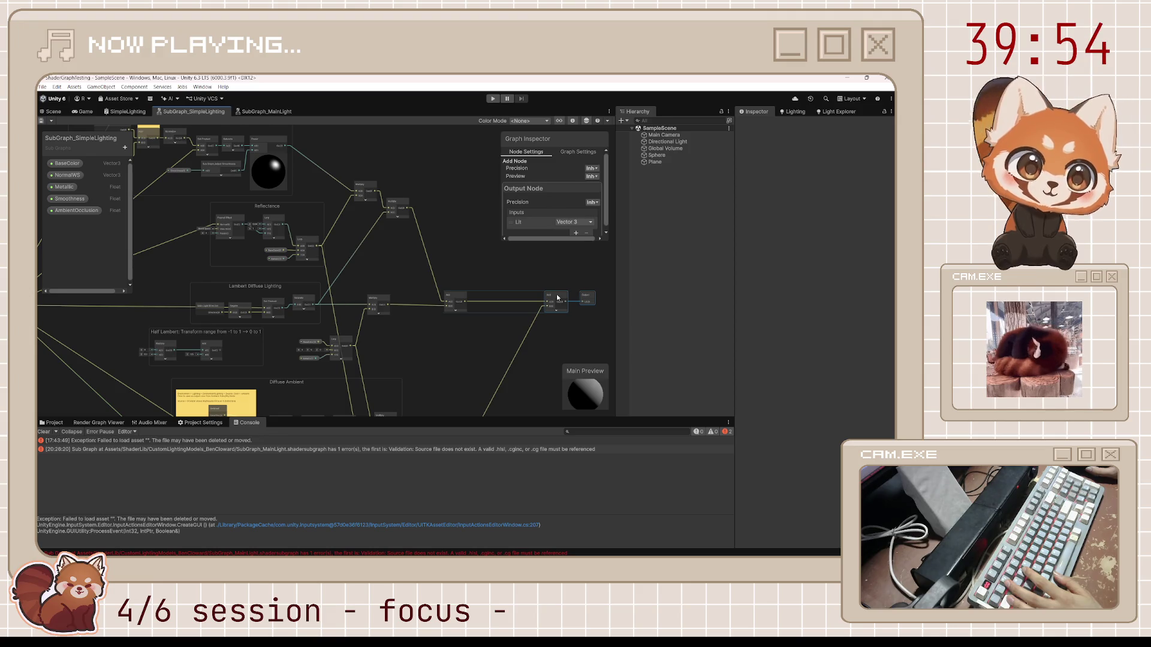
click(54, 423)
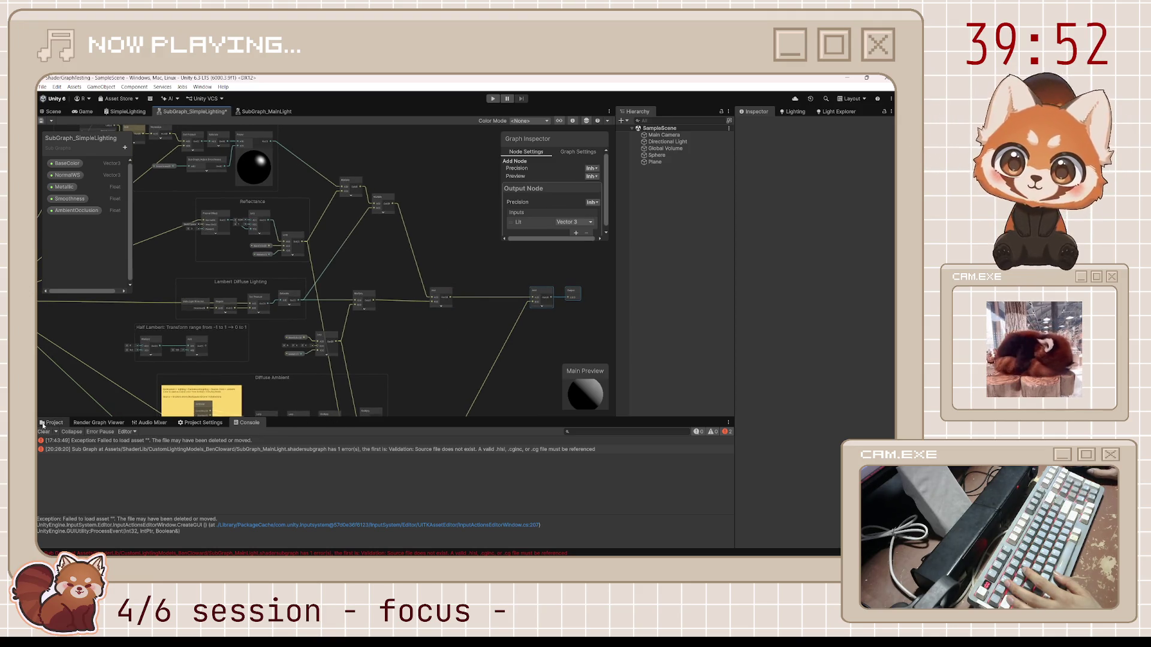
drag(225, 462, 480, 345)
scroll(524, 346, up, 3)
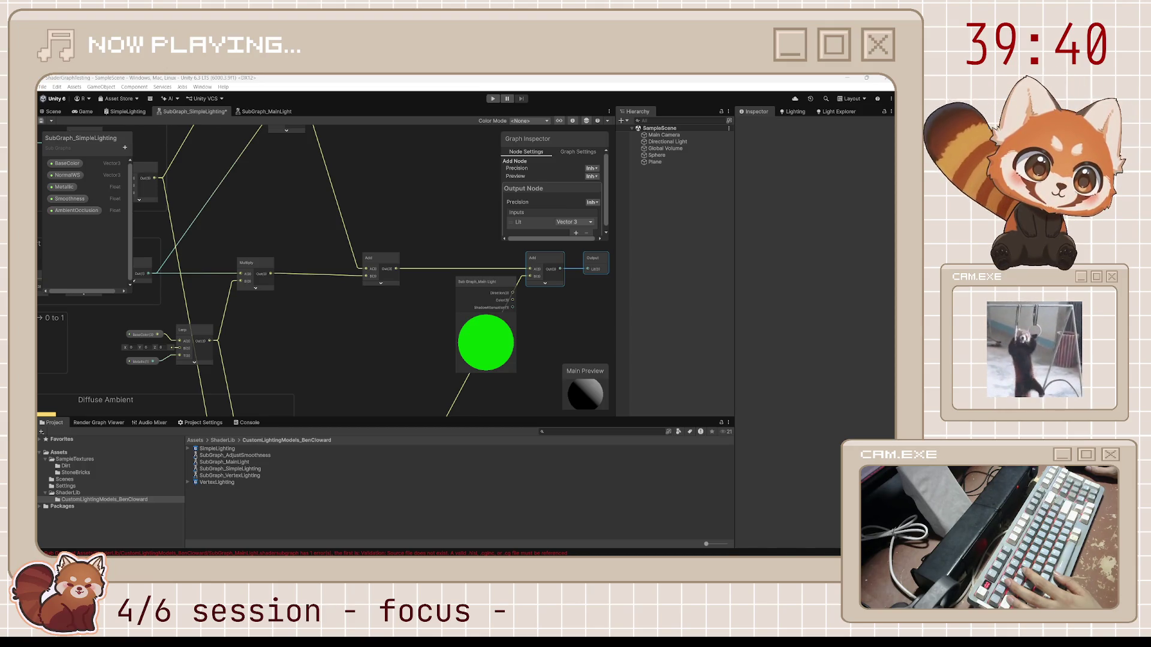
click(486, 316)
mouse_move(503, 287)
mouse_down()
mouse_move(402, 320)
mouse_move(423, 337)
mouse_up()
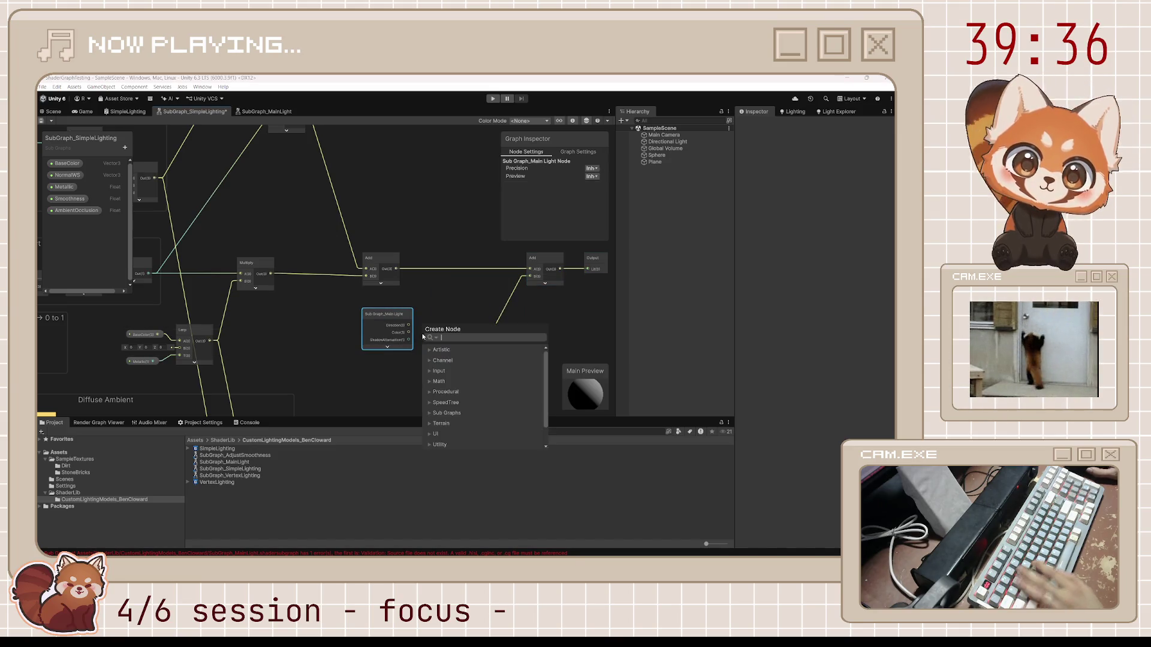
text(multiply)
key(Return)
scroll(423, 337, up, 2)
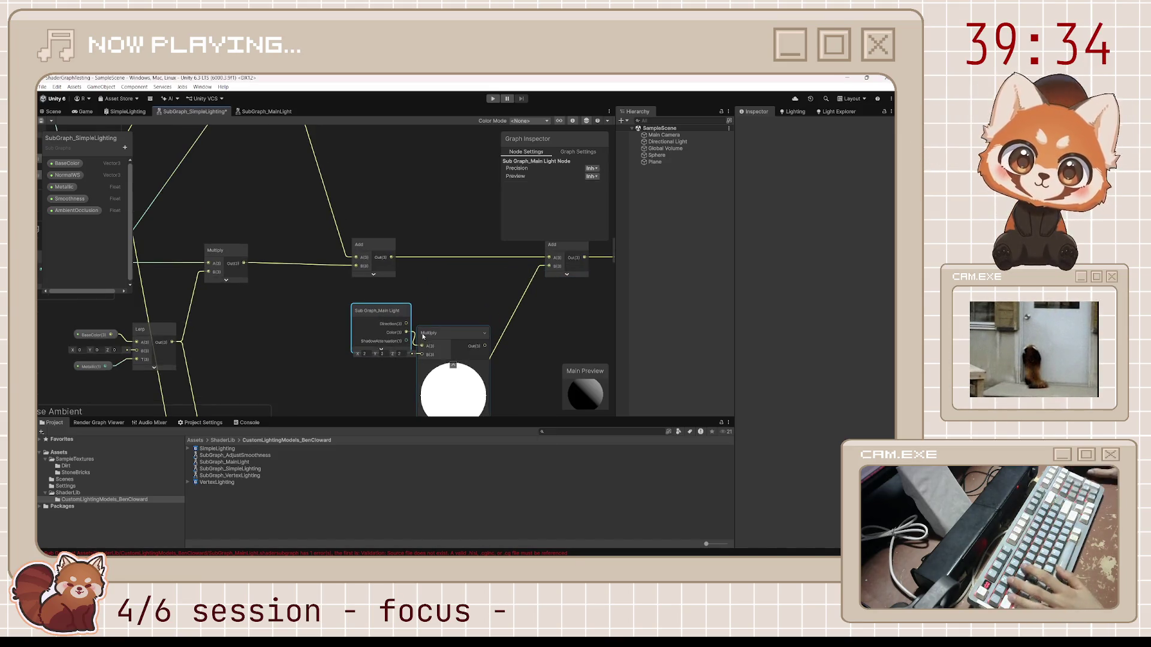
mouse_move(407, 341)
mouse_down()
mouse_move(434, 351)
mouse_move(460, 320)
mouse_up()
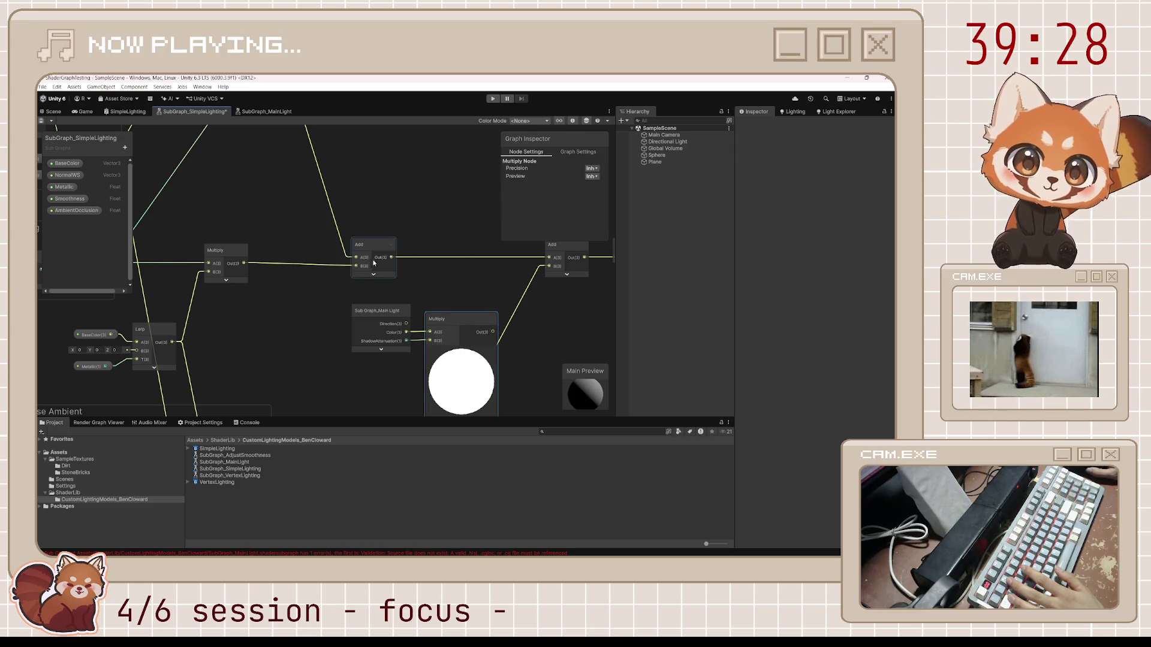
drag(459, 272, 460, 272)
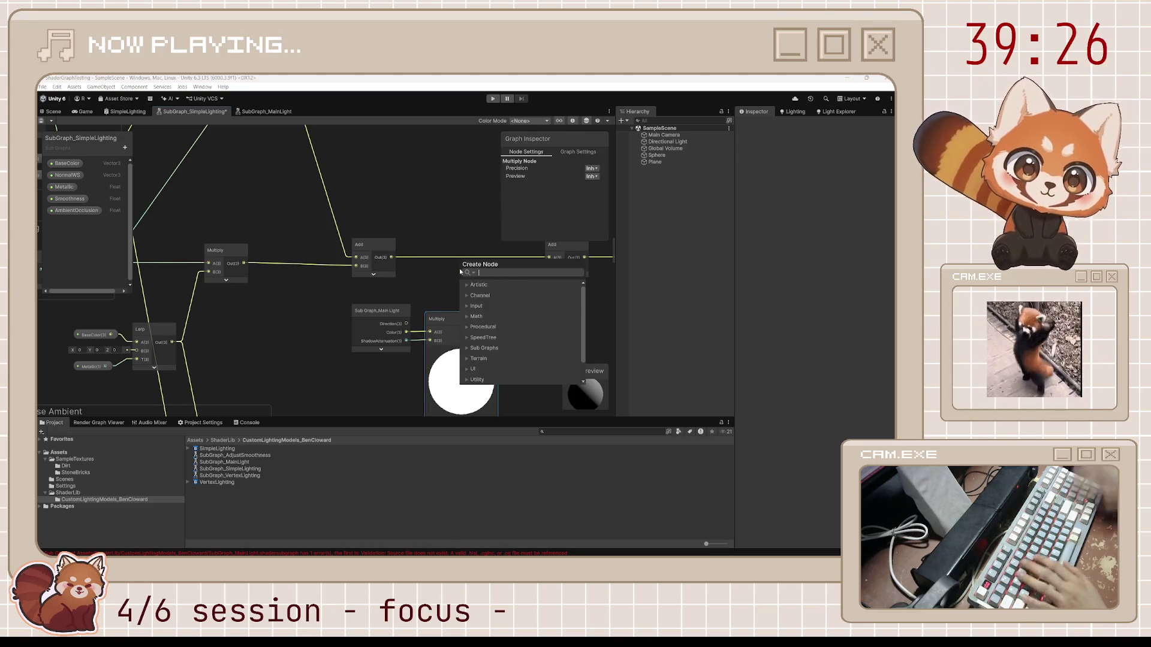
text(multiply)
key(Return)
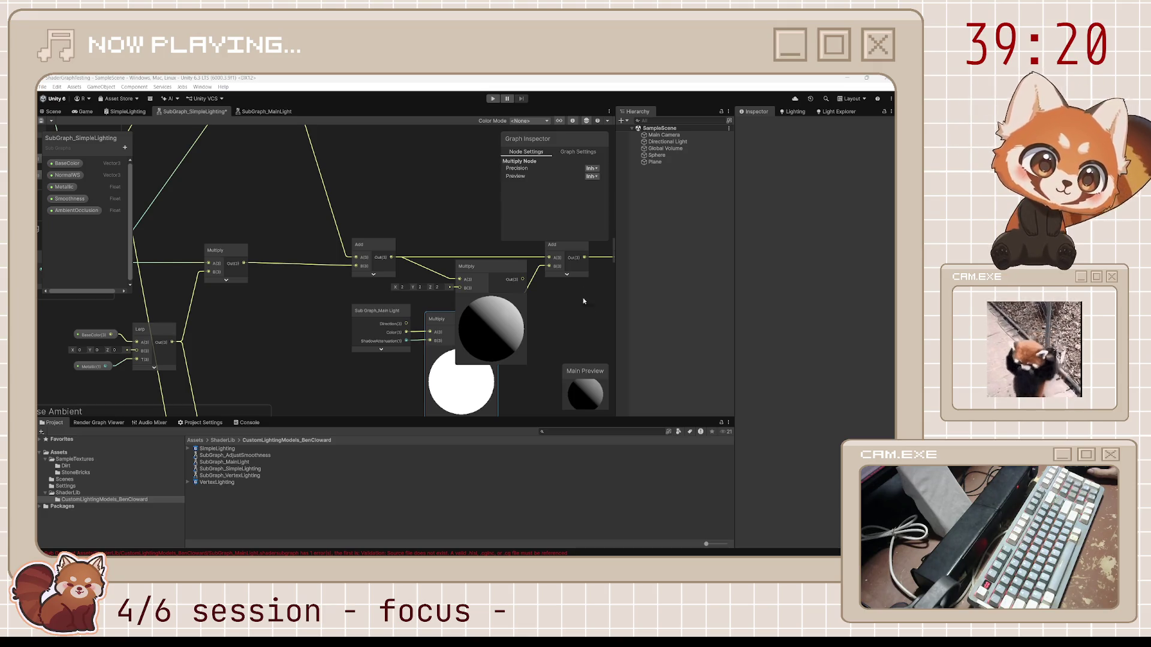
click(378, 310)
shift+click(444, 332)
mouse_move(443, 331)
mouse_down()
mouse_move(379, 333)
mouse_move(430, 333)
mouse_move(466, 292)
mouse_up()
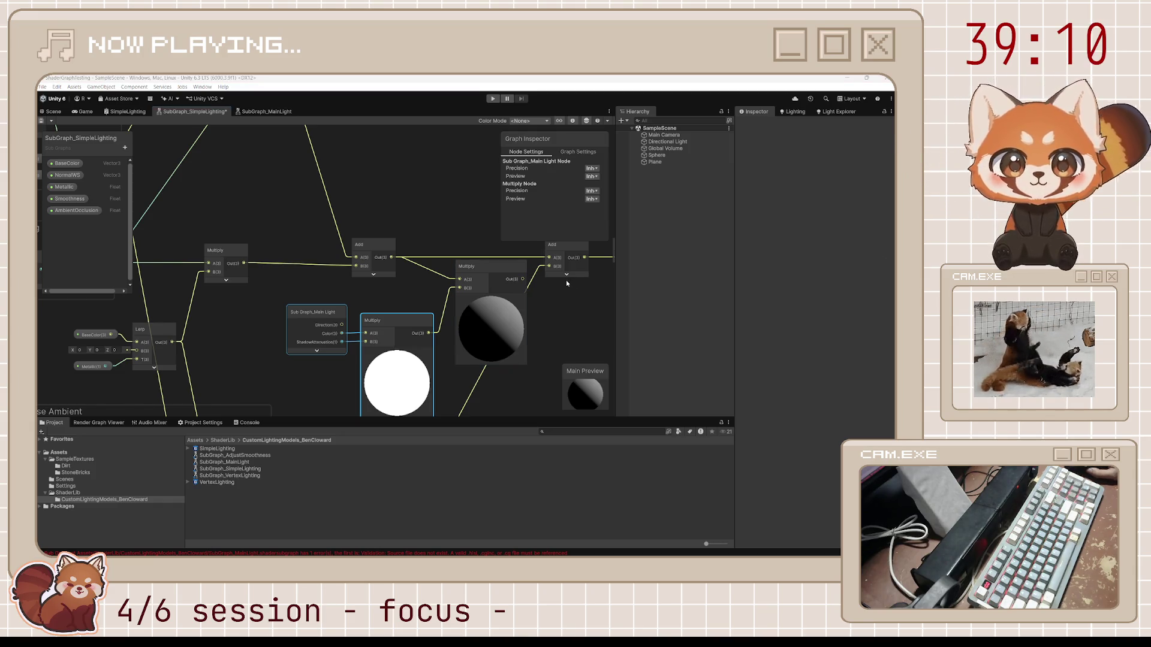
mouse_move(549, 257)
mouse_down()
mouse_move(523, 279)
mouse_move(493, 263)
mouse_move(510, 251)
mouse_up()
click(491, 298)
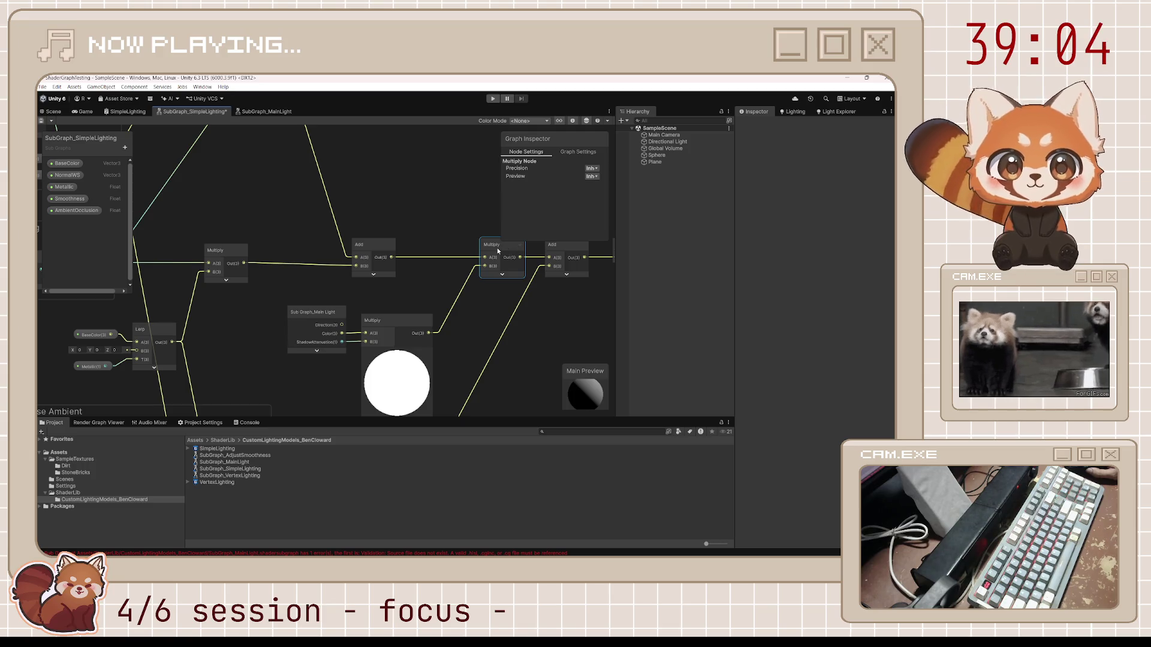
click(384, 318)
drag(383, 318, 374, 311)
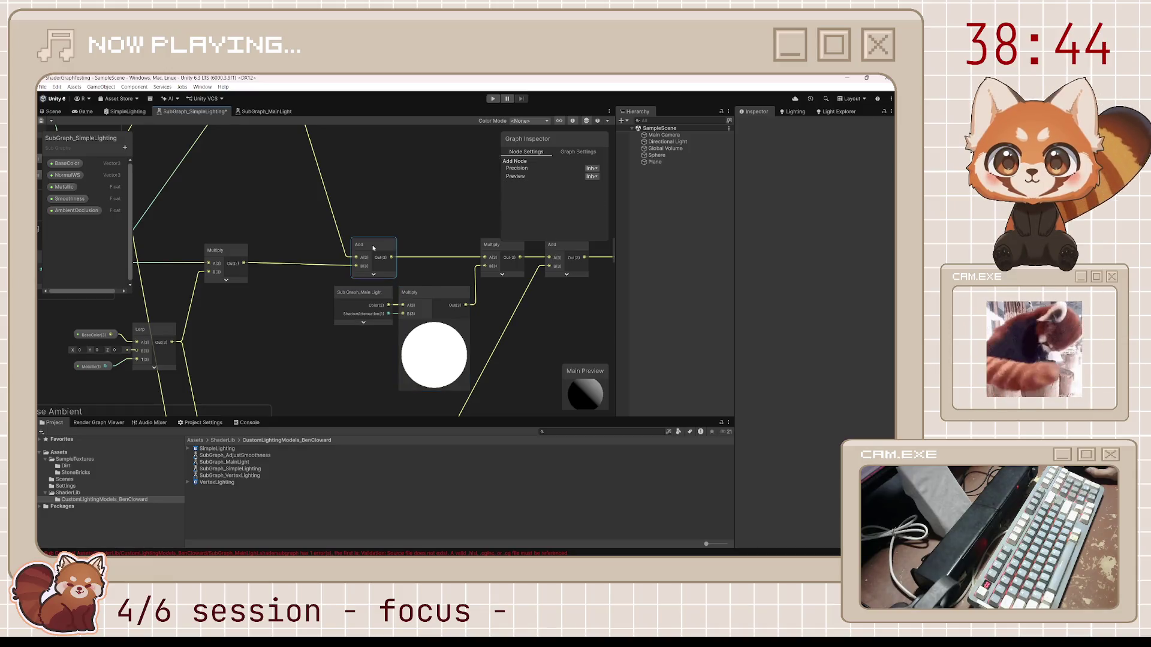
drag(226, 259, 227, 260)
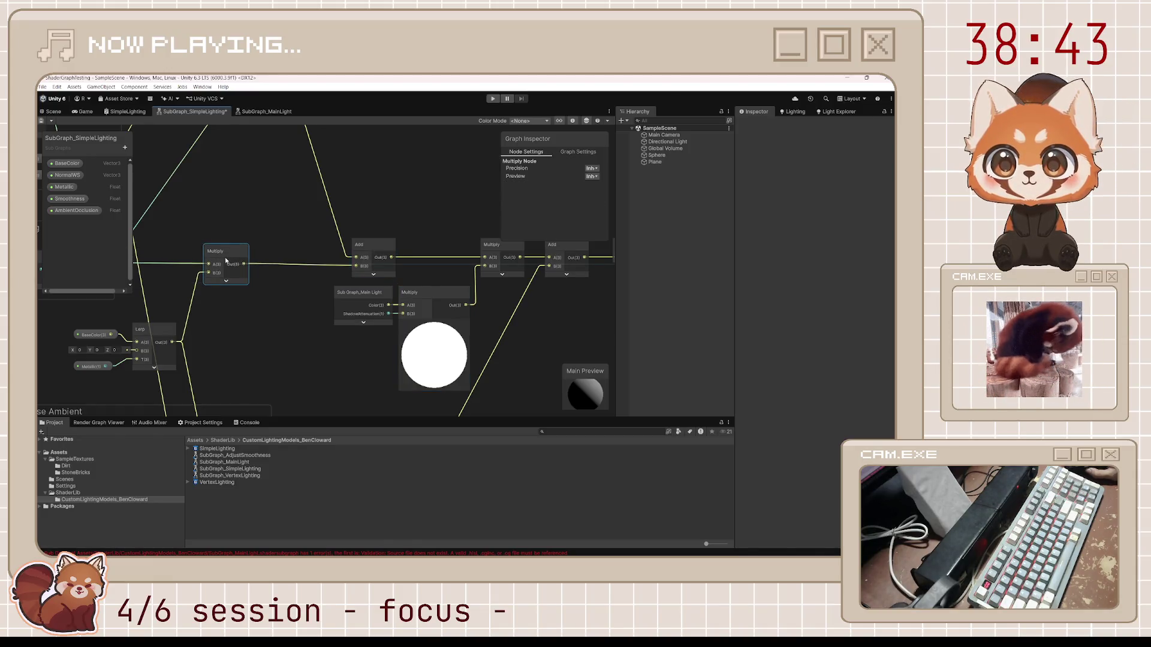
click(267, 289)
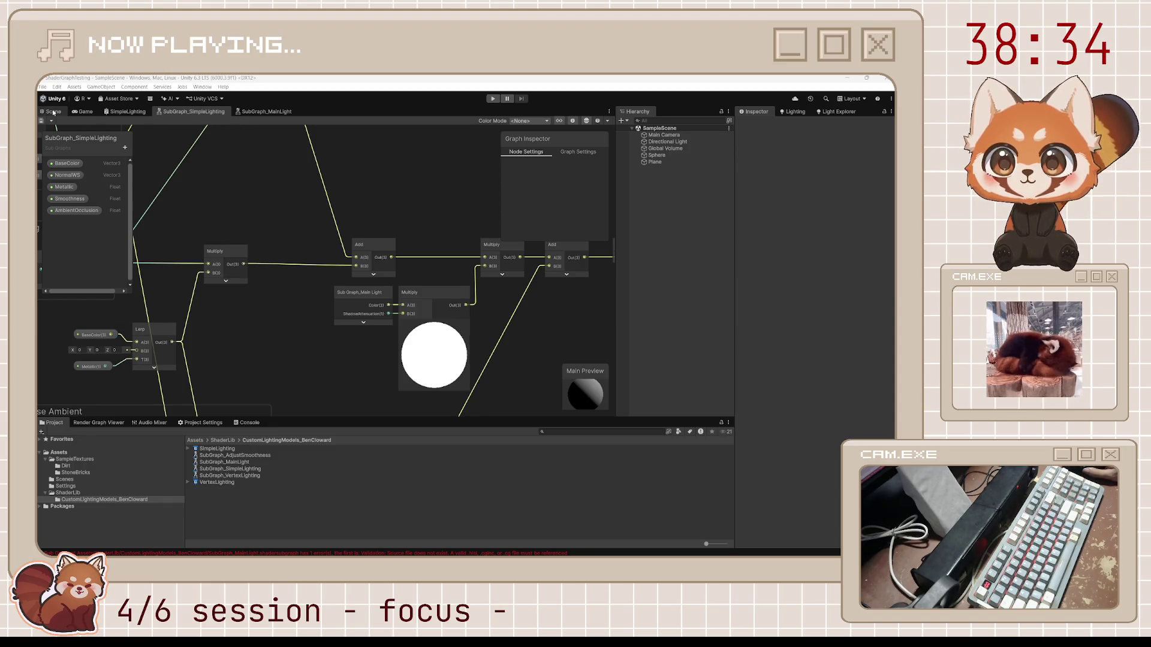
Step: Float the Scene view in its own narrowed window beside the SubGraph_MainLight graph
mouse_move(52, 112)
mouse_down()
mouse_move(512, 217)
mouse_move(736, 233)
mouse_move(813, 297)
mouse_up()
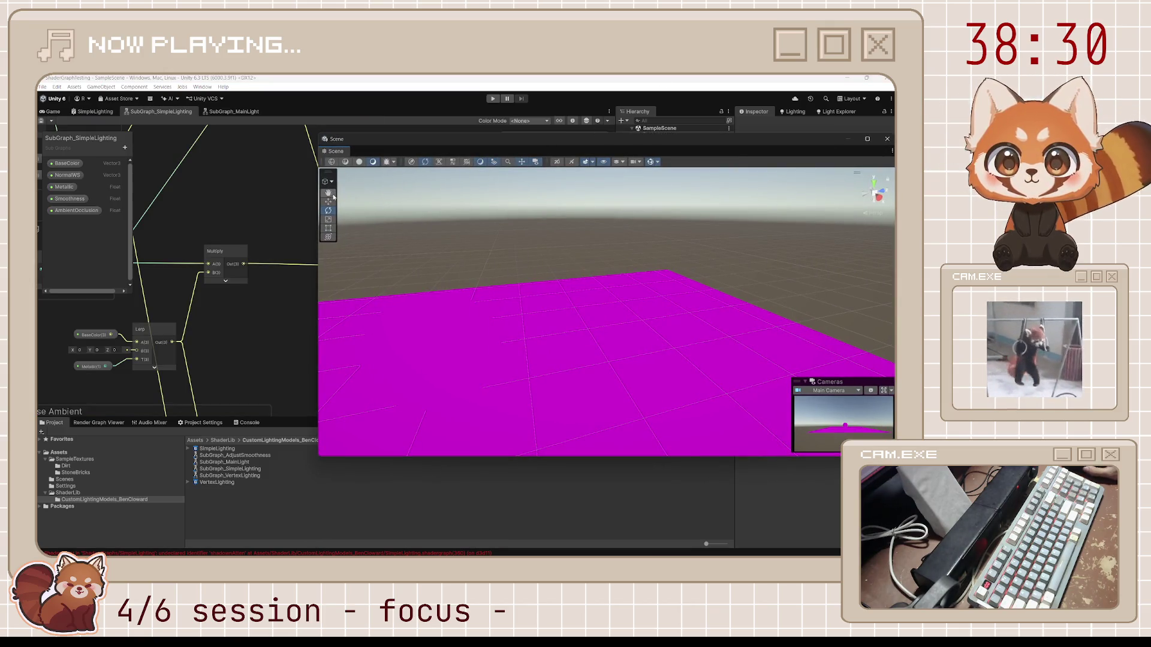
drag(315, 264, 583, 264)
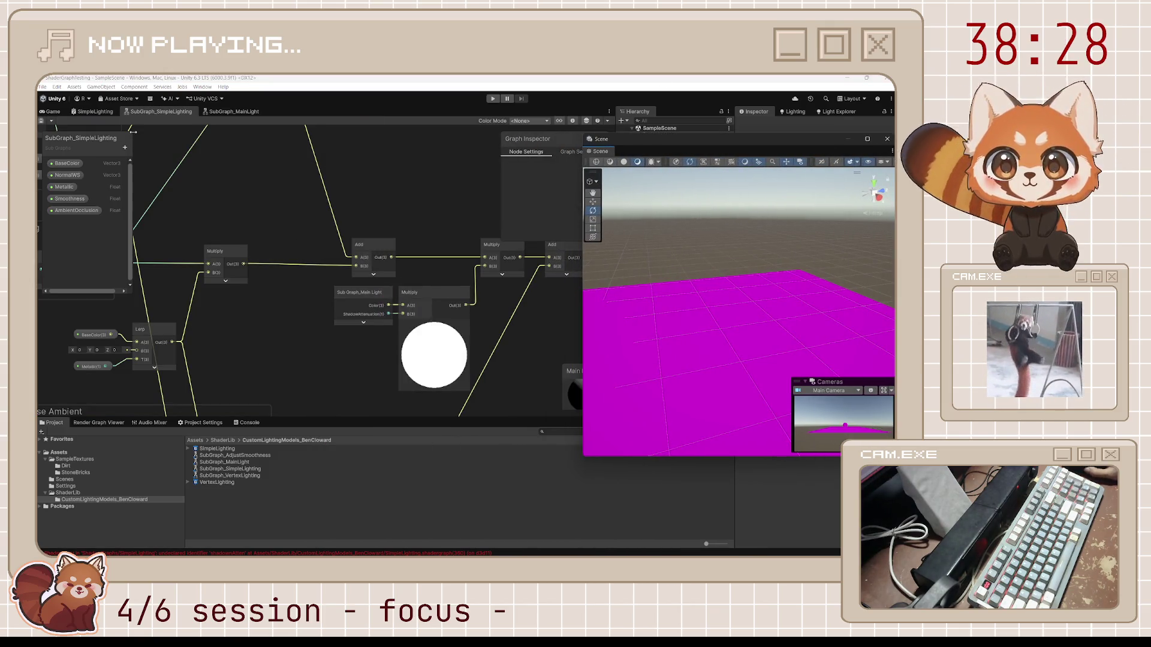
click(52, 113)
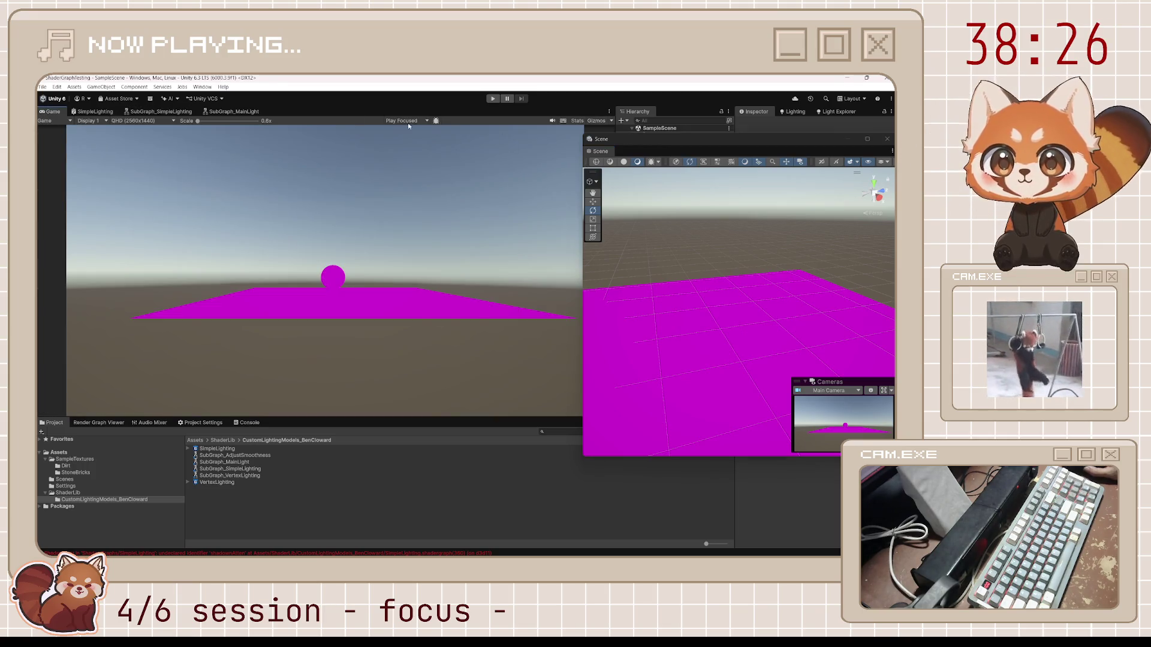
click(242, 113)
Step: Un-maximize the editor, orbit the Scene view down onto the magenta plane, and list shader errors
mouse_move(746, 82)
mouse_down()
mouse_move(575, 81)
mouse_move(803, 93)
mouse_move(480, 189)
mouse_move(401, 140)
mouse_move(360, 79)
mouse_up()
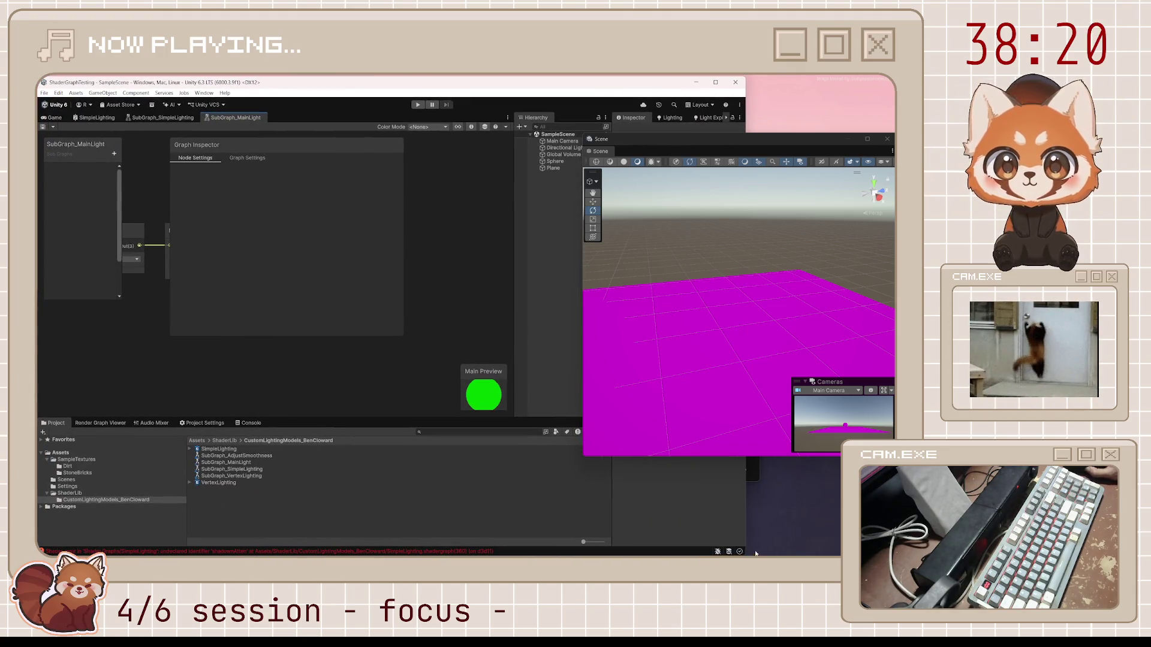
mouse_move(746, 516)
mouse_down()
mouse_move(686, 516)
mouse_move(736, 516)
mouse_up()
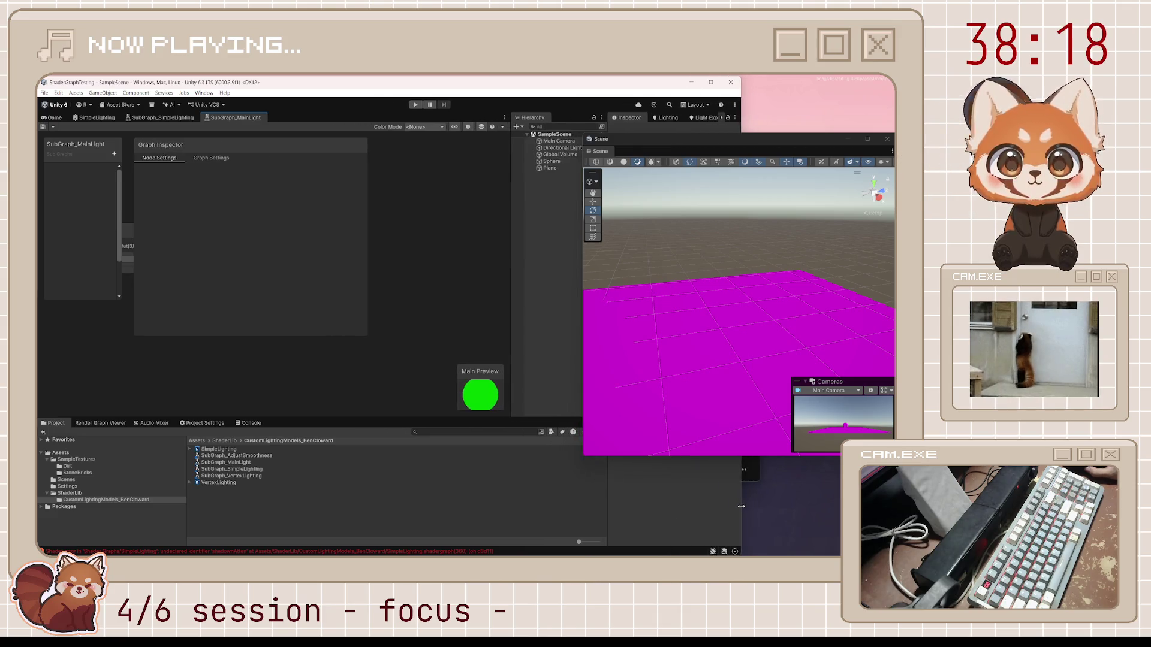
mouse_move(714, 291)
mouse_down()
mouse_move(789, 314)
mouse_move(789, 333)
mouse_move(688, 334)
mouse_move(807, 350)
mouse_up()
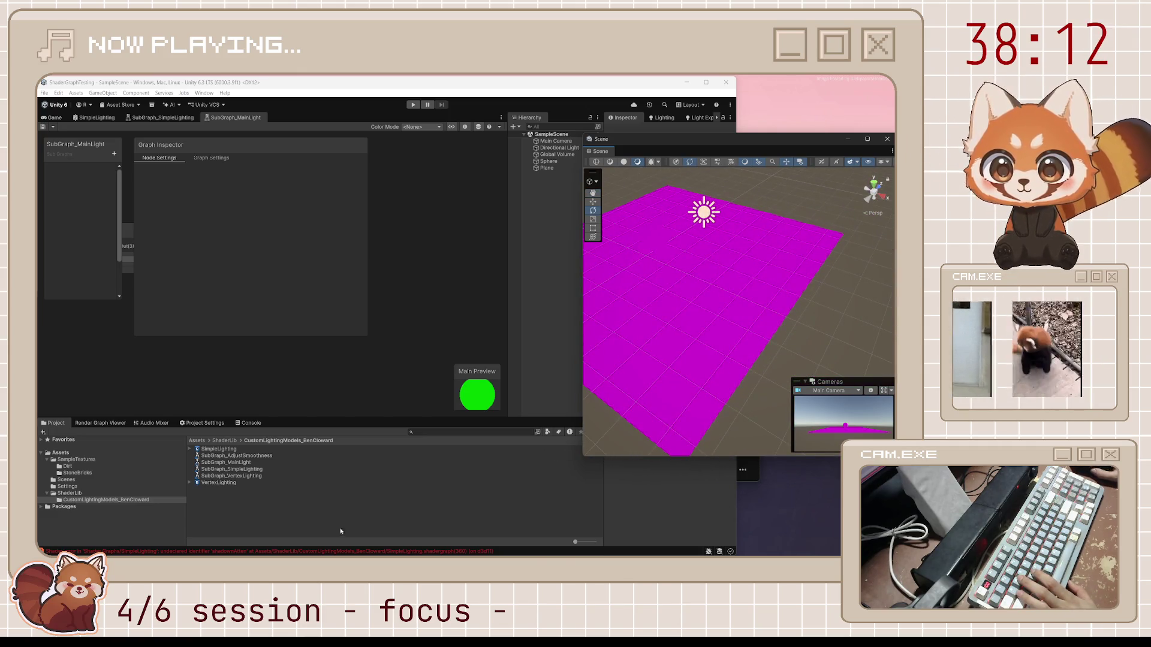
double_click(327, 553)
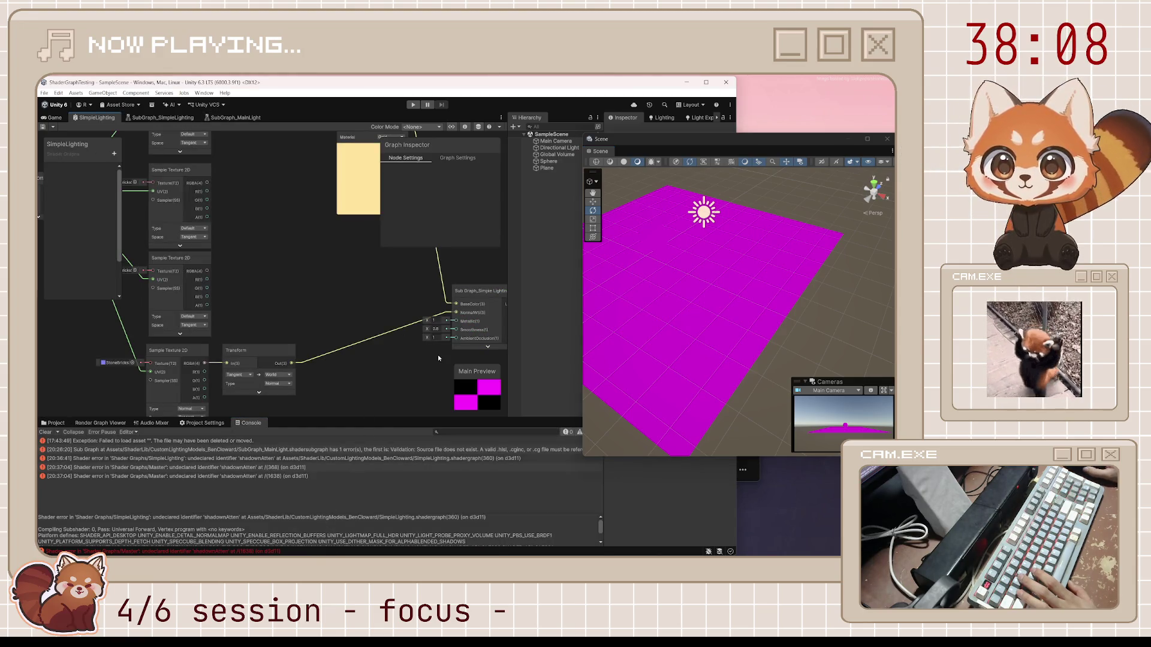
Step: Inspect the Master shader error and the MainLight custom function's code in the Graph Inspector
click(204, 552)
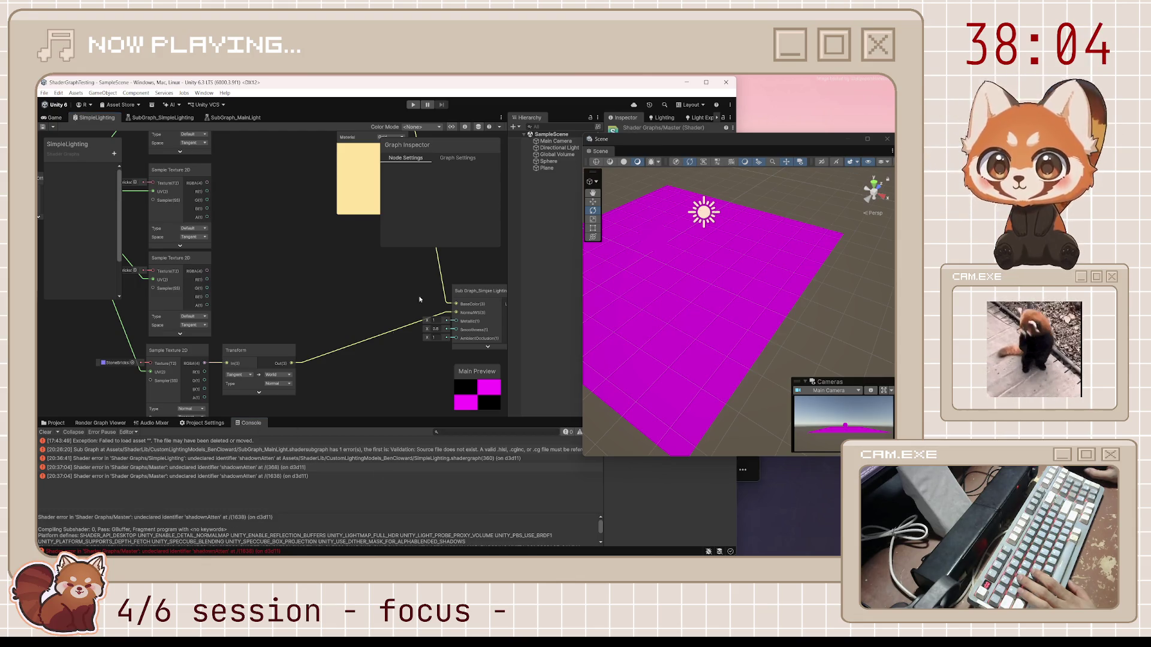
click(225, 119)
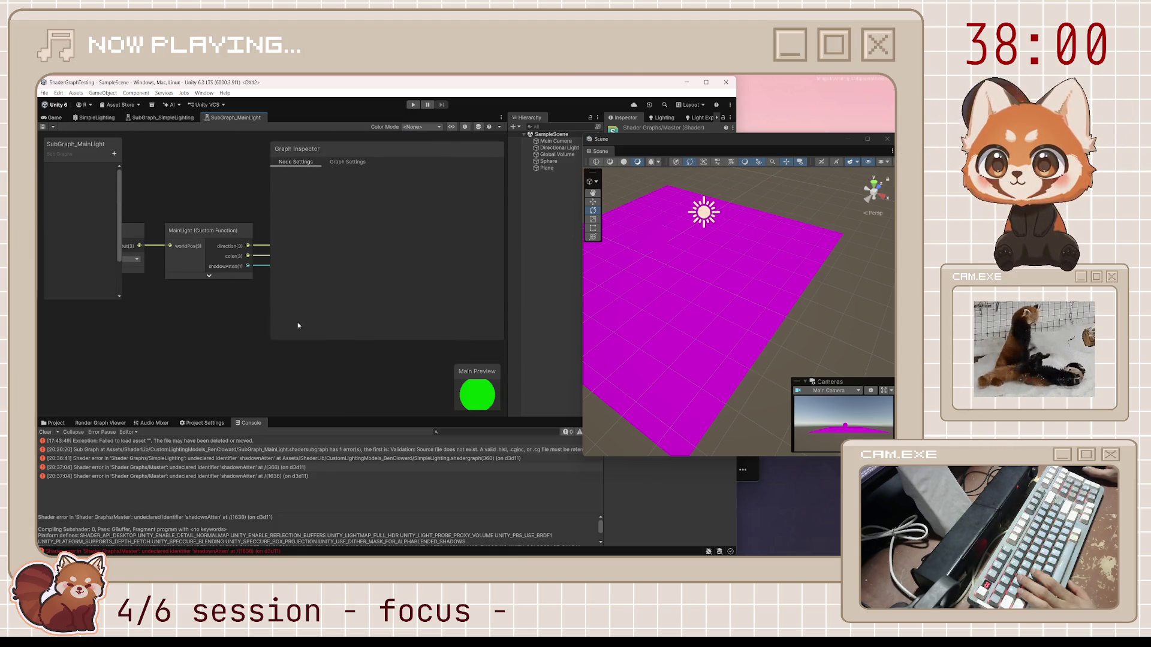
mouse_move(278, 337)
mouse_down()
mouse_move(278, 318)
mouse_move(414, 280)
mouse_up()
click(204, 231)
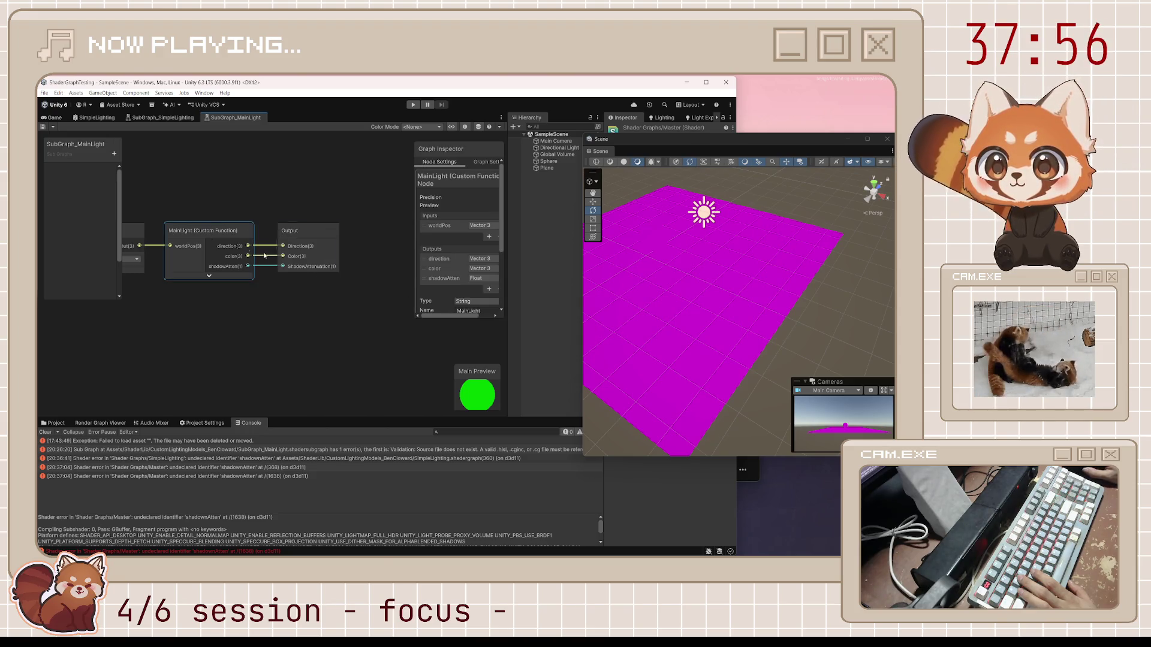
mouse_move(414, 318)
mouse_down()
mouse_move(359, 371)
mouse_move(297, 395)
mouse_up()
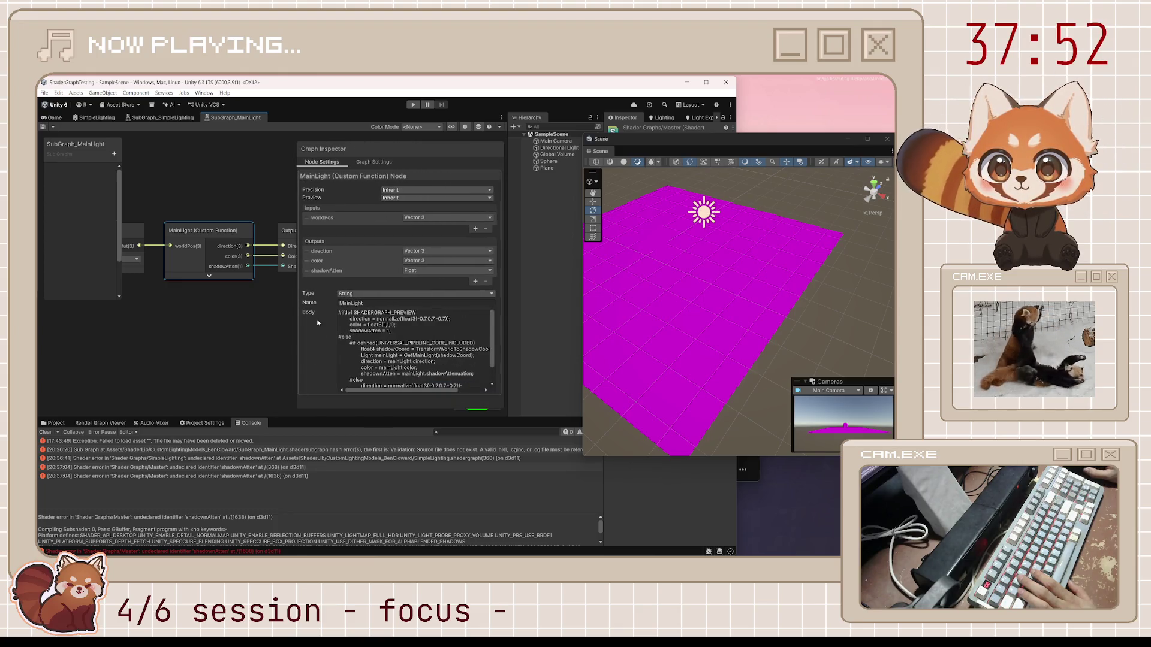
scroll(435, 357, down, 2)
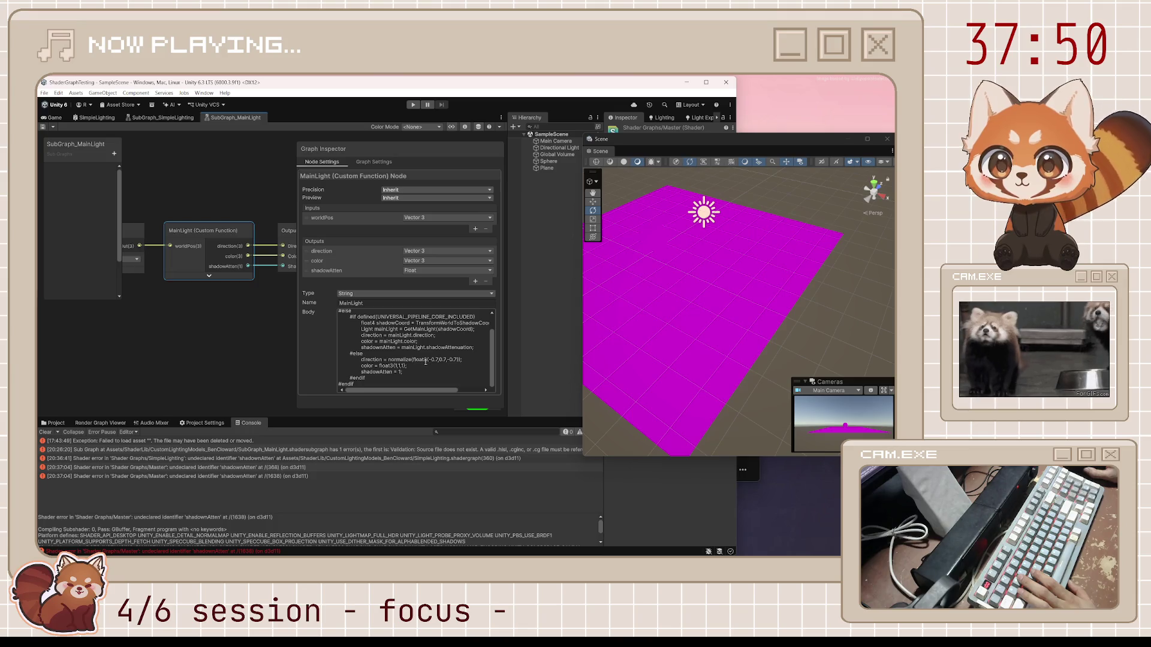
click(193, 335)
mouse_move(182, 332)
mouse_down()
mouse_move(250, 339)
mouse_move(160, 336)
mouse_up()
click(194, 254)
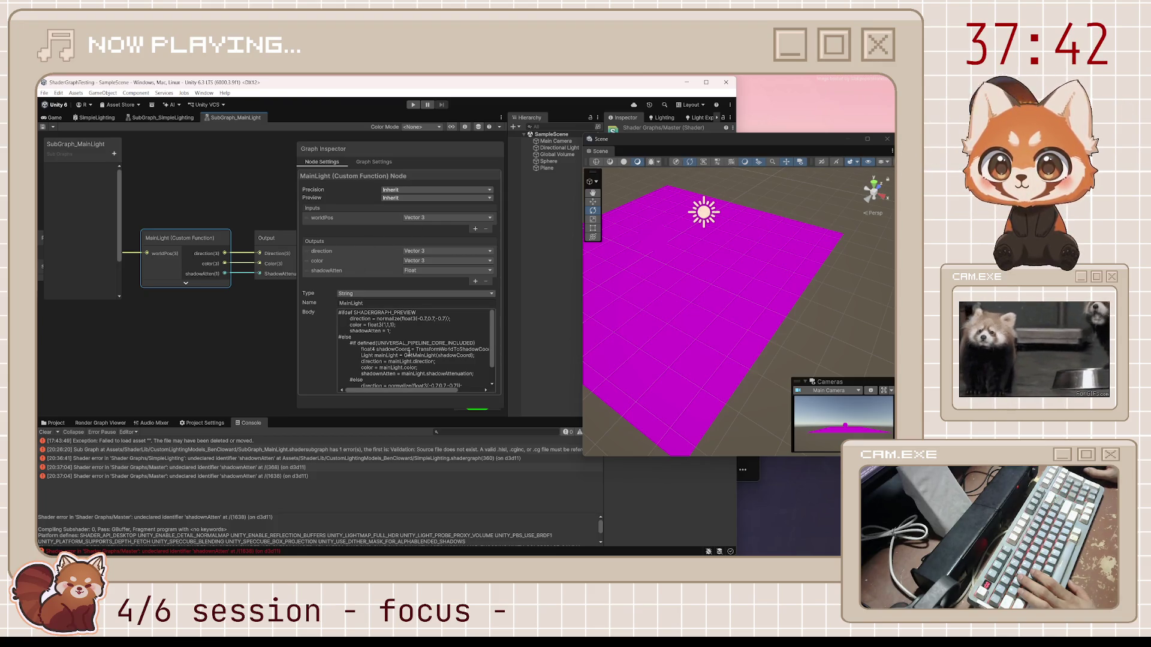
drag(258, 329, 236, 330)
Step: Rename the Output node's ShadowAttenuation input to ShadowAtten and save the subgraph
click(260, 238)
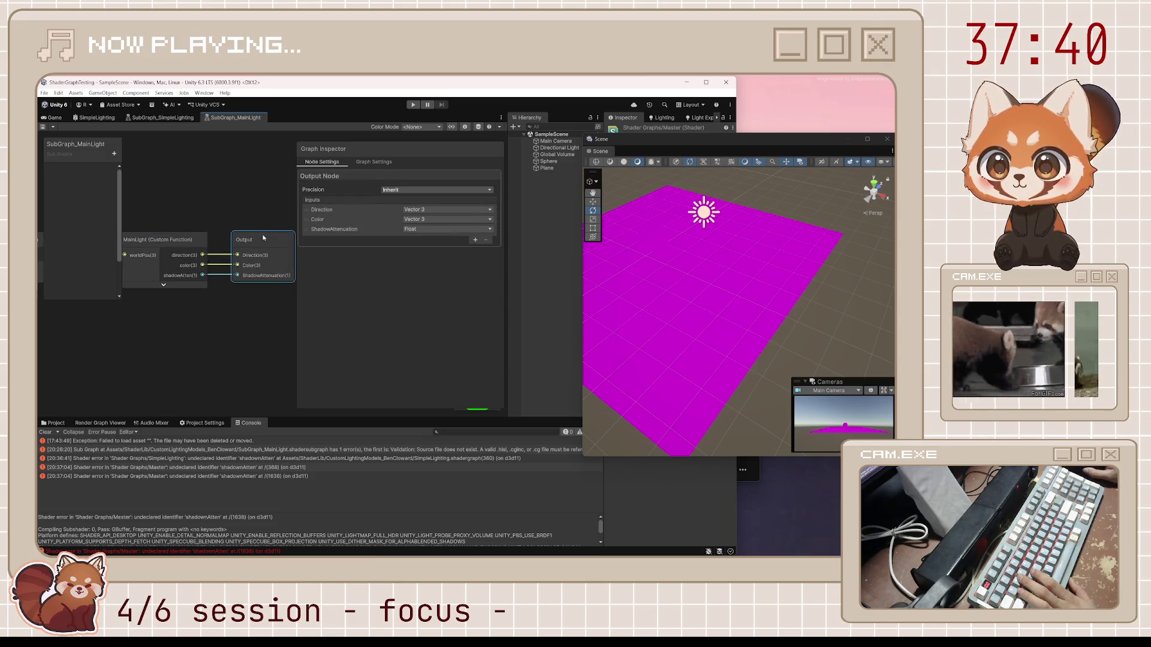
double_click(337, 230)
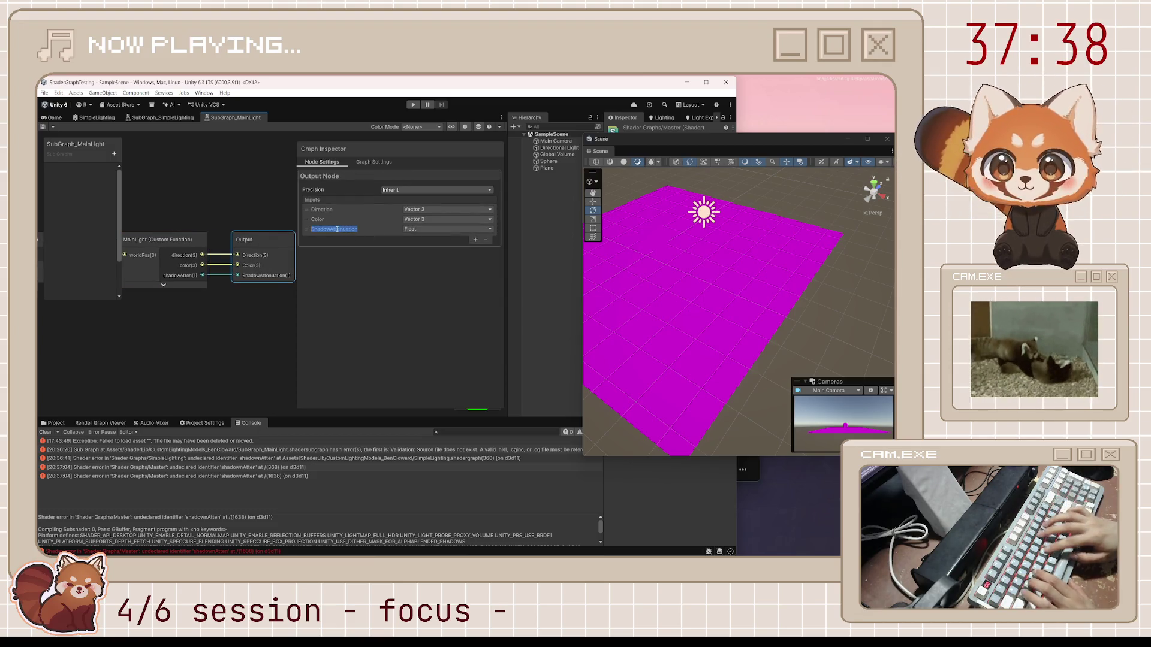
text(Sh)
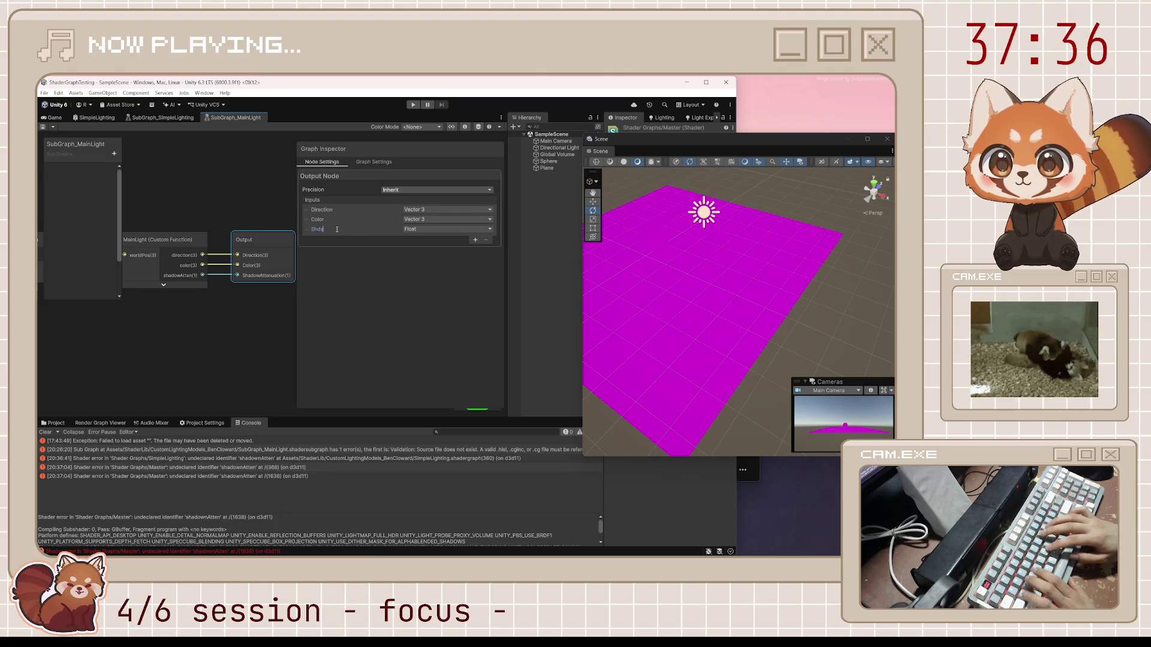
text(adowAtten)
key(Return)
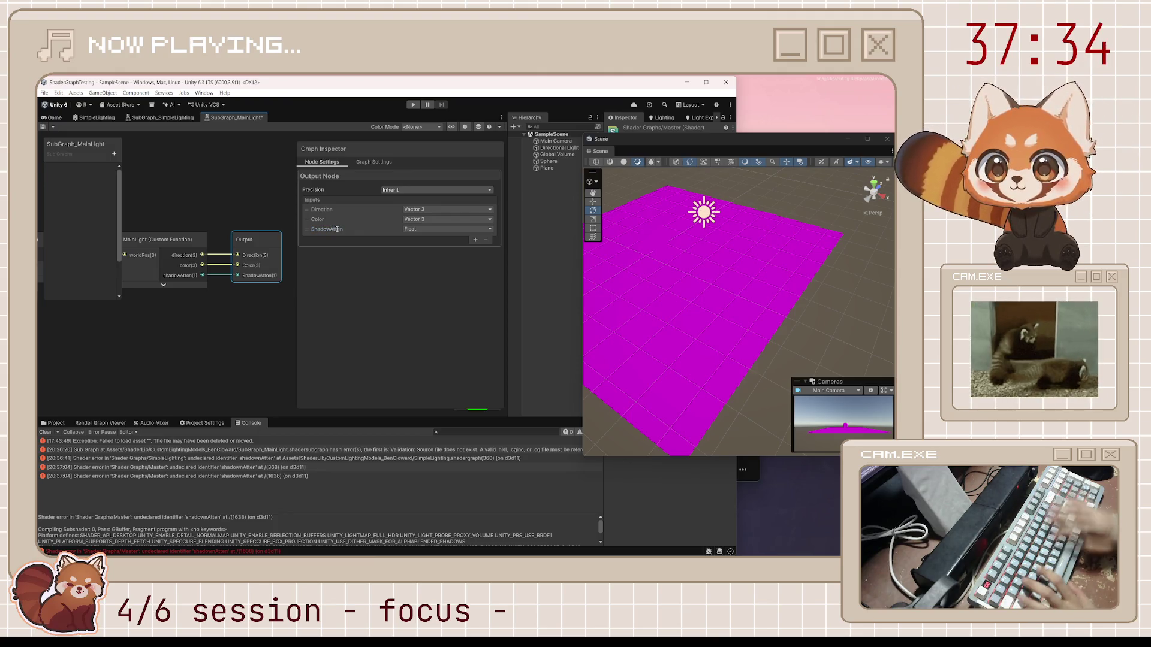
key(ctrl+s)
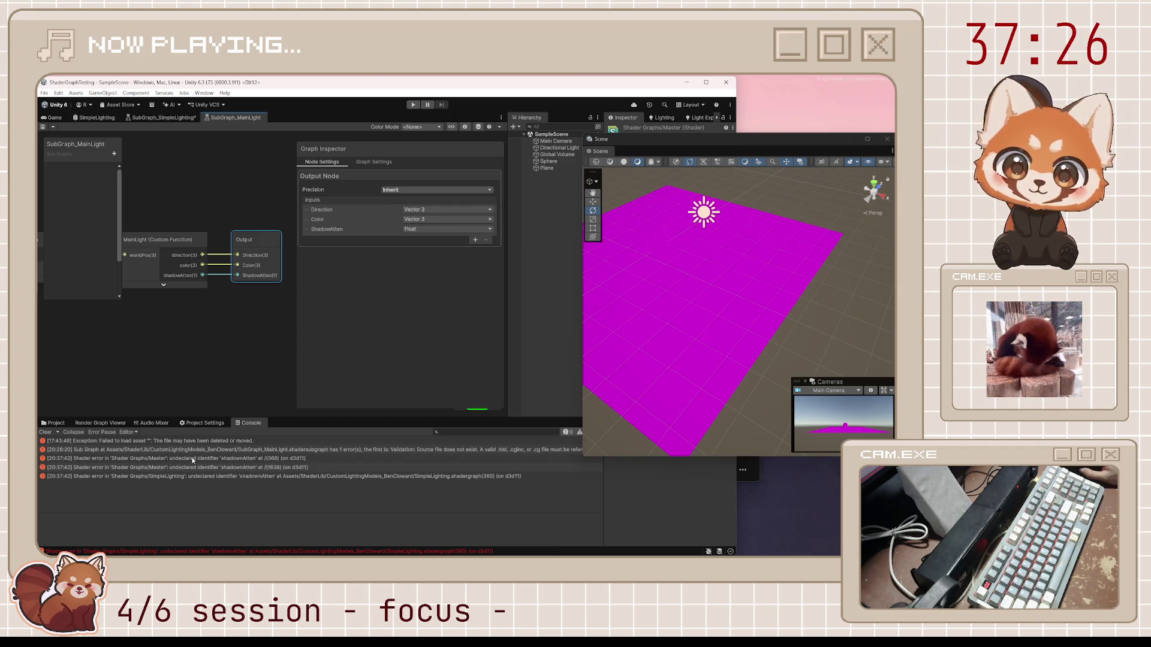
click(165, 240)
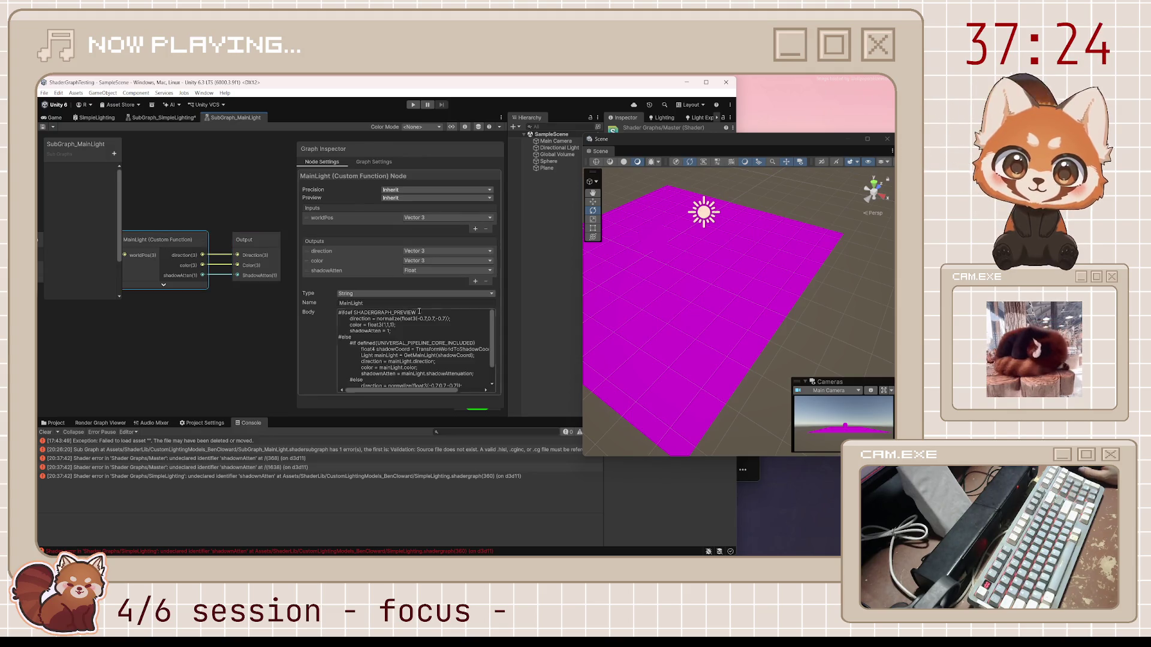
Step: Check the line 368 shader error and place the caret on the body's shadowAtten line
scroll(421, 338, down, 3)
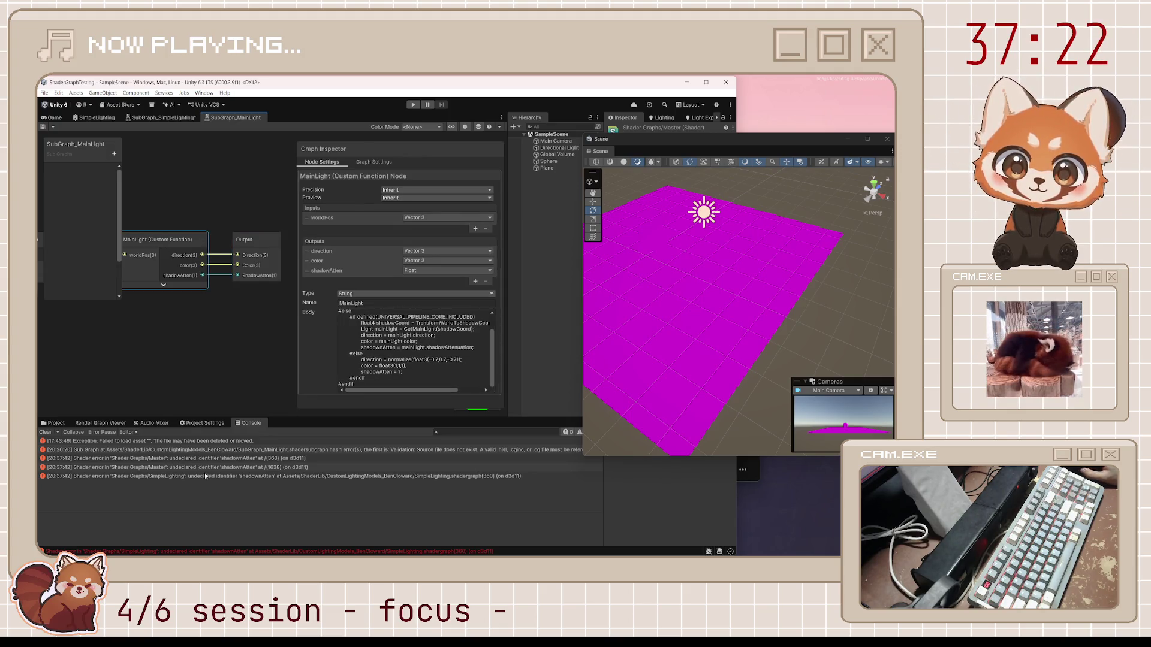
click(193, 458)
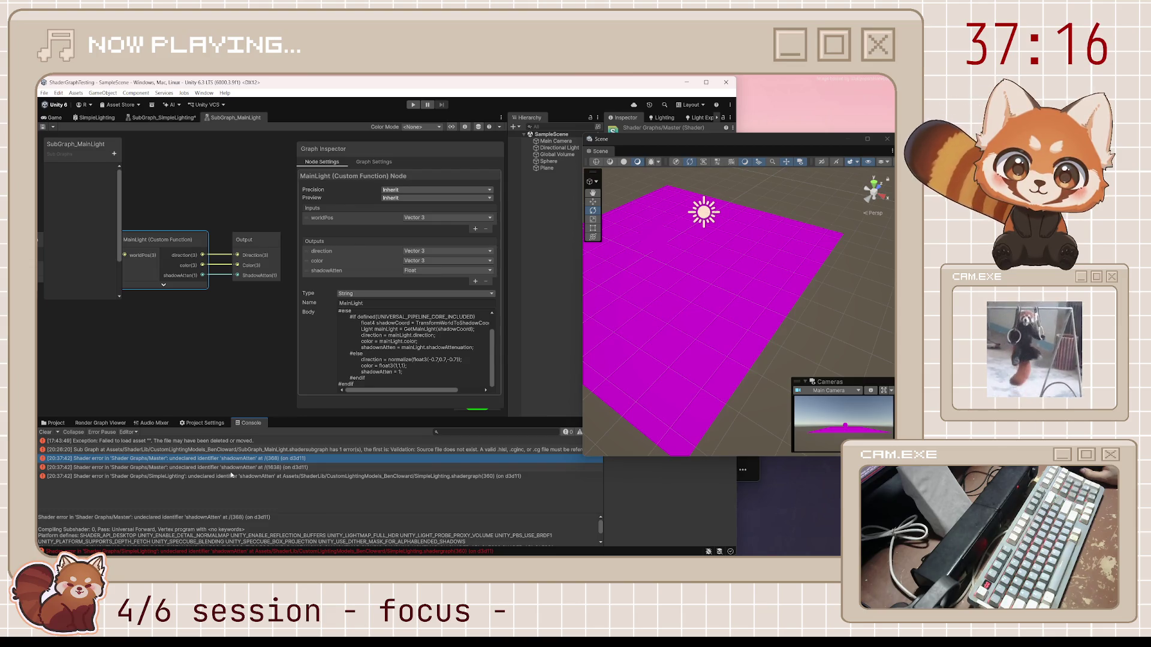
click(383, 348)
scroll(383, 348, up, 2)
key(ctrl+a)
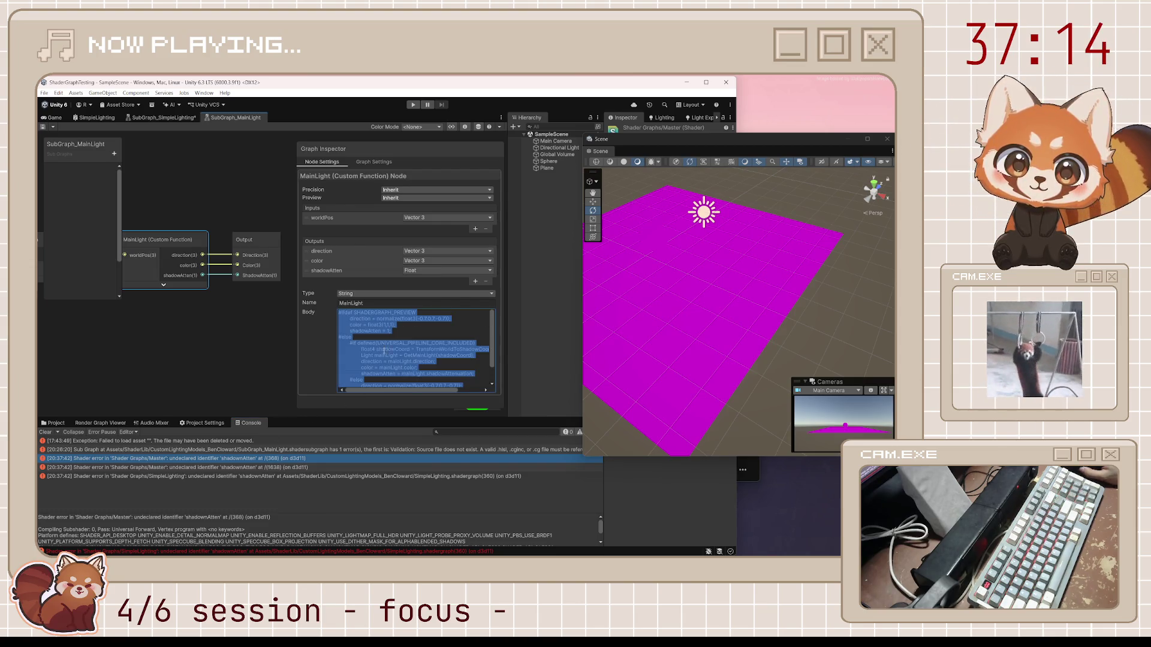
click(382, 348)
scroll(395, 359, down, 2)
key(Down)
key(Down)
key(Down)
scroll(399, 366, down, 1)
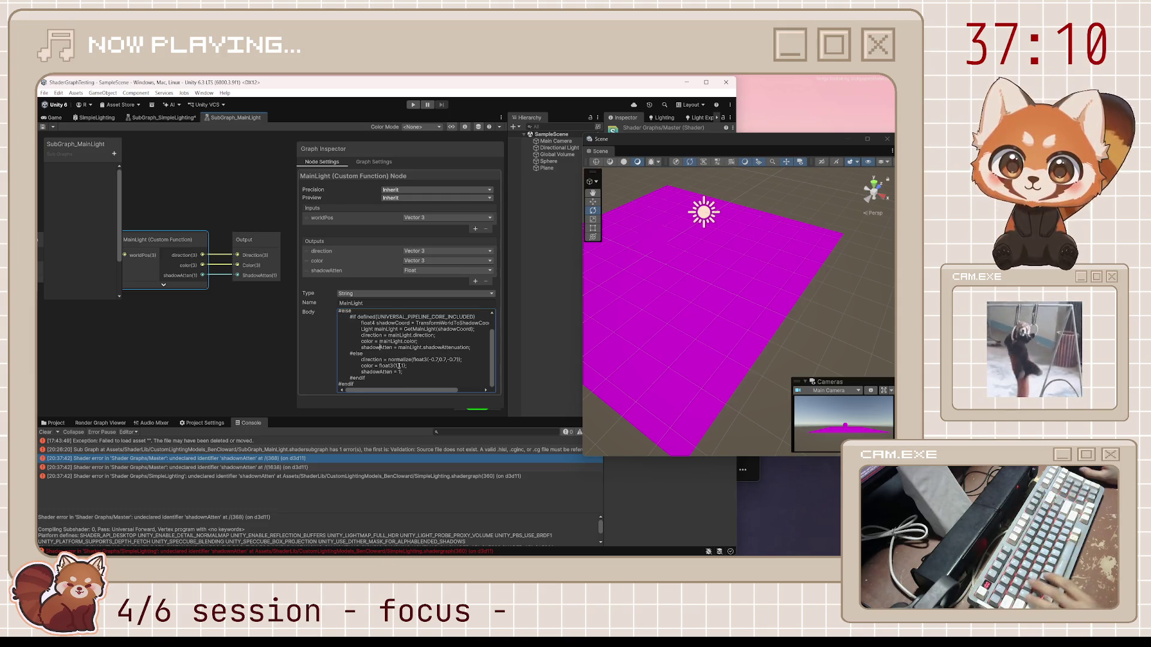
scroll(399, 366, up, 2)
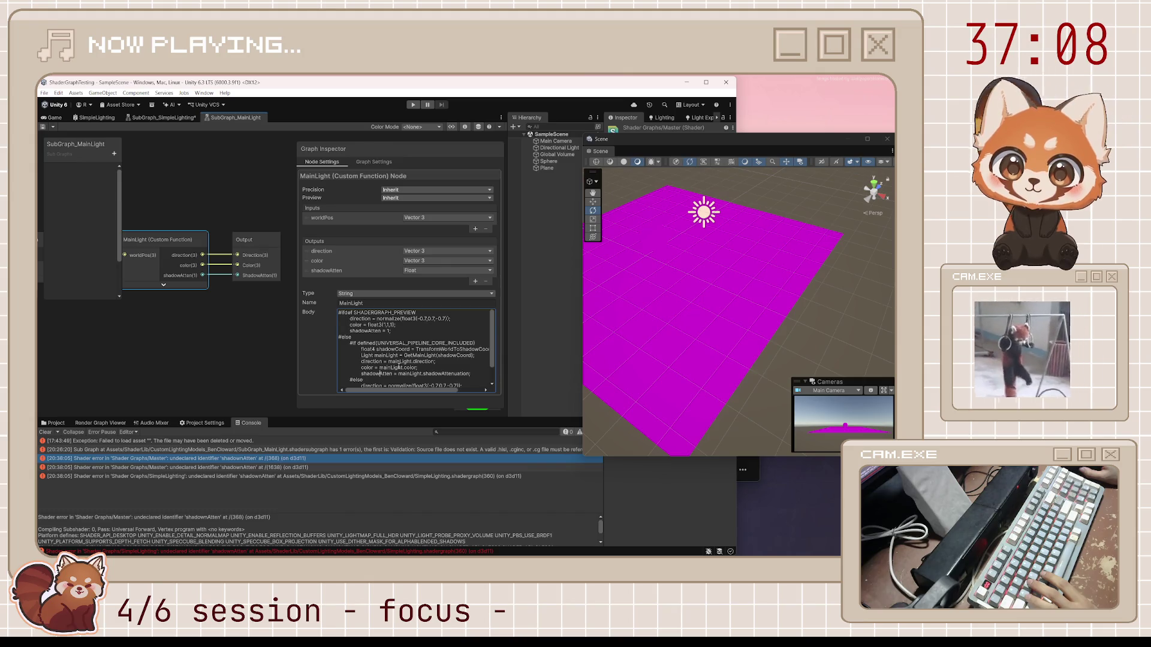
scroll(399, 365, down, 2)
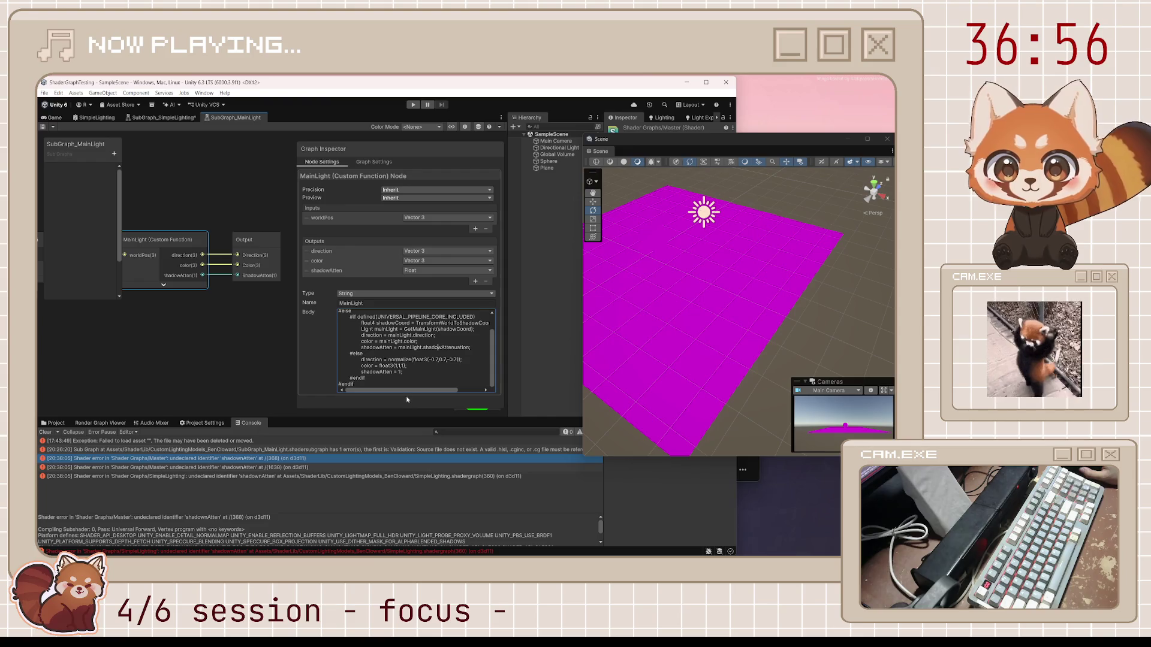
scroll(406, 383, up, 2)
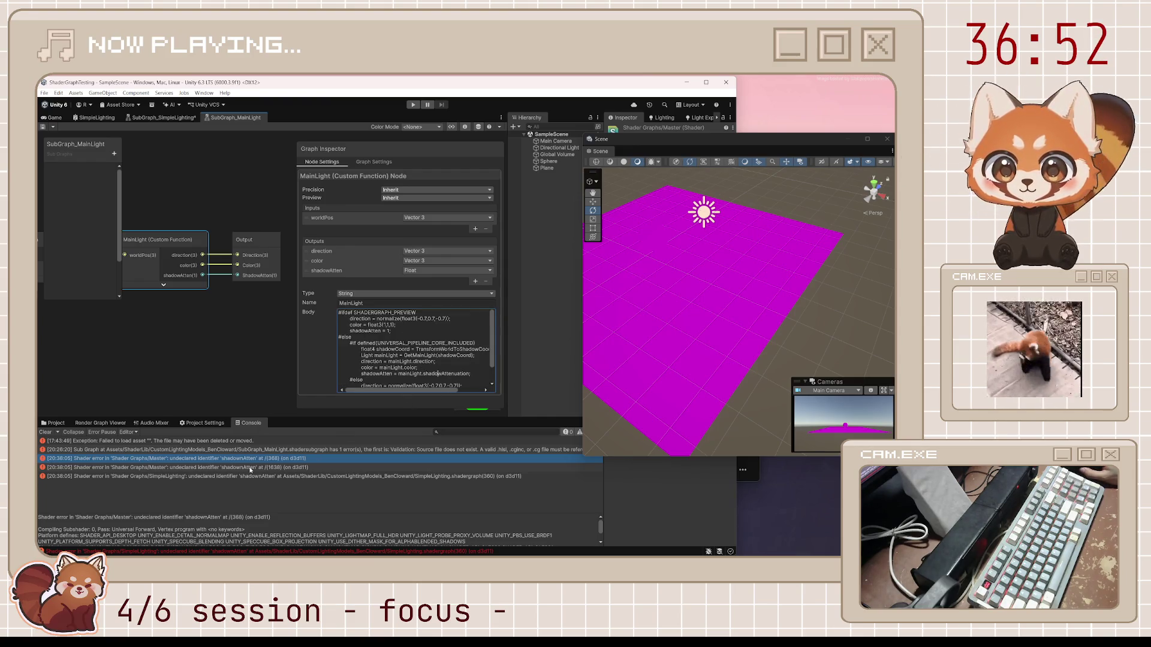
Step: Check the line 1638 shader error and ready the shadowAttenuation line for editing
click(250, 467)
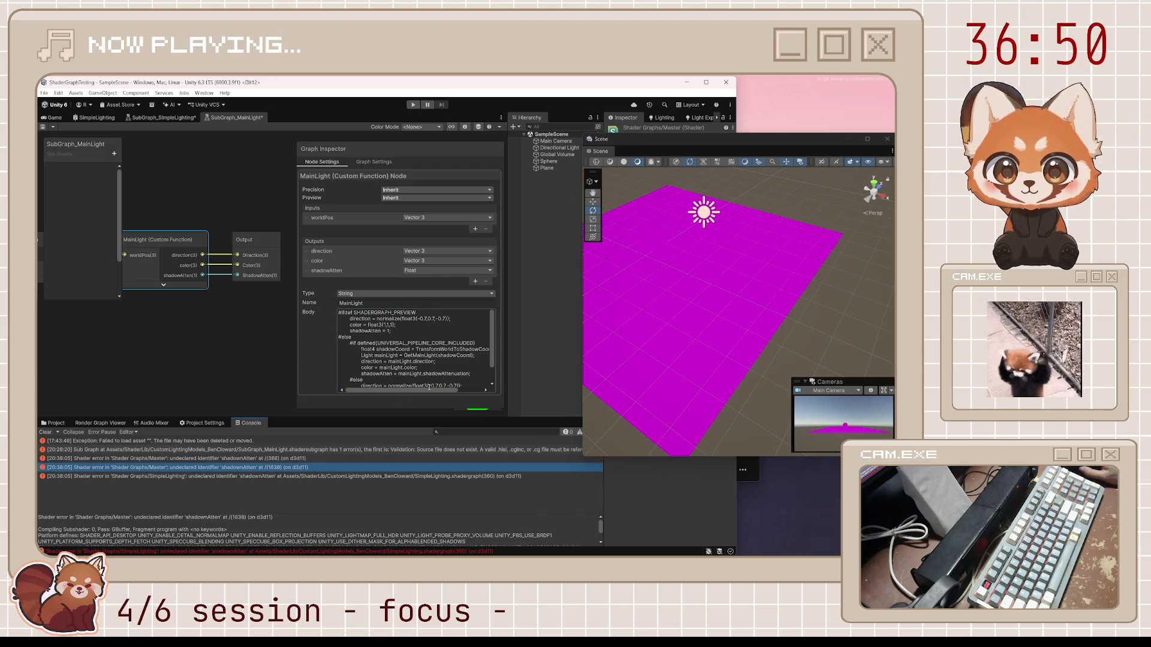
mouse_move(429, 389)
mouse_down()
mouse_move(458, 391)
mouse_move(445, 392)
mouse_up()
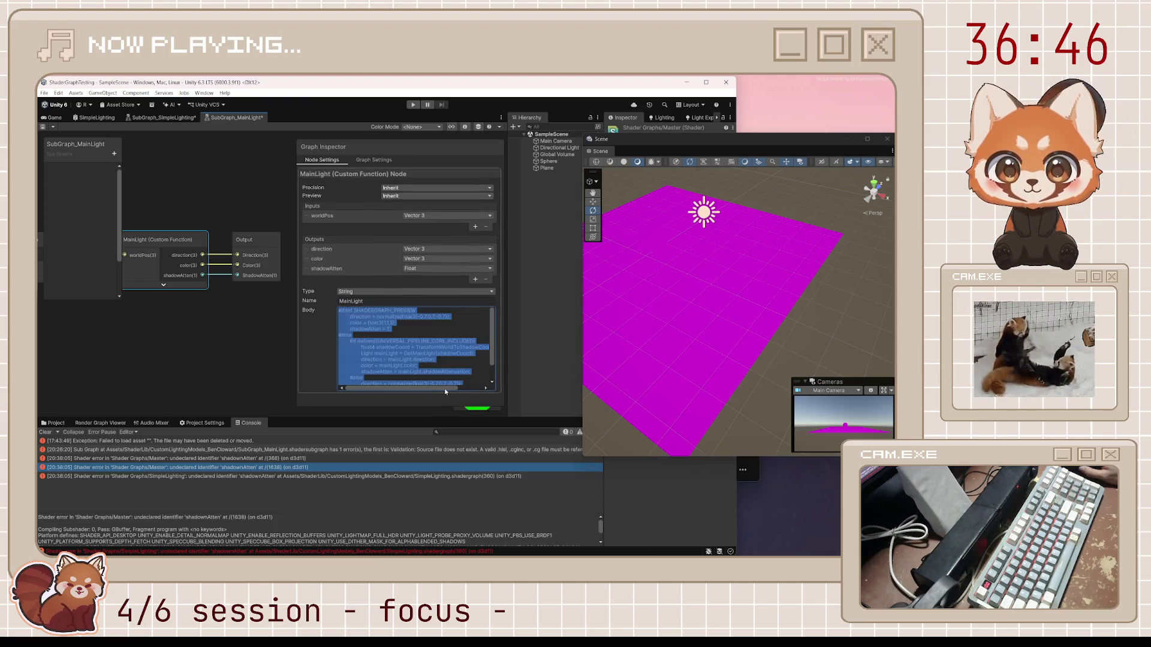
scroll(442, 364, down, 2)
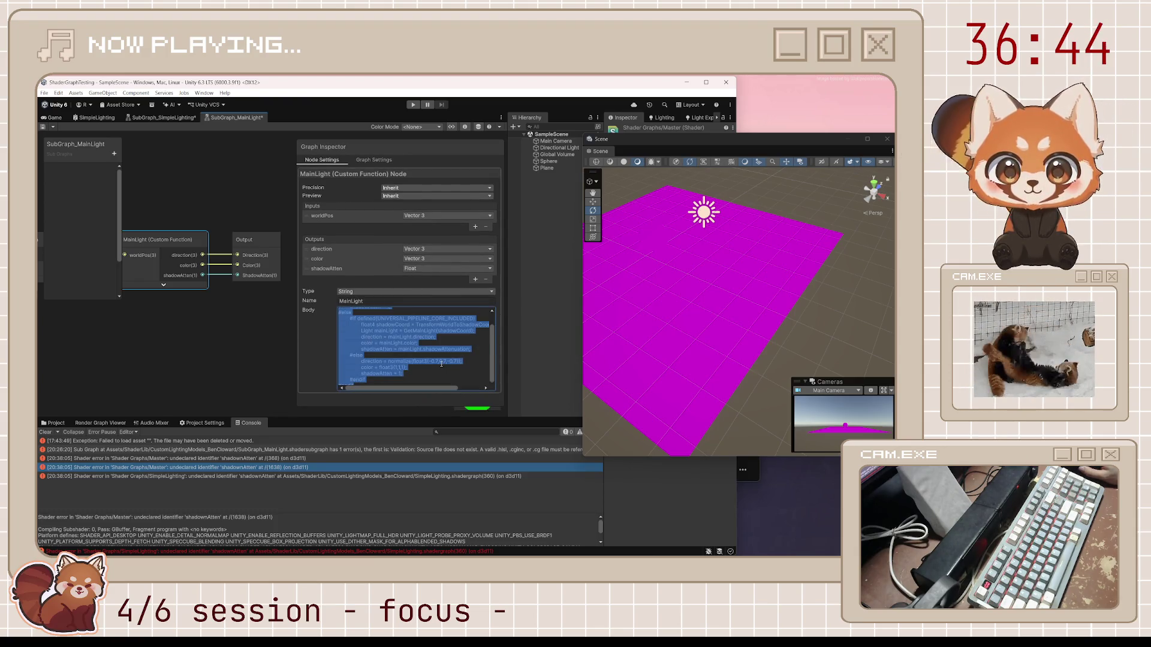
click(452, 346)
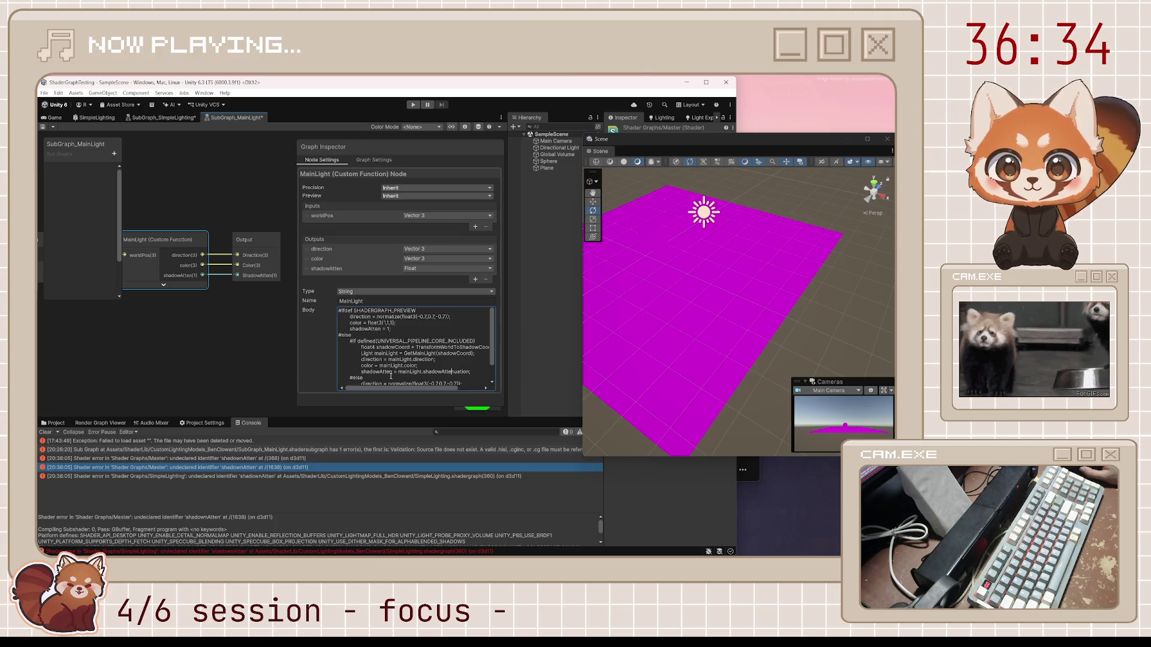
scroll(421, 370, down, 2)
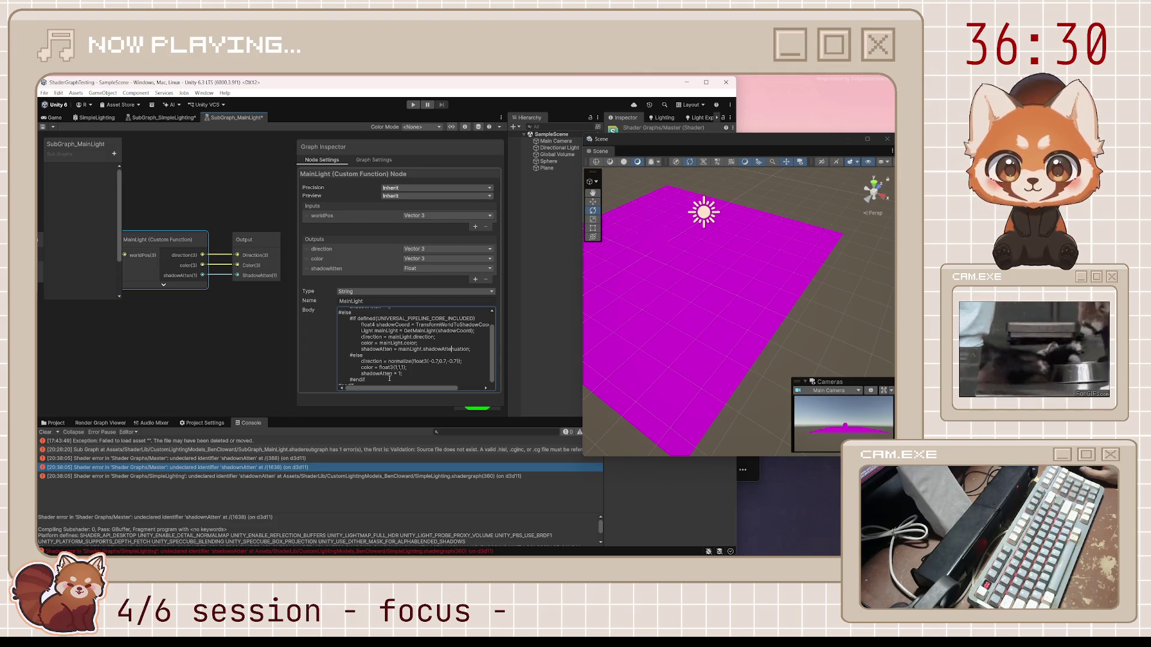
scroll(390, 379, down, 1)
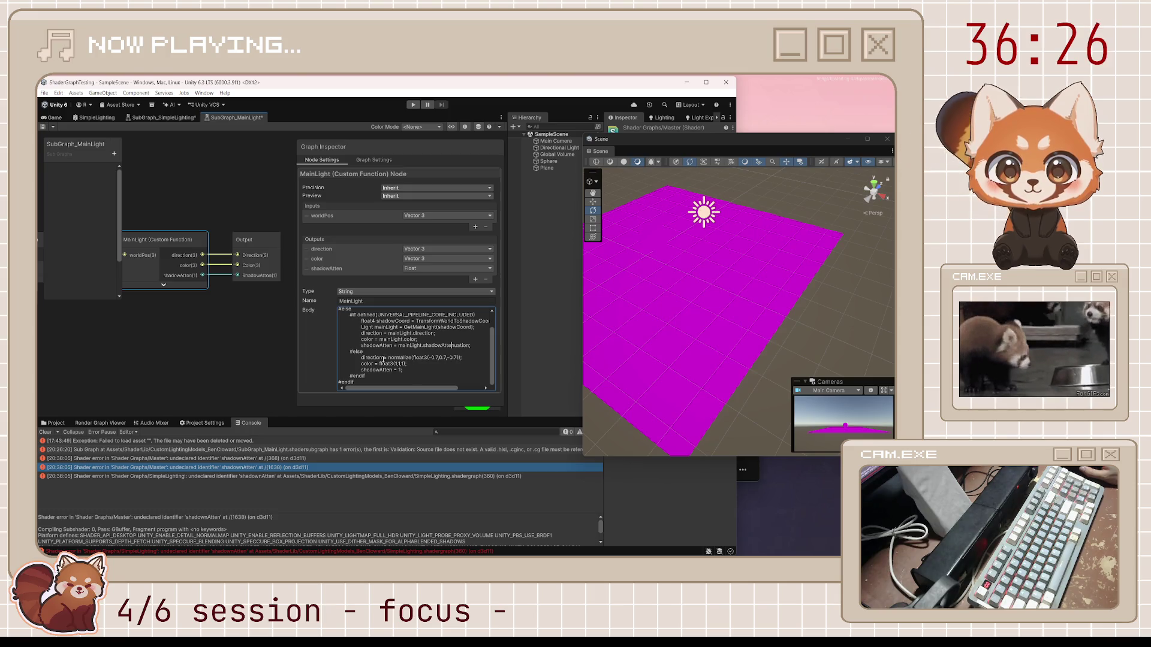
scroll(370, 378, up, 2)
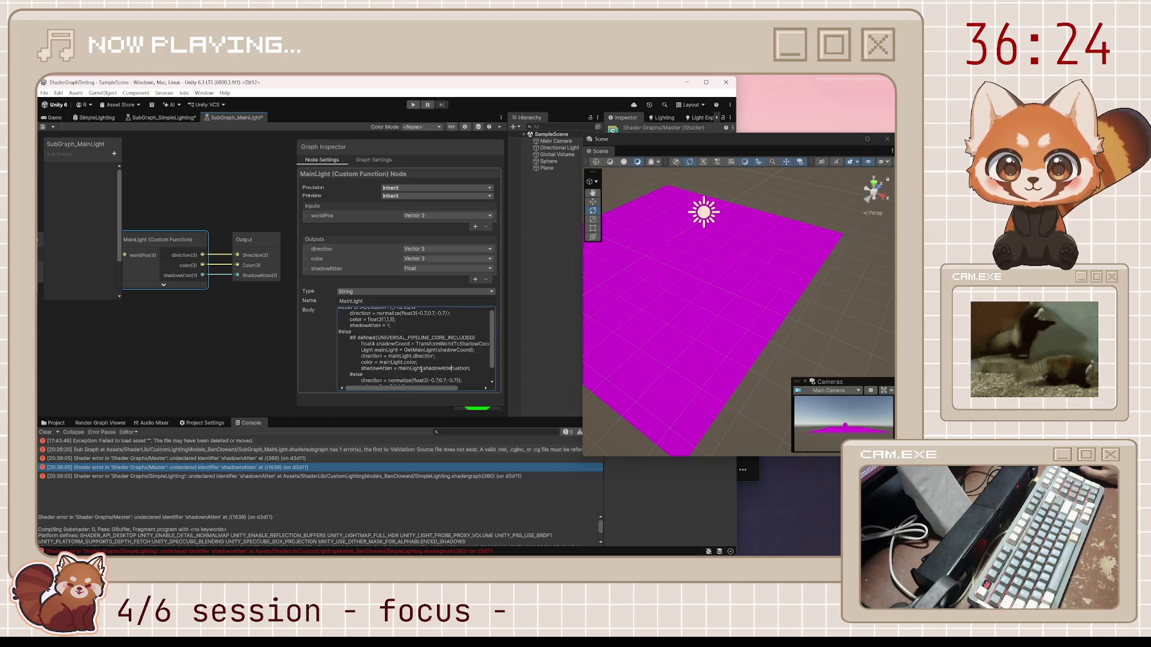
scroll(389, 368, up, 1)
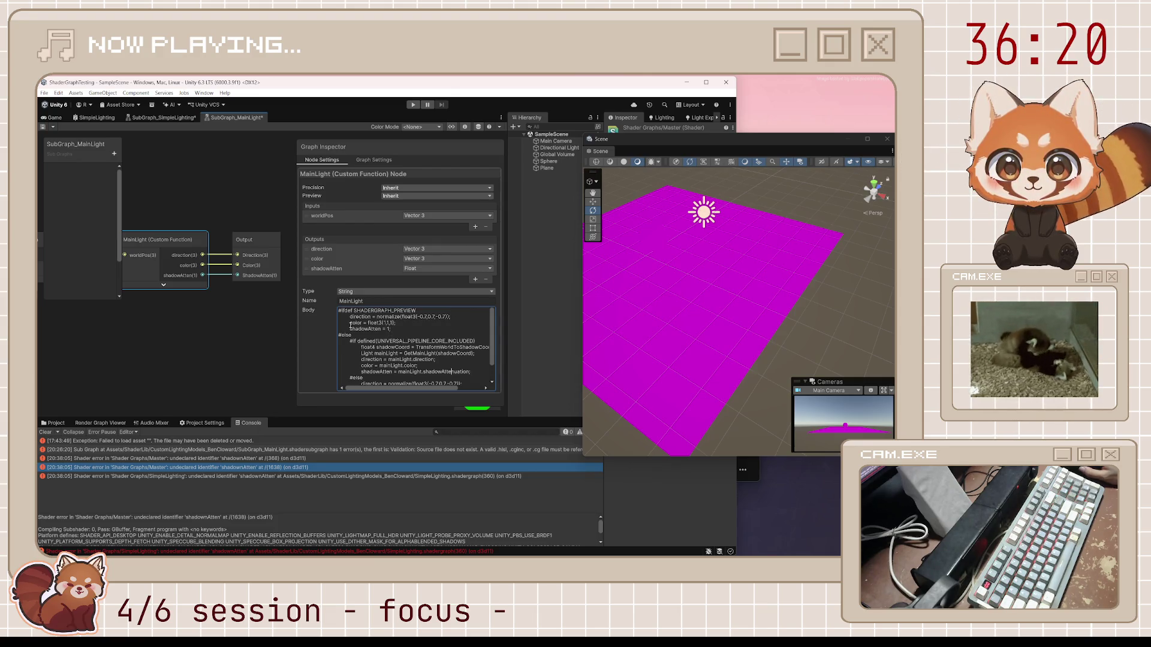
mouse_move(350, 318)
mouse_down()
mouse_move(454, 318)
mouse_move(338, 318)
mouse_up()
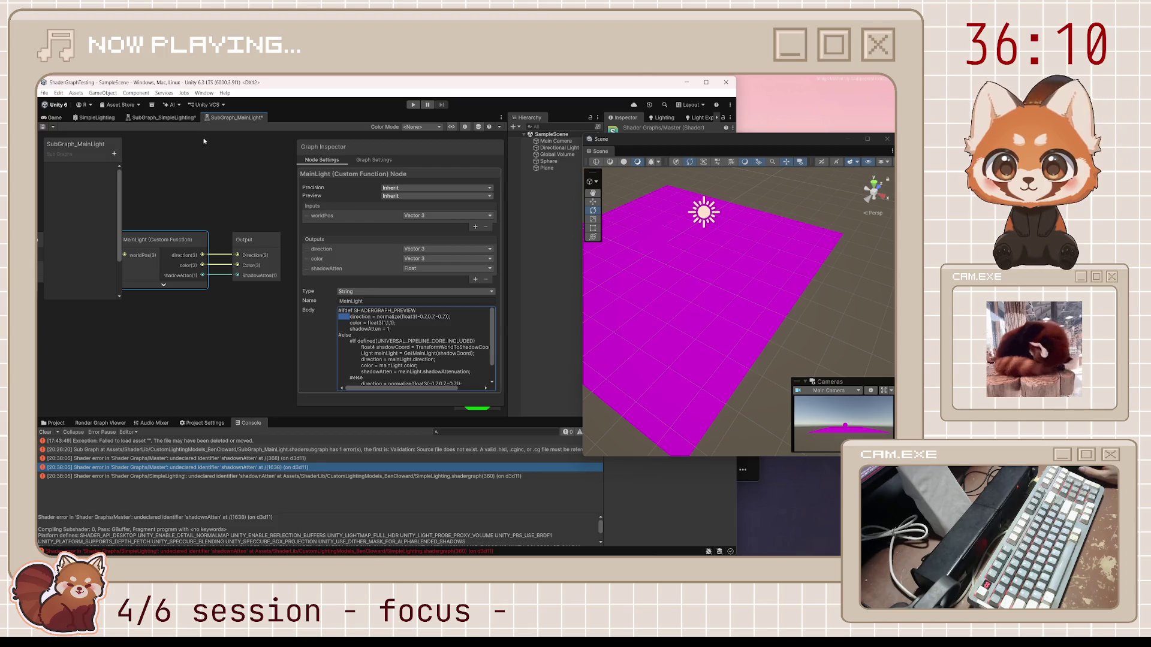
click(42, 126)
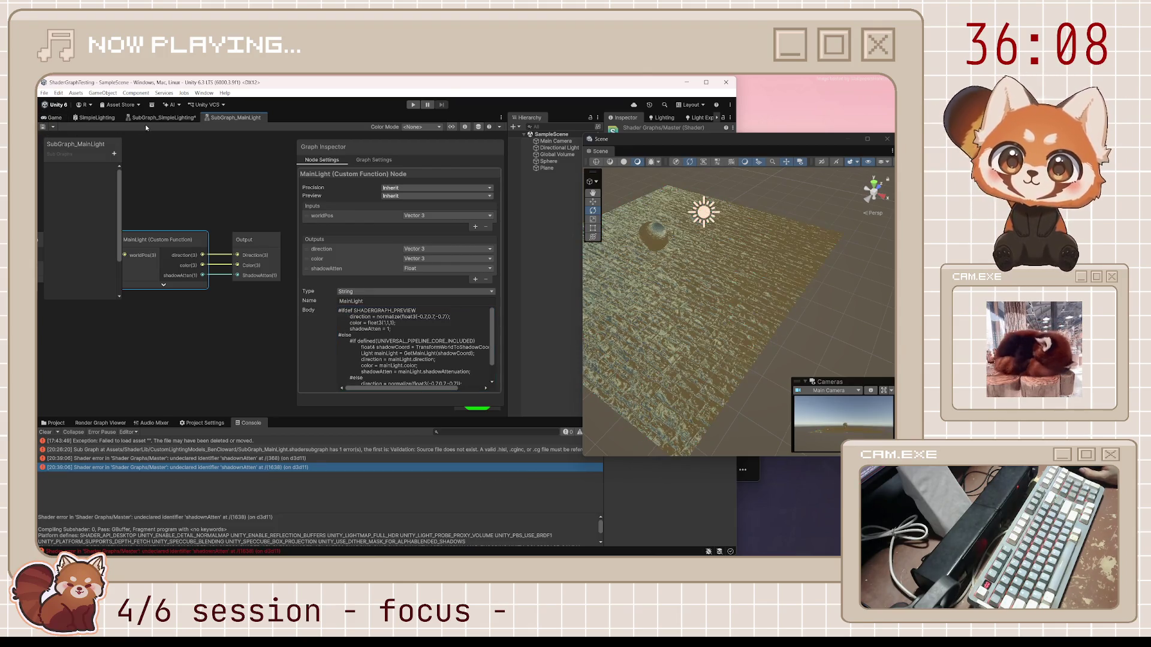
Step: Save SubGraph_SimpleLighting, then select the Plane to view its SimpleLighting material settings
click(132, 119)
click(43, 126)
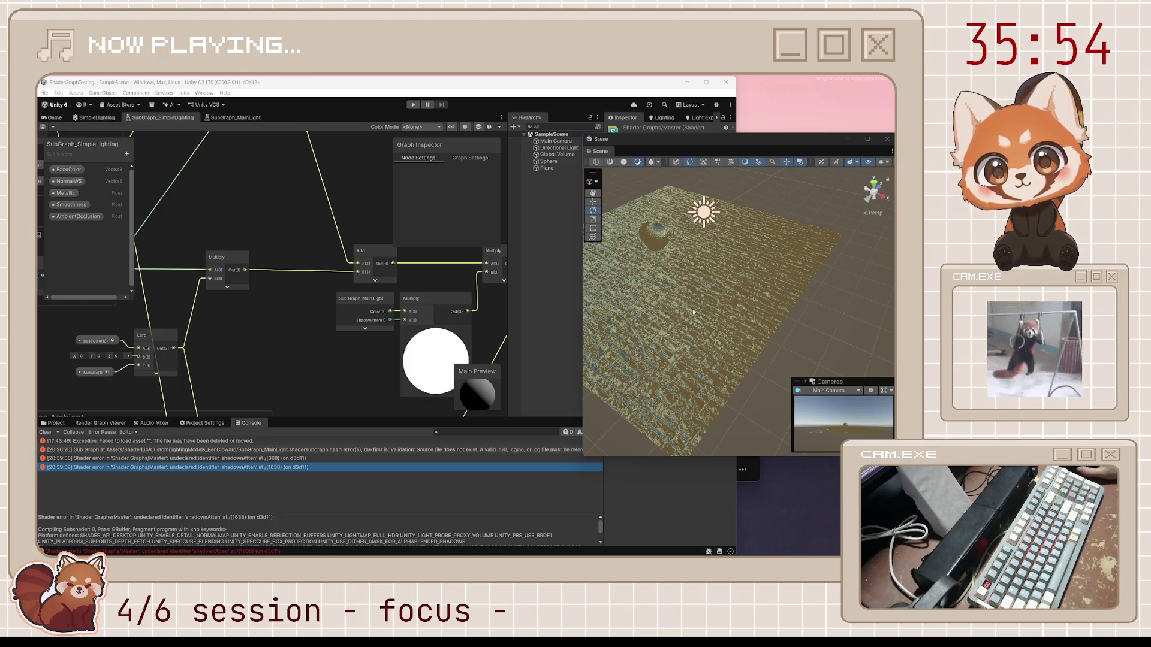
click(714, 299)
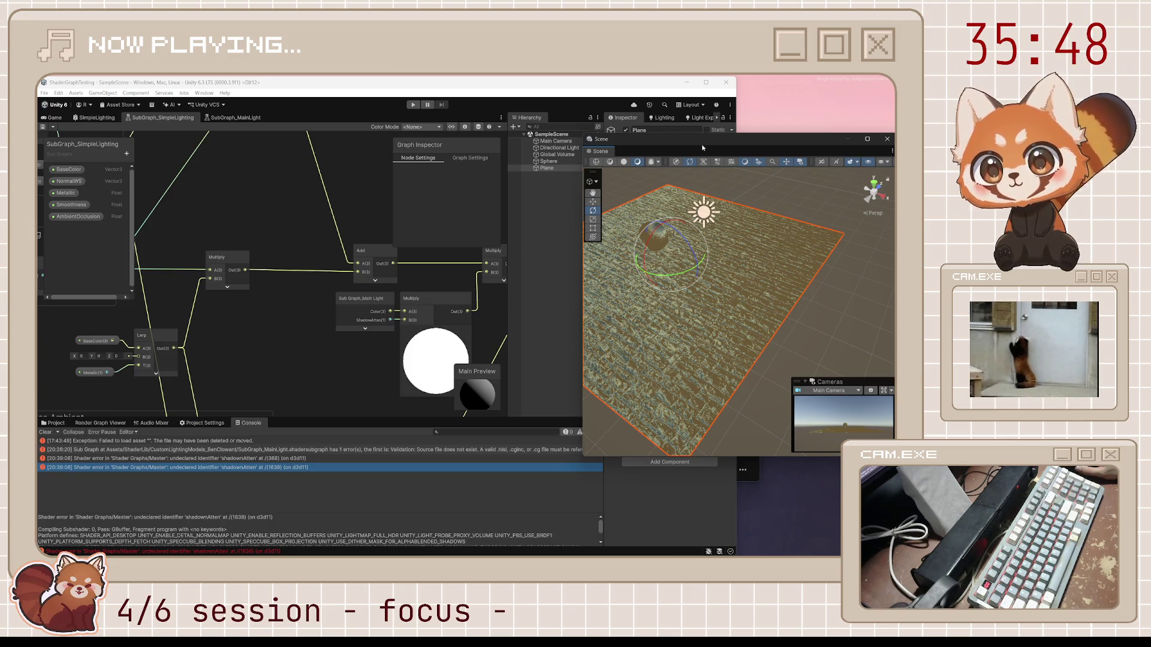
mouse_move(725, 138)
mouse_down()
mouse_move(550, 236)
mouse_move(386, 183)
mouse_up()
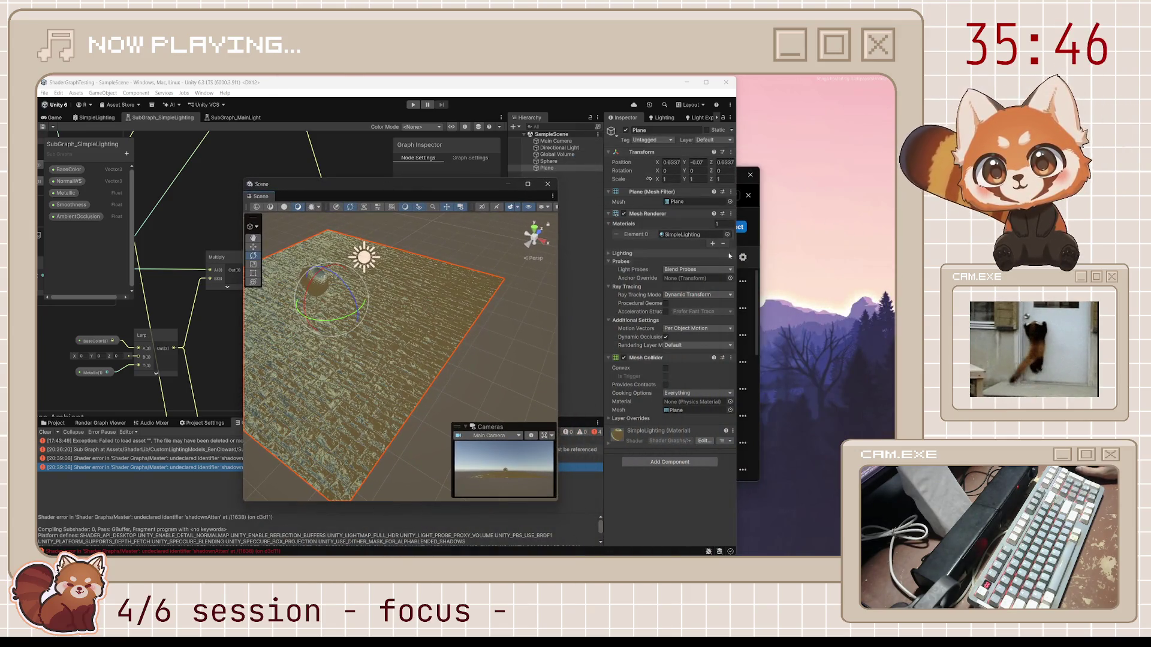
Step: Give the plane the VertexLighting material, then select and frame the sphere
click(727, 235)
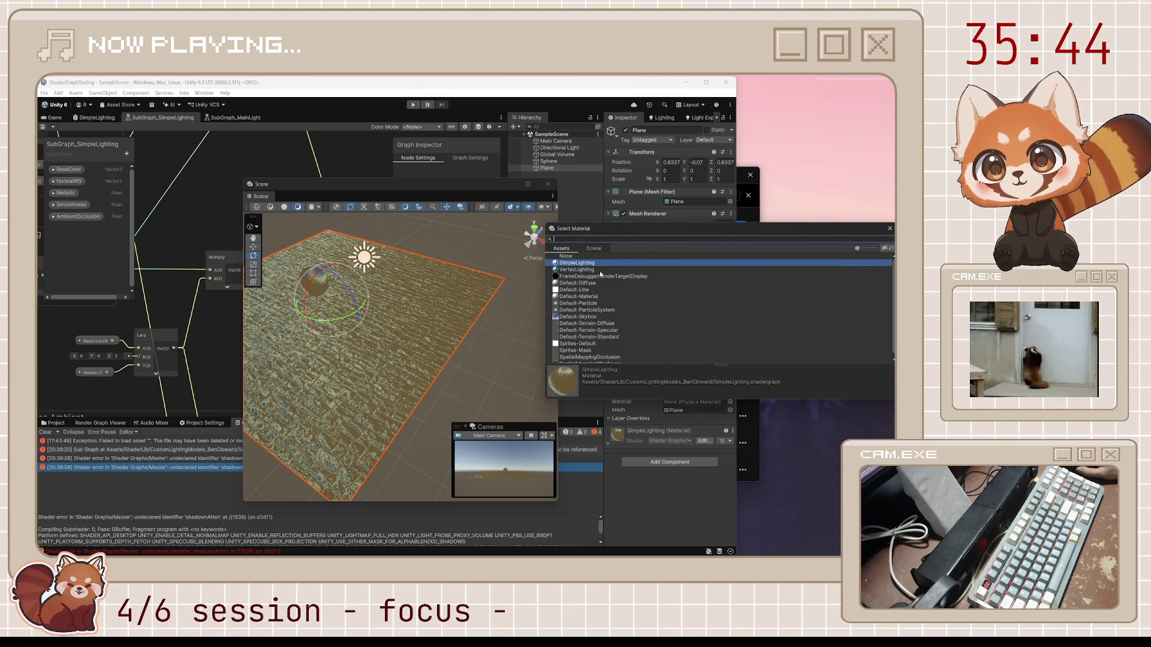
click(598, 271)
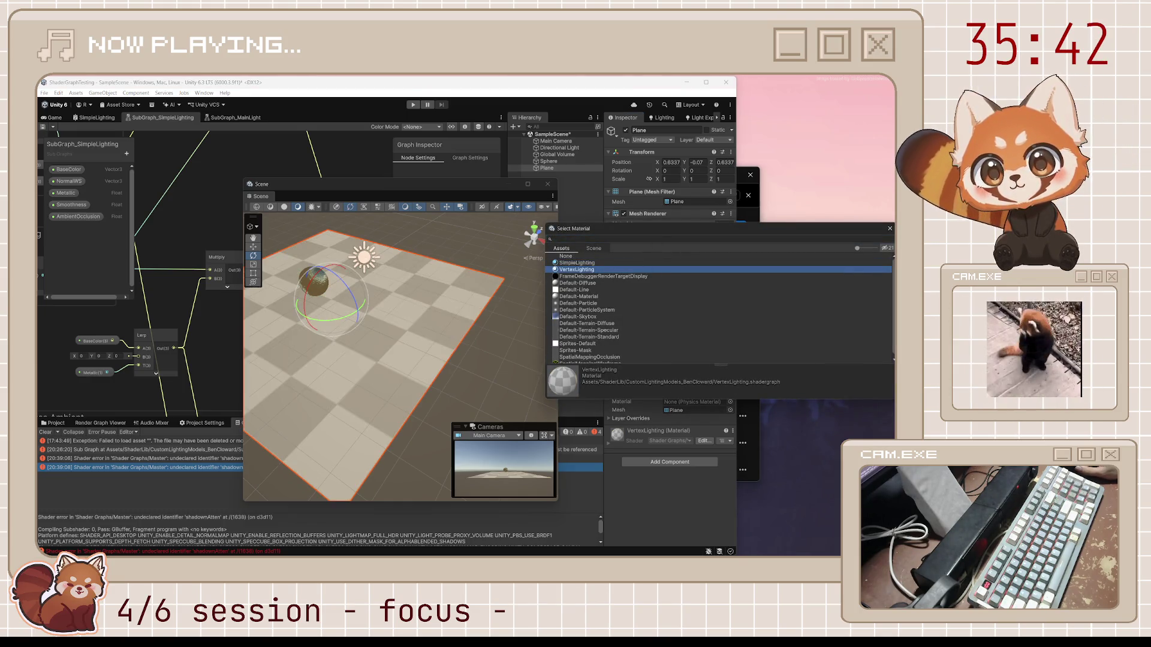
key(Return)
mouse_move(445, 184)
mouse_down()
mouse_move(762, 168)
mouse_move(783, 187)
mouse_up()
key(w)
mouse_move(680, 333)
mouse_down()
mouse_move(796, 288)
mouse_move(729, 315)
mouse_move(879, 345)
mouse_move(407, 348)
mouse_move(670, 349)
mouse_up()
click(729, 314)
key(f)
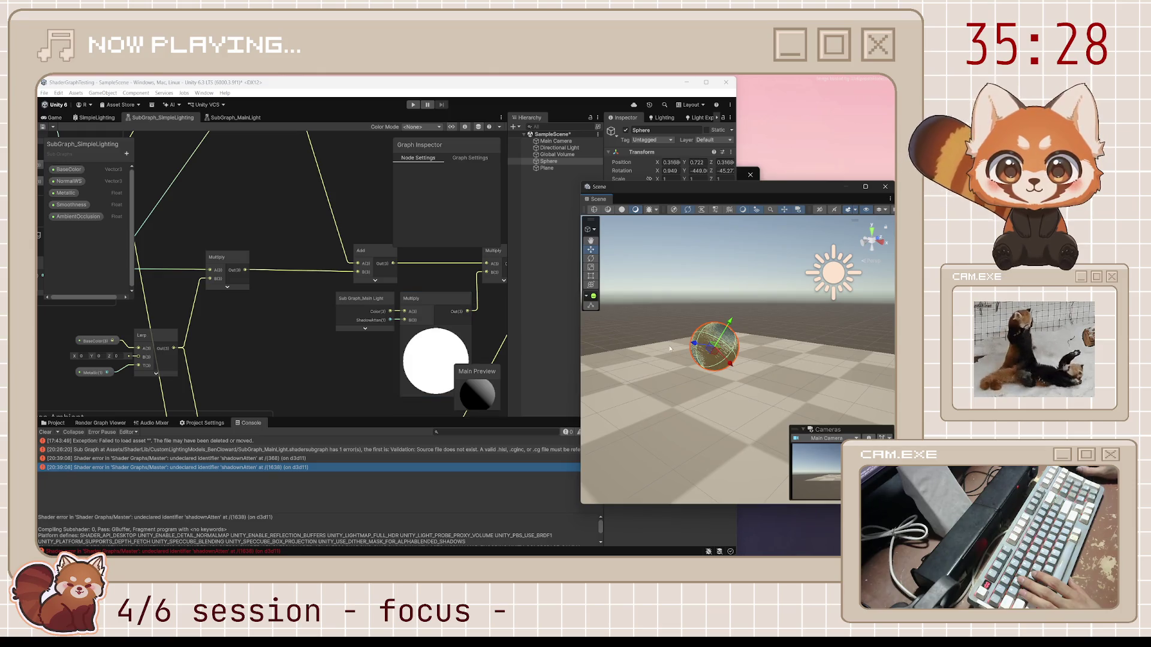
Step: Save the graph and open the Sub Graph console error's source in Visual Studio
click(285, 343)
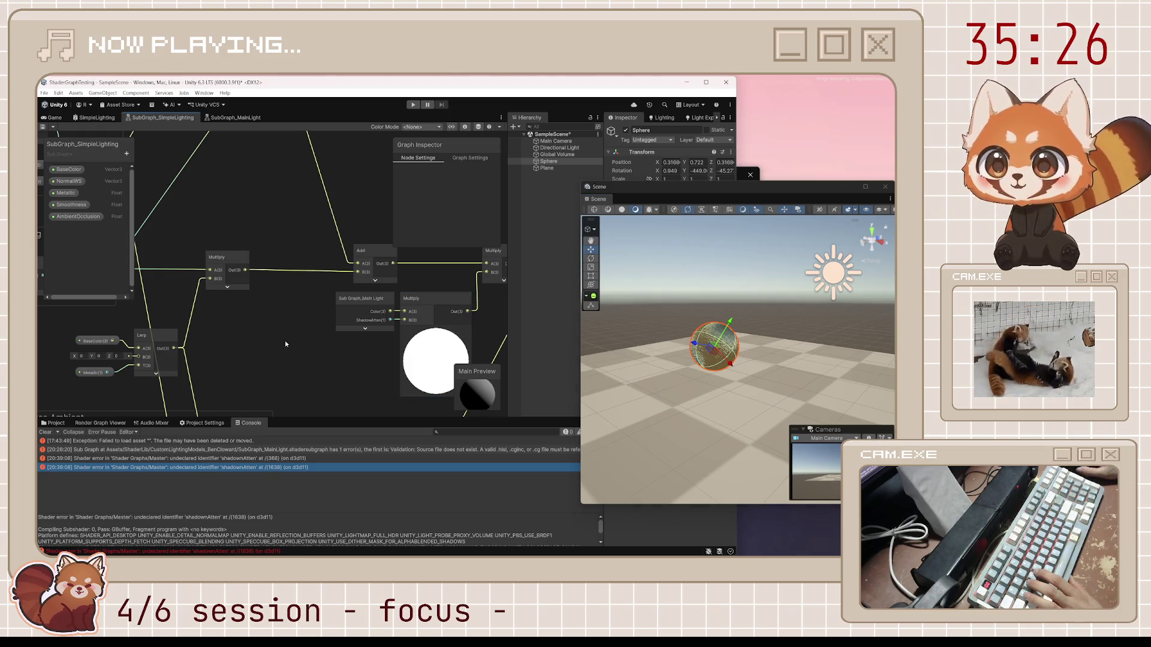
key(ctrl+s)
click(315, 458)
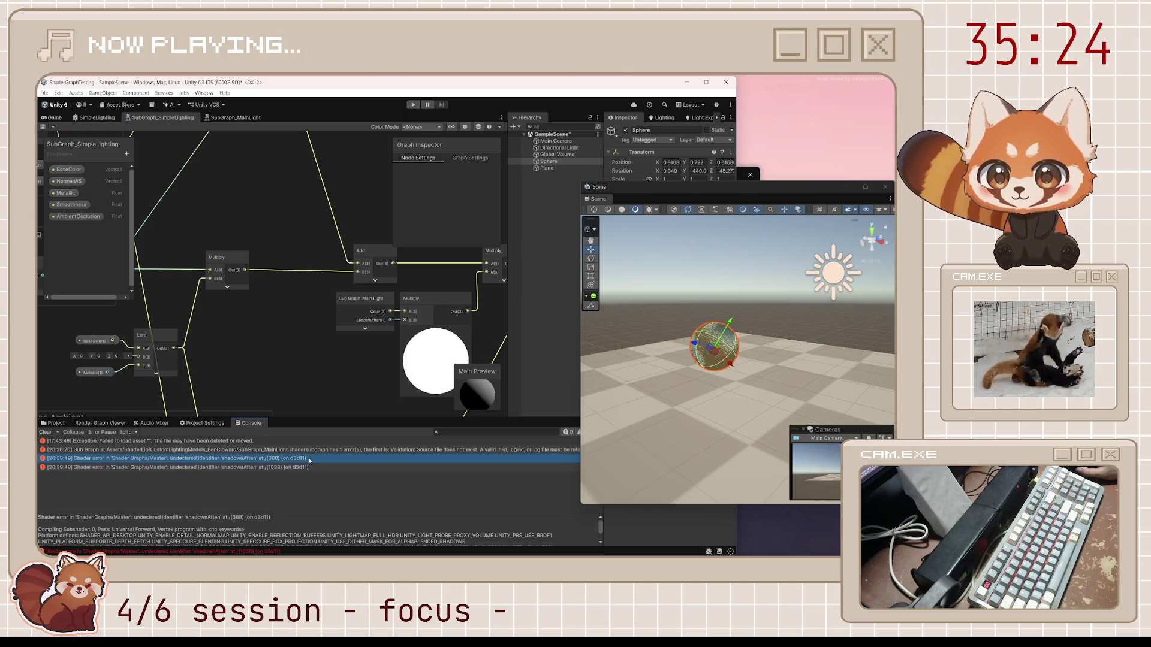
key(Up)
double_click(314, 451)
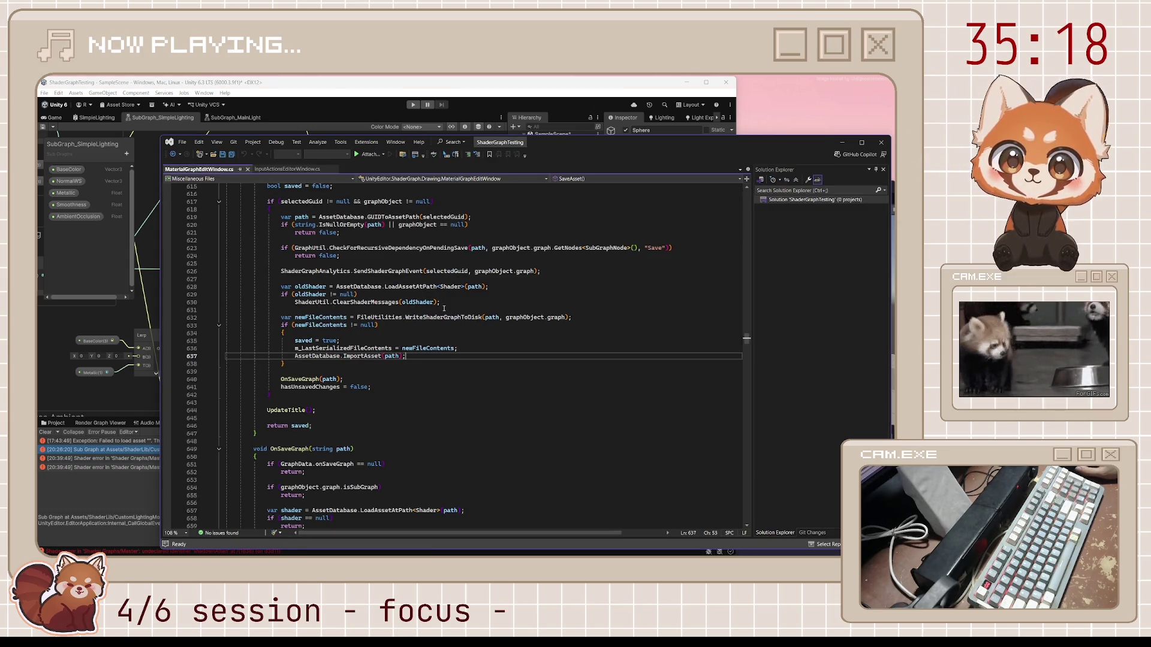
Step: Dismiss Visual Studio's MaterialGraphEditWindow.cs and refocus Unity's floating Scene window
scroll(580, 247, up, 8)
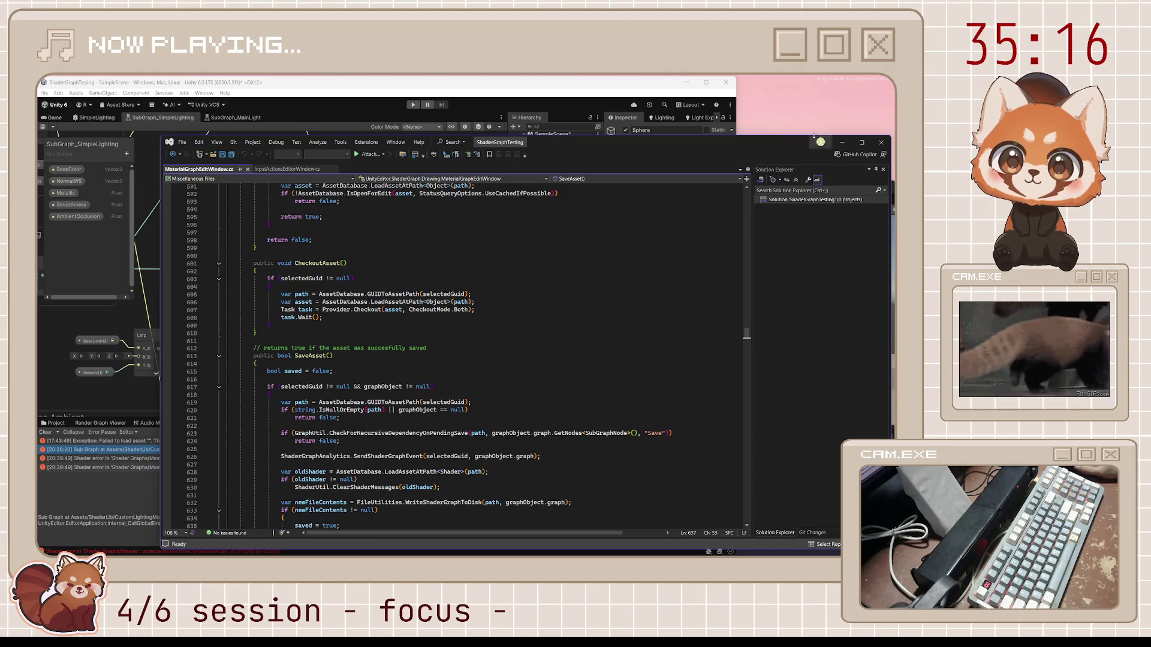
click(881, 142)
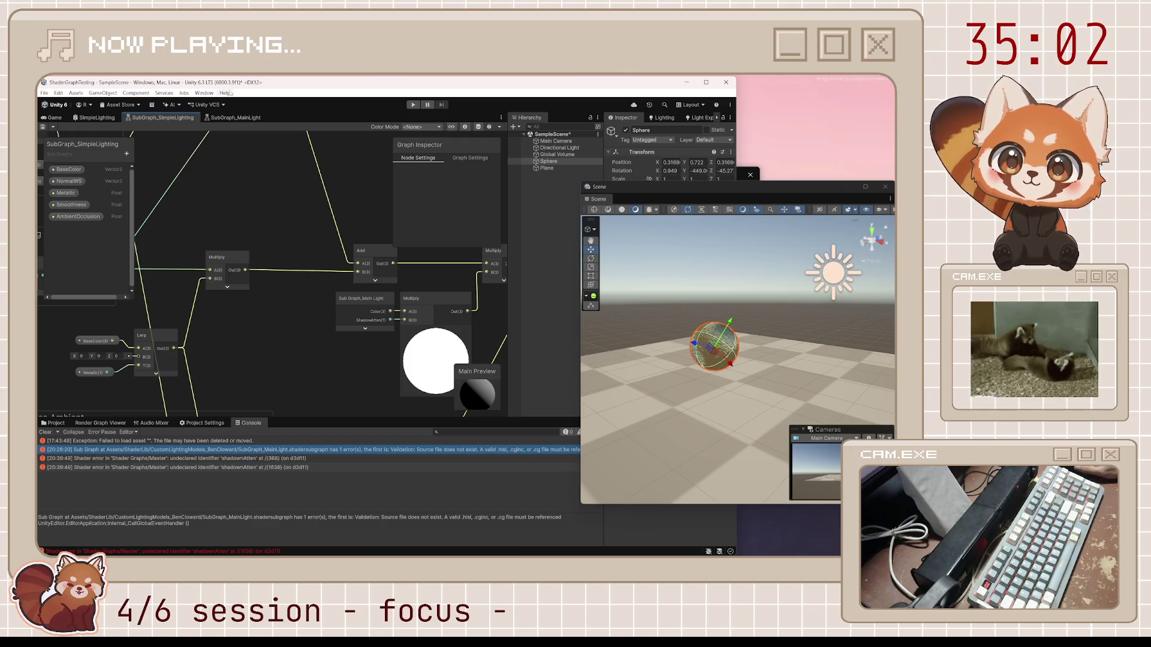
click(823, 198)
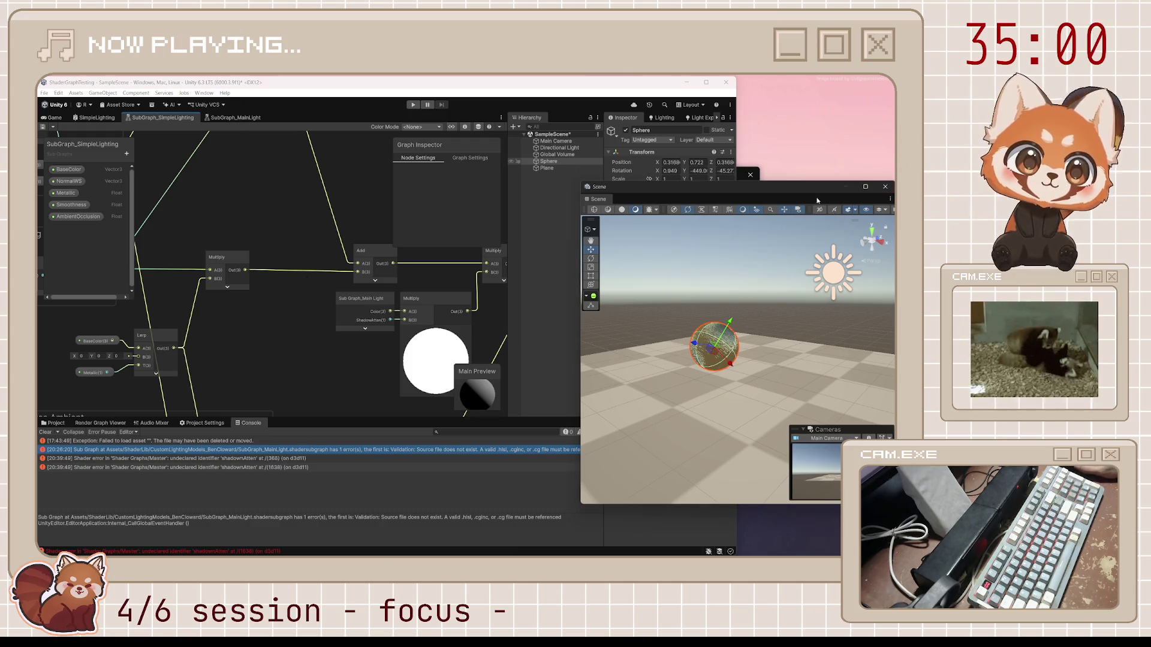
Step: Move the Scene window aside and expand the Sub Graph_Main Light node's preview, nudging it left
drag(823, 198, 751, 196)
drag(420, 85, 419, 92)
click(235, 124)
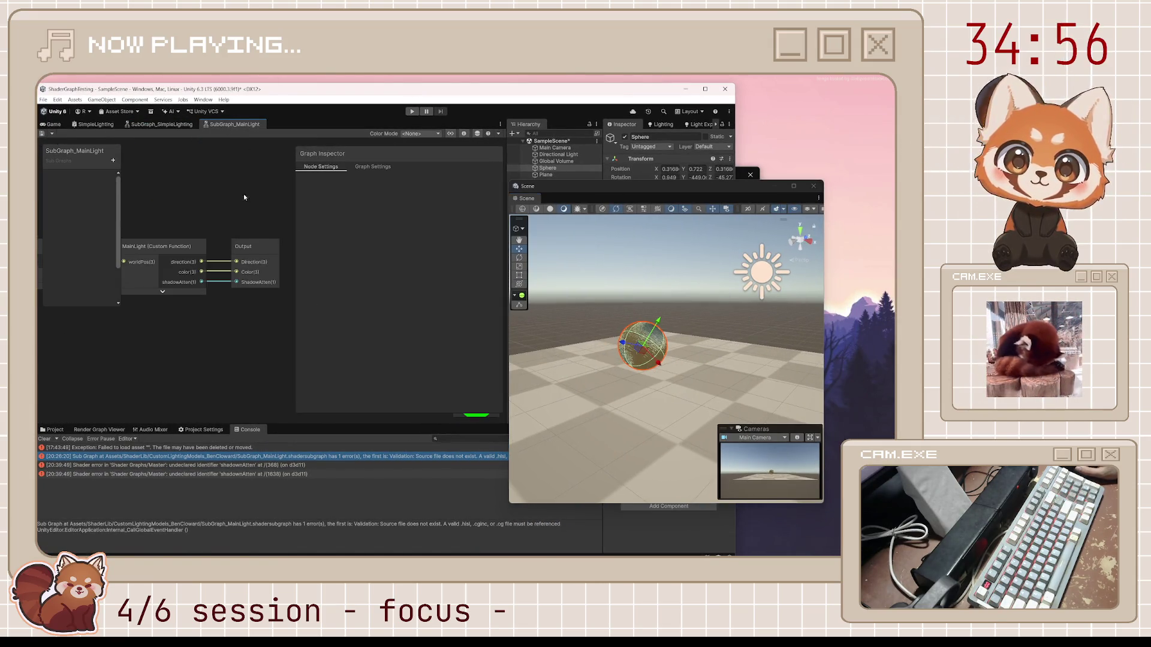
click(160, 124)
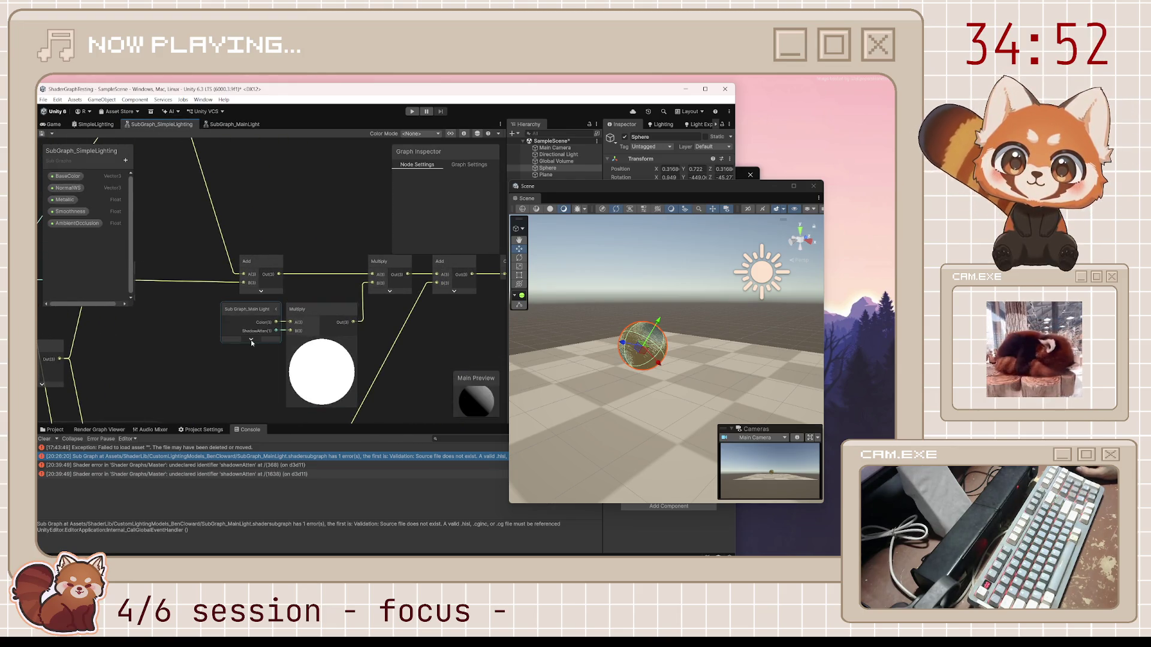
click(256, 341)
click(255, 343)
drag(257, 312, 218, 322)
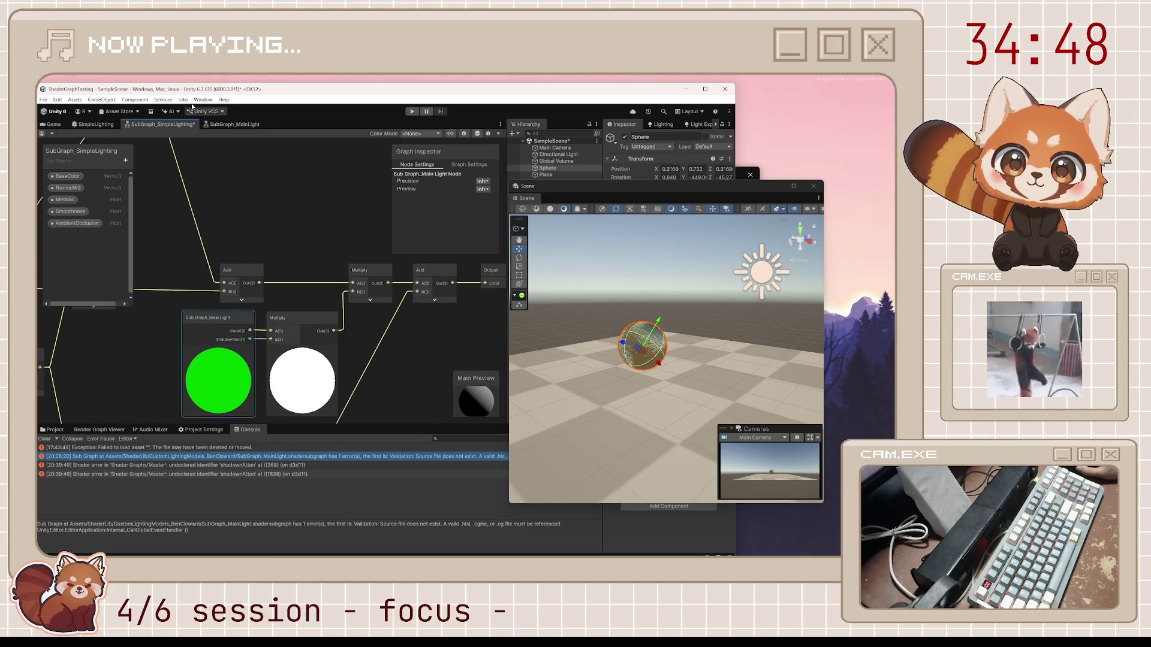
Step: Select the MainLight custom function node in SubGraph_MainLight to show its code
click(233, 124)
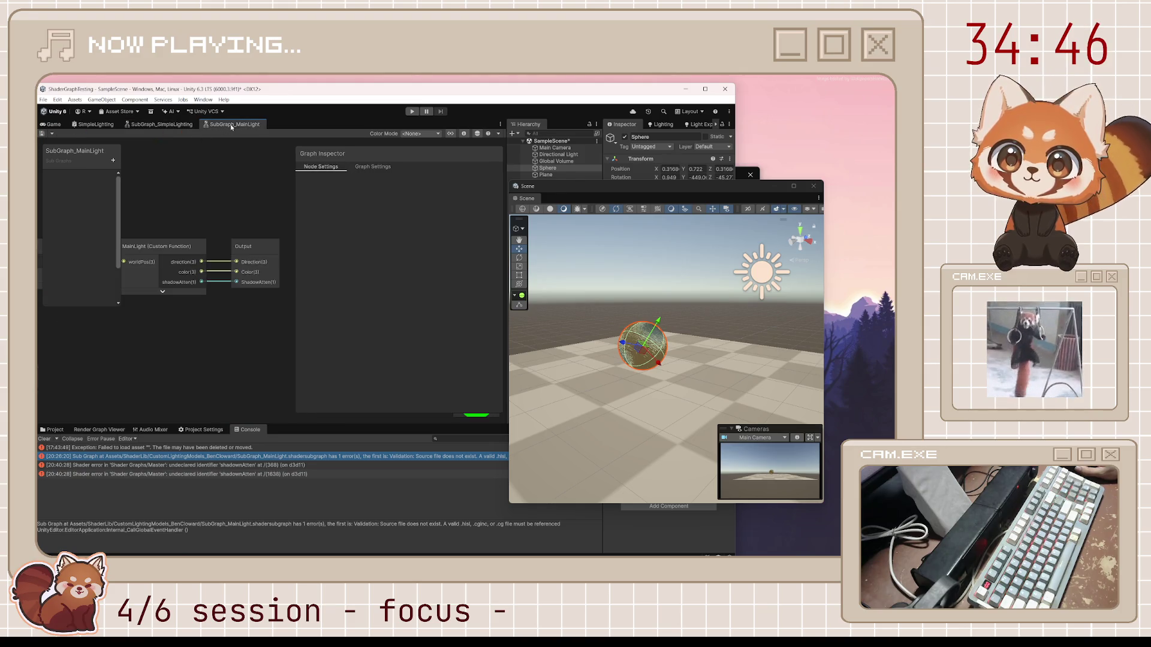
scroll(206, 239, up, 3)
click(205, 238)
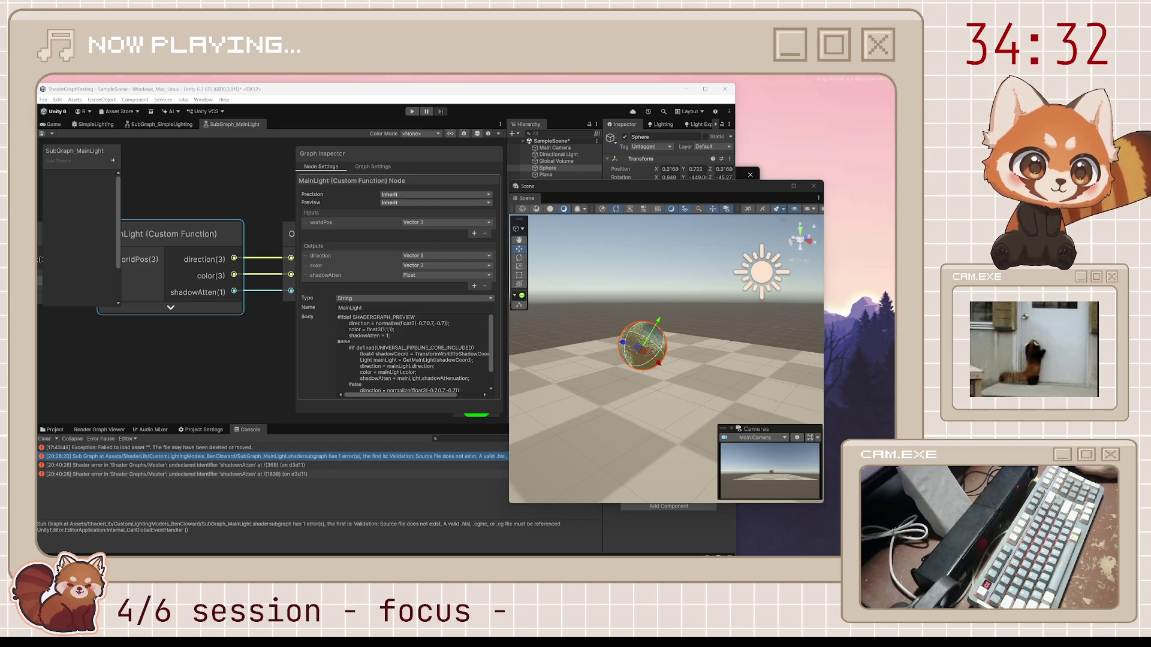
Step: Replace the MainLight custom function body with the revised lighting code
click(423, 355)
key(ctrl+a)
key(ctrl+v)
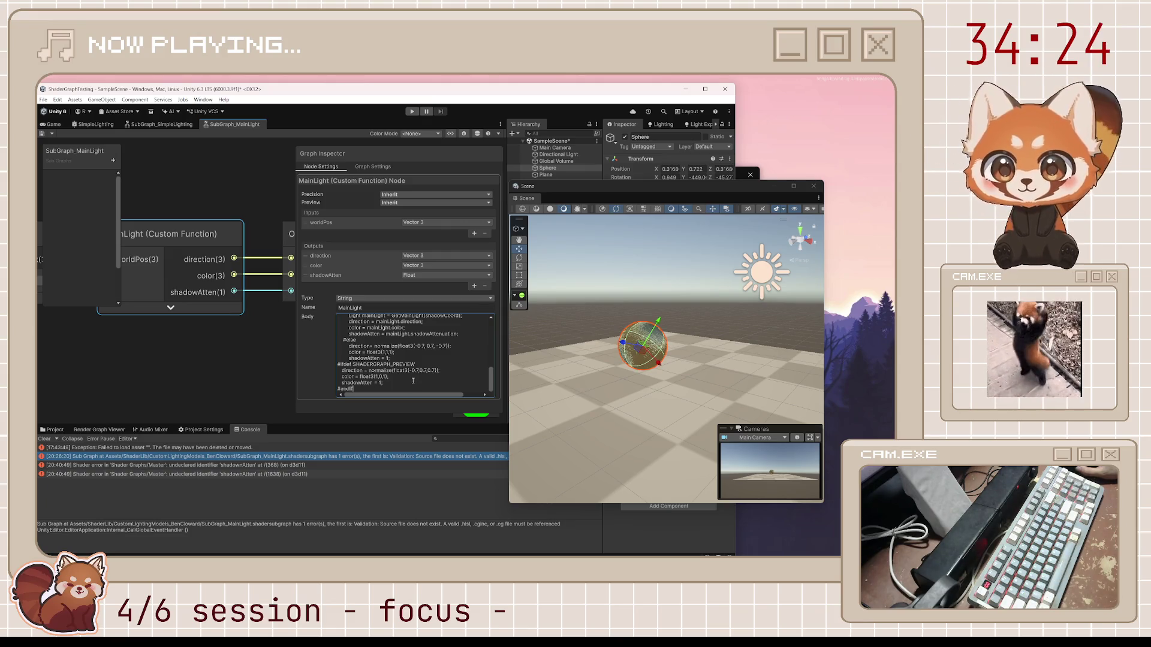
Step: Test the shader in Play mode, then return to the SubGraph_MainLight graph
click(412, 111)
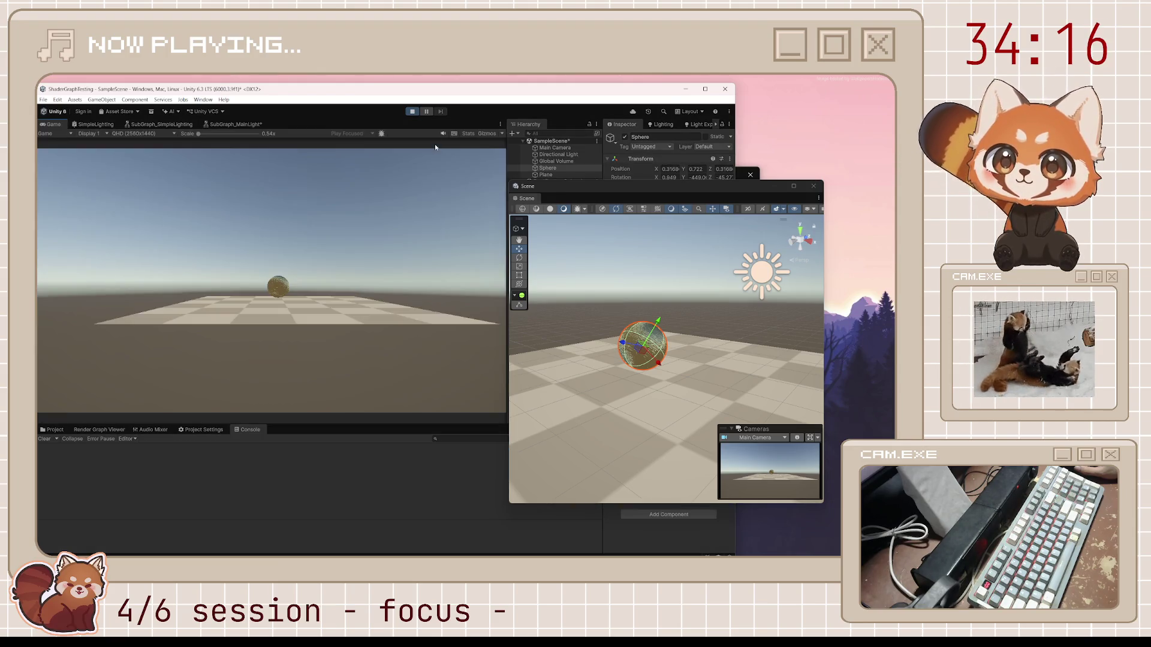
click(412, 111)
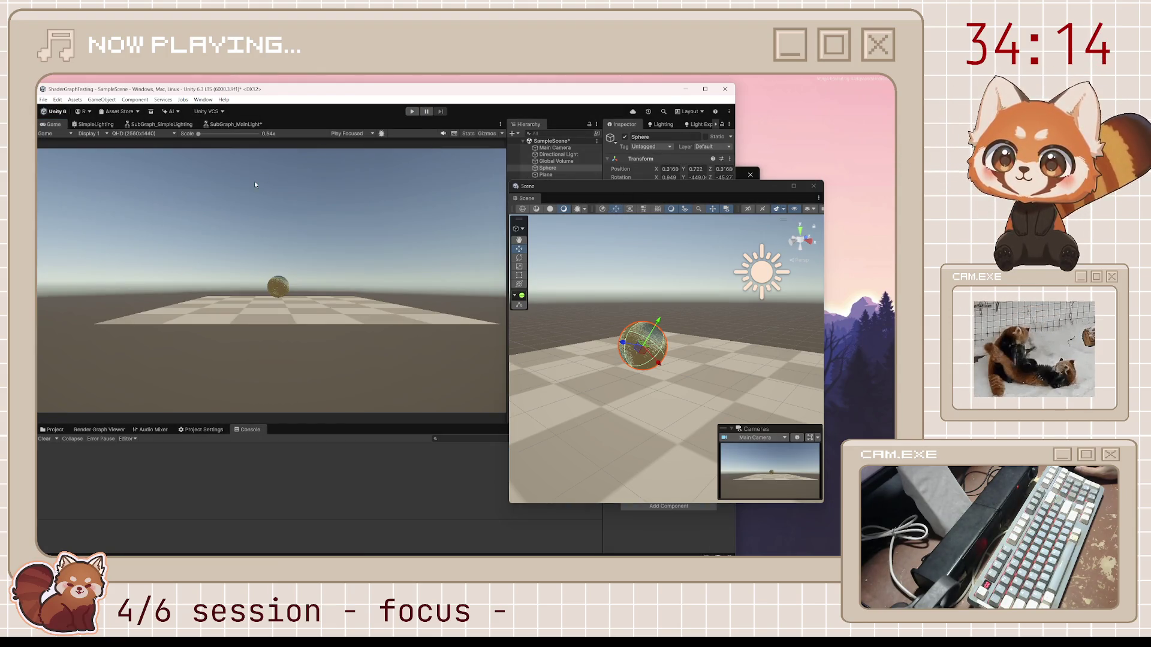
click(236, 124)
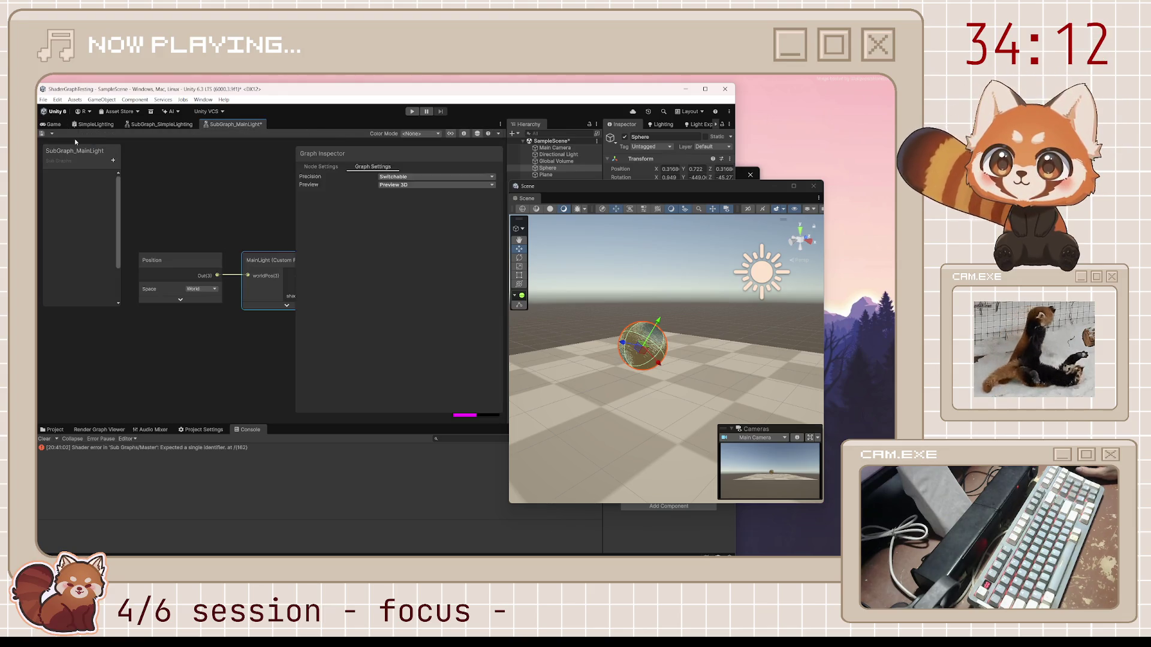
Step: Save the MainLight subgraph and insert the missing underscore so the check reads SHADERGRAPH_PREVIEW
click(47, 134)
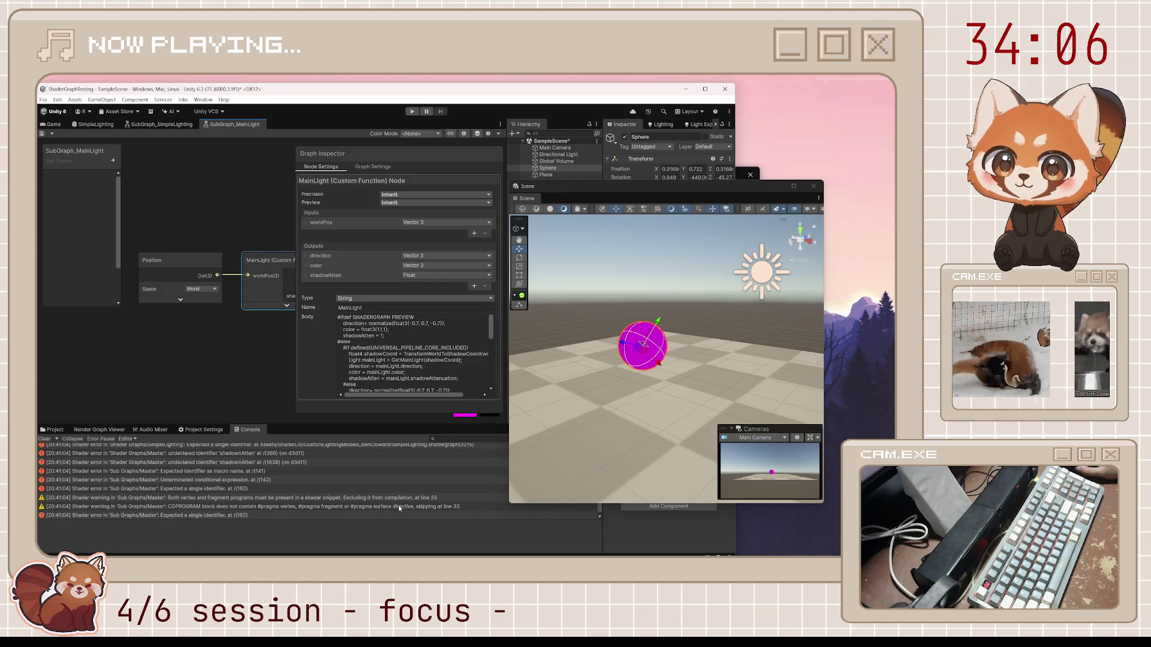
scroll(258, 512, down, 1)
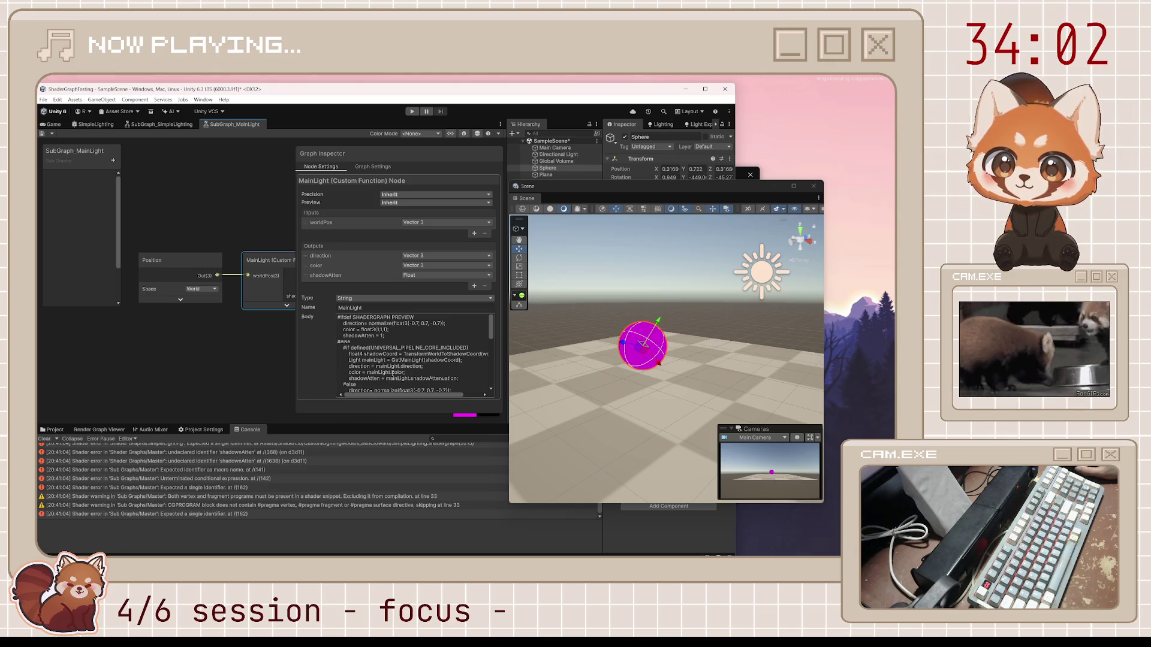
click(413, 334)
click(413, 334)
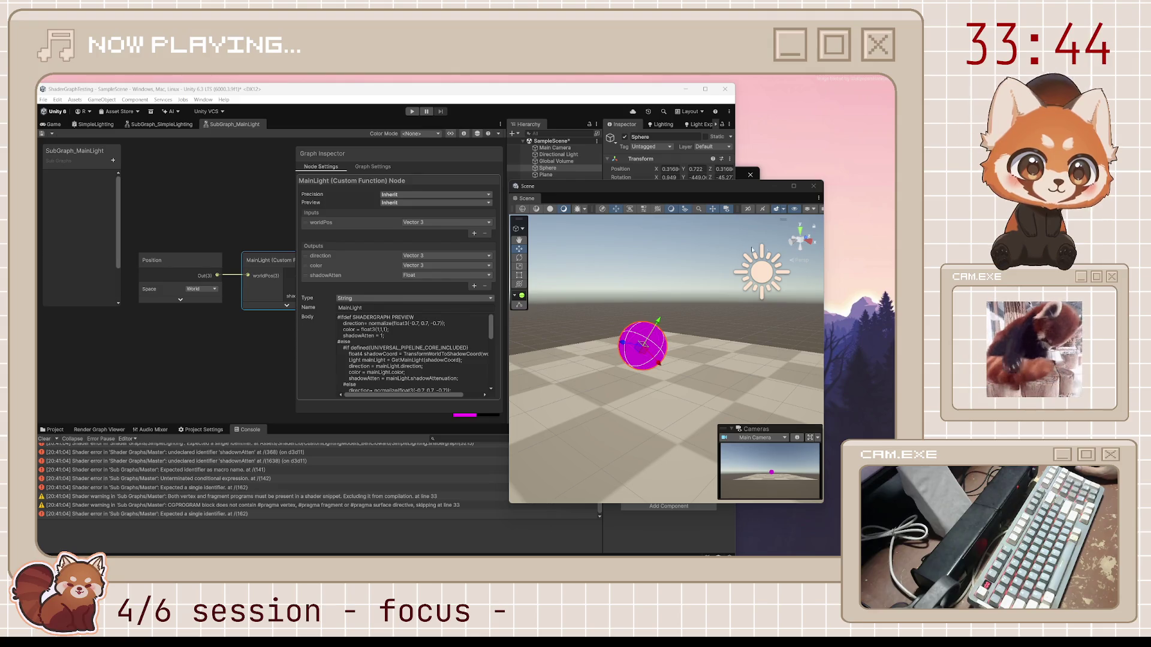
click(414, 353)
key(ctrl+a)
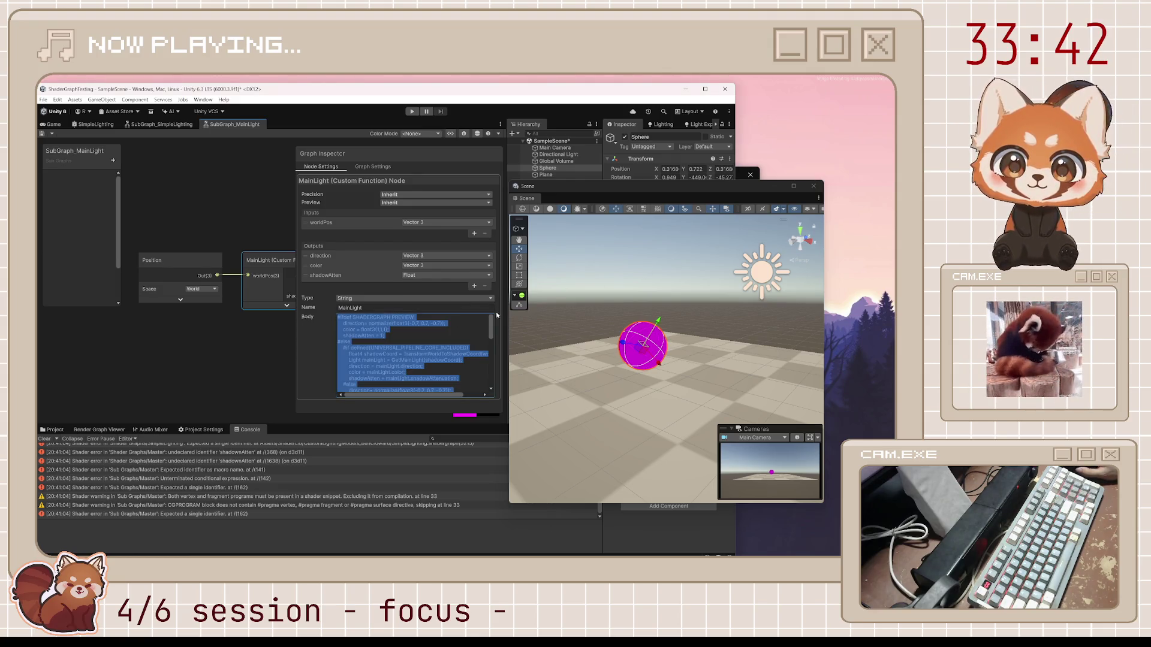
click(391, 317)
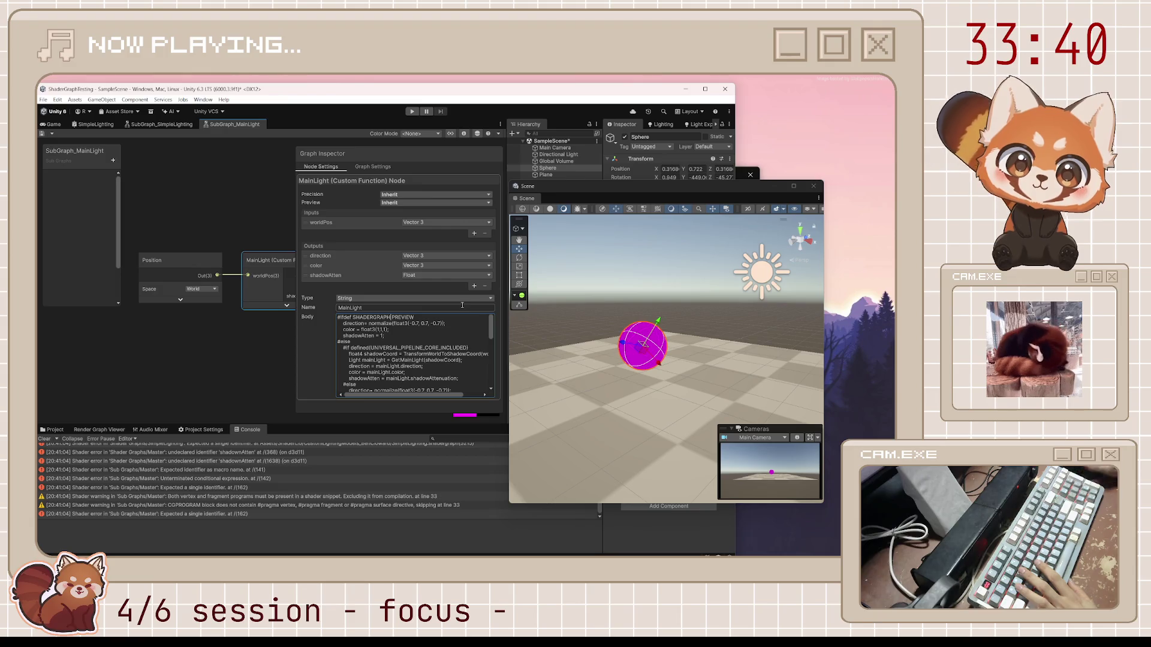
text(_)
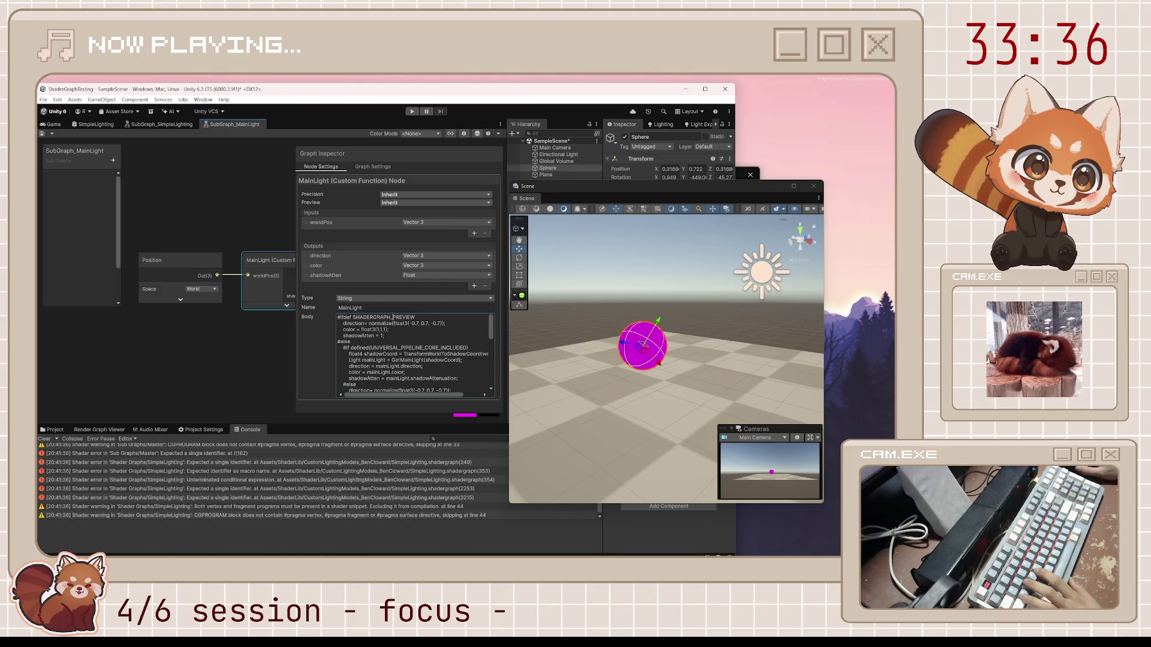
scroll(428, 353, down, 3)
click(428, 353)
Step: Paste corrected MainLight body code wrapped in a UNIVERSAL_PIPELINE_CORE_INCLUDED check, then select the plane
key(ctrl+a)
key(ctrl+v)
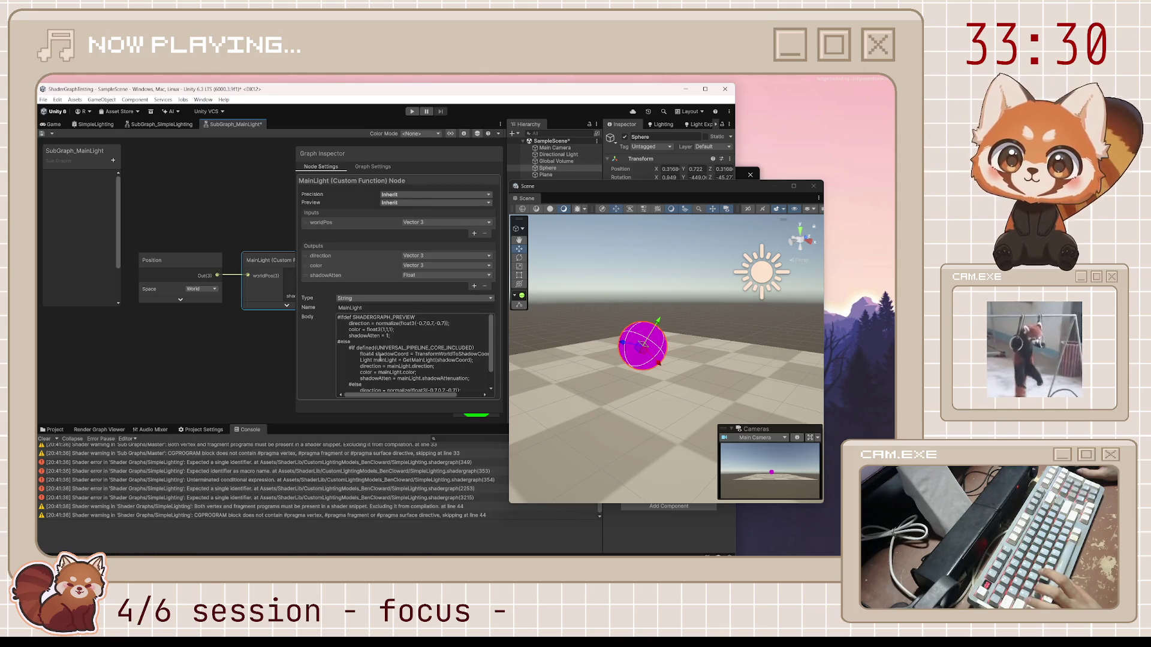
click(690, 407)
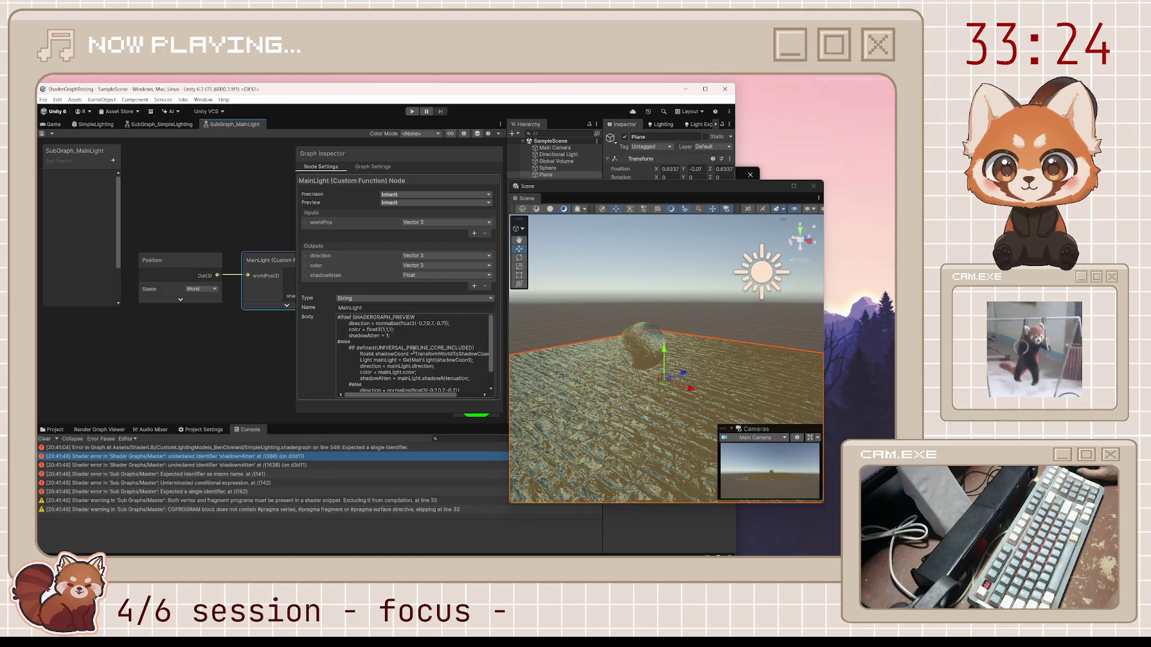
scroll(414, 351, down, 2)
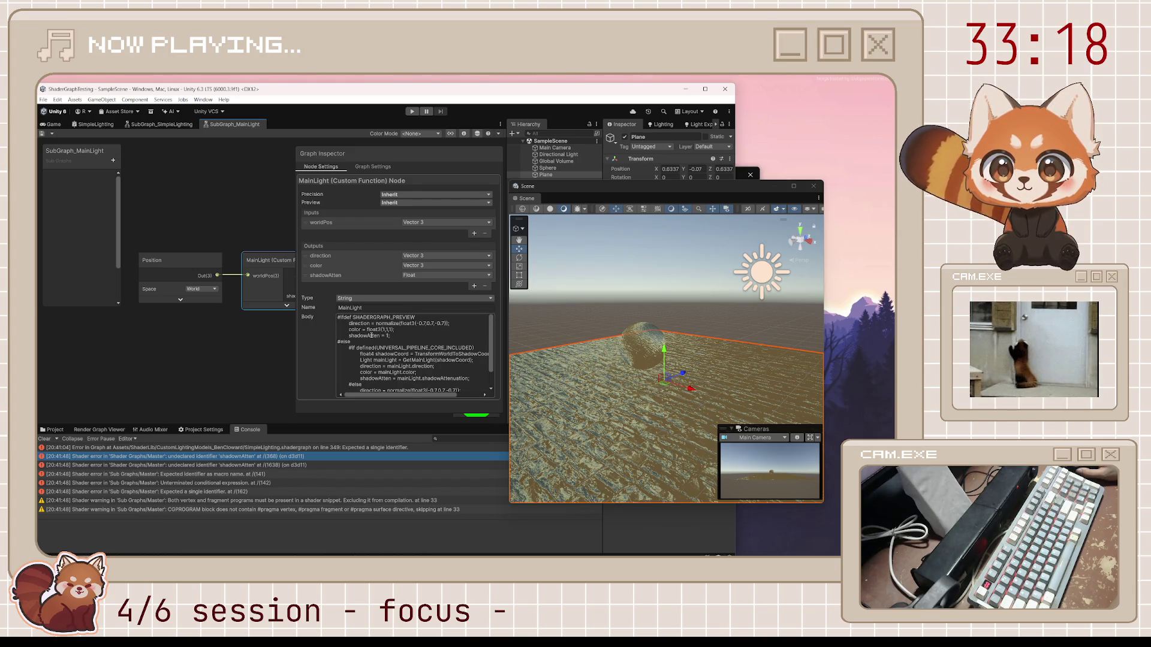
scroll(366, 380, down, 1)
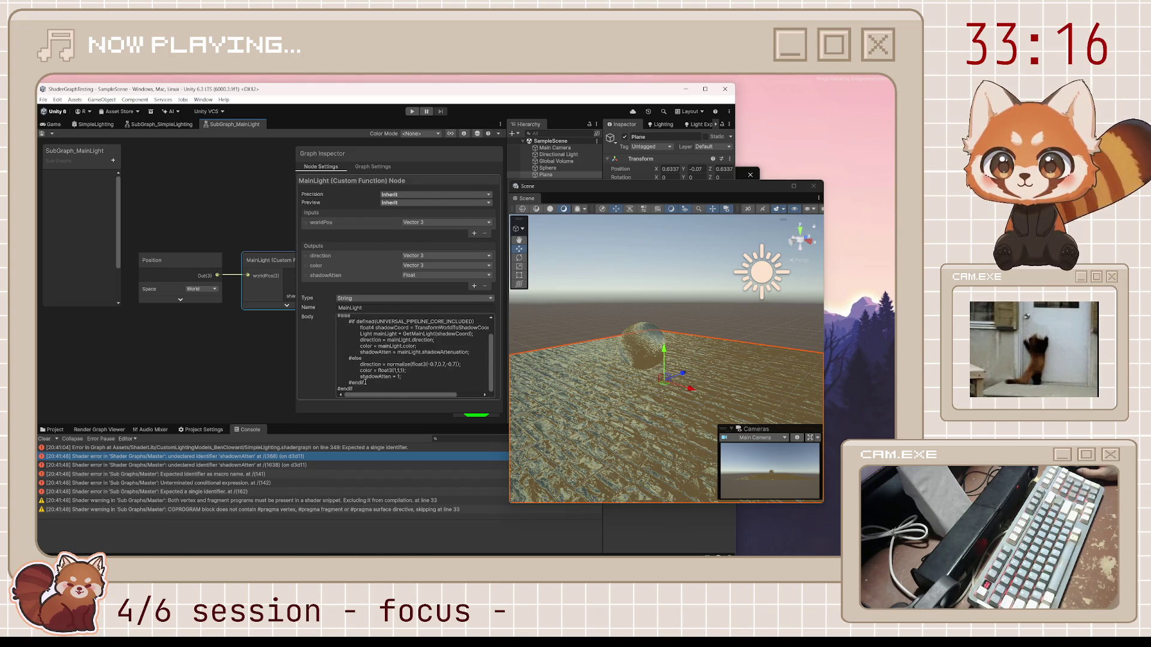
scroll(373, 384, up, 3)
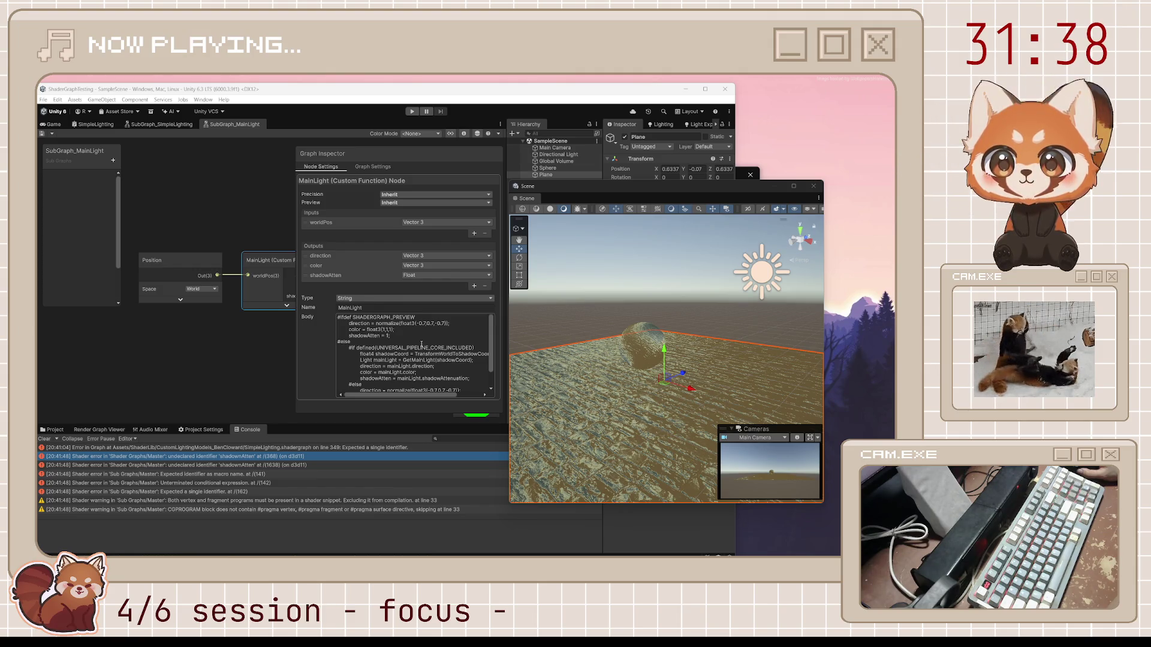
Step: Pan the MainLight graph to the Output node and test the scene in Play mode
drag(263, 340, 188, 354)
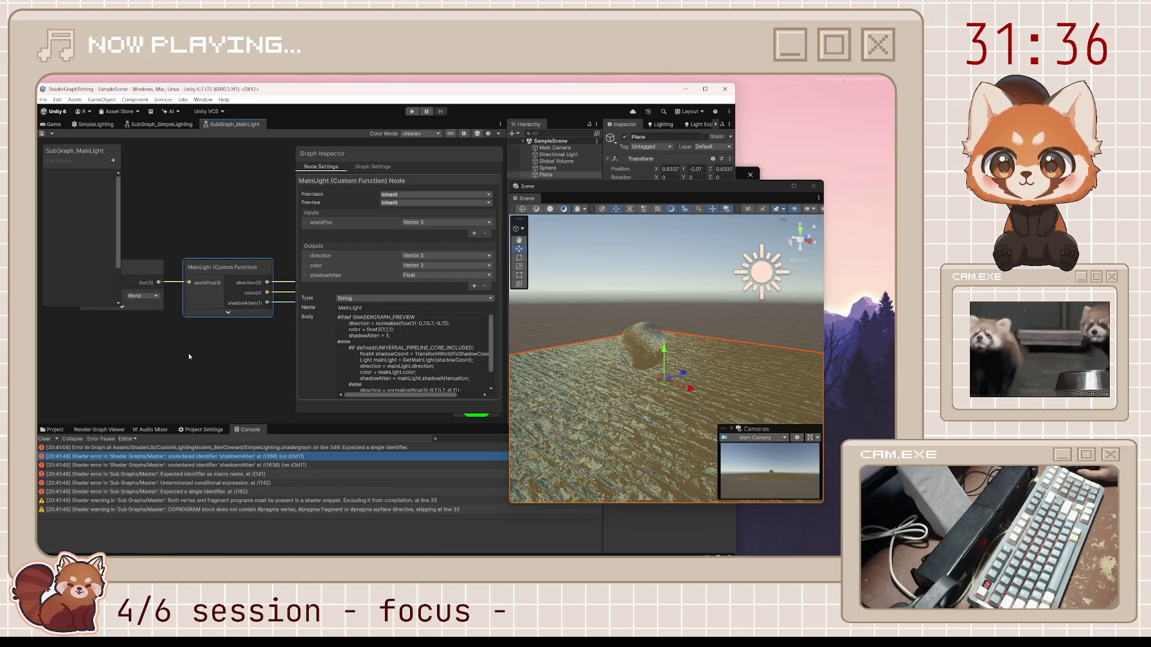
mouse_move(277, 323)
mouse_down()
mouse_move(206, 350)
mouse_move(235, 324)
mouse_up()
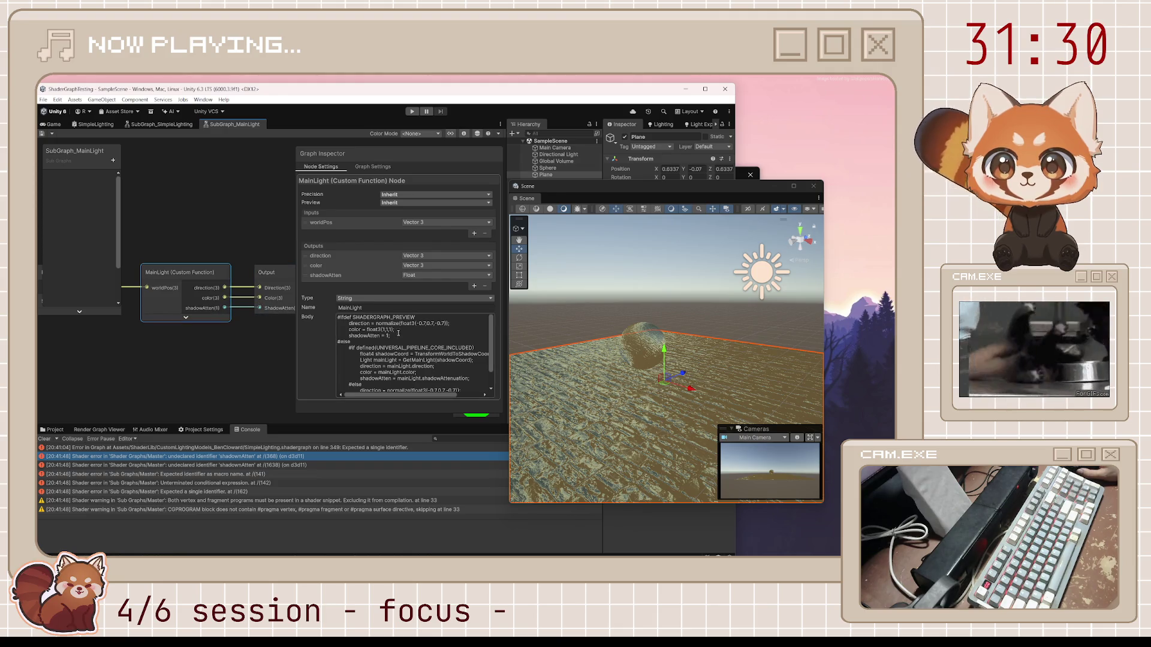
scroll(435, 359, down, 2)
click(289, 194)
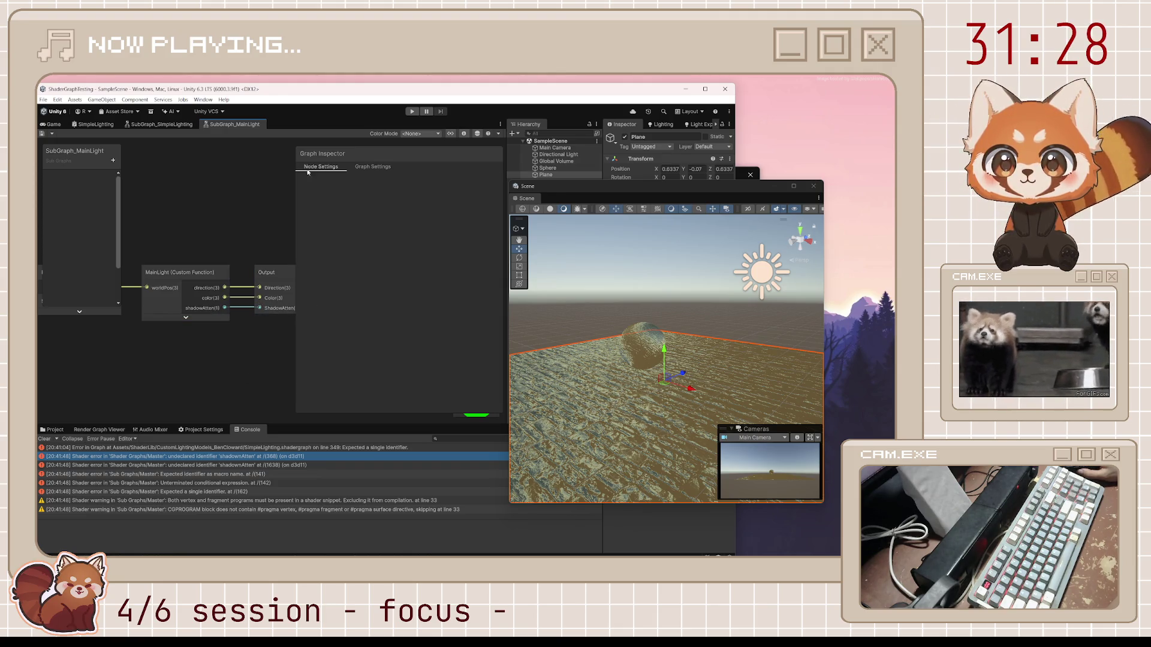
click(412, 111)
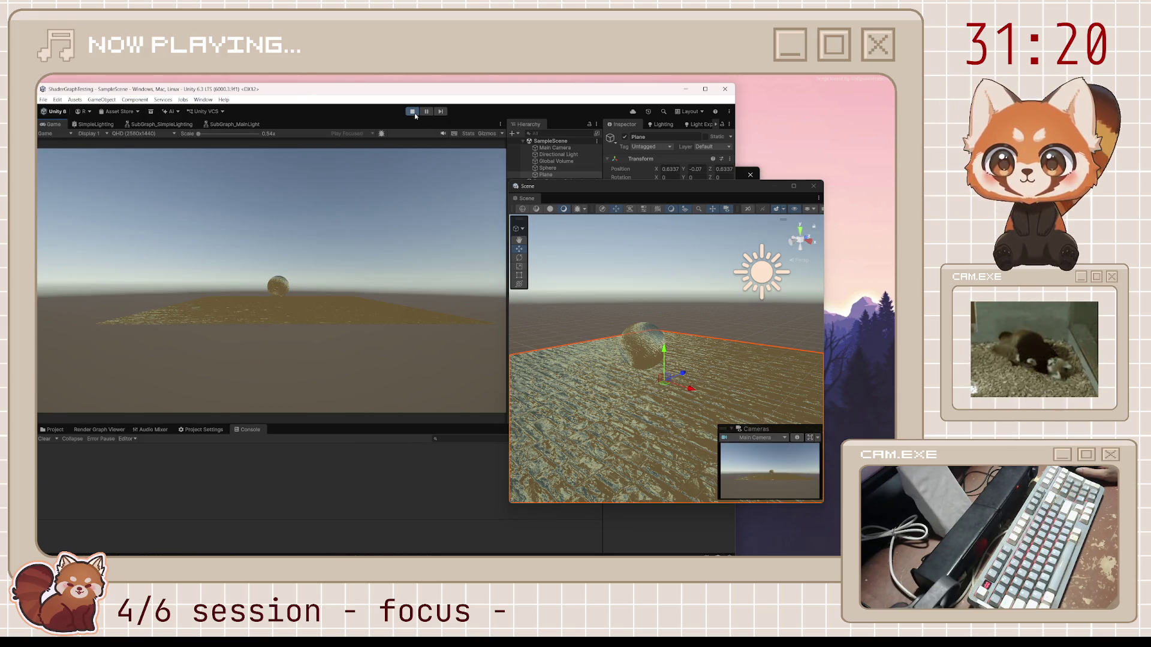
click(412, 112)
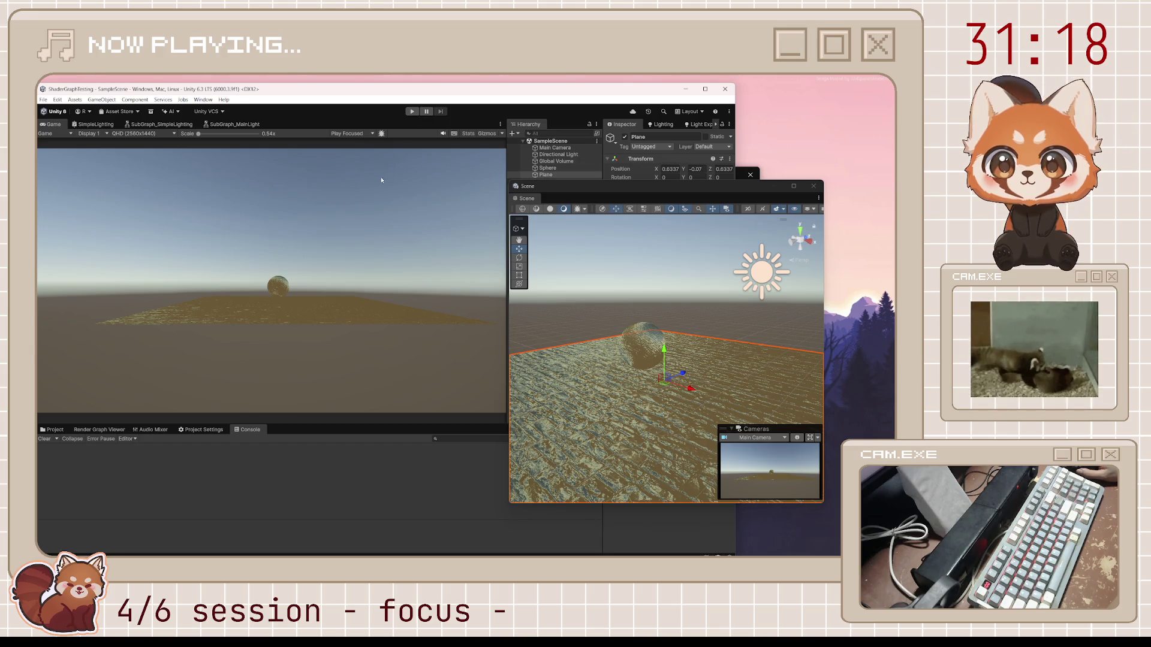
Step: Show the project assets, recheck the MainLight node's code, then switch to SubGraph_SimpleLighting
click(55, 429)
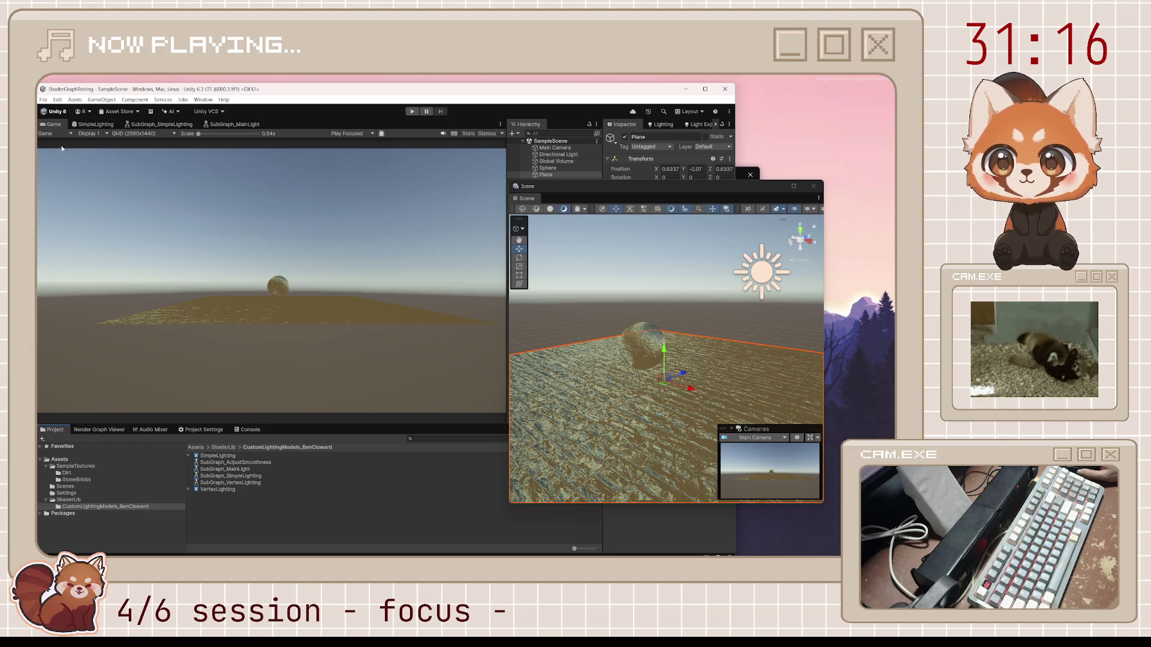
click(229, 125)
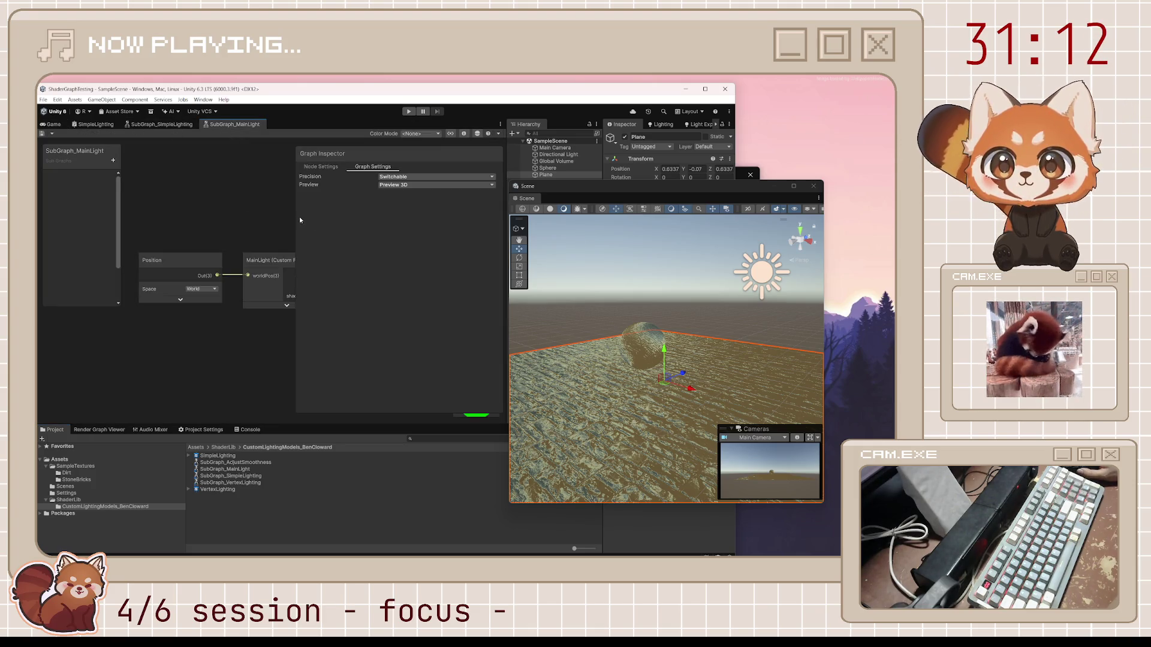
click(264, 267)
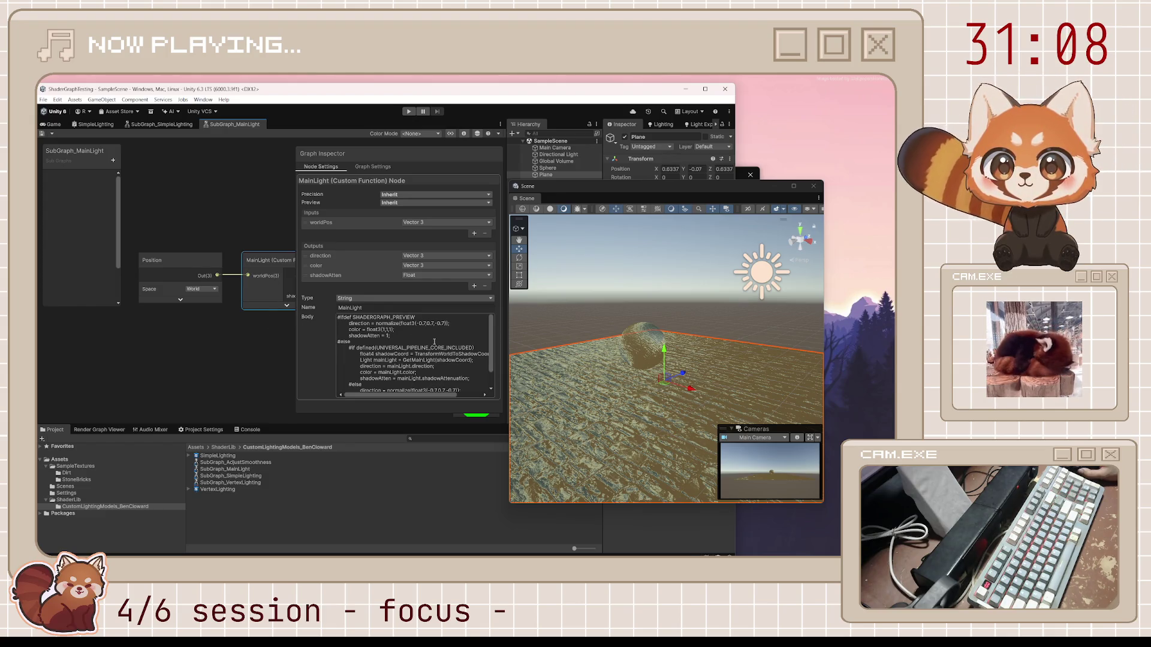
scroll(434, 343, down, 2)
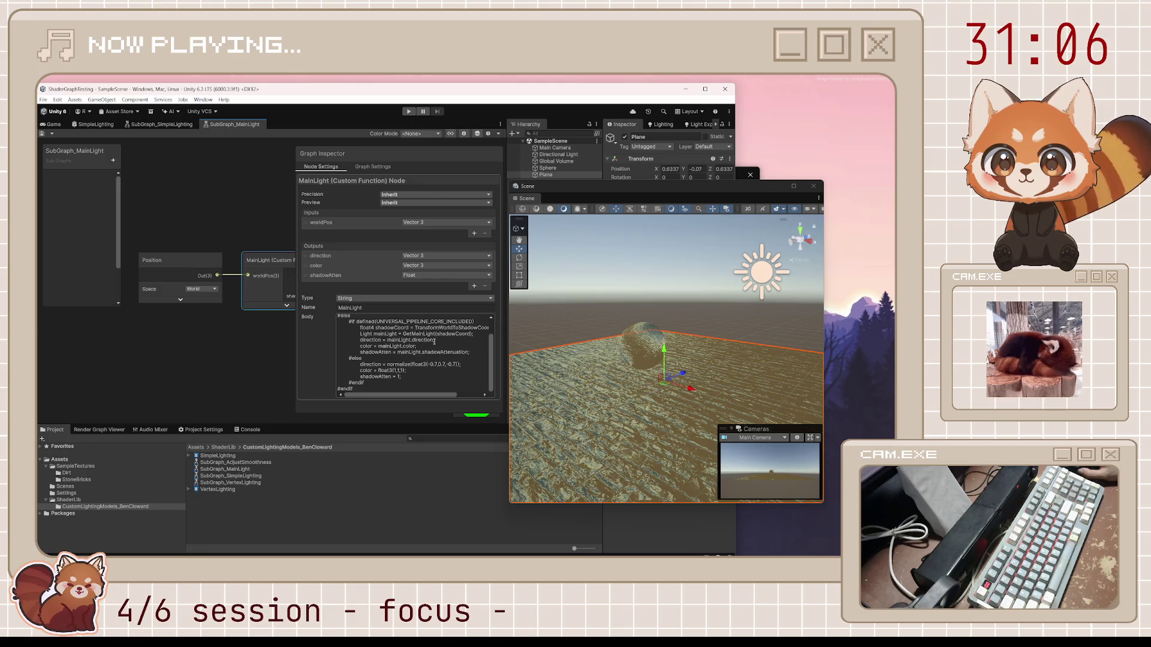
click(146, 126)
scroll(270, 284, up, 8)
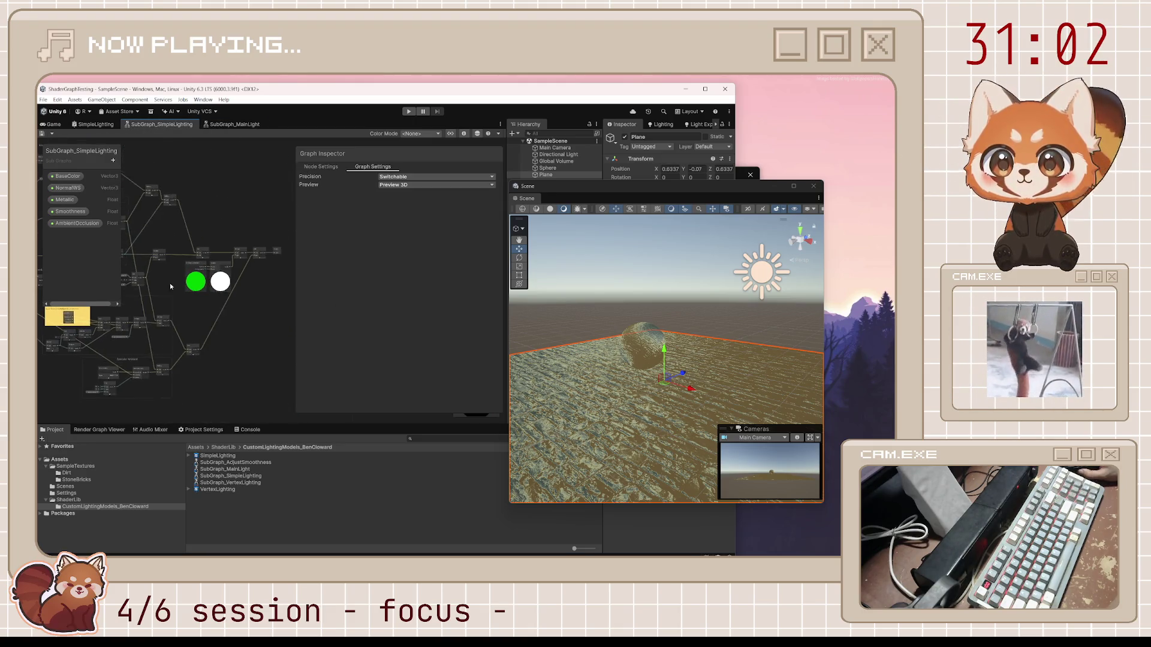
Step: Pan to the Main Light and Multiply previews, then dock the floating Scene window into the main tabs
drag(270, 285, 239, 324)
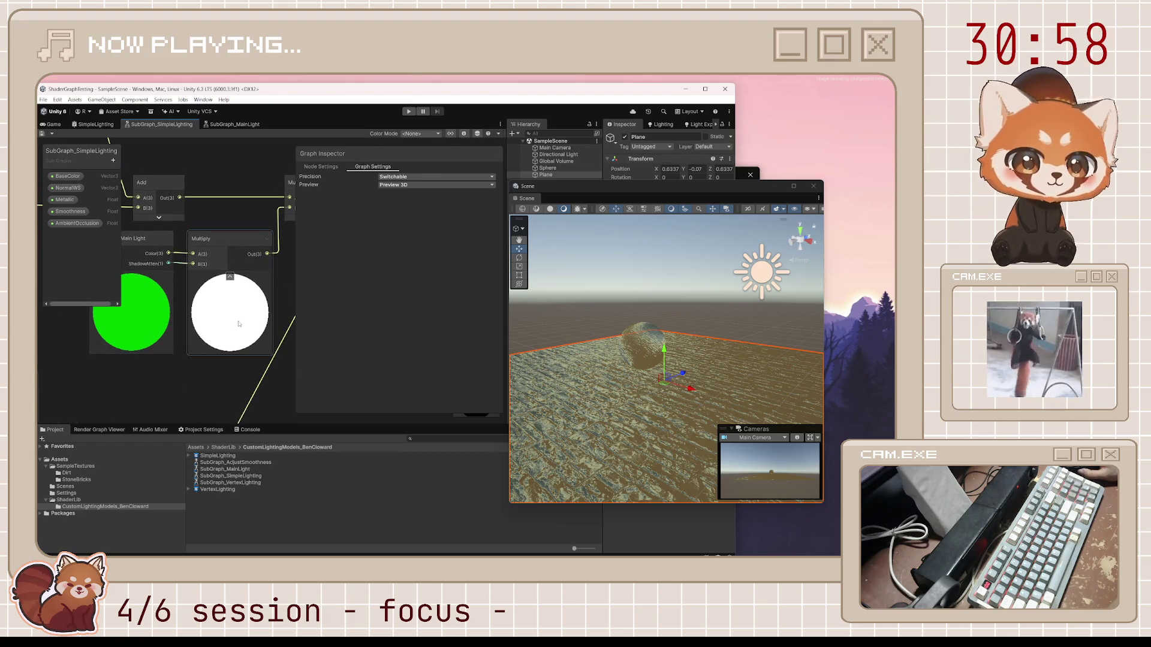
mouse_move(239, 324)
mouse_down()
mouse_move(73, 371)
mouse_move(239, 304)
mouse_up()
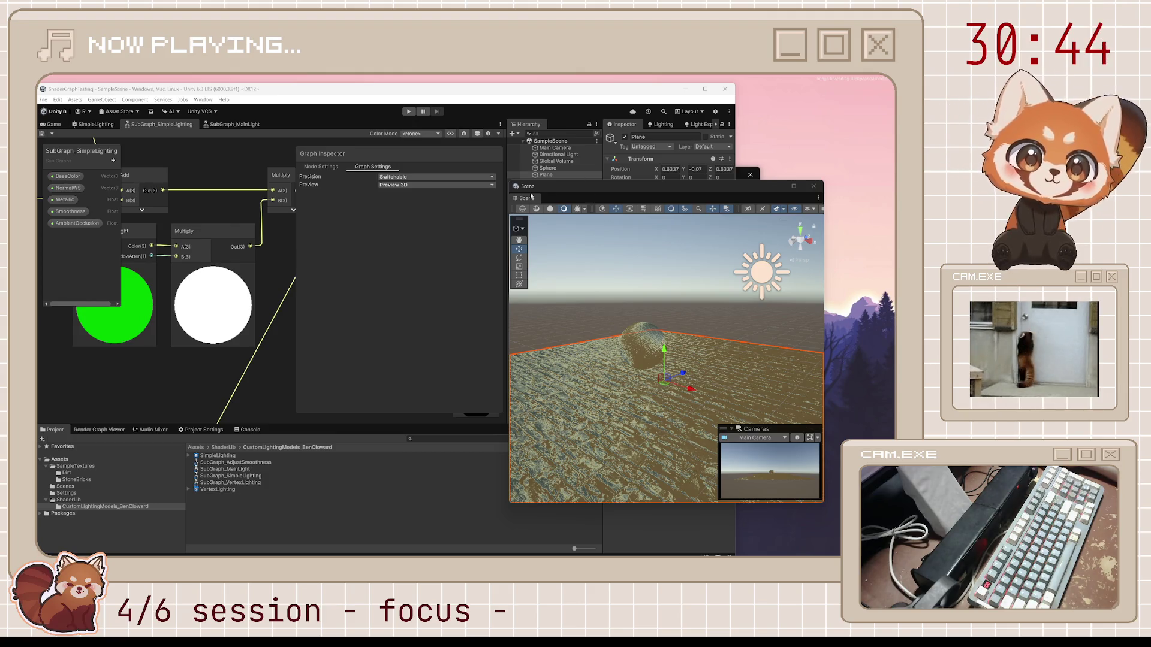
mouse_move(581, 204)
mouse_down()
mouse_move(109, 207)
mouse_move(75, 134)
mouse_move(48, 125)
mouse_up()
Step: Select the Directional Light and rotate it to change the lighting on the sphere
click(85, 125)
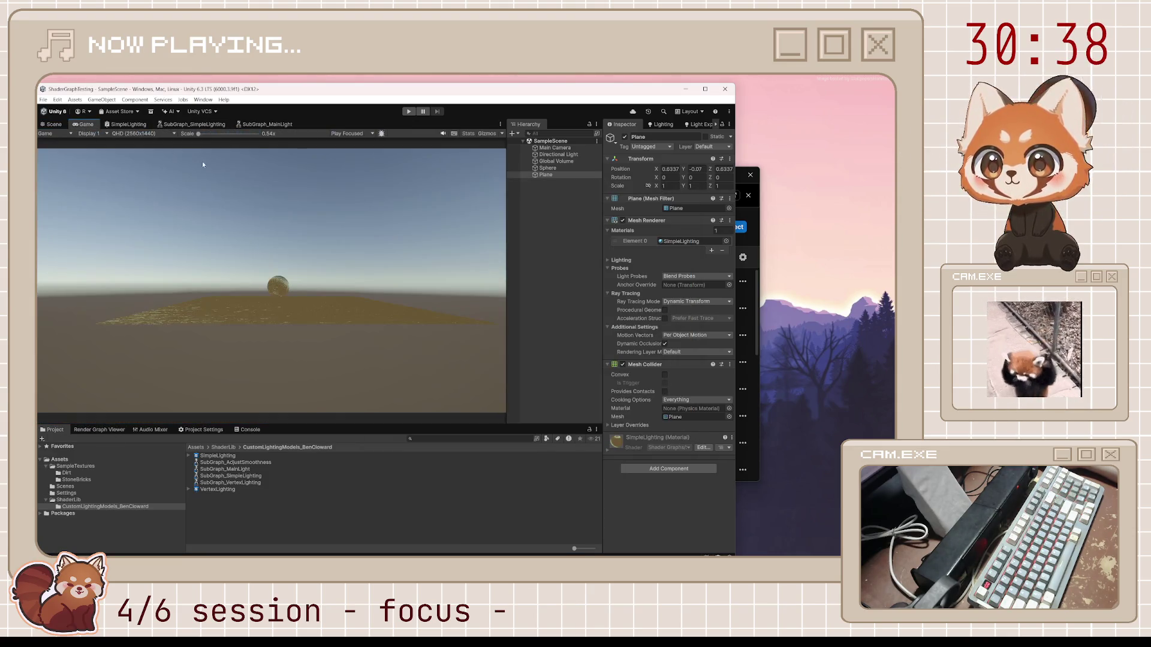
click(52, 124)
mouse_move(359, 252)
mouse_down()
mouse_move(422, 244)
mouse_move(396, 239)
mouse_up()
click(362, 225)
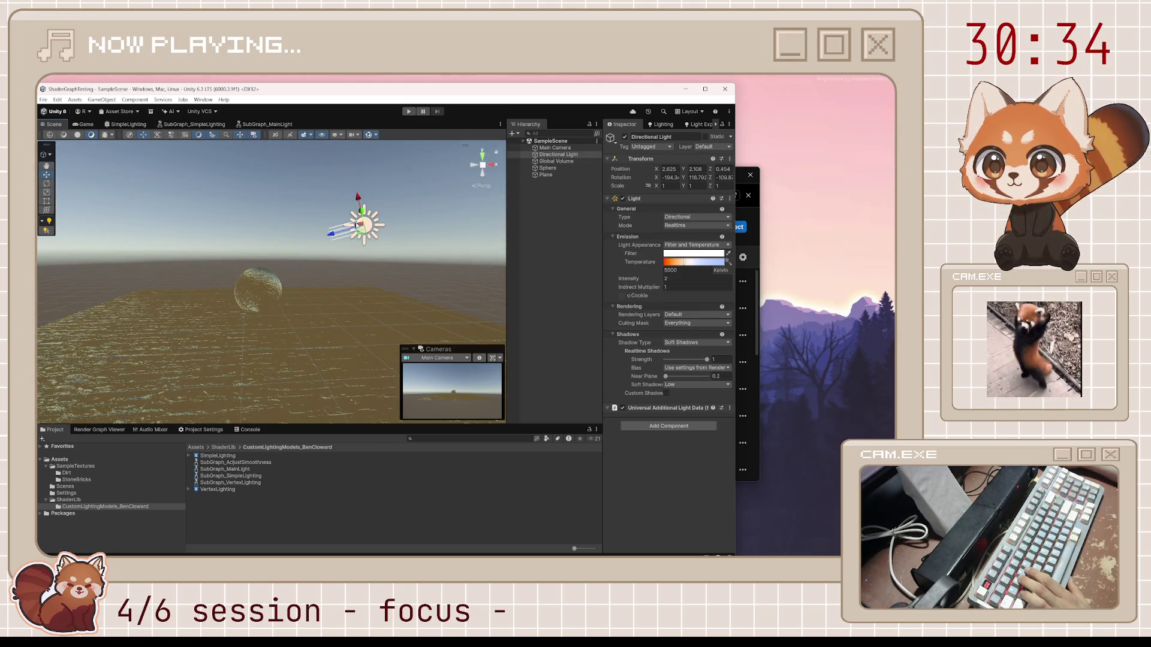
key(e)
mouse_move(397, 210)
mouse_down()
mouse_move(426, 175)
mouse_move(358, 298)
mouse_move(254, 319)
mouse_up()
Step: Assign Default-Material to the plane, then delete the plane from the scene
click(255, 319)
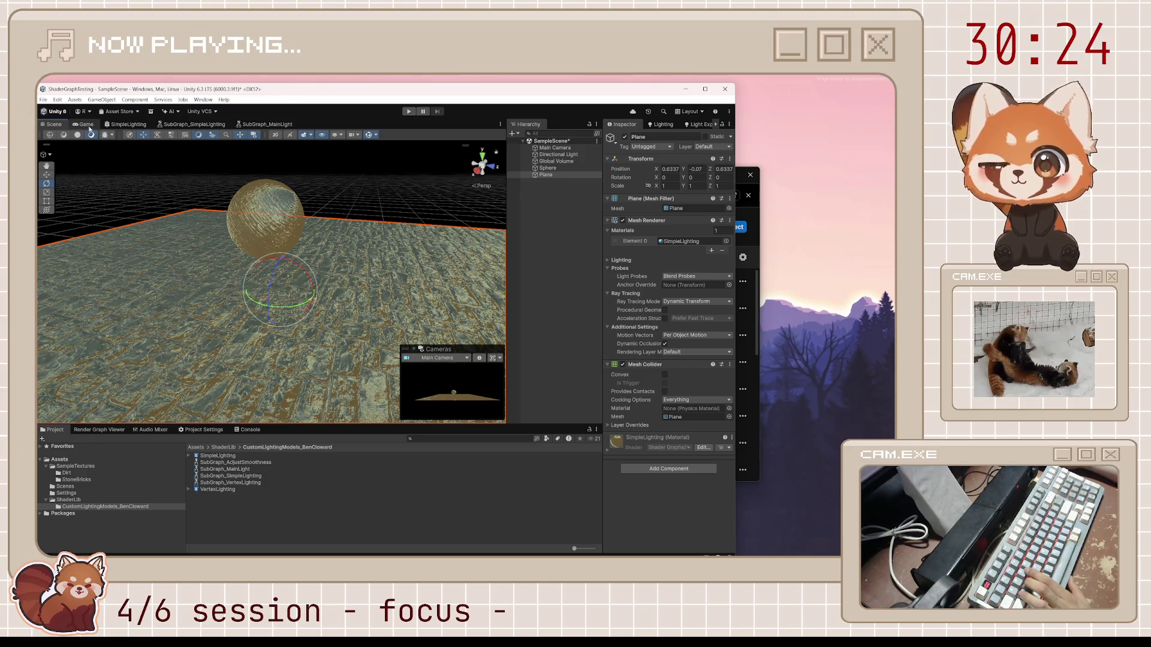
scroll(284, 280, down, 5)
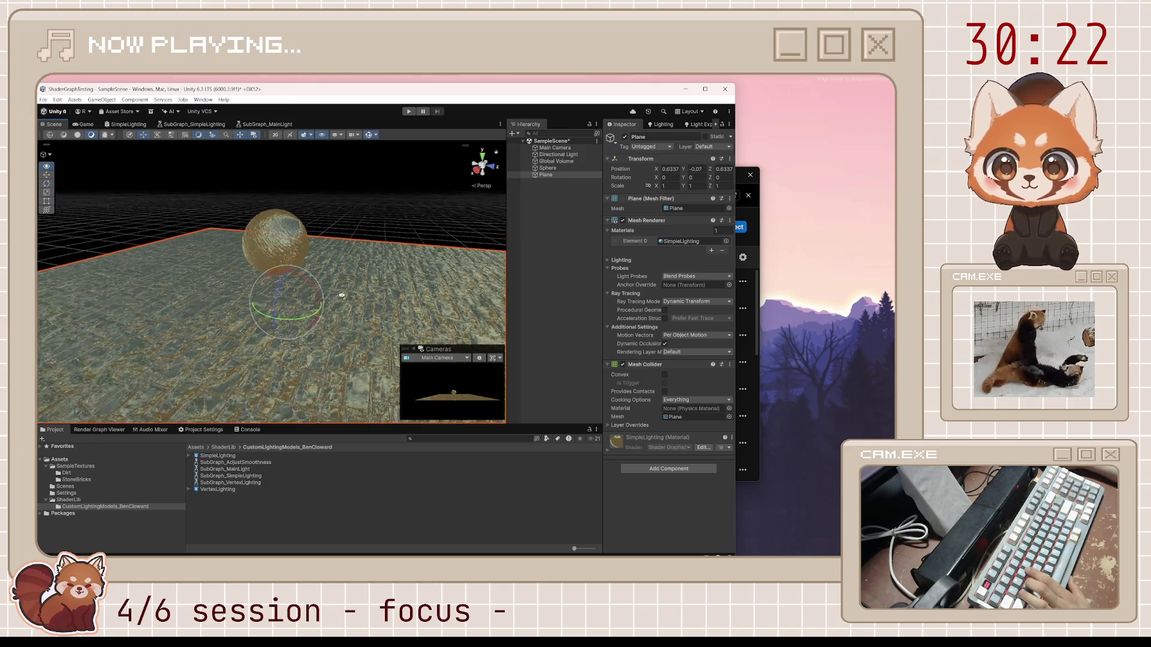
click(727, 241)
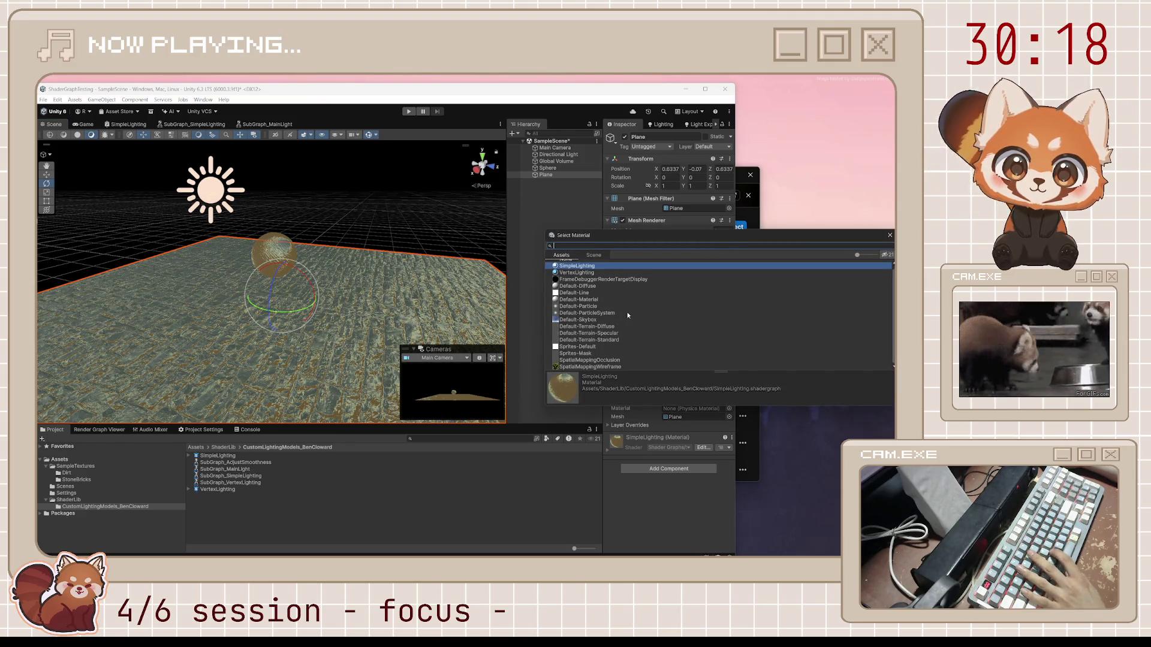
click(594, 300)
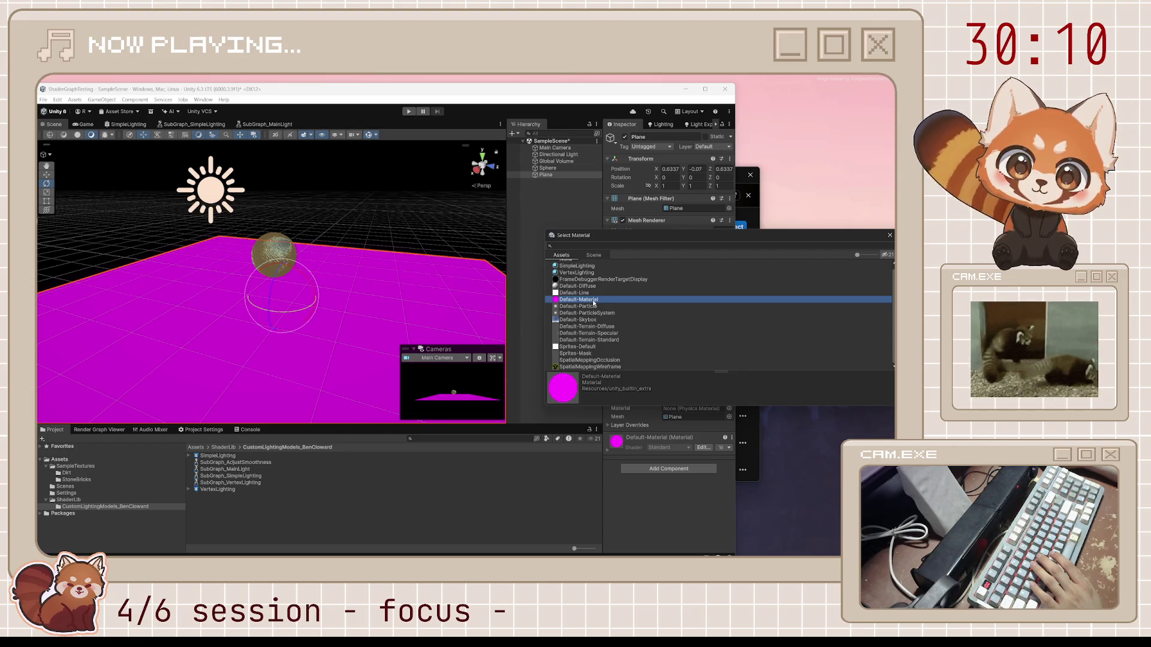
click(887, 236)
key(Delete)
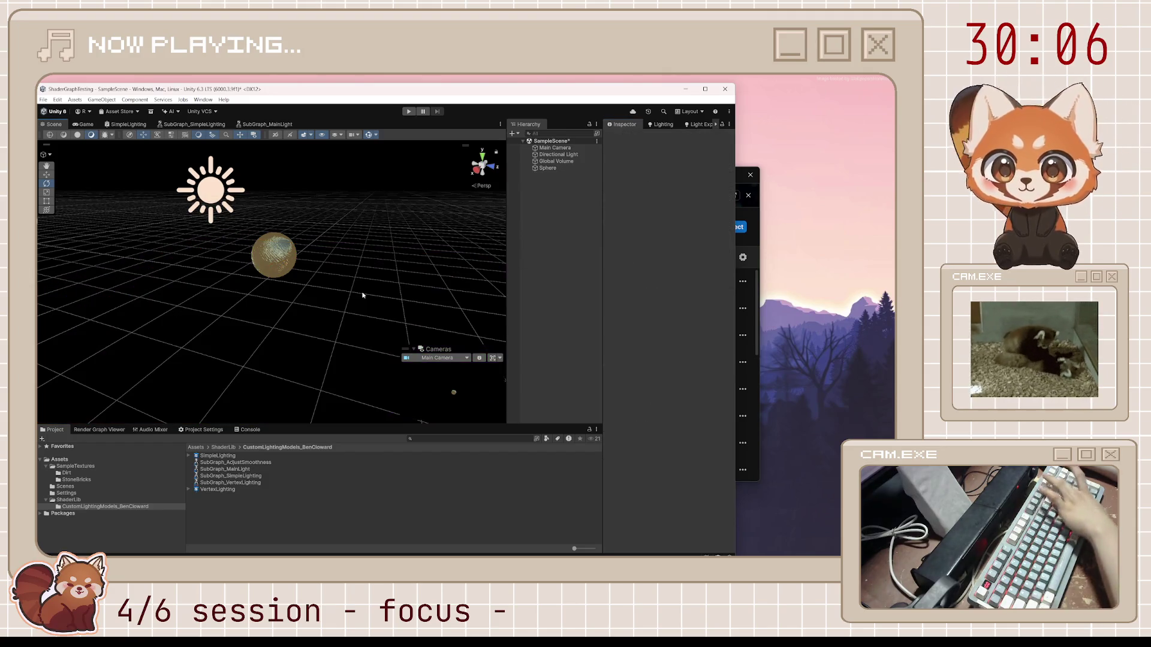
Step: Save the scene and rotate the Directional Light to a new sun angle
click(275, 253)
click(215, 200)
key(ctrl+s)
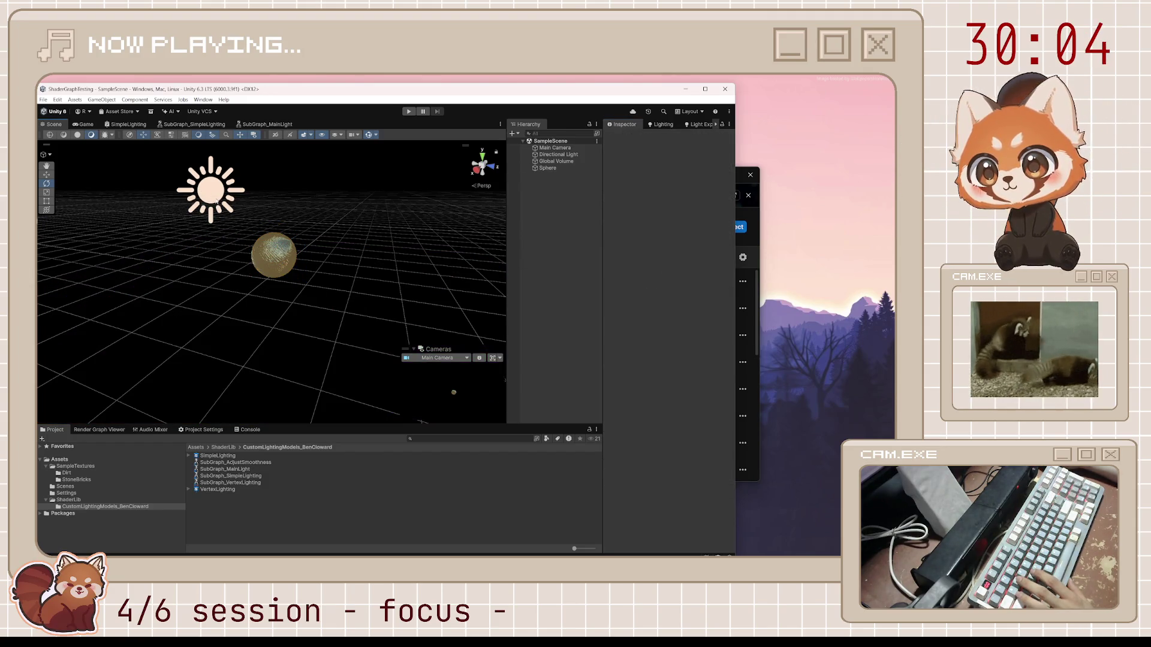
click(215, 200)
mouse_move(204, 193)
mouse_down()
mouse_move(162, 190)
mouse_move(394, 288)
mouse_move(523, 289)
mouse_move(392, 284)
mouse_move(417, 277)
mouse_move(440, 319)
mouse_up()
Step: Turn the Directional Light further to a new angle
drag(397, 251, 265, 300)
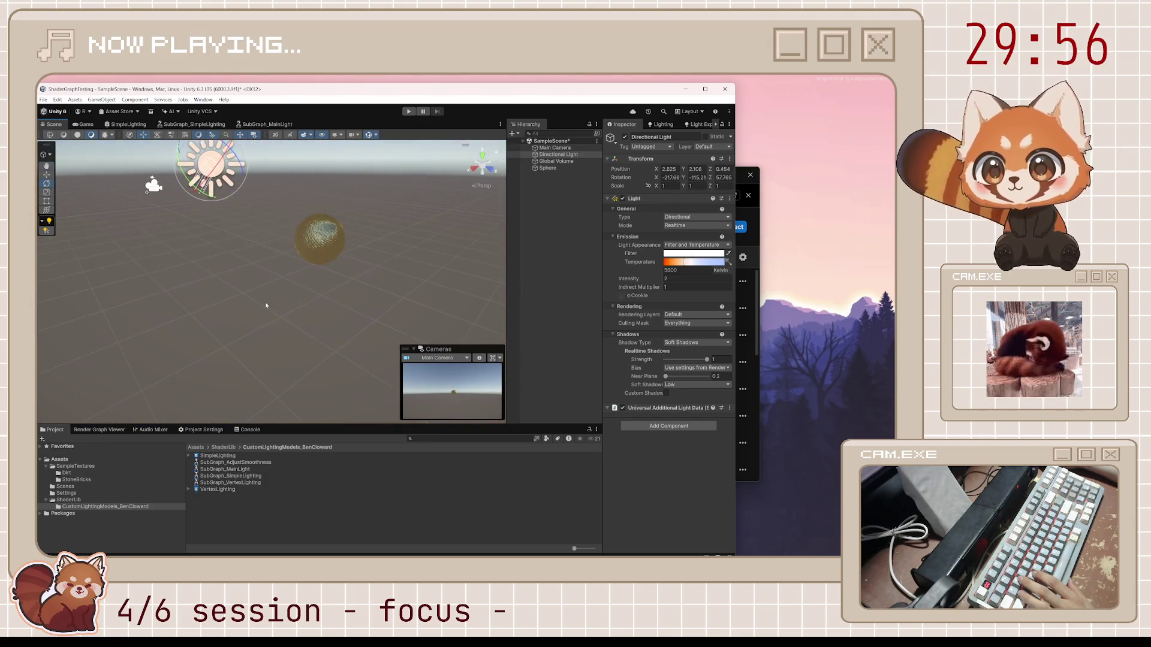
click(288, 306)
right_click(288, 303)
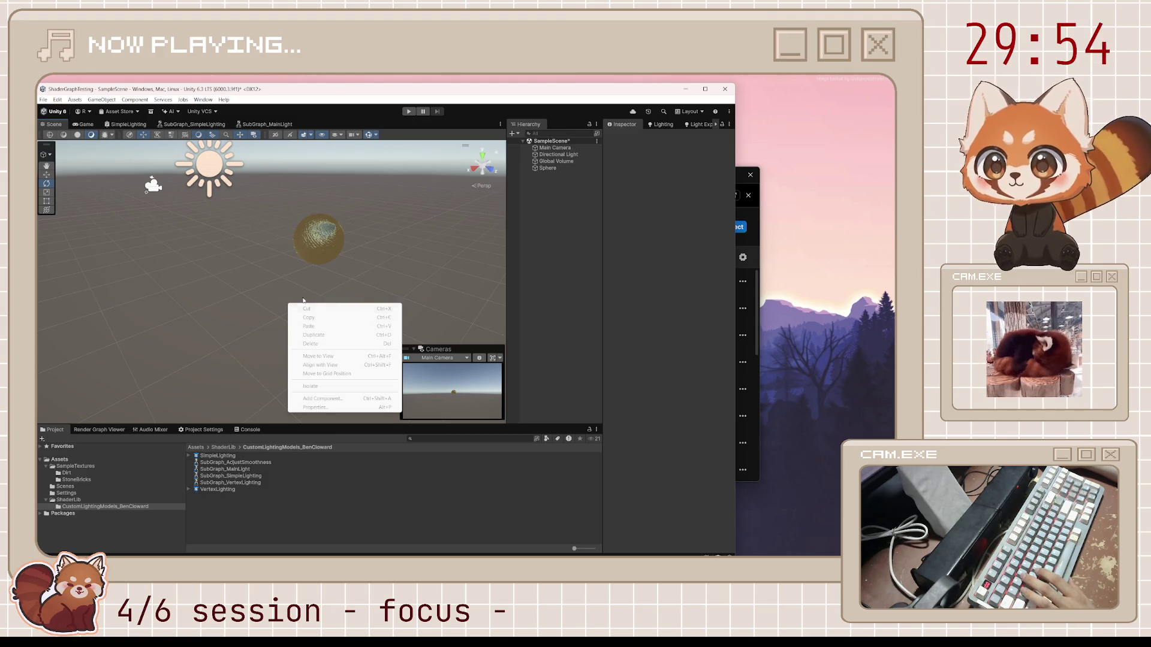
click(482, 205)
Step: Add a 3D Plane to the scene as the ground
right_click(567, 217)
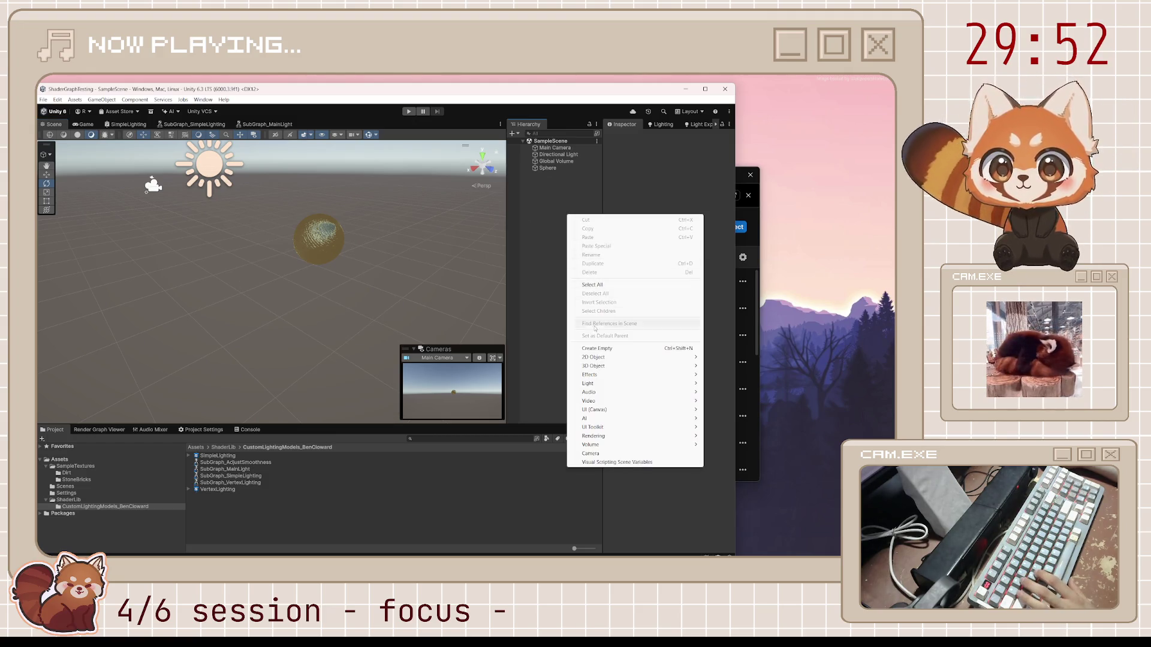
mouse_move(593, 357)
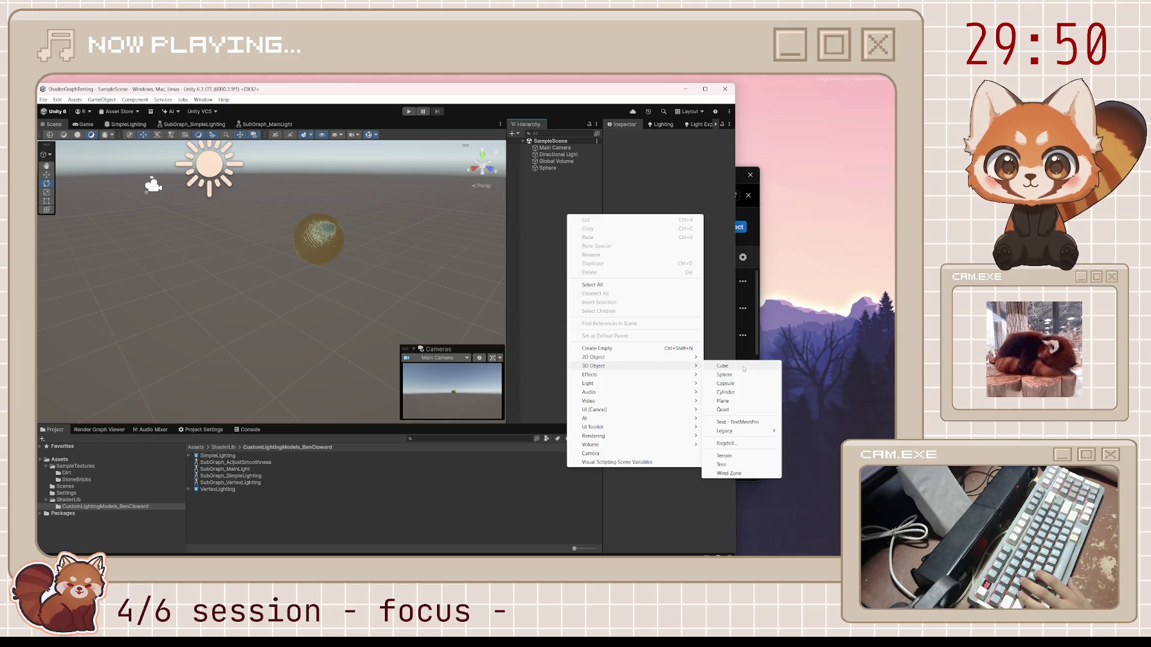
click(726, 401)
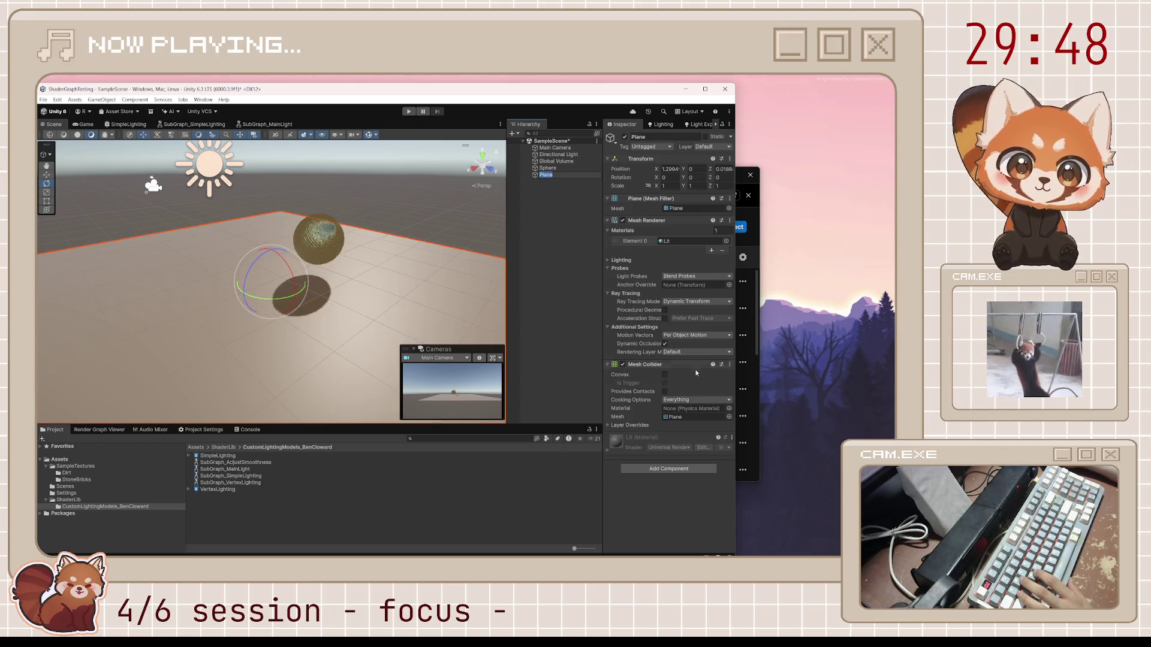
mouse_move(394, 208)
mouse_down()
mouse_move(287, 198)
mouse_move(303, 203)
mouse_move(246, 288)
mouse_move(308, 226)
mouse_up()
Step: Raise the sphere above the plane, then swap SubGraph_MainLight for the SimpleLighting graph
click(280, 195)
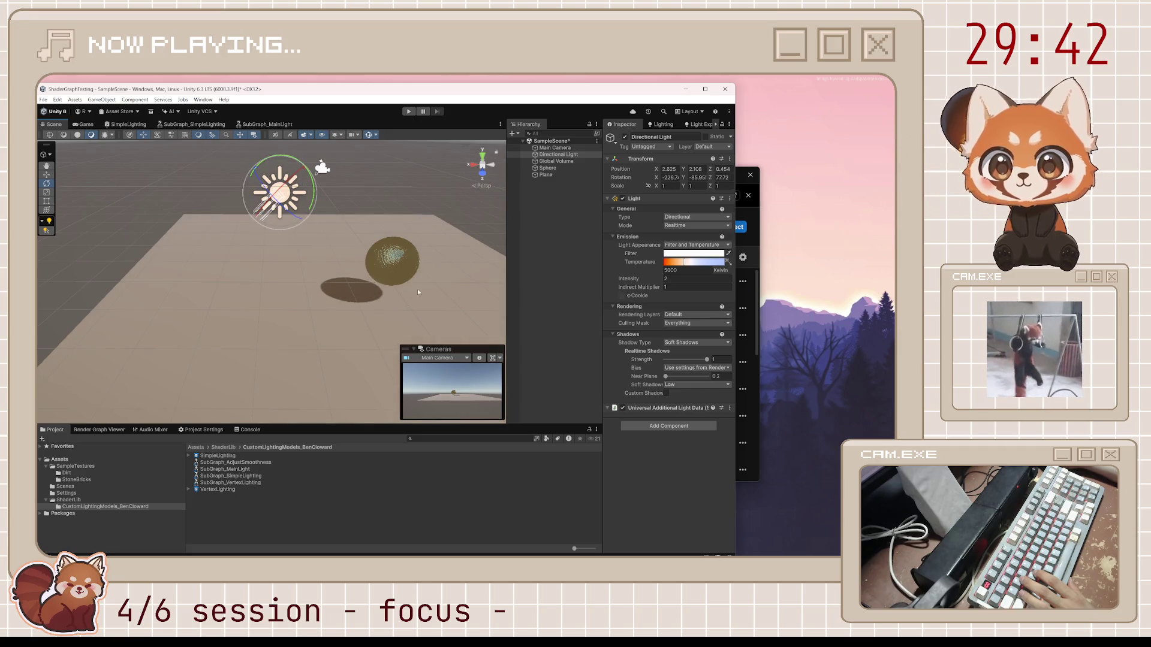
click(400, 319)
click(392, 261)
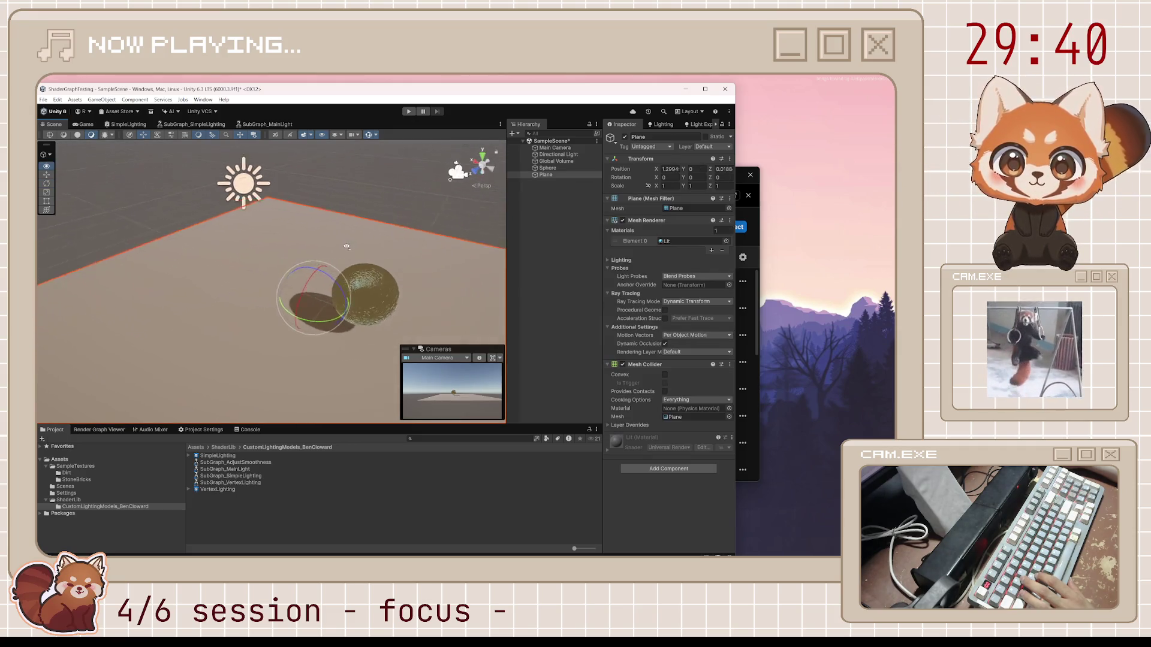
key(f)
key(w)
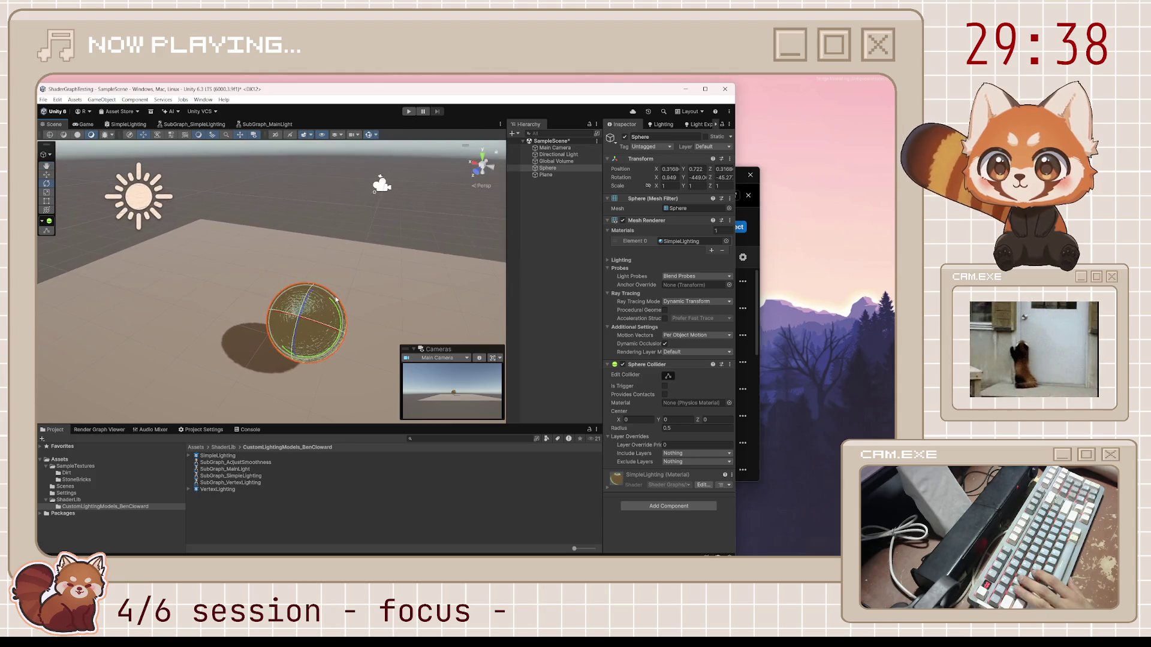
mouse_move(306, 320)
mouse_down()
mouse_move(277, 247)
mouse_move(347, 269)
mouse_move(322, 293)
mouse_up()
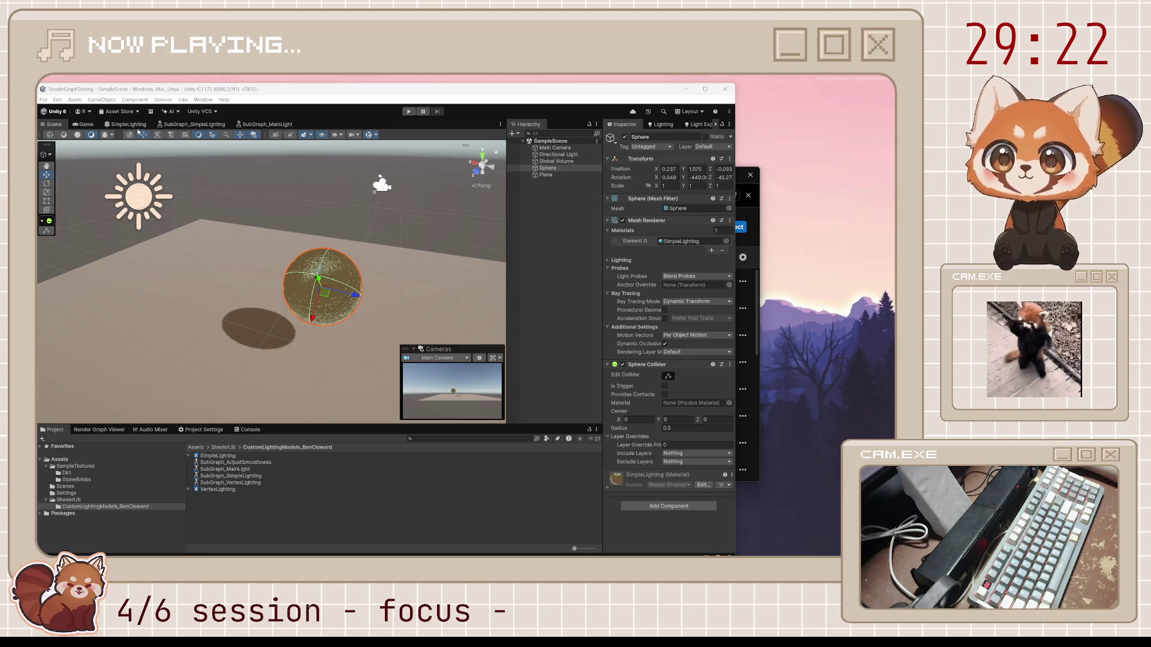
middle_click(267, 124)
click(123, 125)
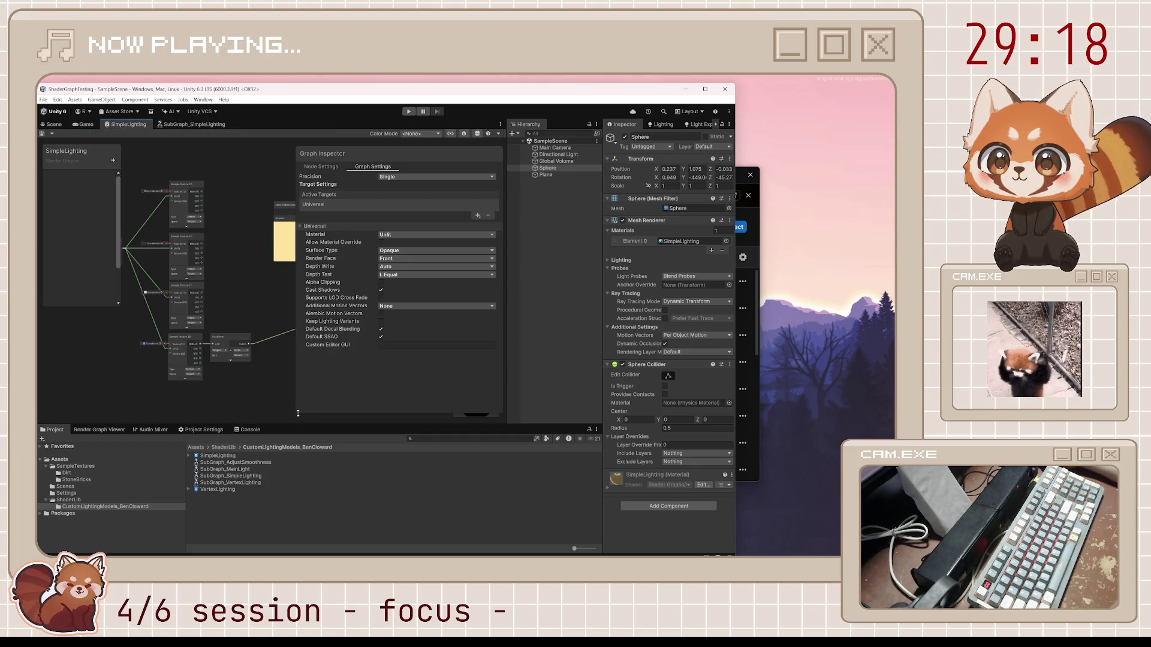
Step: Enlarge the graph window and connect the top Sample Texture 2D output to BaseColor
mouse_move(295, 413)
mouse_down()
mouse_move(419, 258)
mouse_move(401, 240)
mouse_up()
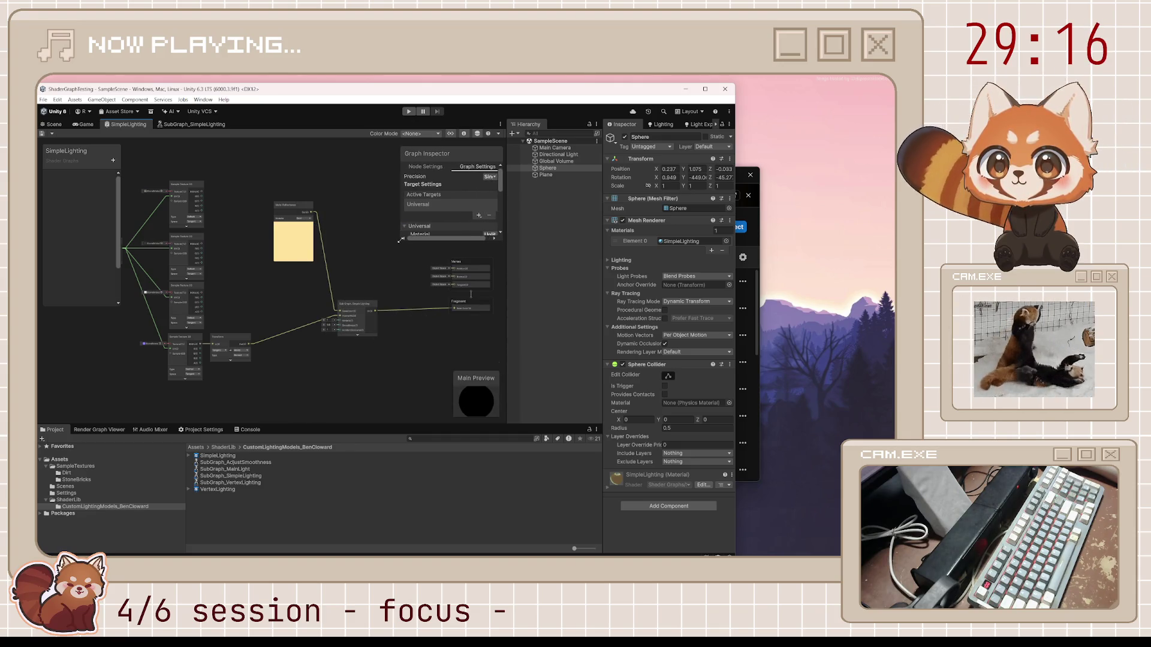
drag(735, 256, 861, 256)
drag(422, 92, 421, 82)
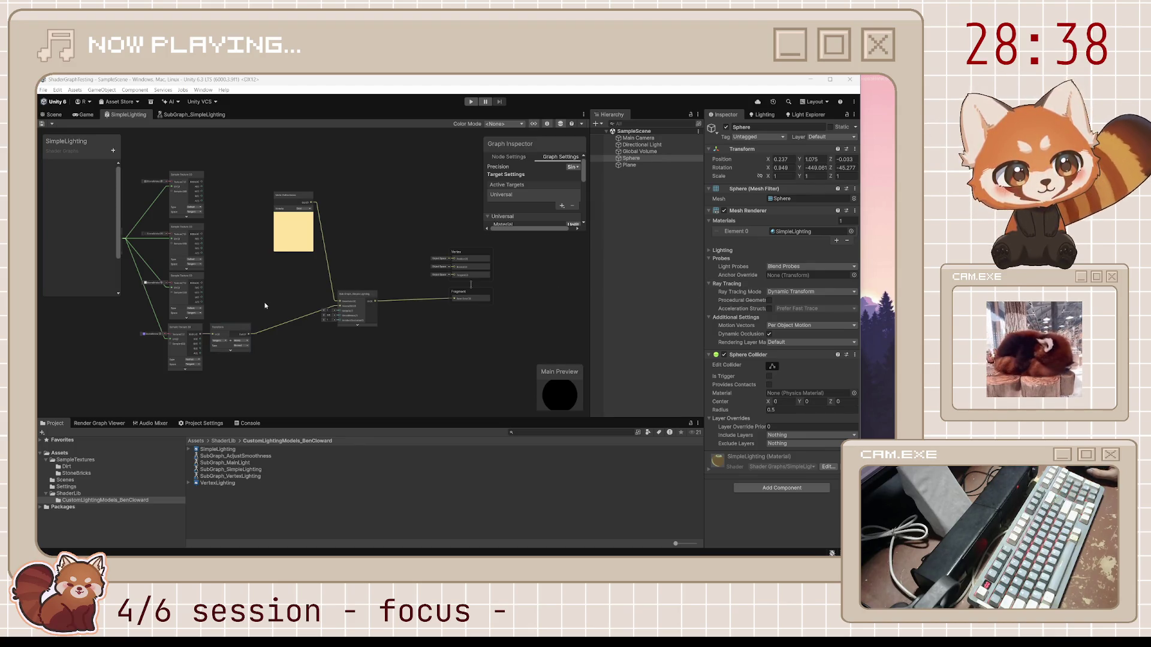
drag(264, 300, 335, 318)
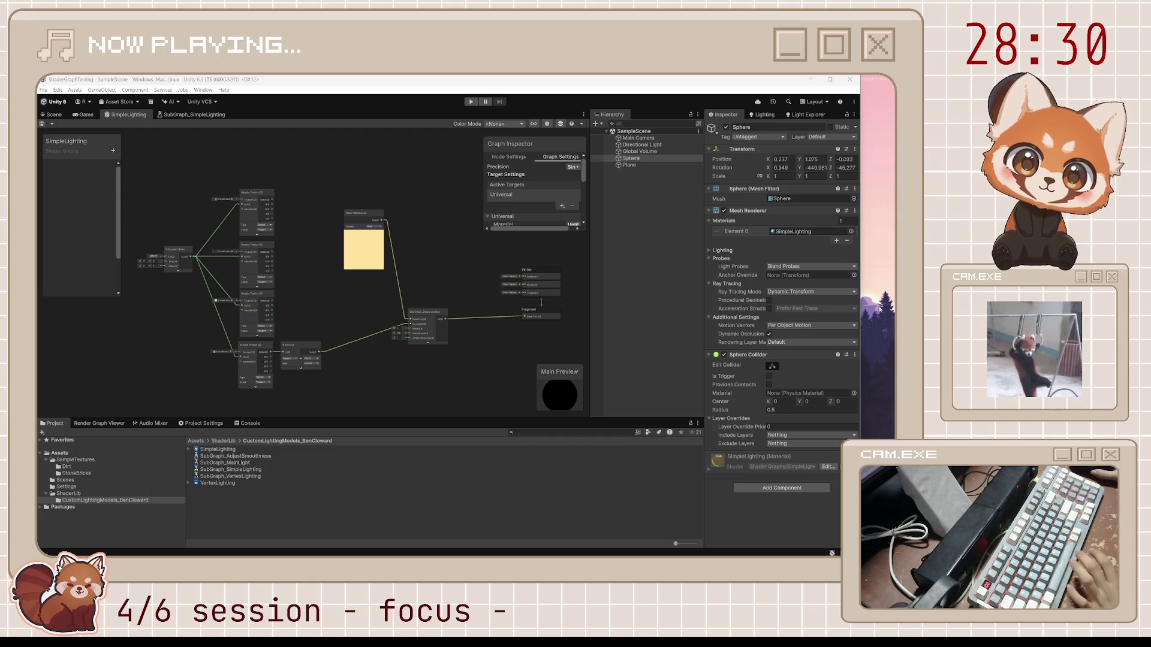
scroll(310, 222, up, 1)
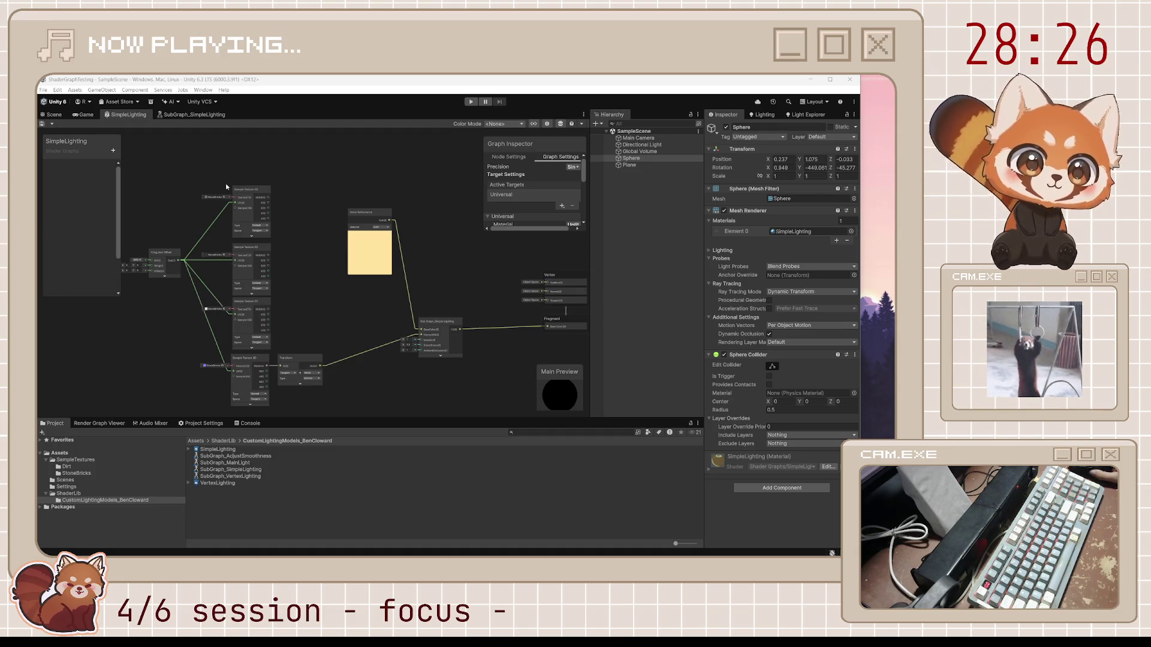
mouse_move(268, 197)
mouse_down()
mouse_move(285, 226)
mouse_move(421, 329)
mouse_up()
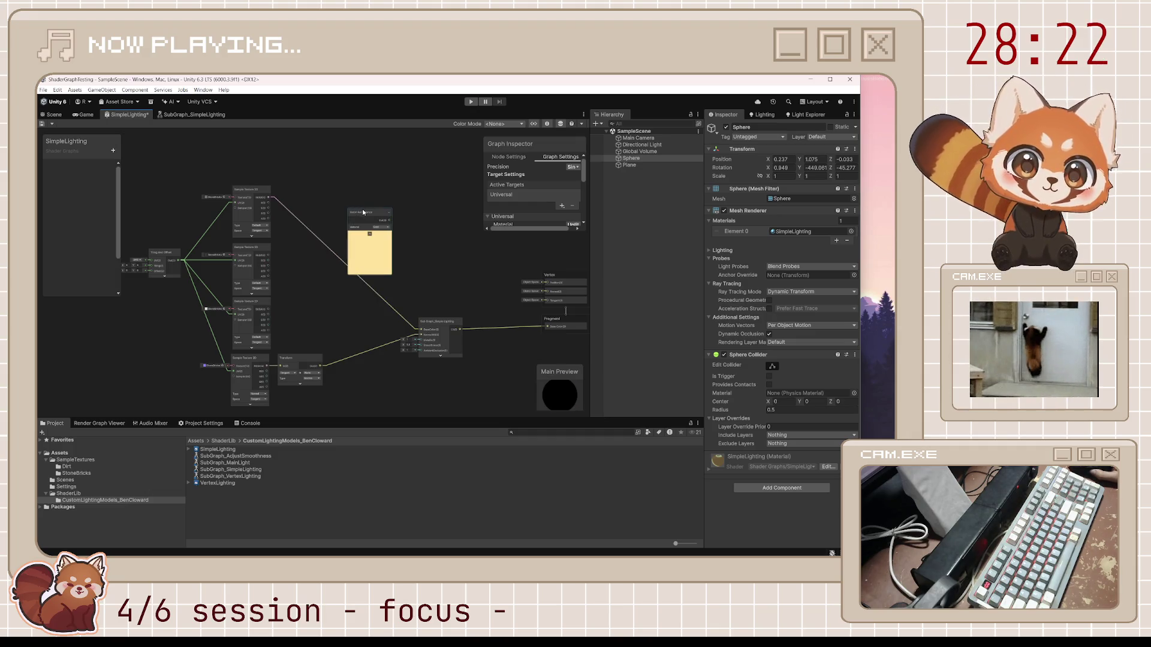
Step: Rearrange the texture and transform nodes and delete the Metal Reflectance node
drag(363, 212, 374, 193)
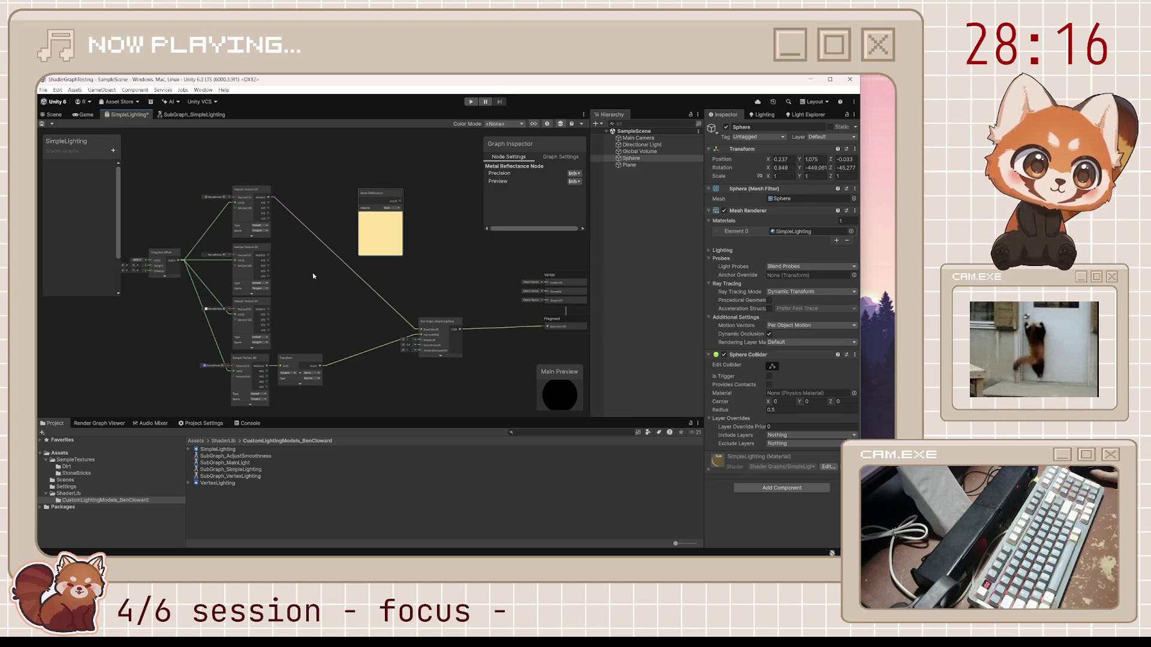
scroll(281, 297, up, 2)
scroll(281, 298, up, 1)
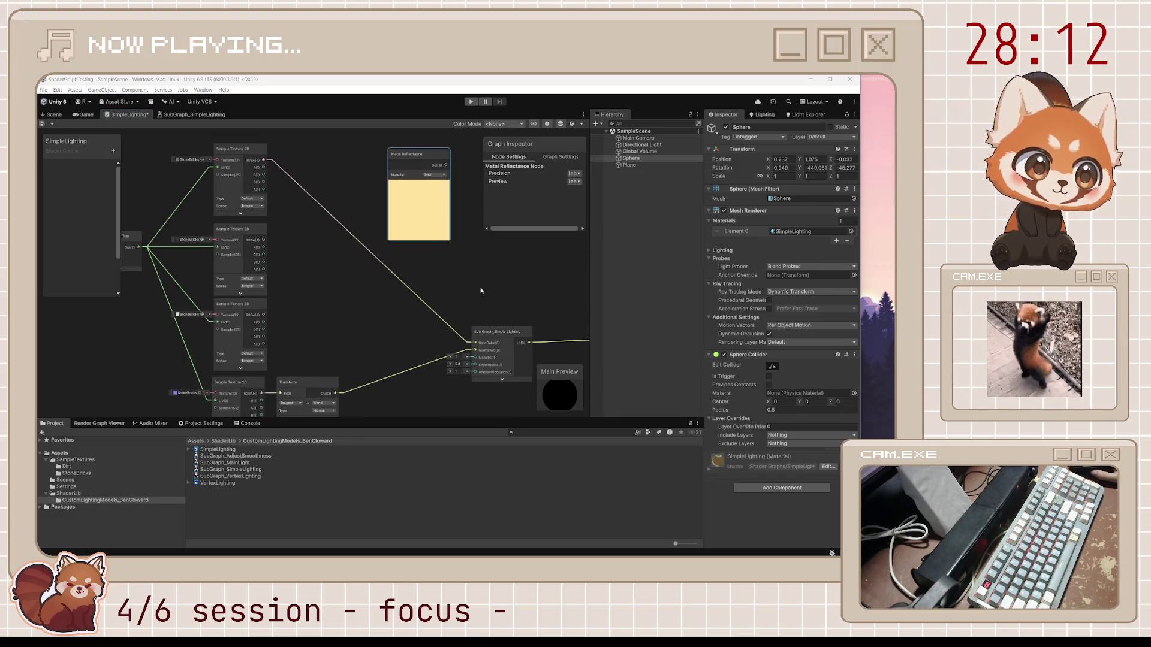
drag(354, 324, 300, 263)
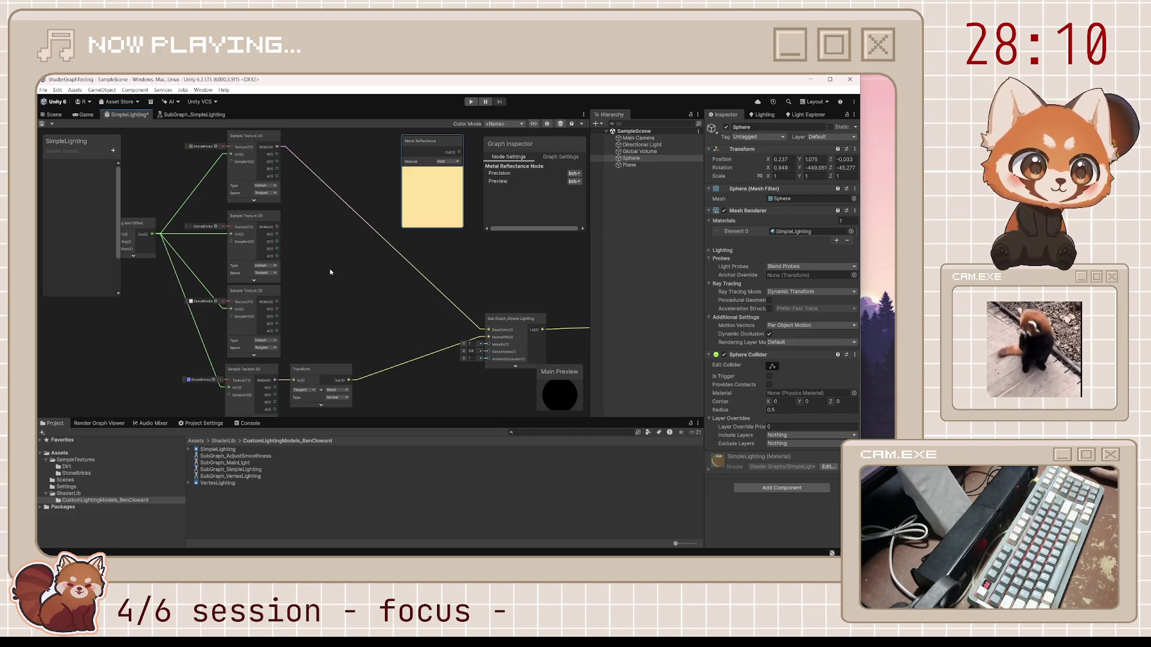
drag(332, 283, 355, 266)
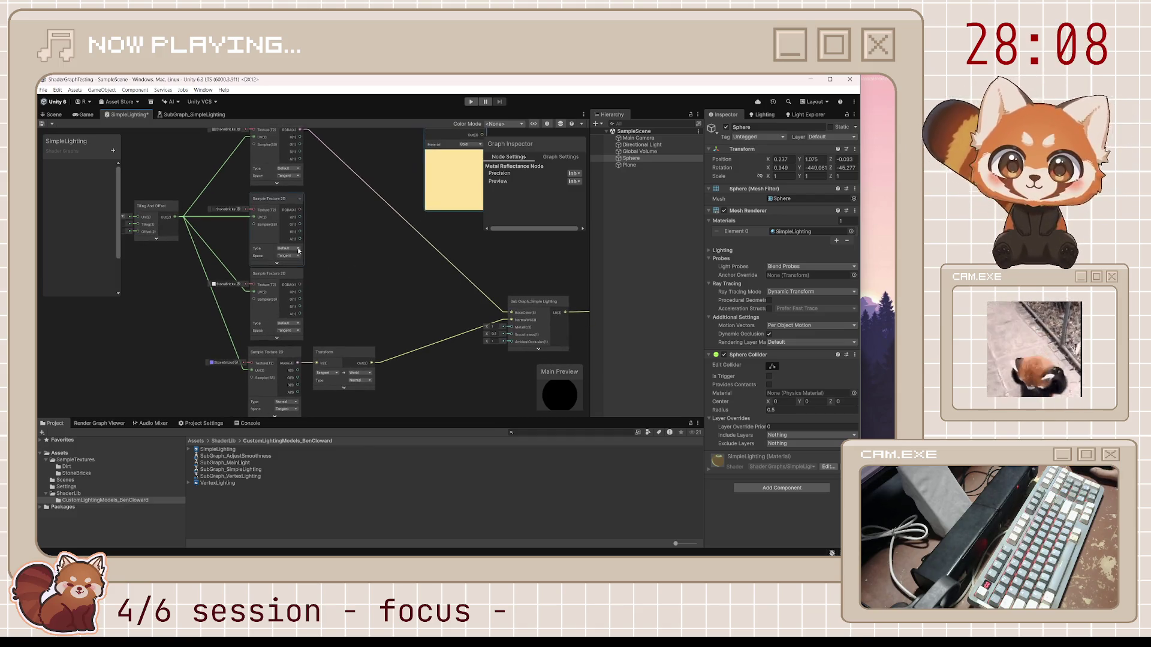
drag(213, 344, 353, 396)
drag(335, 359, 411, 302)
mouse_move(220, 195)
mouse_down()
mouse_move(252, 240)
mouse_move(404, 278)
mouse_move(337, 200)
mouse_move(323, 274)
mouse_up()
click(434, 178)
key(Delete)
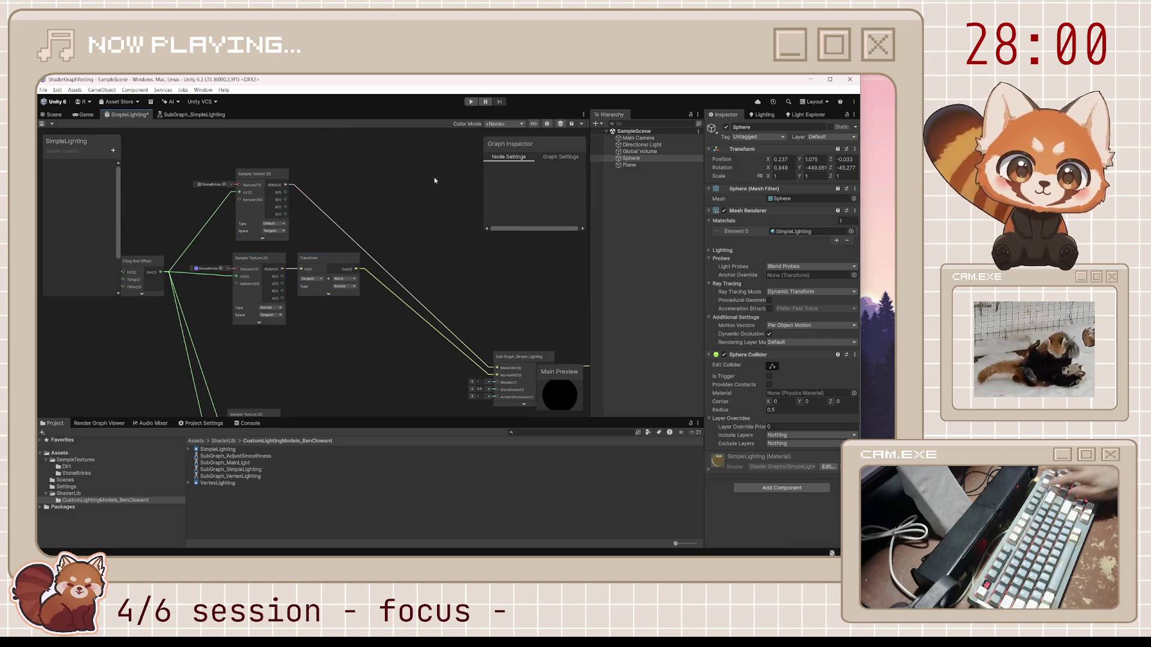
Step: Reposition the lighting subgraph node and lower texture sample nodes, then save the graph
drag(419, 348, 360, 243)
click(462, 257)
drag(467, 250, 452, 256)
drag(347, 267, 398, 266)
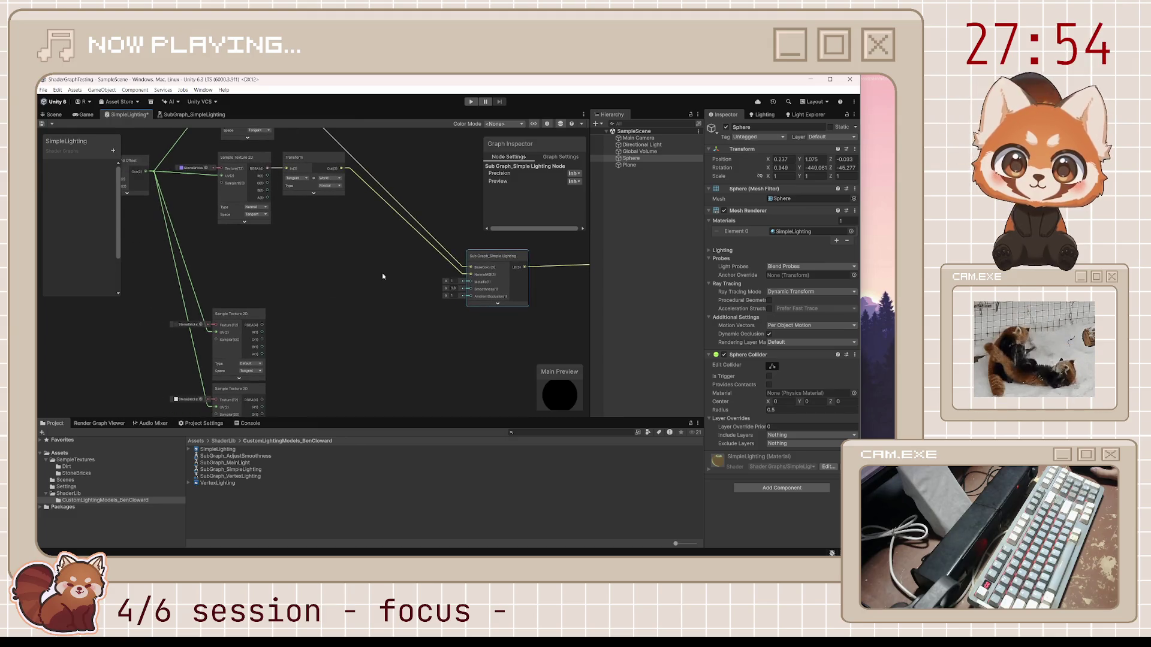
click(243, 319)
drag(243, 318, 265, 290)
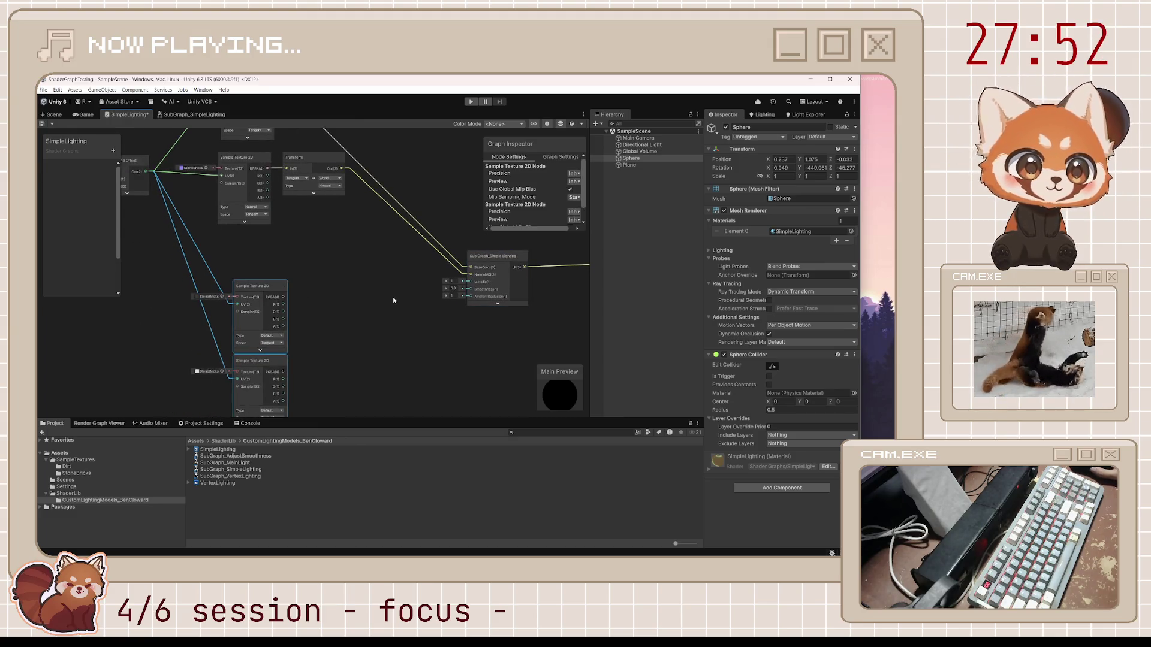
click(393, 297)
key(ctrl+s)
Step: Connect the bottom Sample Texture 2D output to Smoothness and inspect the StoneBricksSplitface001_DISP16_2K texture
click(216, 372)
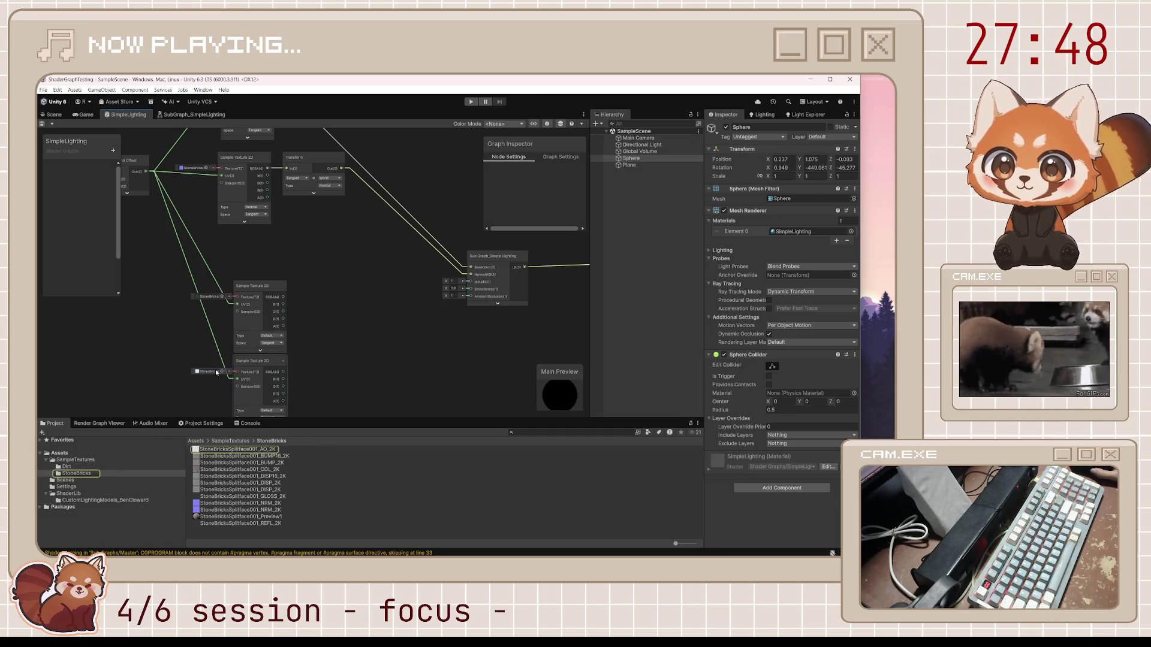
mouse_move(285, 372)
mouse_down()
mouse_move(447, 316)
mouse_move(470, 296)
mouse_up()
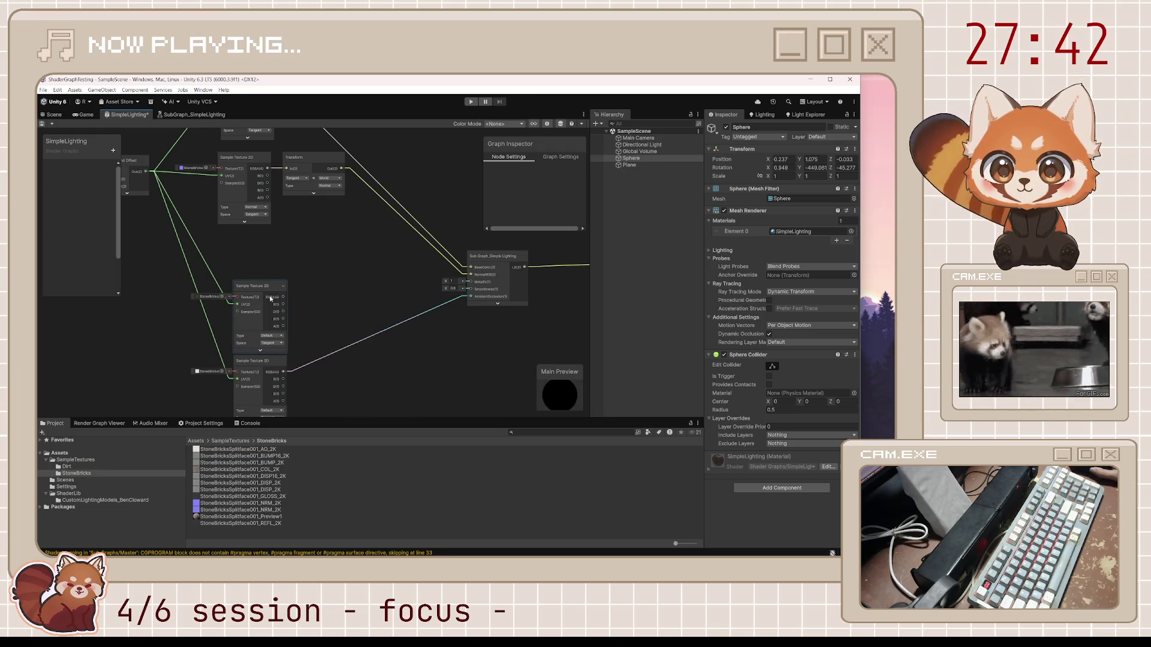
drag(283, 297, 475, 293)
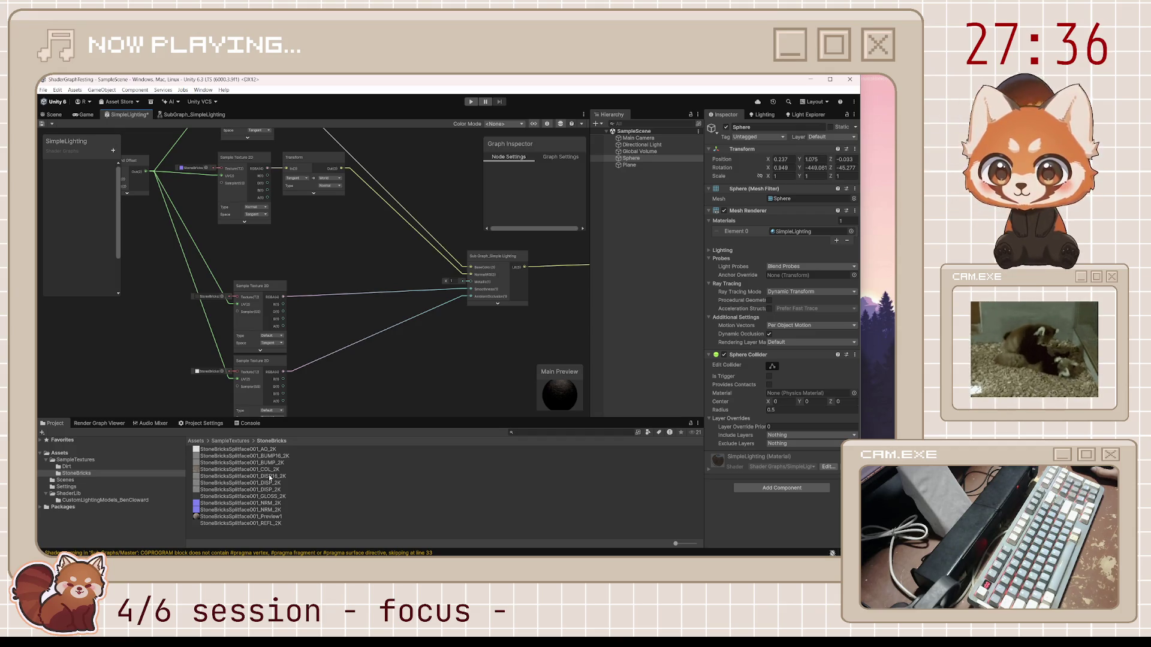
click(270, 476)
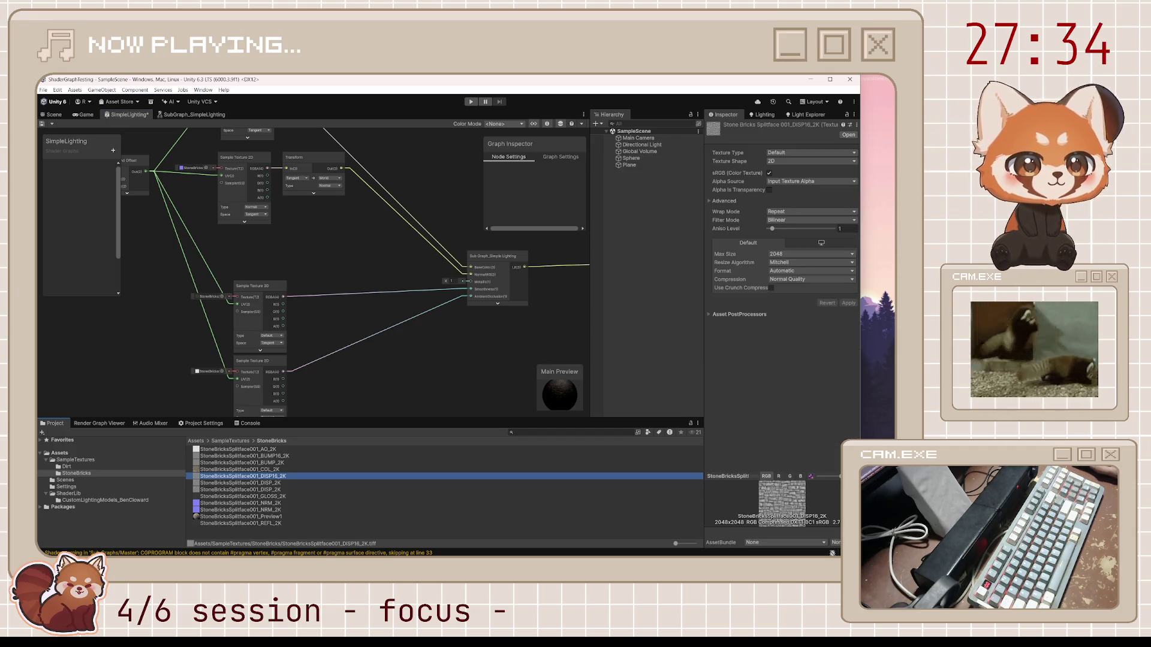
key(alt+Tab)
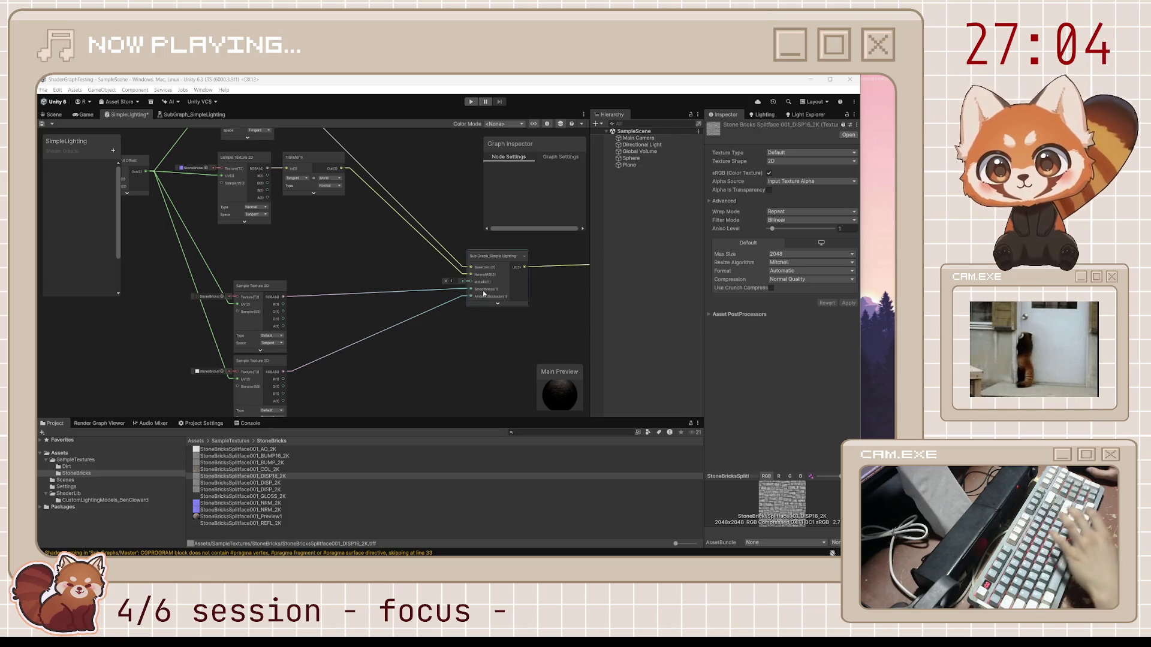
Step: Set the lighting subgraph's Metallic to 0, save the shader graph, and view the scene
click(453, 282)
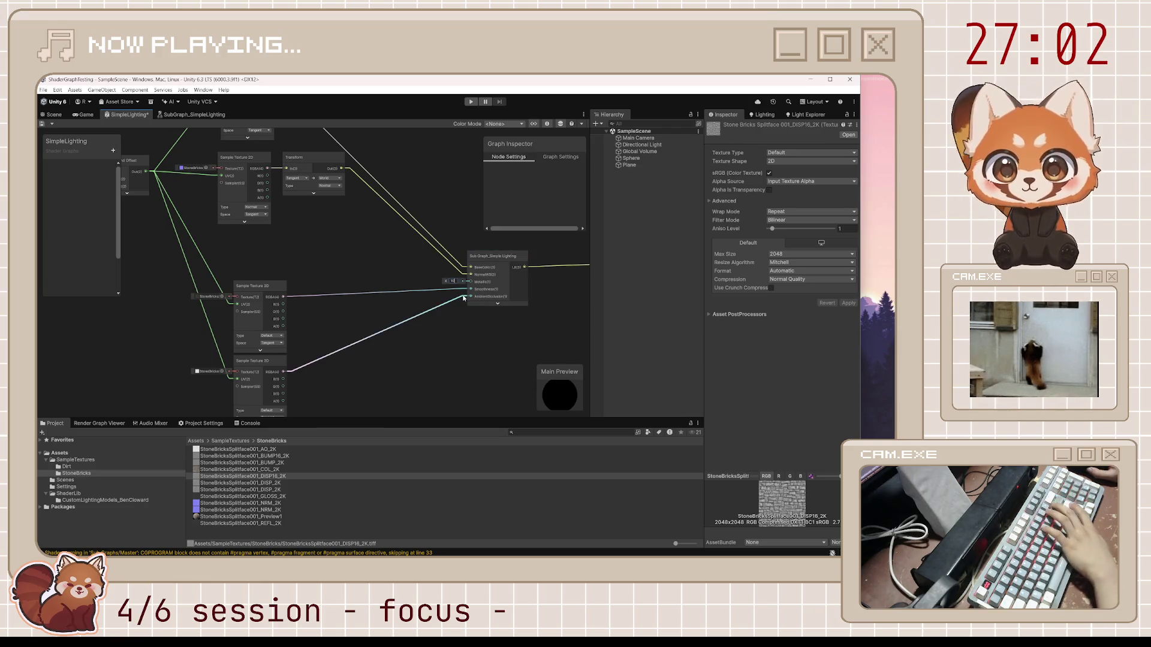
text(0)
key(Return)
key(ctrl+s)
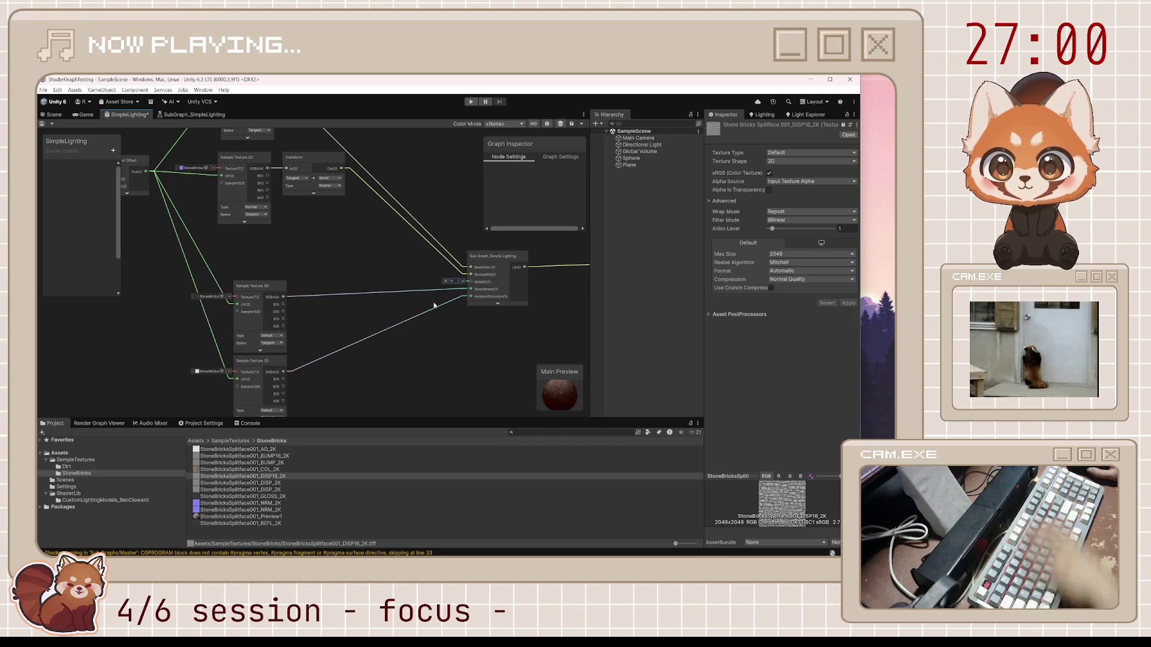
click(60, 114)
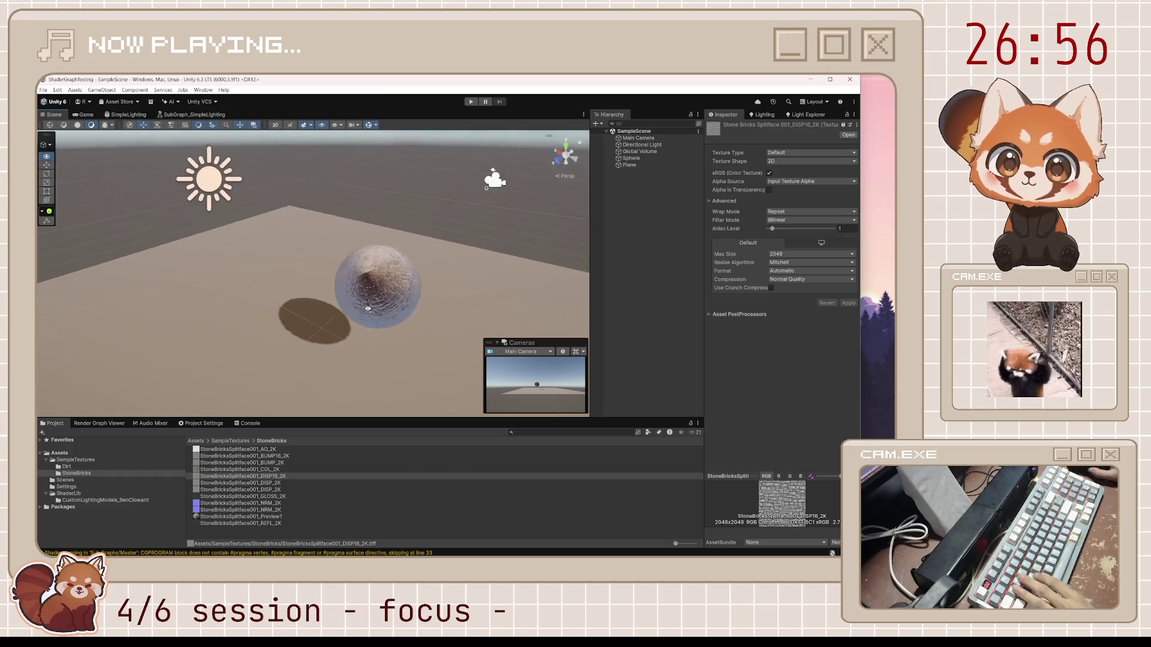
Step: In SimpleLighting, expand the Simple Lighting sub graph node's sphere preview, then pan to the Sample Texture nodes
scroll(408, 312, up, 5)
scroll(179, 184, down, 3)
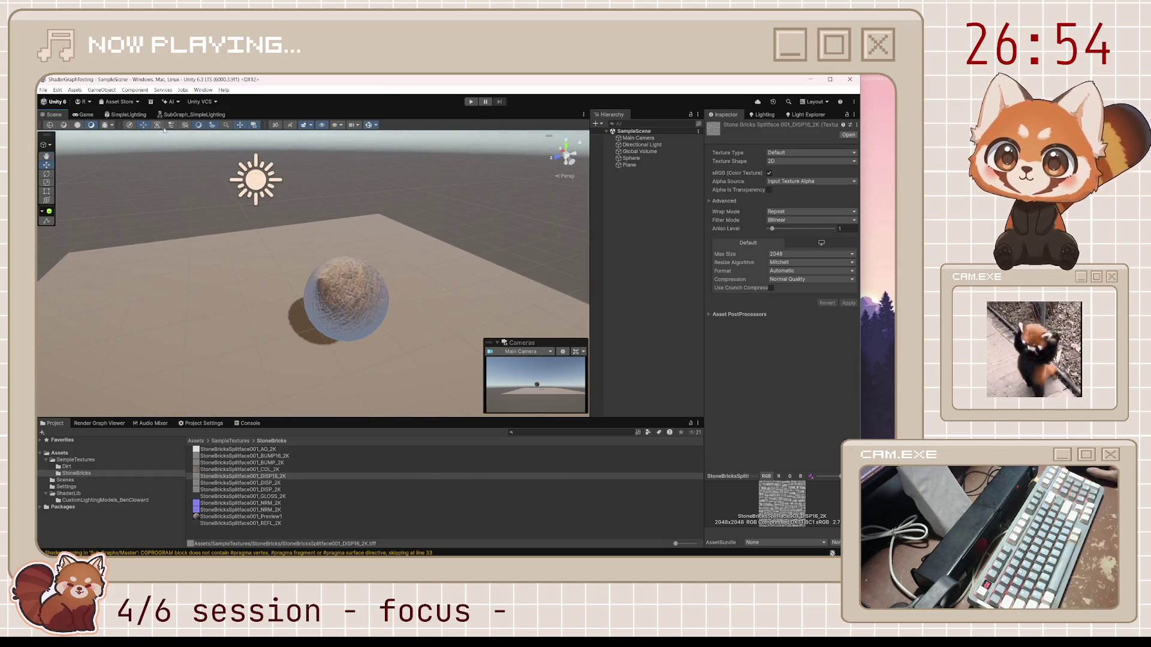
click(136, 115)
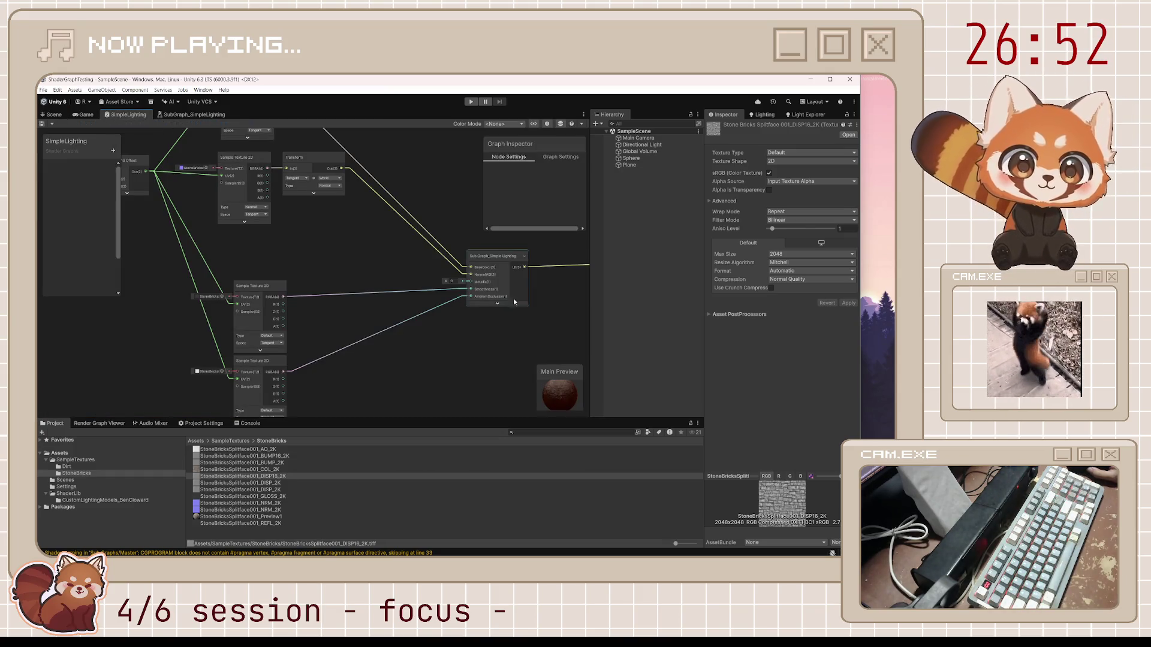
mouse_move(553, 305)
mouse_down()
mouse_move(352, 352)
mouse_move(397, 339)
mouse_up()
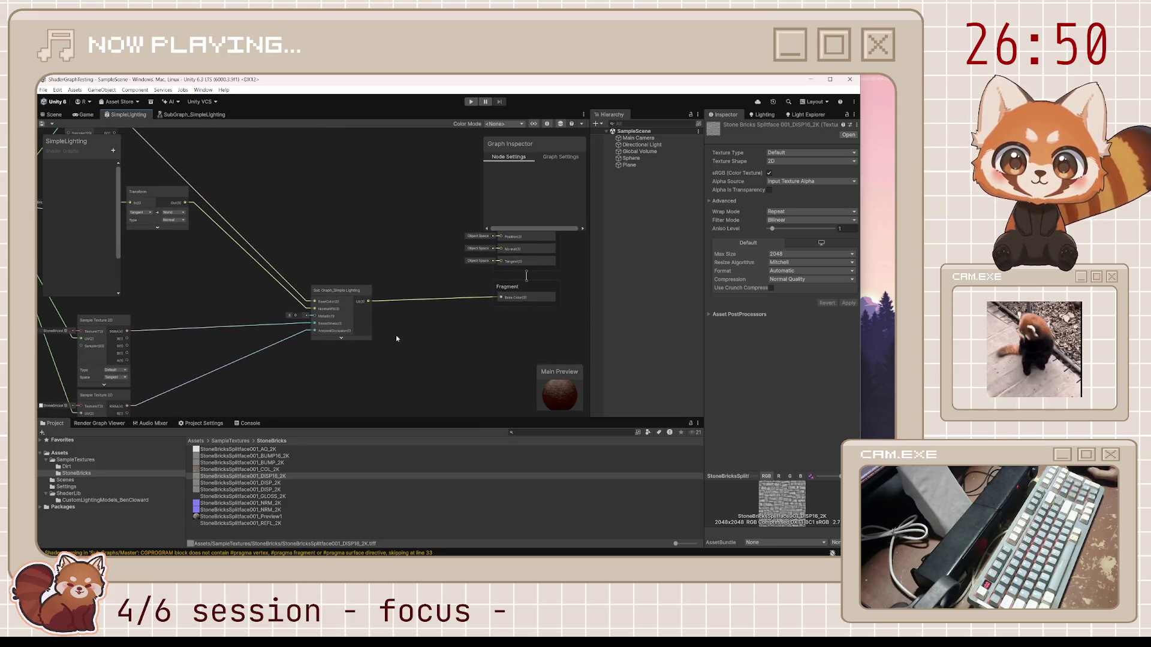
click(341, 338)
click(340, 337)
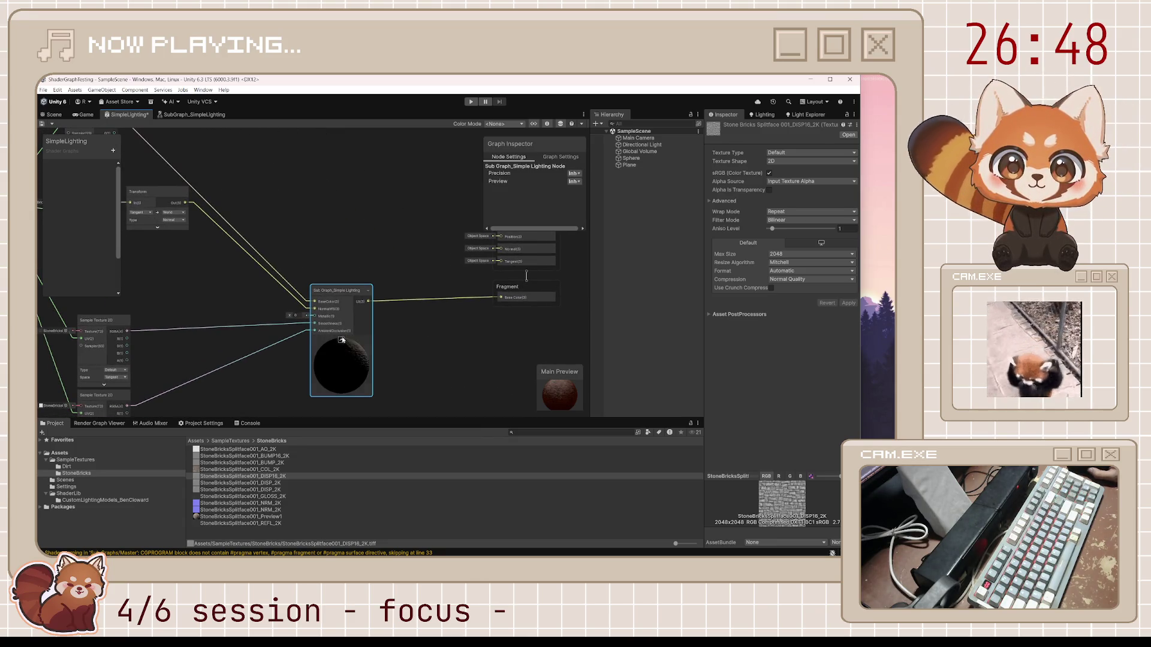
scroll(366, 358, up, 5)
scroll(365, 358, down, 5)
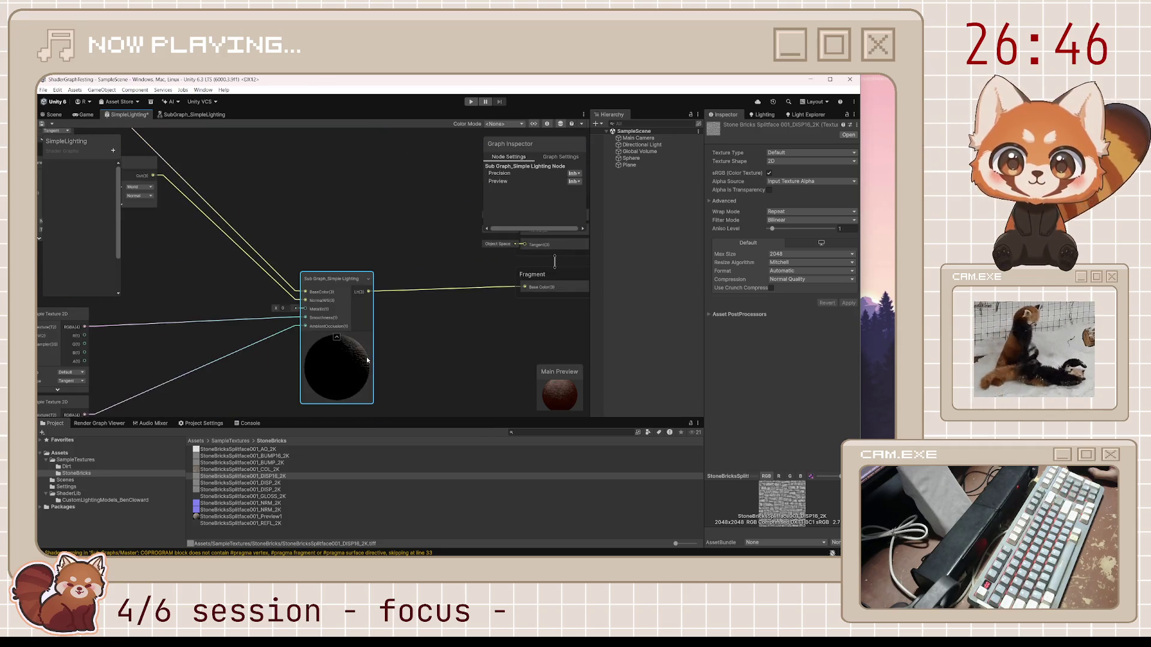
drag(248, 375, 386, 321)
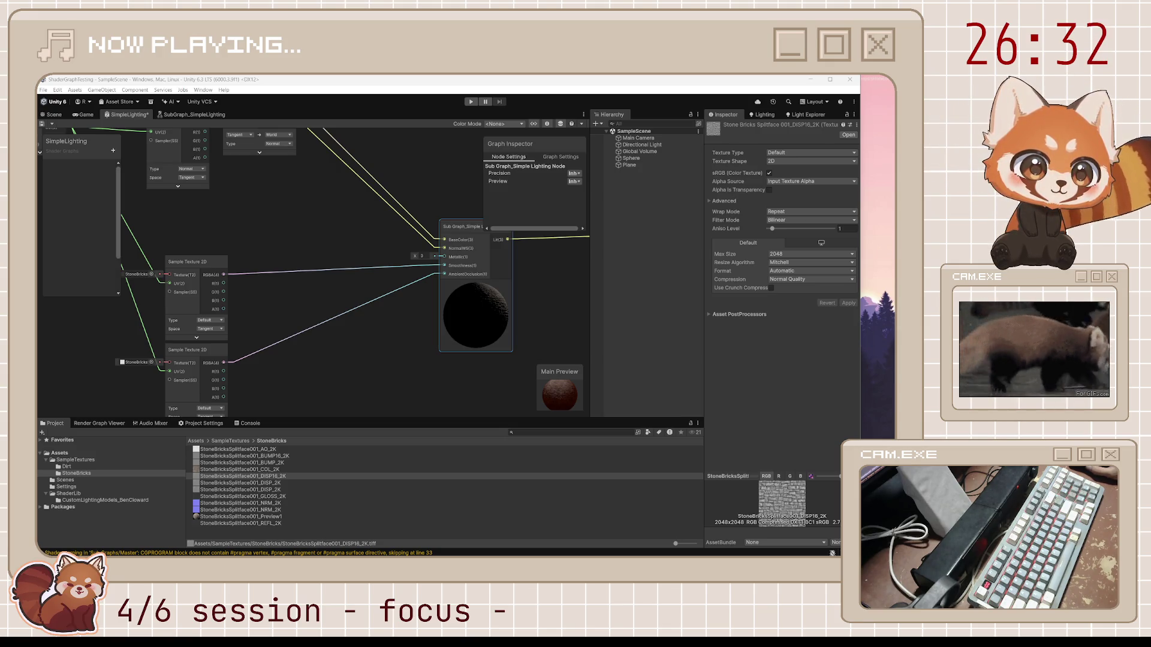
click(53, 115)
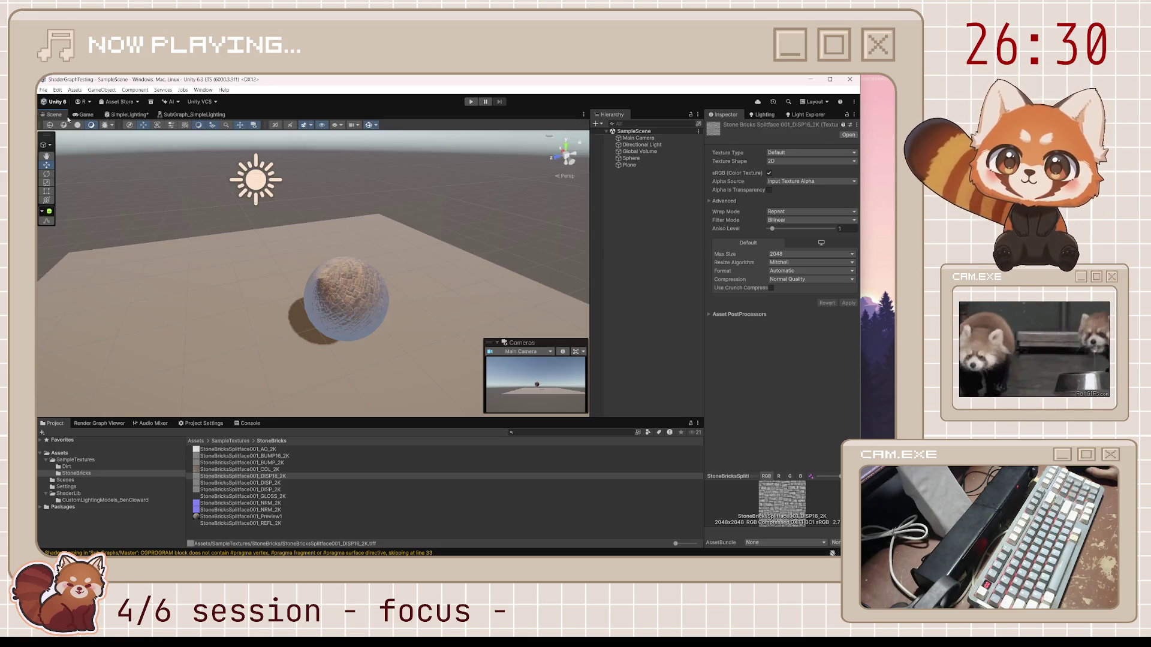
Step: Lower the Directional Light's temperature to give a warm orange light
click(128, 114)
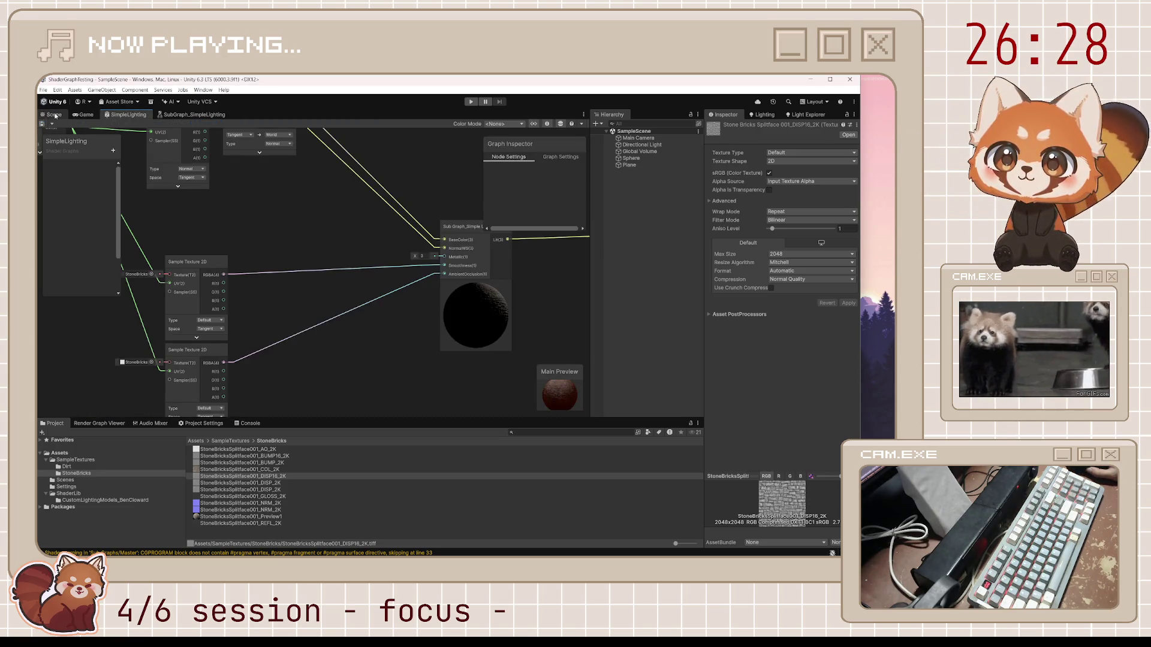
click(54, 114)
mouse_move(373, 296)
mouse_down()
mouse_move(303, 274)
mouse_move(188, 273)
mouse_up()
click(365, 210)
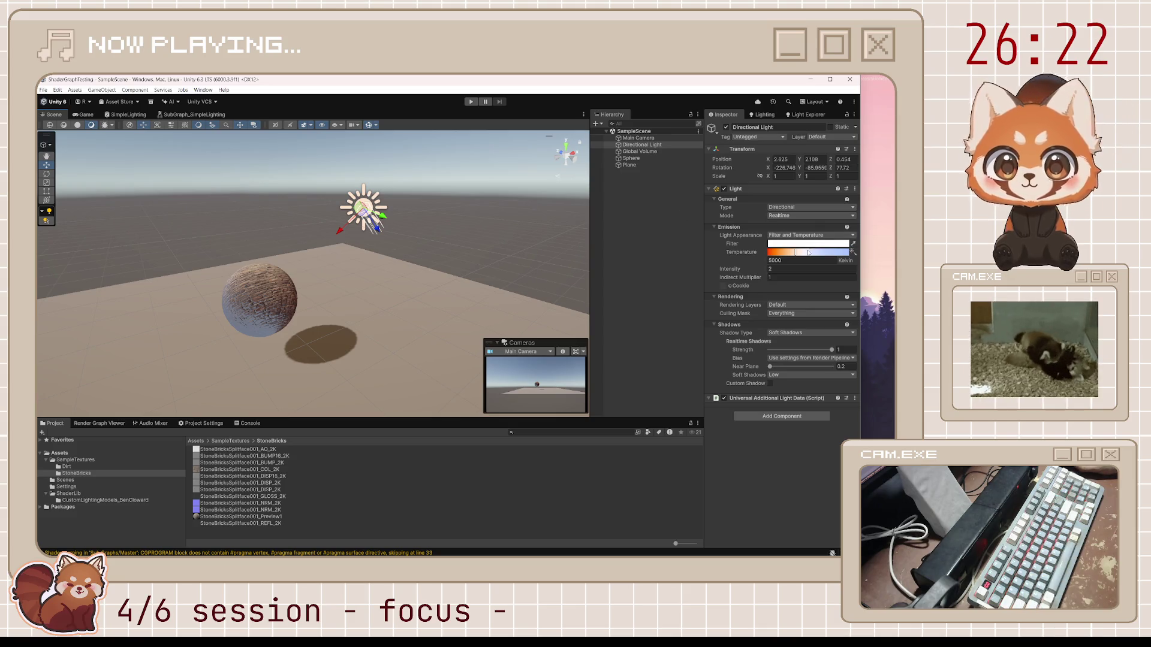
drag(802, 254, 780, 249)
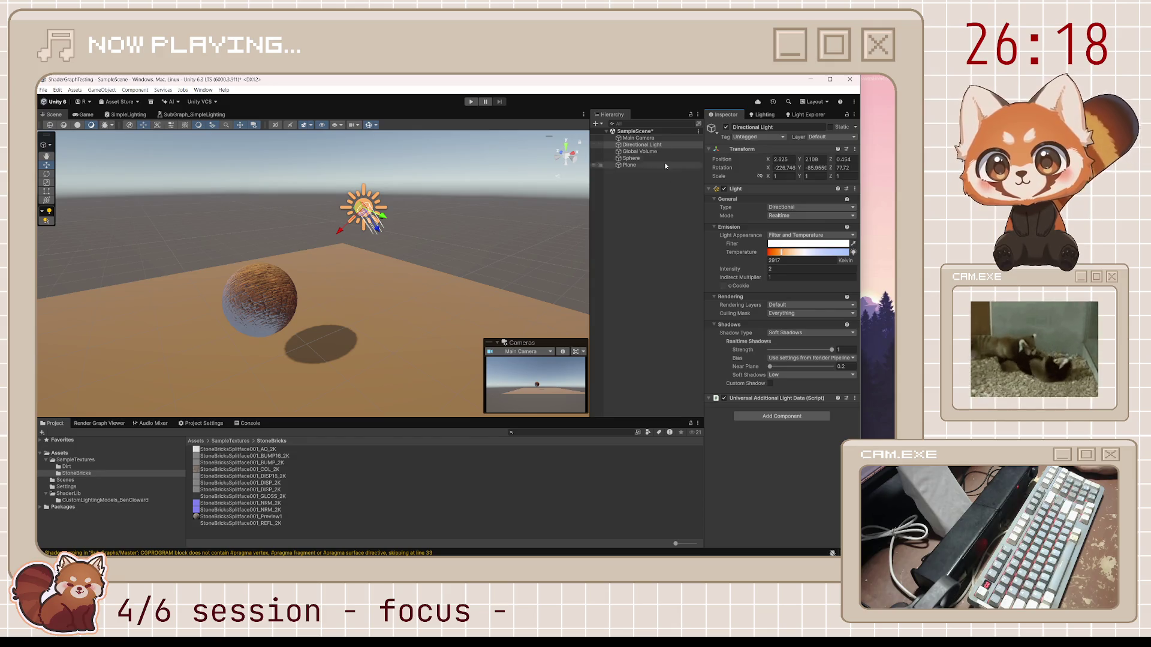
click(278, 289)
Step: Set the environment Ground Color to dark blue, frame the plane, and return to SimpleLighting
click(763, 115)
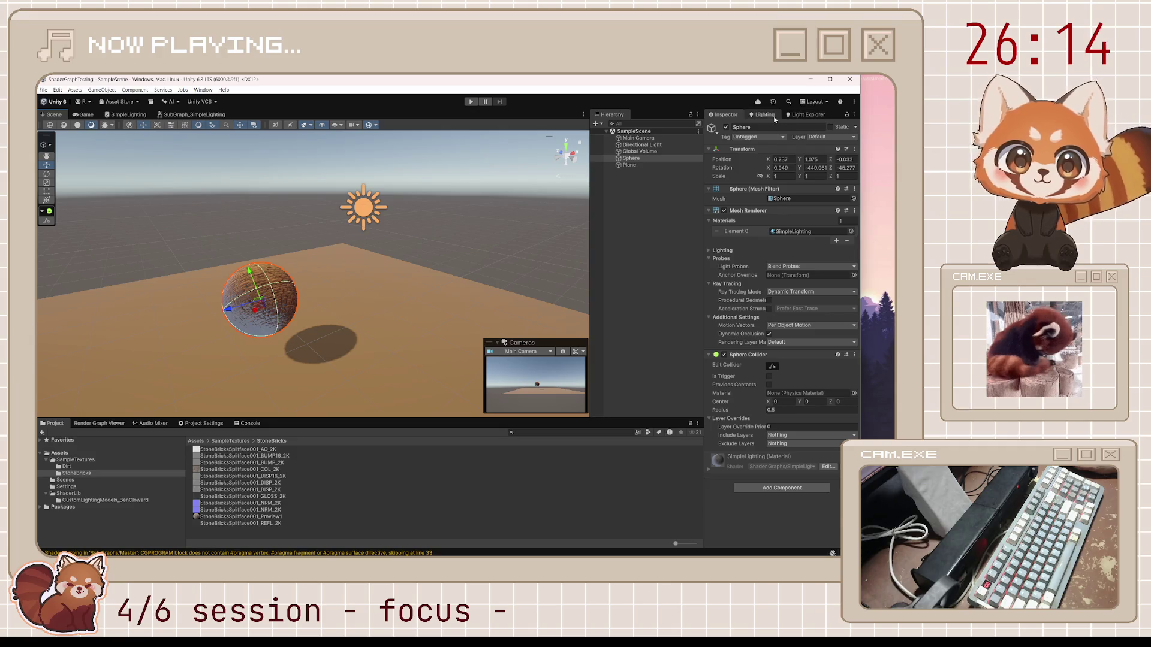
click(802, 228)
mouse_move(886, 291)
mouse_down()
mouse_move(870, 259)
mouse_move(840, 252)
mouse_move(817, 271)
mouse_move(813, 303)
mouse_move(838, 325)
mouse_up()
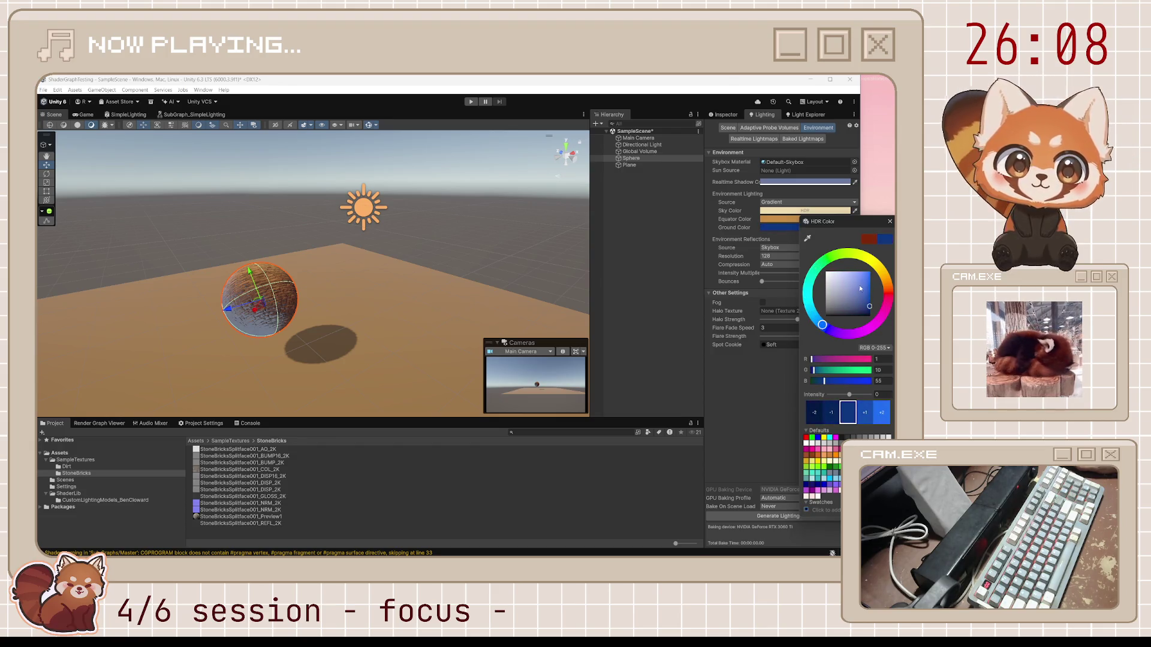
click(890, 221)
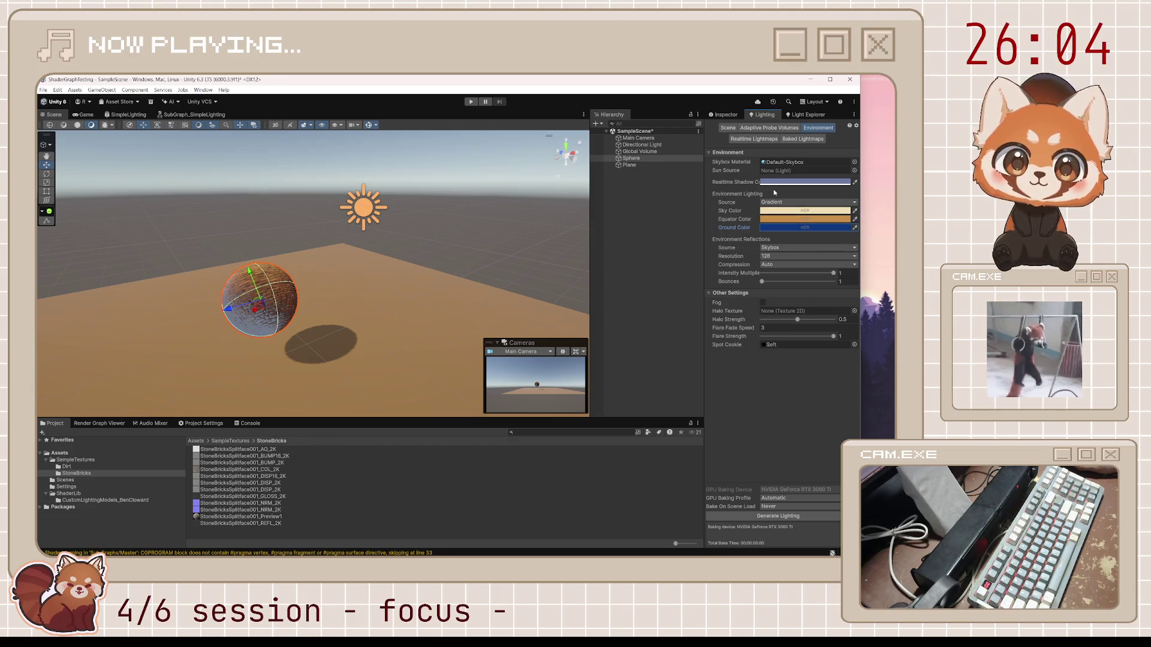
scroll(391, 332, up, 5)
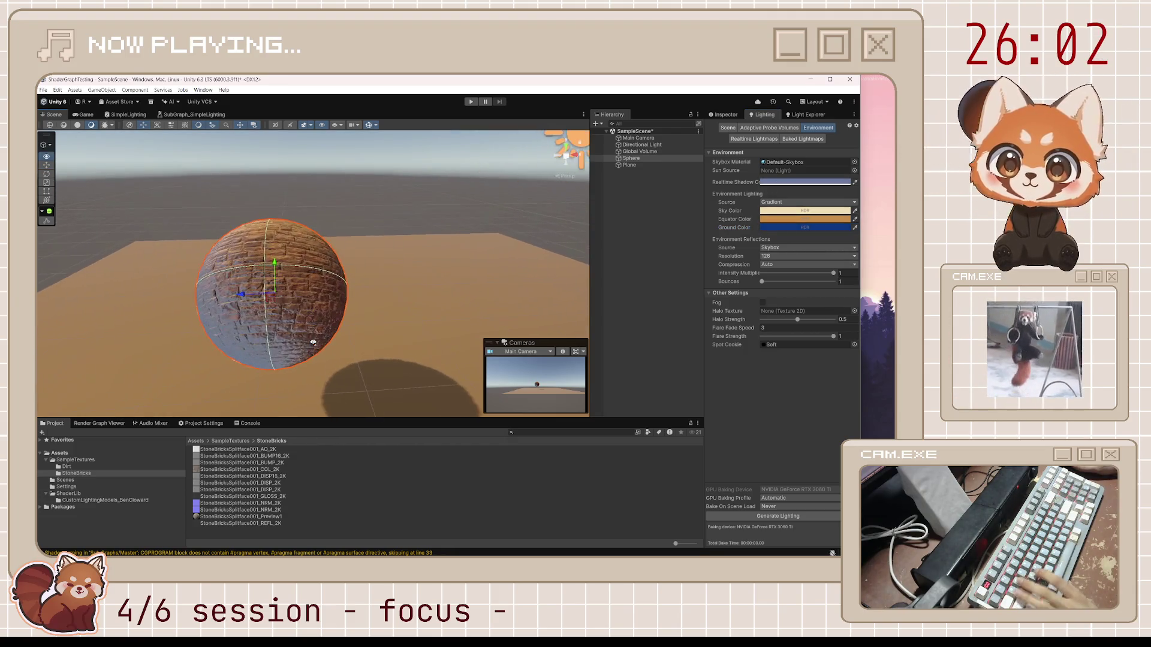
click(313, 341)
key(f)
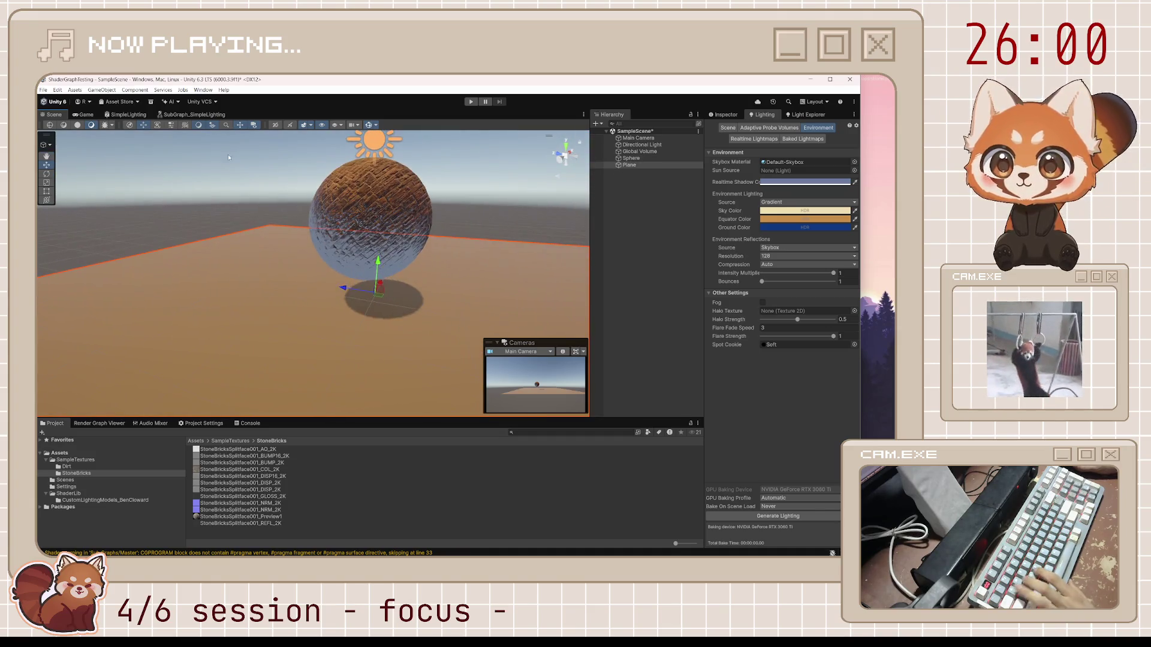
click(127, 115)
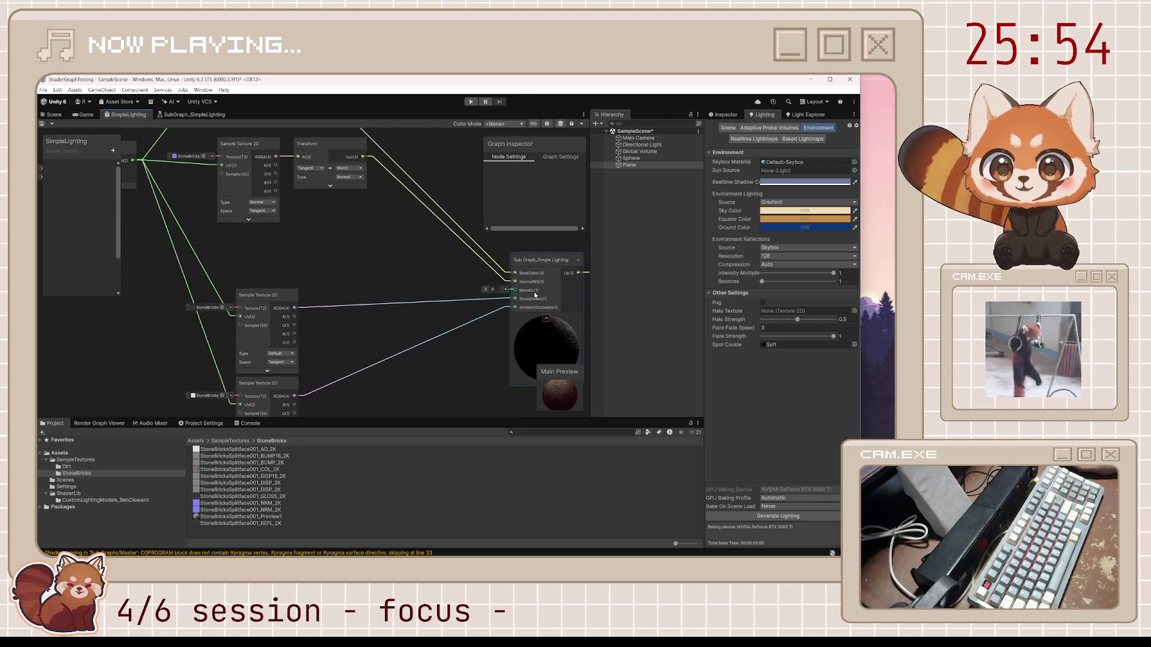
Step: Delete the texture link into Smoothness so it falls back to 0.8, and save the graph
drag(418, 260, 433, 382)
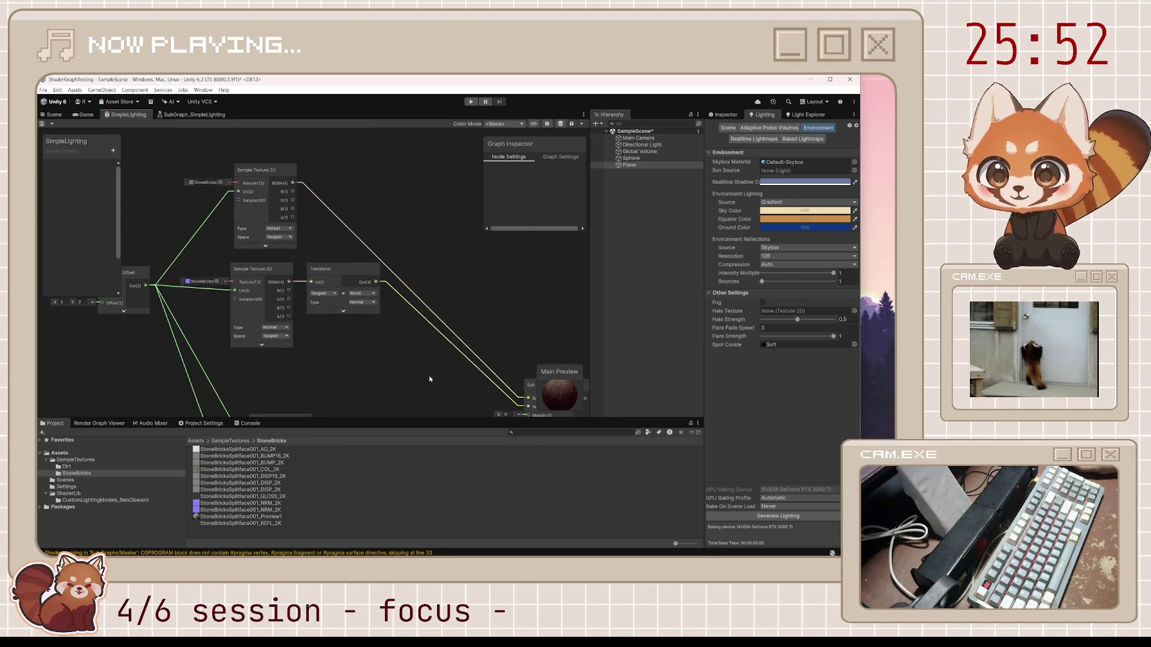
drag(365, 364, 268, 241)
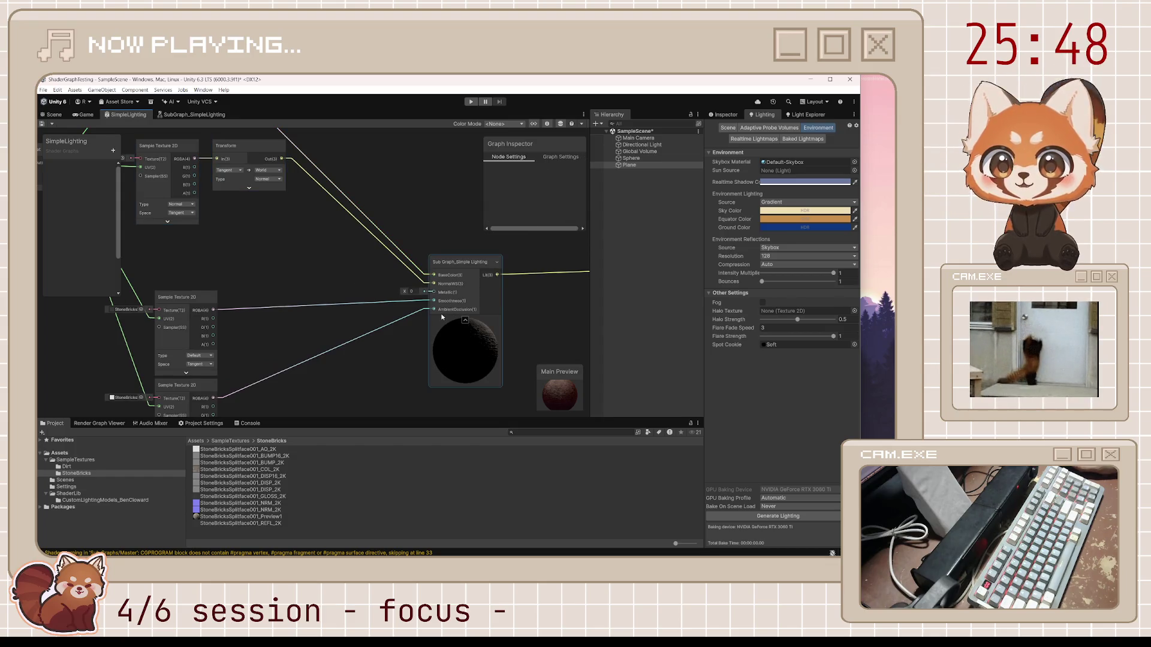
drag(442, 317, 501, 256)
click(170, 336)
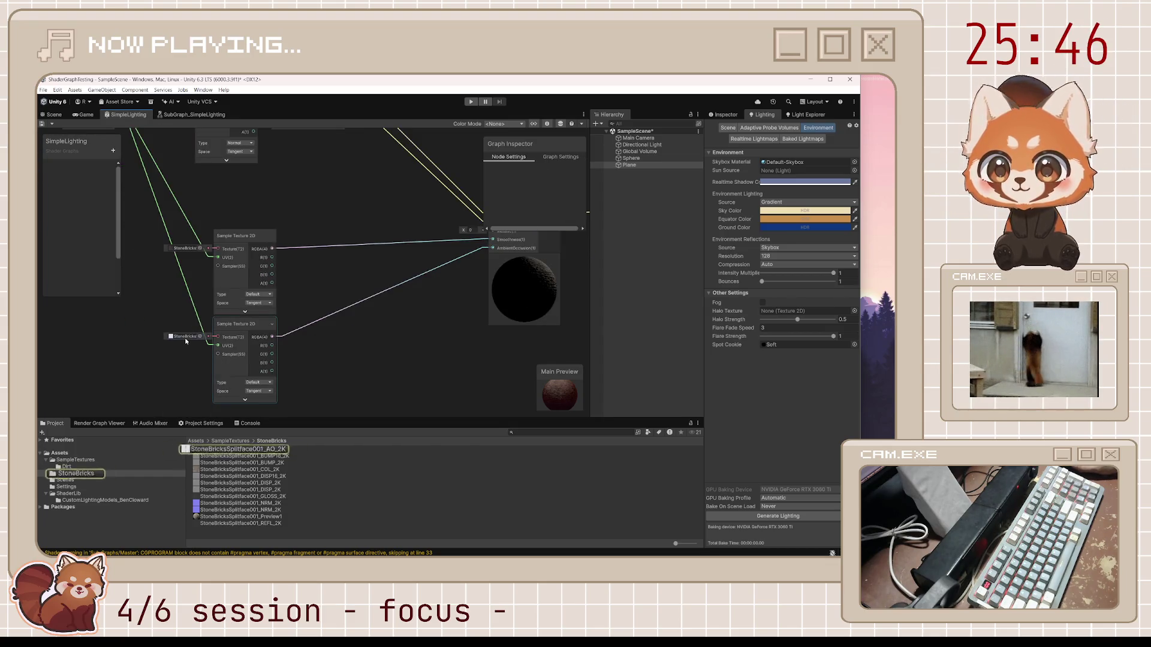
drag(317, 302, 300, 335)
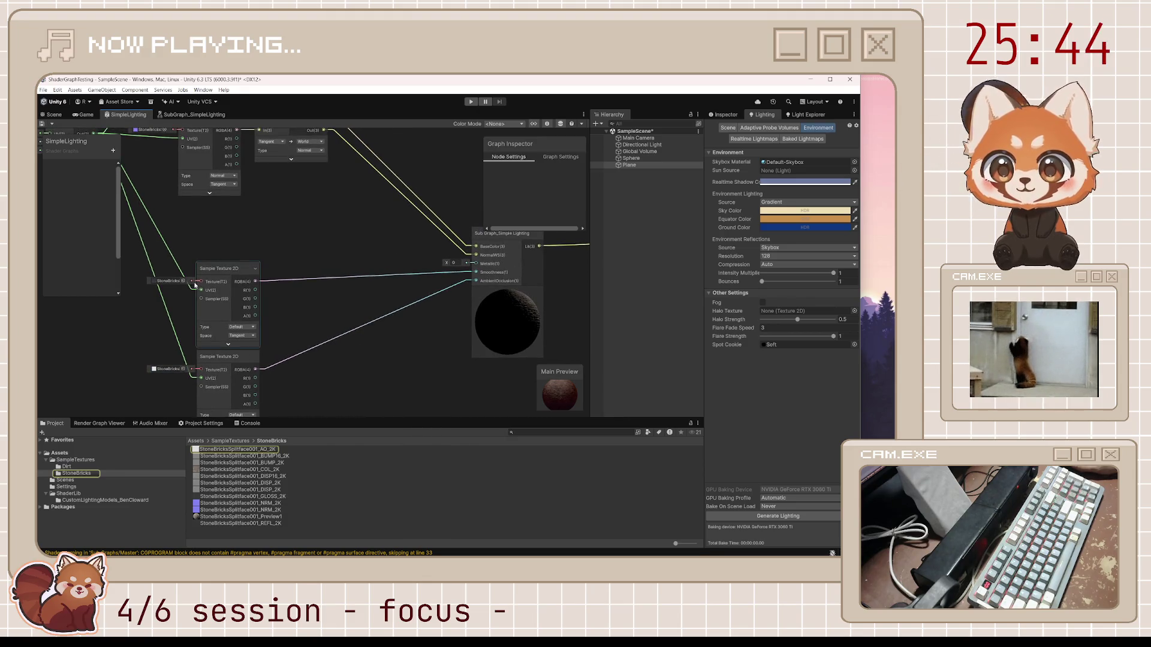
click(403, 277)
key(Delete)
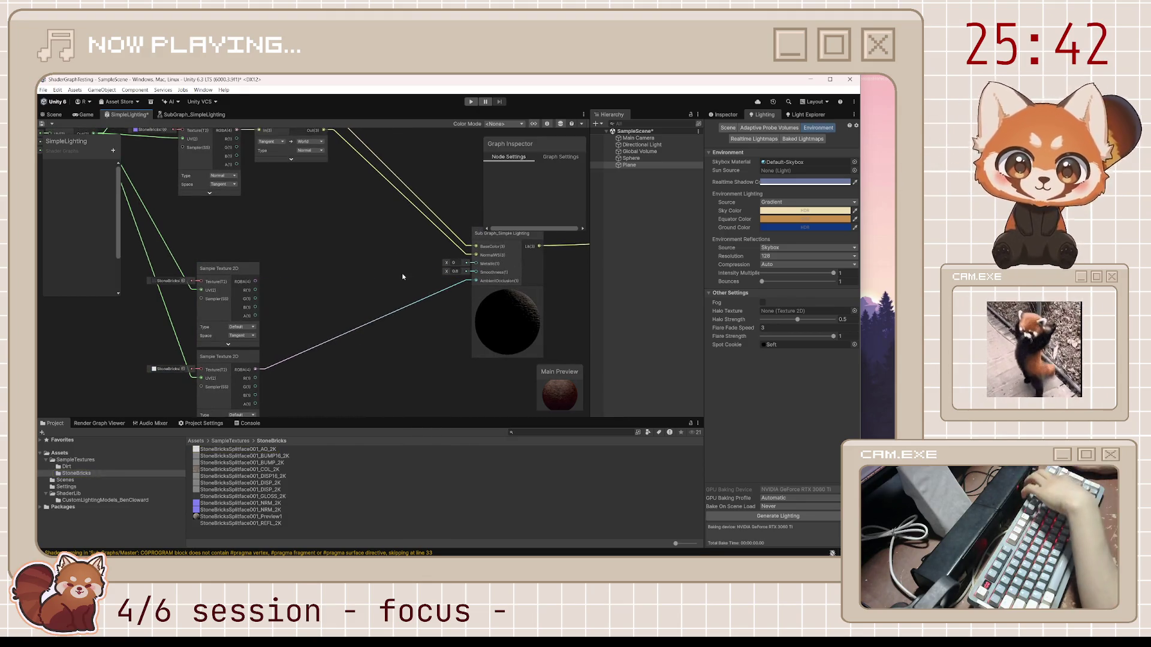
click(43, 123)
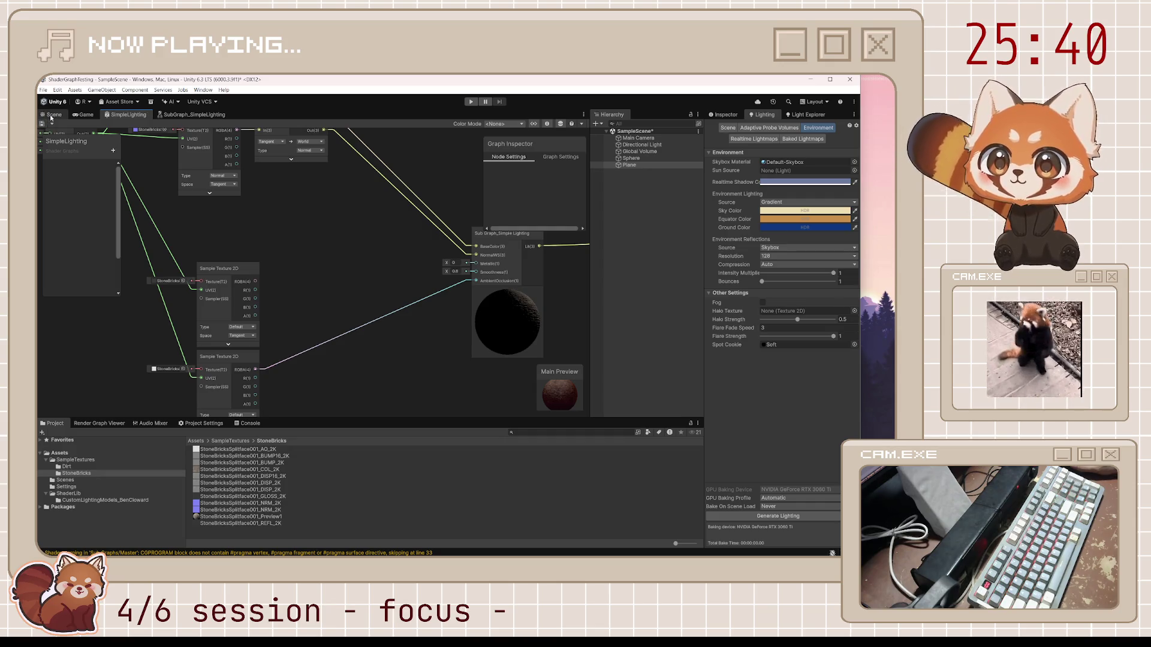
Step: Rotate the Directional Light to a new angle above the brick sphere in the scene
click(53, 115)
mouse_move(504, 253)
mouse_down()
mouse_move(290, 226)
mouse_move(401, 218)
mouse_move(280, 247)
mouse_move(314, 290)
mouse_move(398, 277)
mouse_move(415, 245)
mouse_up()
click(393, 218)
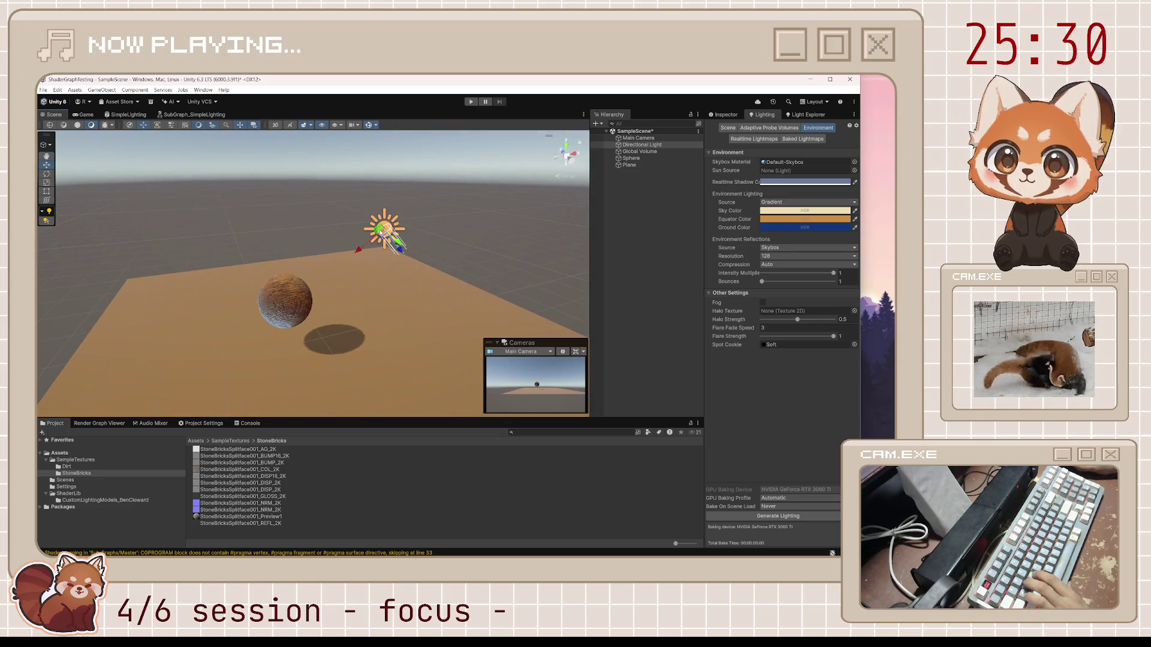
click(303, 307)
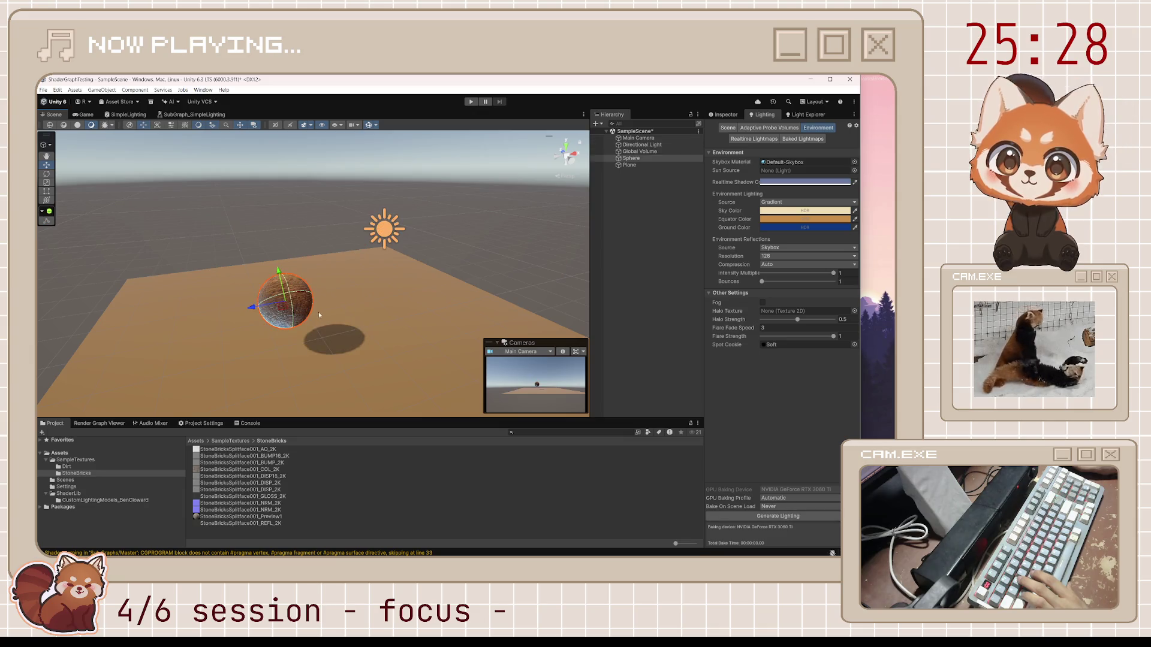
mouse_move(389, 282)
mouse_down()
mouse_move(396, 259)
mouse_move(421, 294)
mouse_up()
click(279, 285)
key(f)
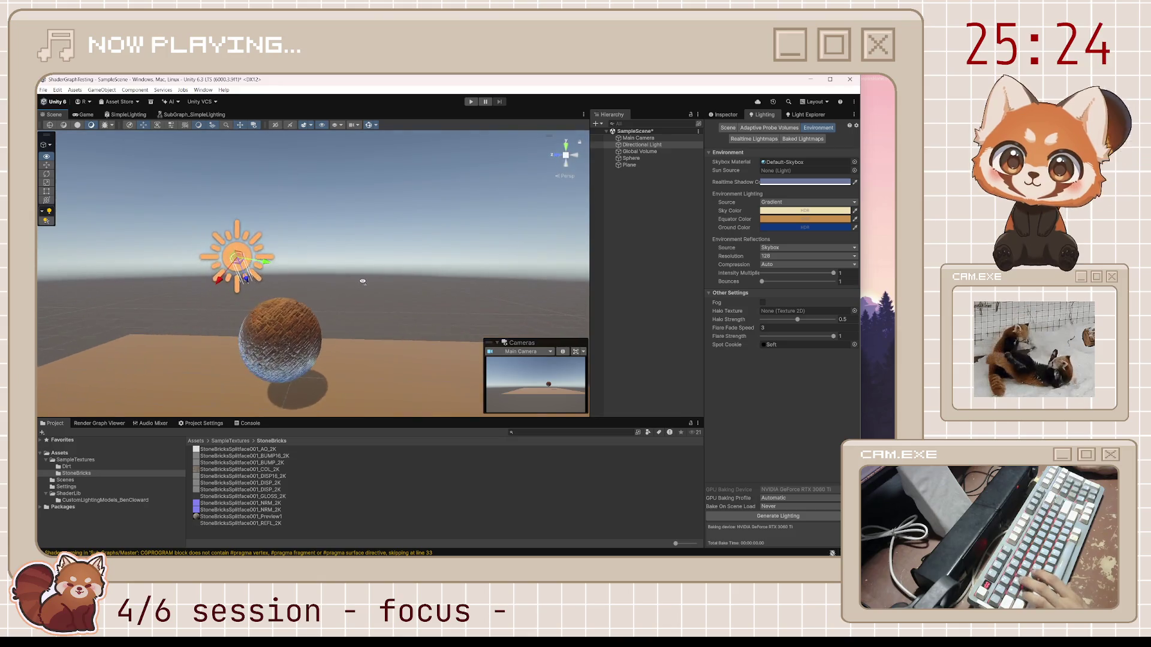
key(e)
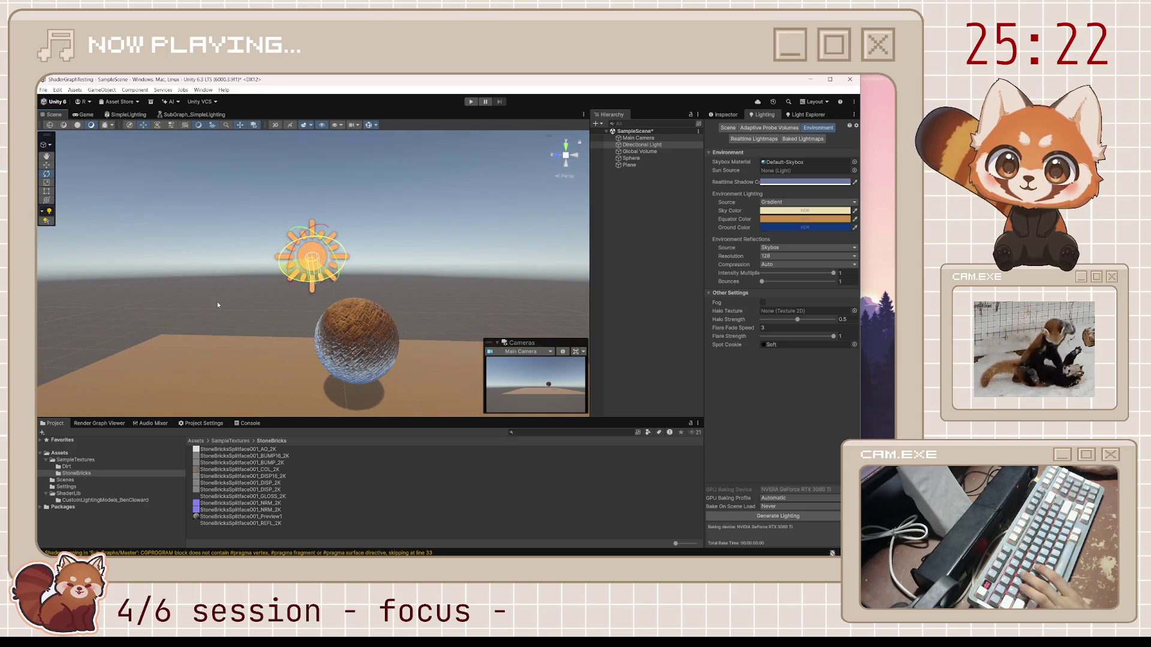
mouse_move(306, 240)
mouse_down()
mouse_move(271, 300)
mouse_move(272, 359)
mouse_move(325, 494)
mouse_move(373, 369)
mouse_move(336, 456)
mouse_move(456, 408)
mouse_up()
key(q)
drag(511, 380, 458, 326)
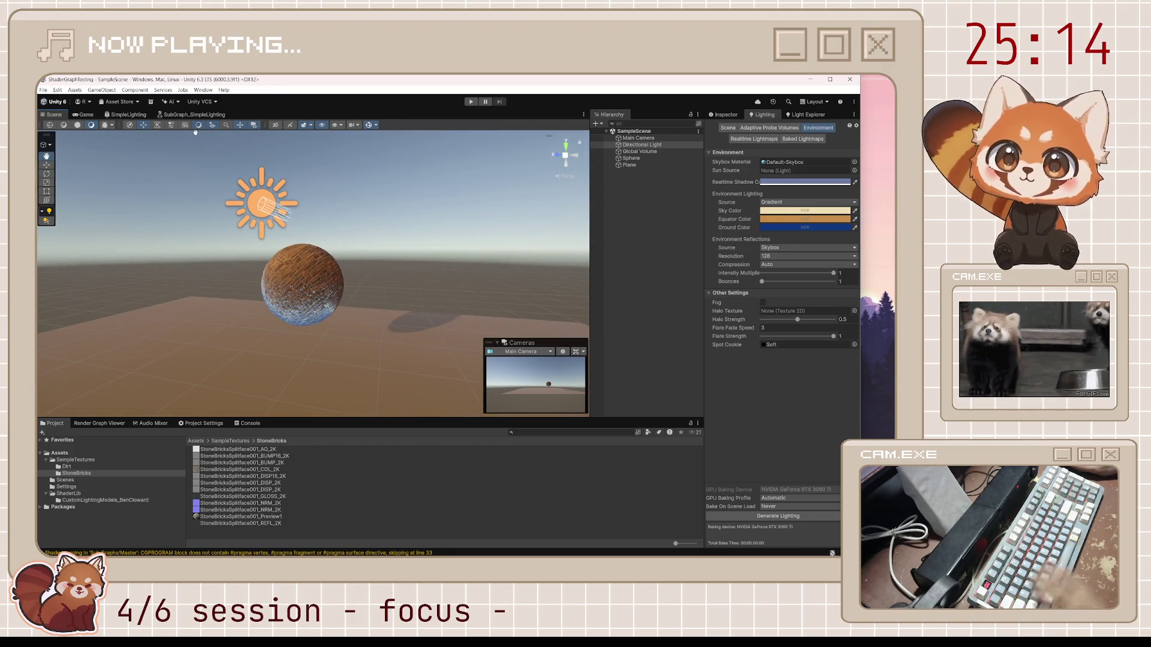
click(195, 115)
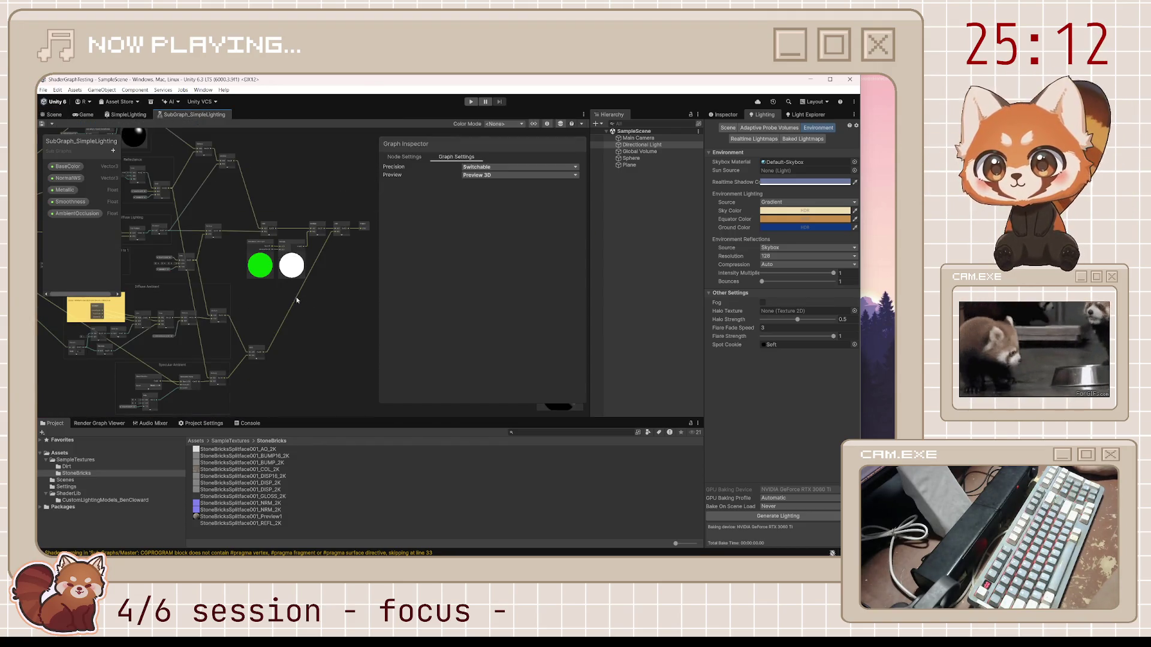
Step: Move the sub graph's Output node clear of the Add node and save the sub graph
scroll(301, 300, up, 10)
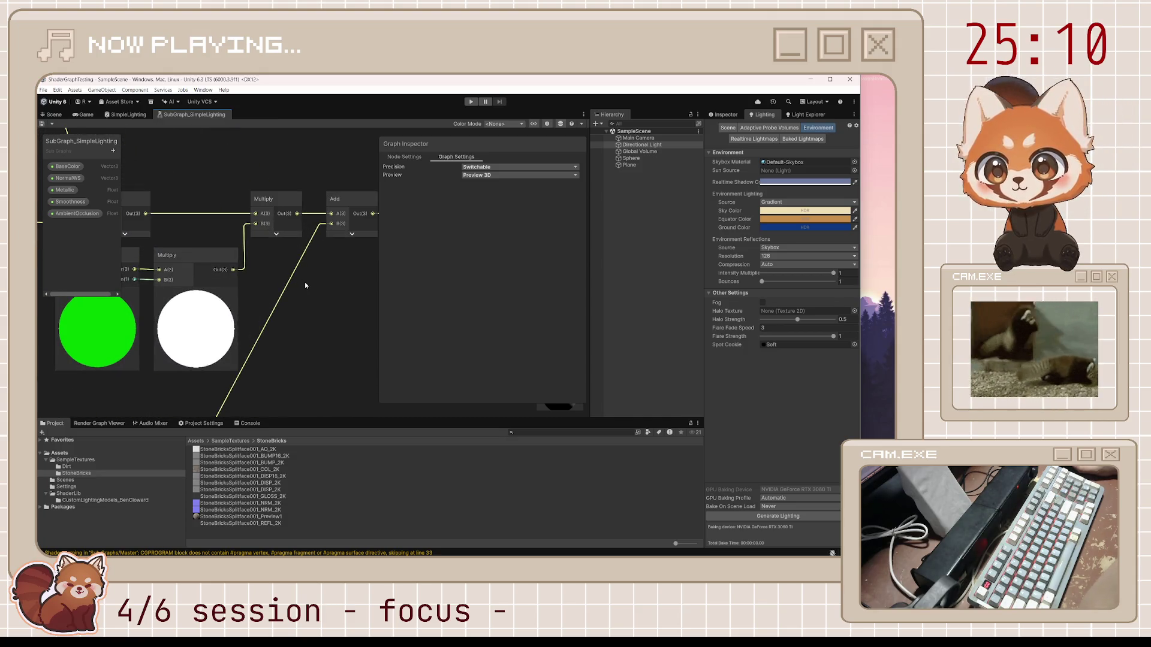
drag(304, 285, 232, 329)
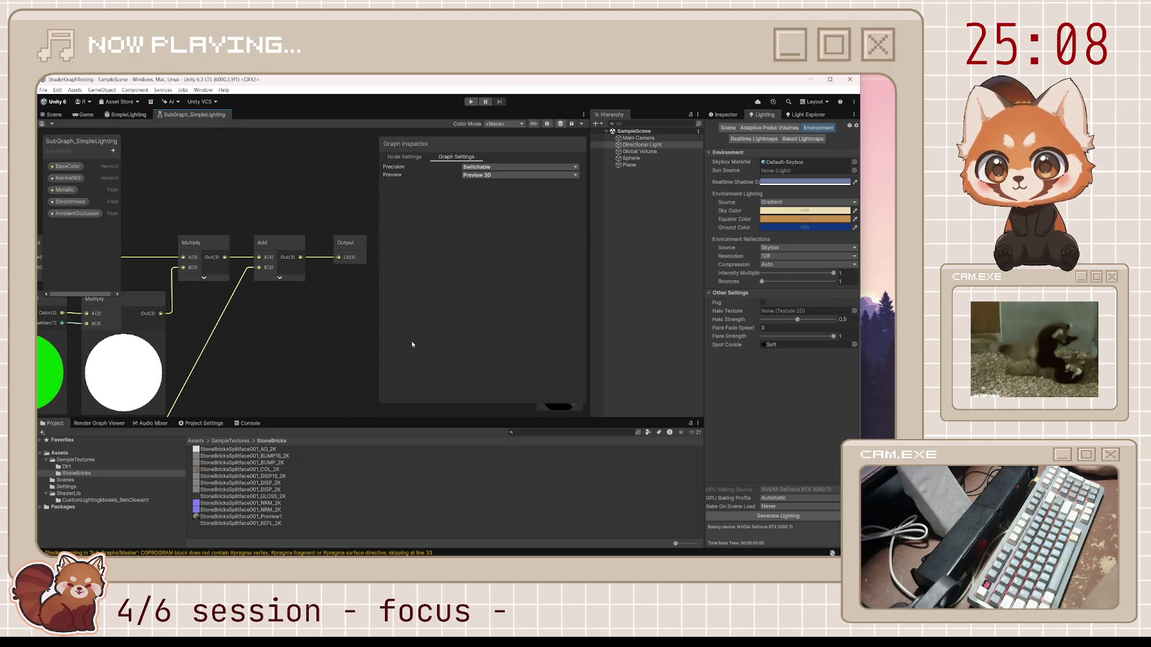
mouse_move(378, 404)
mouse_down()
mouse_move(499, 273)
mouse_move(499, 229)
mouse_up()
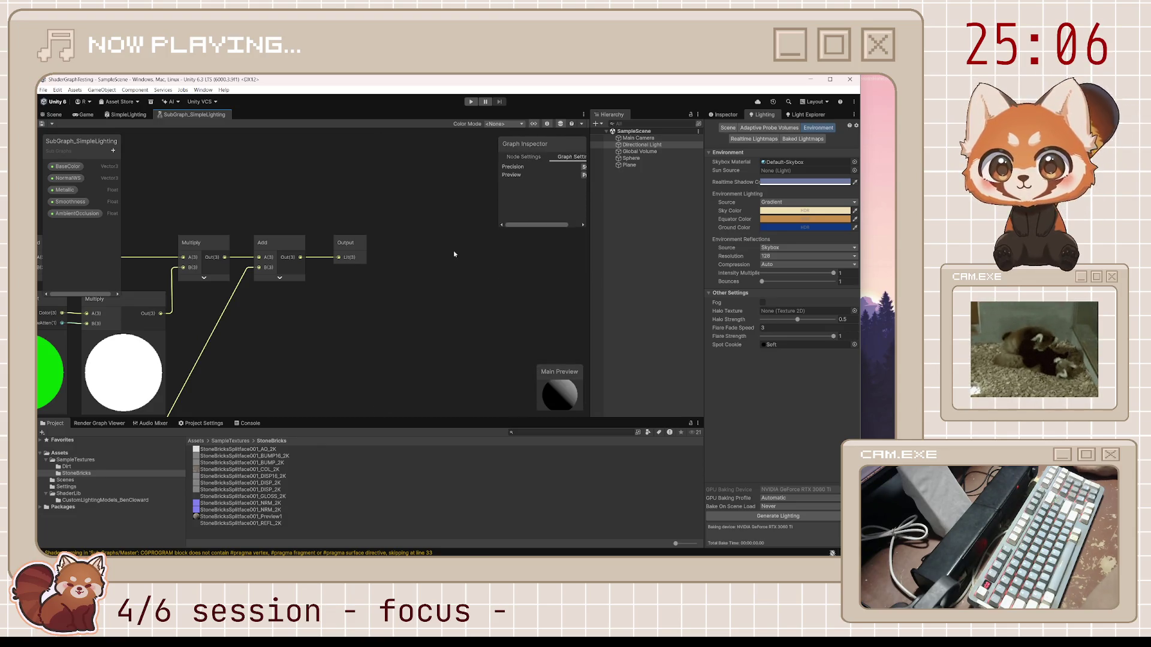
drag(284, 319, 472, 325)
click(469, 285)
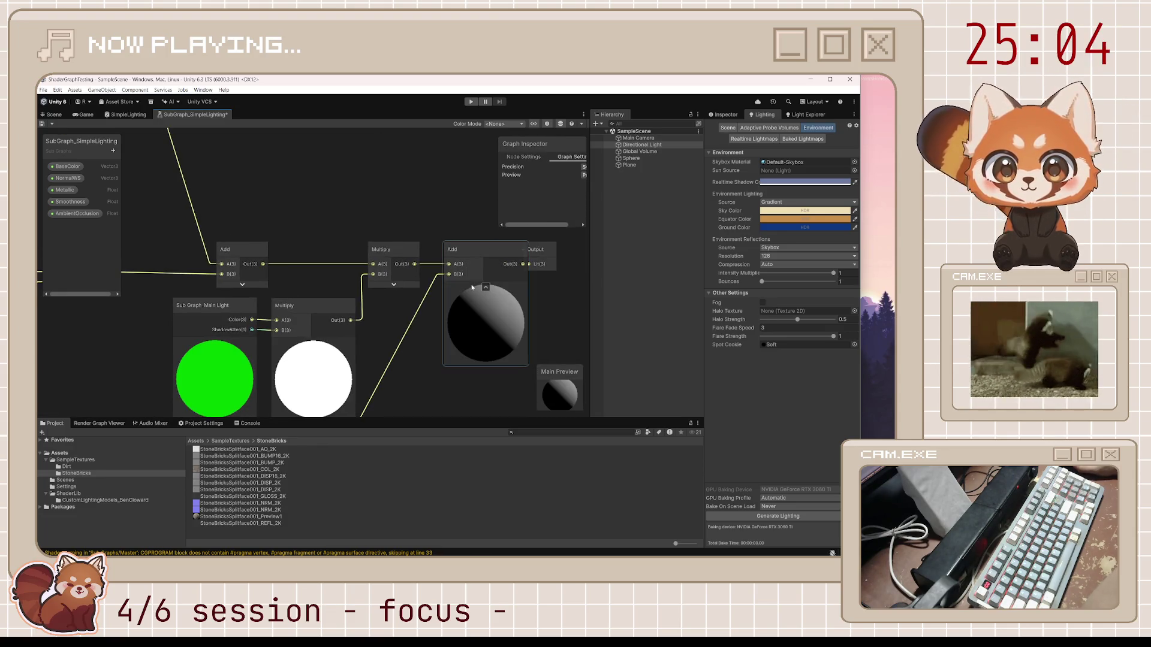
mouse_move(540, 250)
mouse_down()
mouse_move(554, 250)
mouse_move(526, 250)
mouse_up()
scroll(433, 274, down, 2)
click(41, 123)
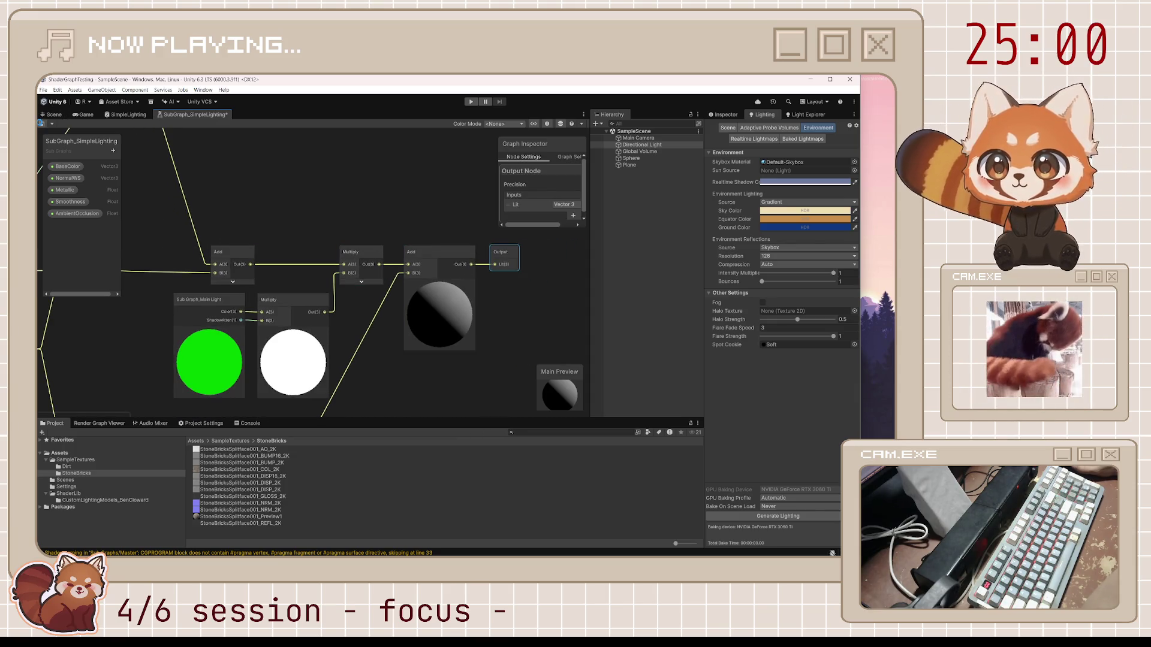
Step: Wire the two textures' R channels into Smoothness and AmbientOcclusion, then save SimpleLighting
click(117, 116)
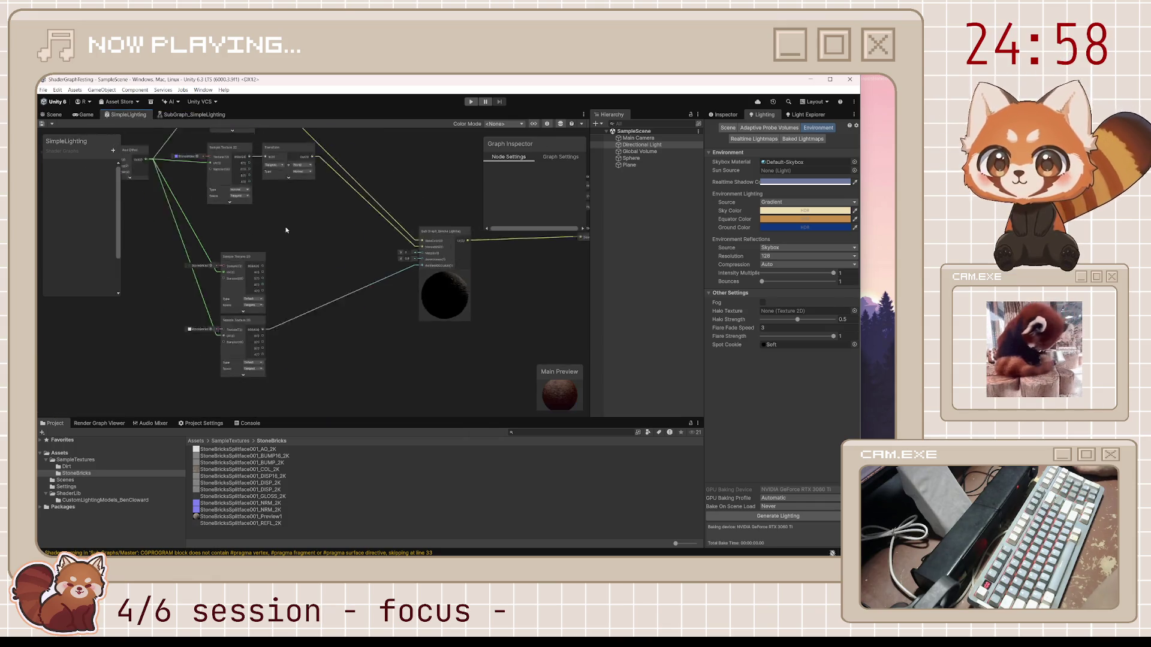
scroll(283, 226, down, 2)
scroll(358, 318, up, 4)
scroll(357, 322, up, 2)
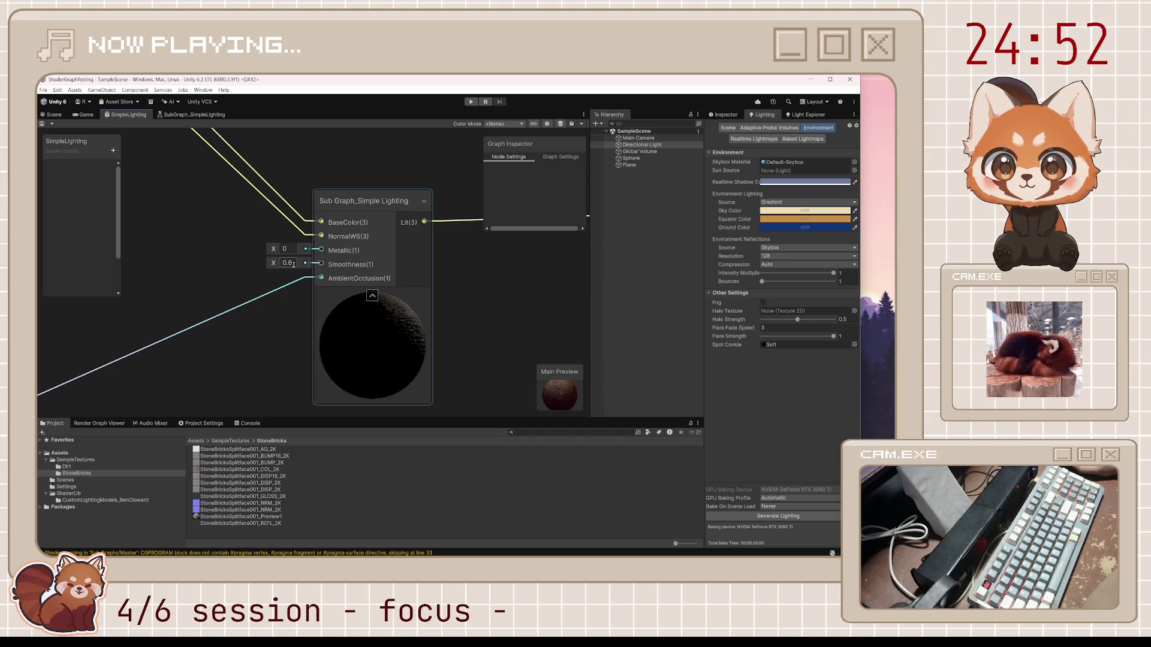
scroll(293, 264, down, 3)
drag(246, 290, 387, 287)
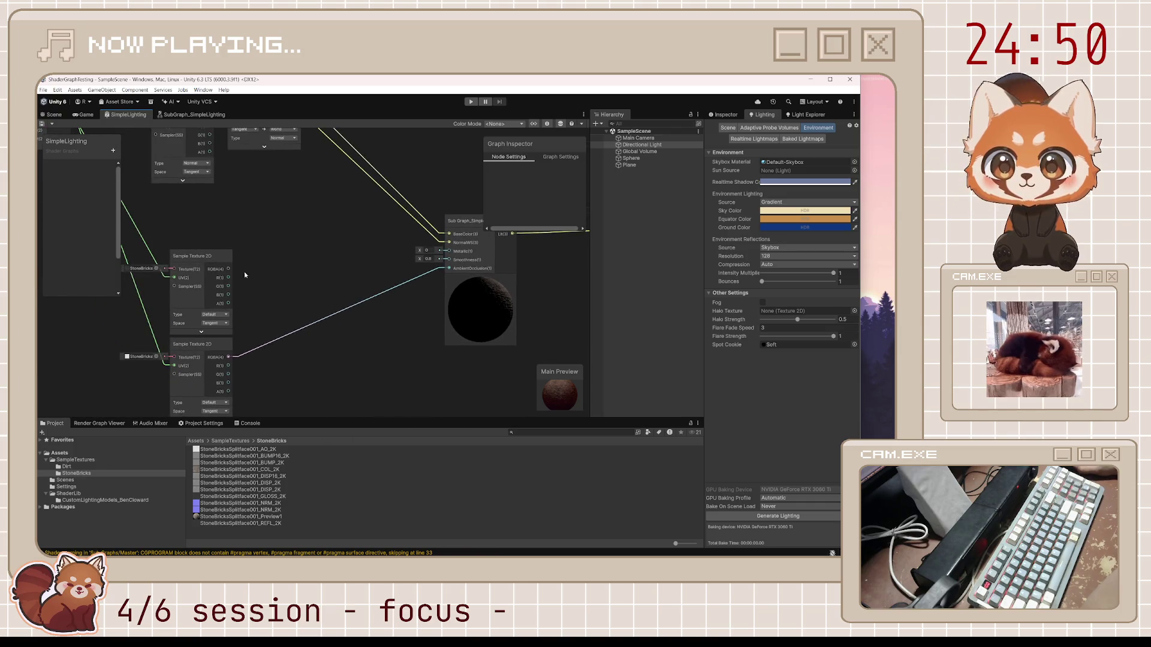
drag(227, 280, 449, 259)
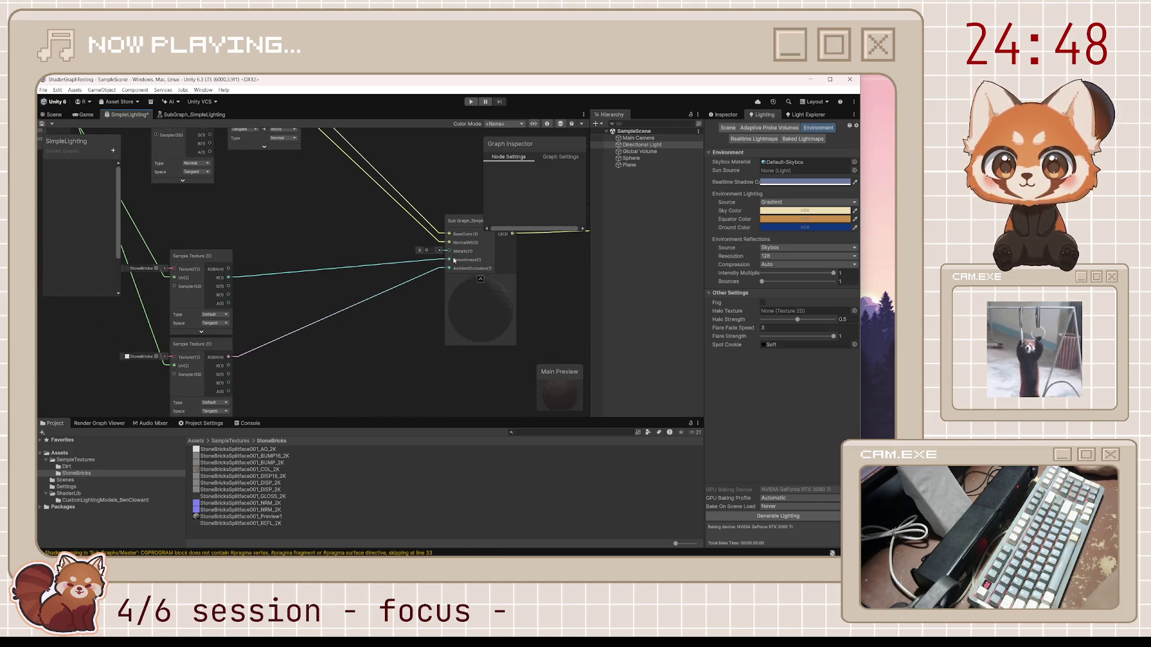
drag(228, 365, 455, 270)
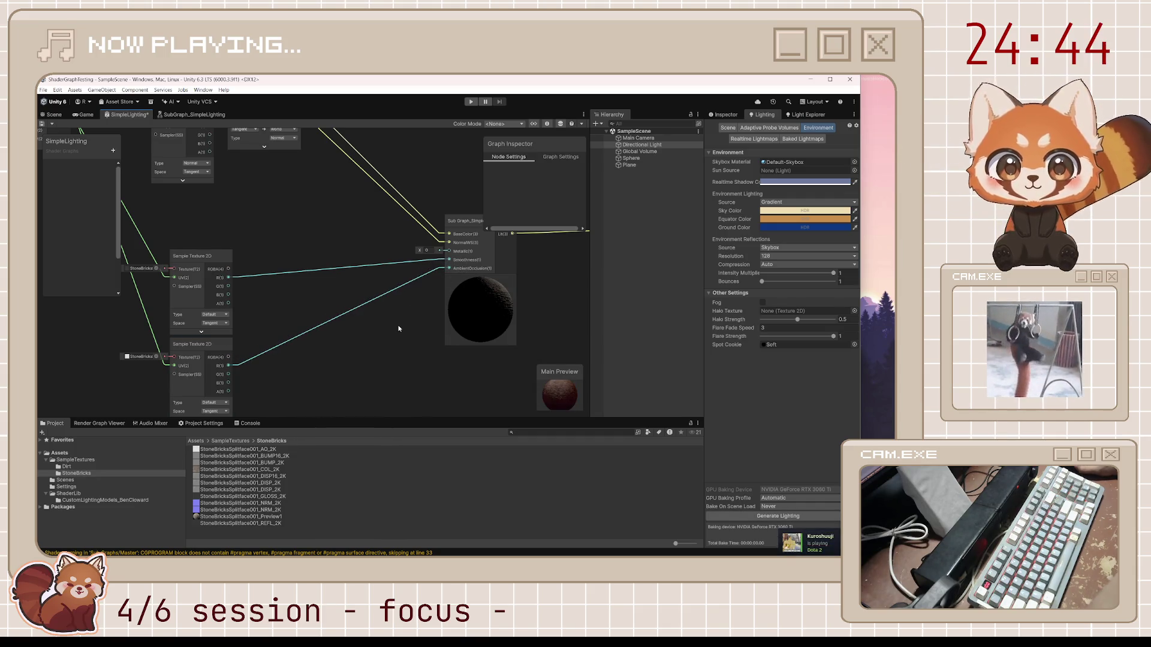
key(ctrl+s)
Step: View the brick-textured sphere in the scene and select it
key(ctrl+1)
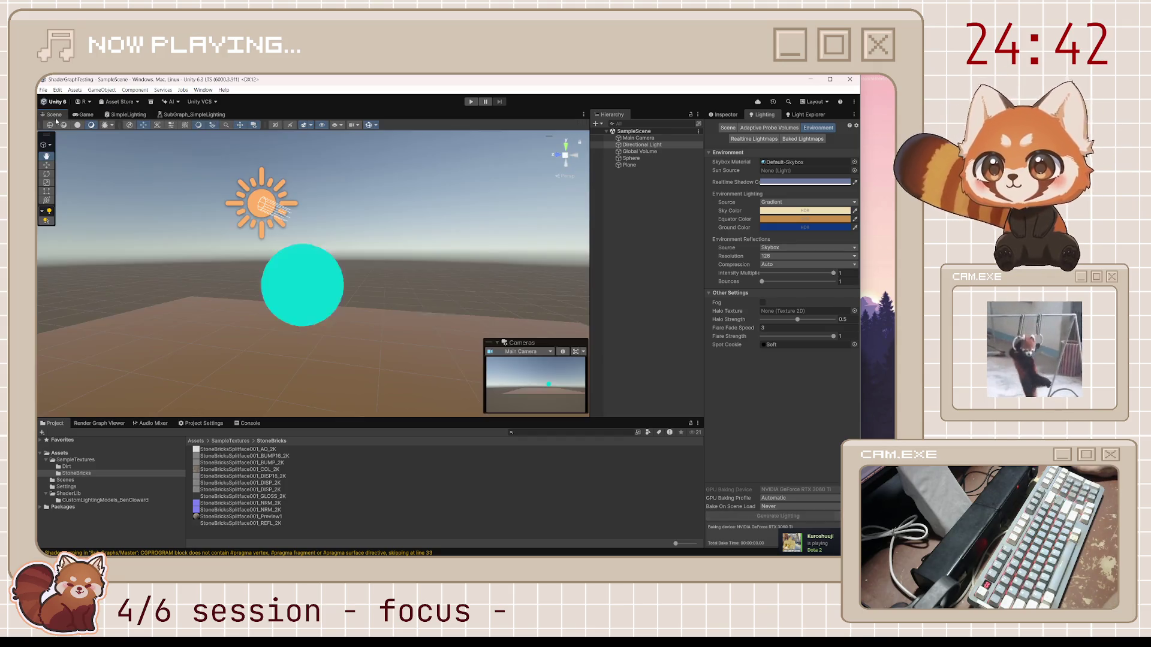
mouse_move(318, 281)
mouse_down()
mouse_move(298, 269)
mouse_move(322, 271)
mouse_up()
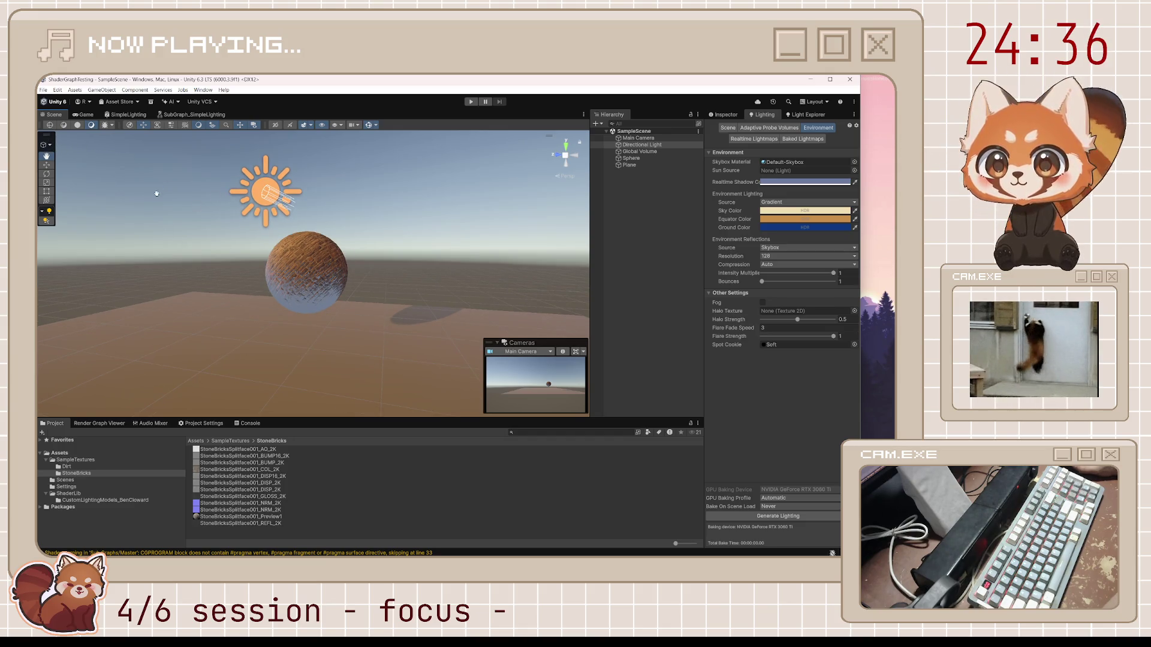
click(47, 164)
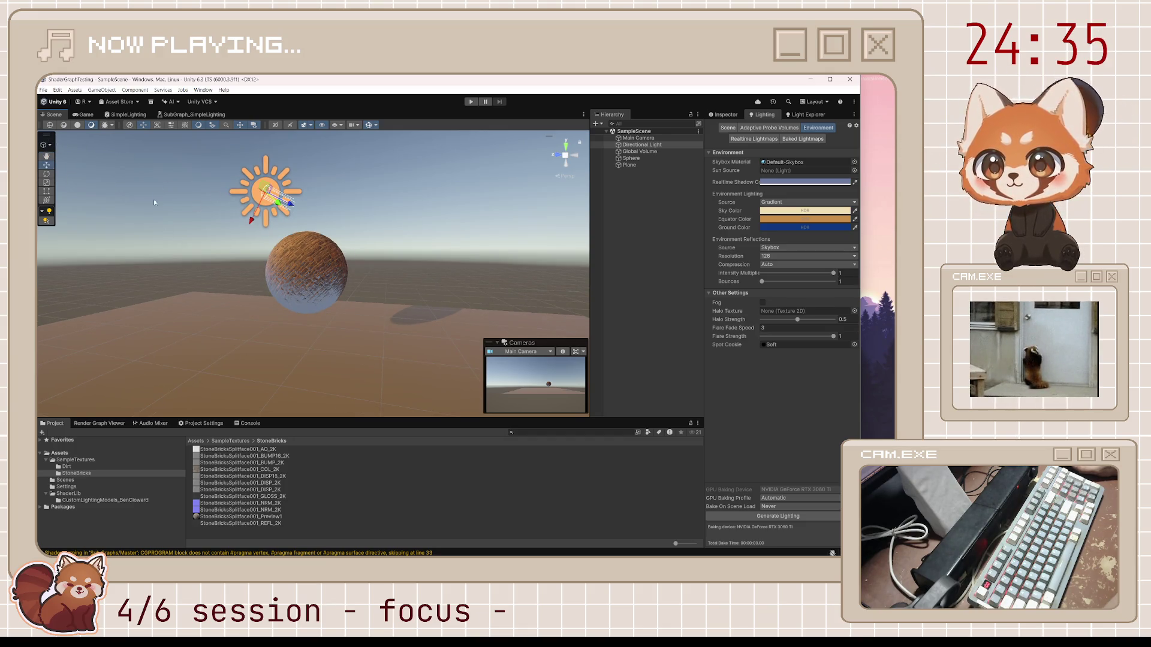
click(300, 259)
Step: Rotate the sphere to turn its brick texture
key(e)
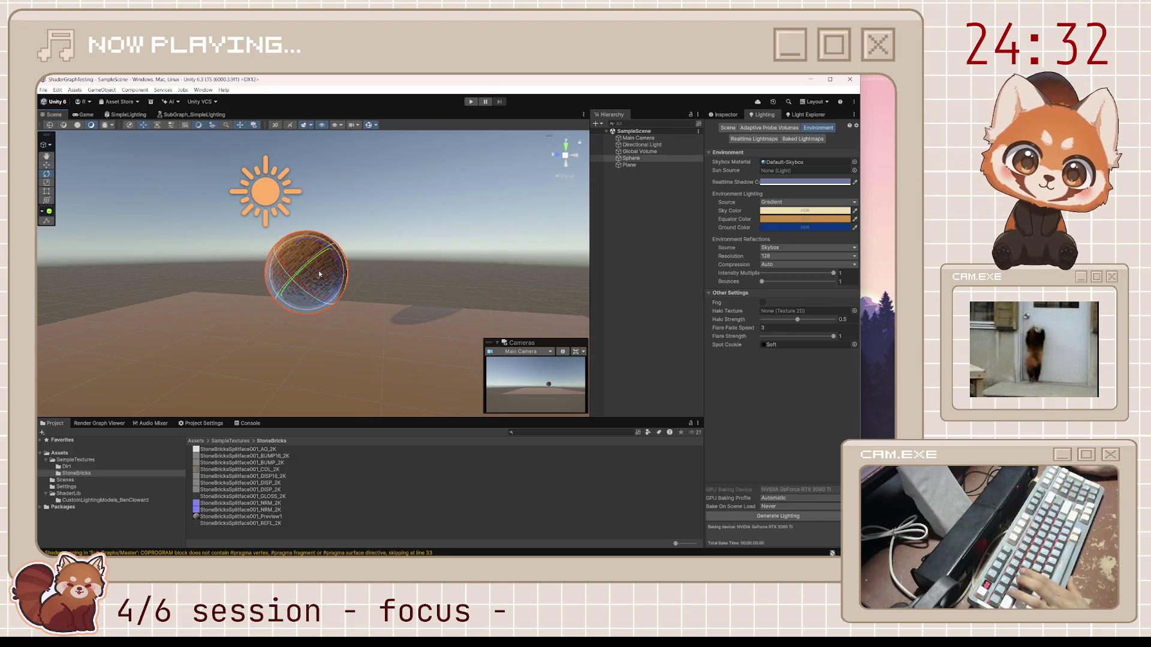
mouse_move(341, 271)
mouse_down()
mouse_move(236, 499)
mouse_move(265, 331)
mouse_move(716, 362)
mouse_move(337, 297)
mouse_up()
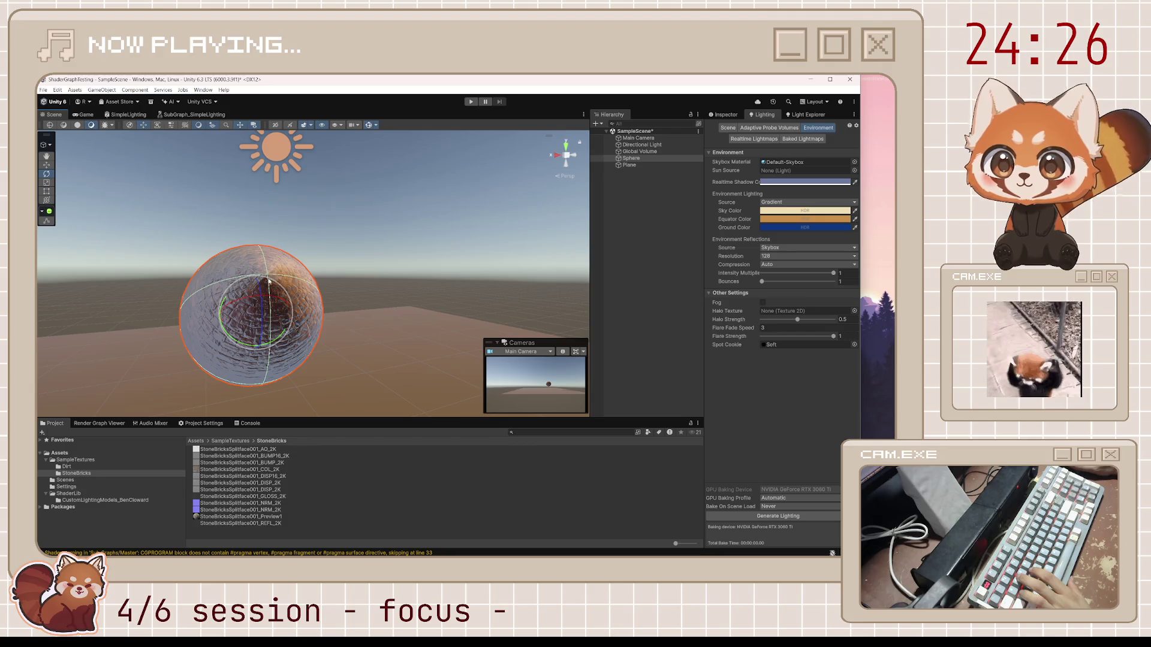
mouse_move(268, 281)
mouse_down()
mouse_move(91, 307)
mouse_move(388, 324)
mouse_up()
scroll(390, 324, down, 3)
drag(393, 323, 391, 326)
Step: Set the Realtime Shadow Color to black
click(803, 181)
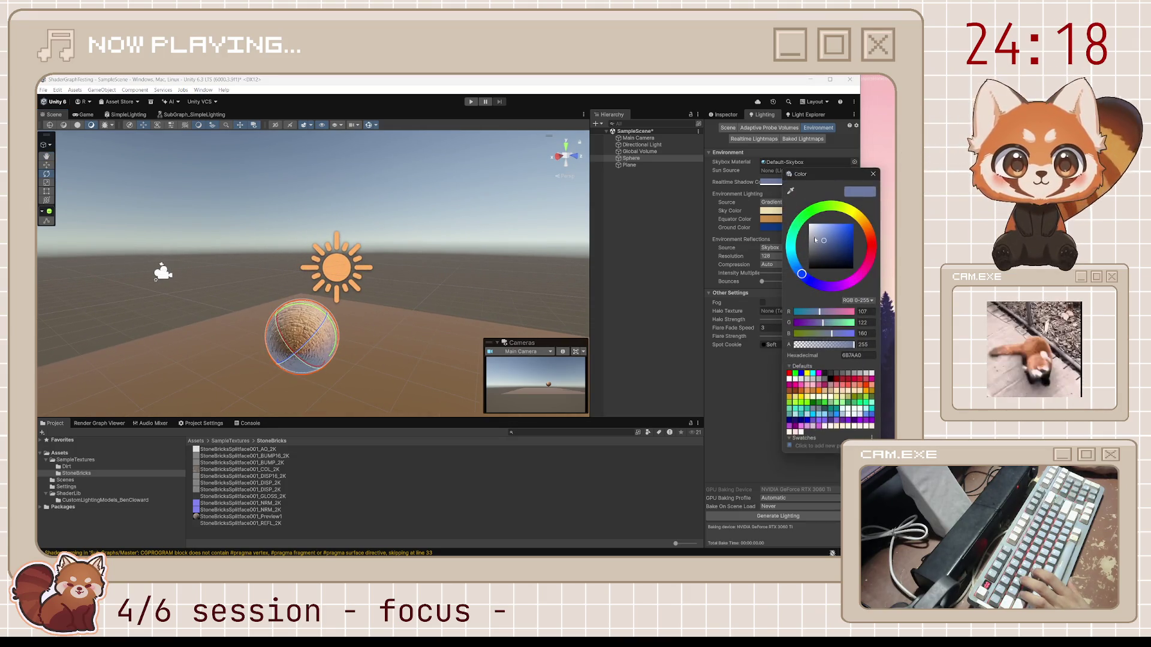
click(813, 209)
mouse_move(812, 209)
mouse_down()
mouse_move(797, 223)
mouse_move(810, 267)
mouse_up()
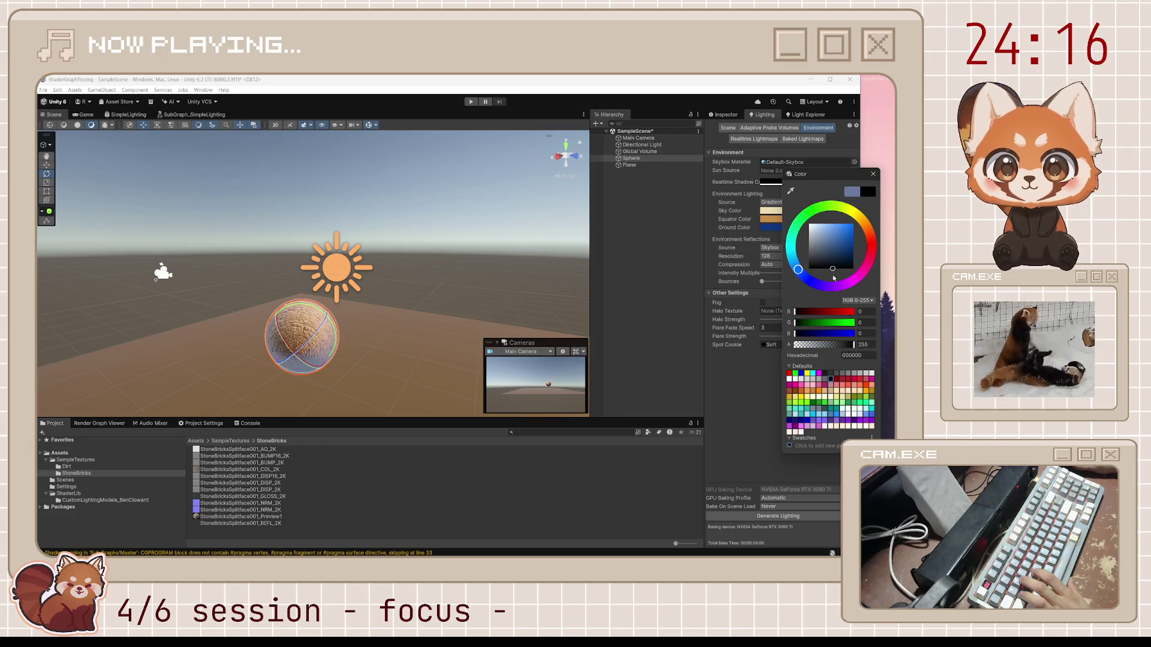
click(392, 319)
mouse_move(392, 319)
mouse_down()
mouse_move(385, 341)
mouse_move(347, 273)
mouse_move(341, 359)
mouse_move(251, 362)
mouse_up()
Step: Rotate the sphere to a new orientation and save the scene
key(e)
click(343, 269)
drag(251, 362, 359, 240)
click(419, 202)
key(ctrl+s)
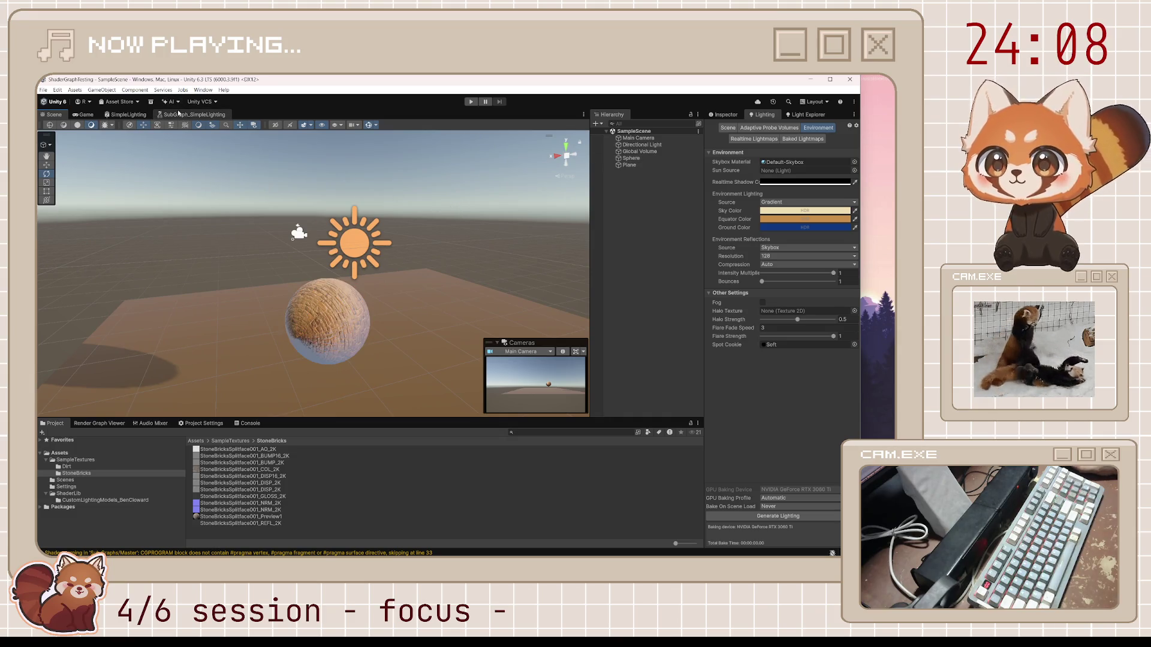
Step: Check the brick sphere's render in the Game view
click(86, 114)
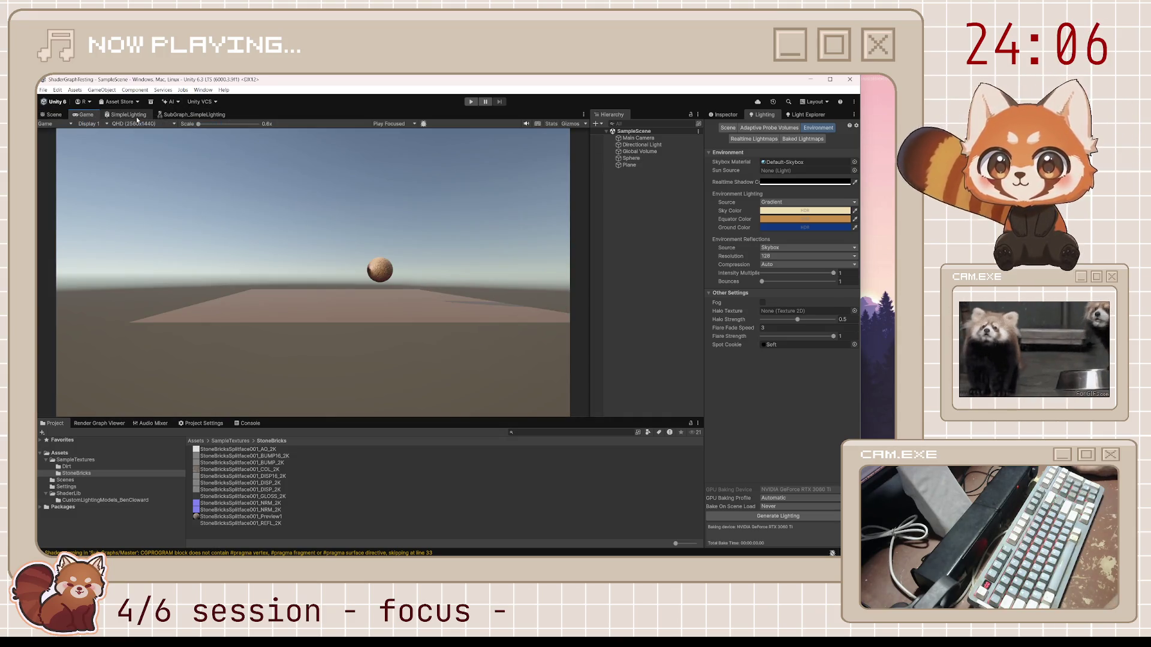
click(50, 115)
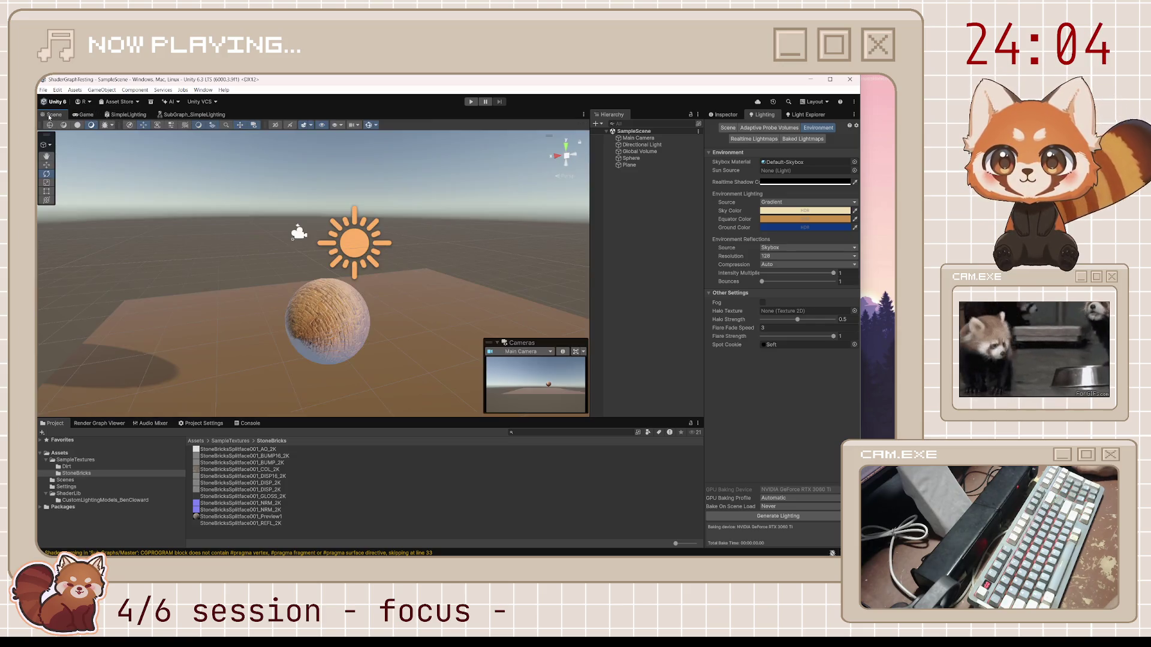
click(85, 115)
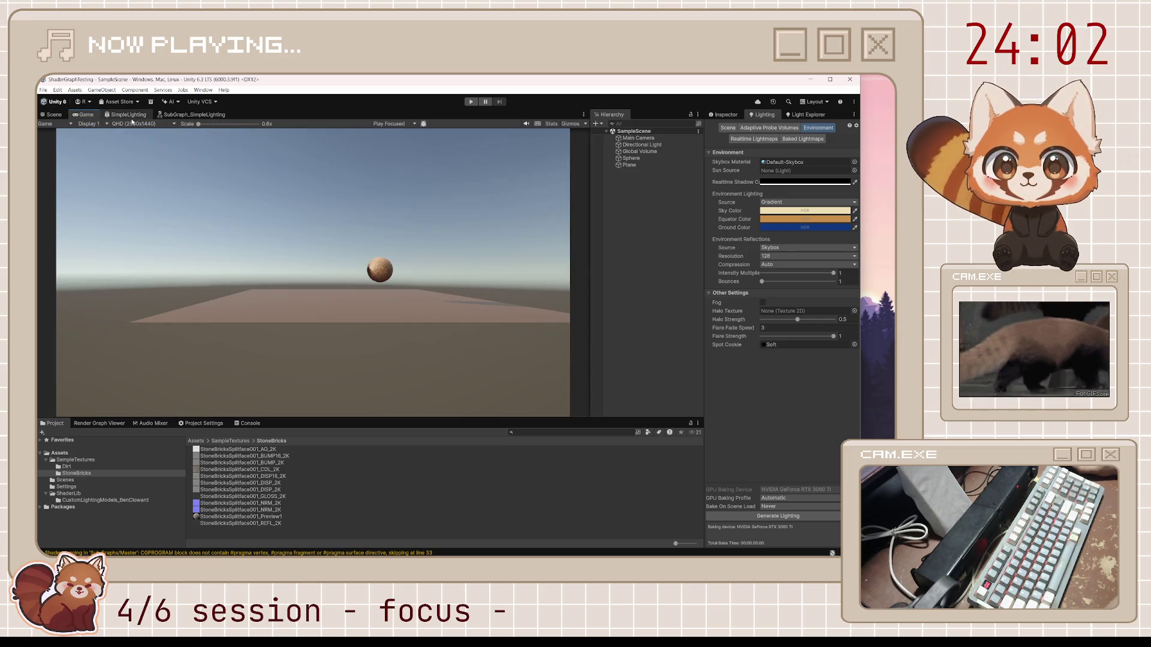
click(129, 116)
click(192, 114)
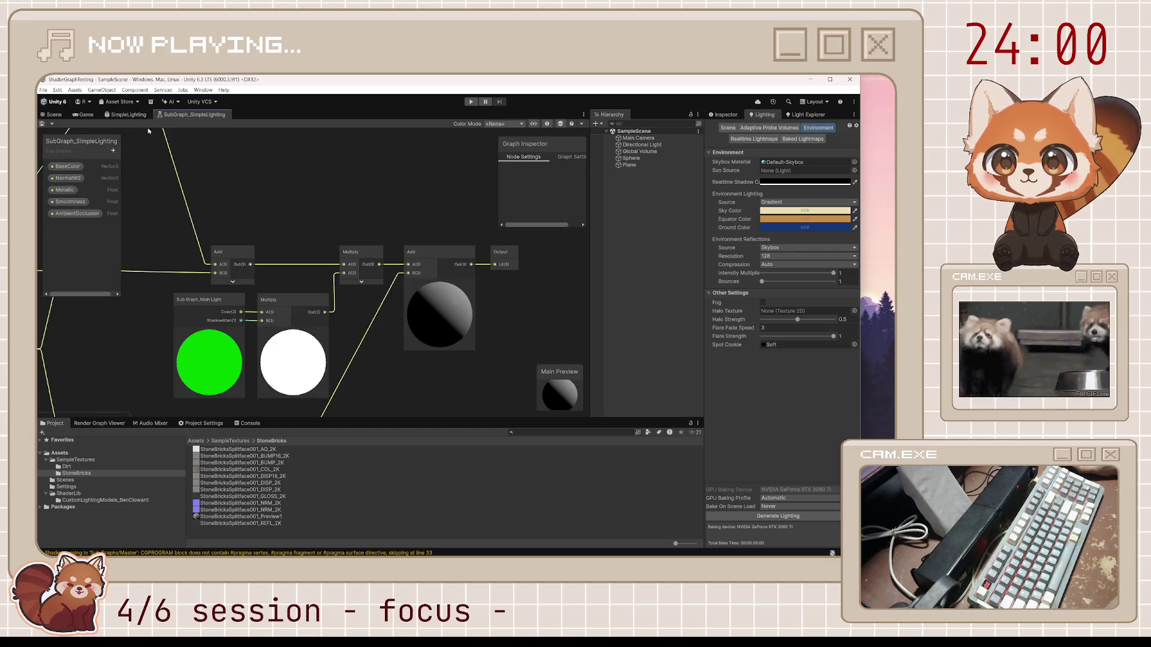
Step: Toggle the Lerp node's preview on and off and look over the lighting graph sections
scroll(362, 267, up, 6)
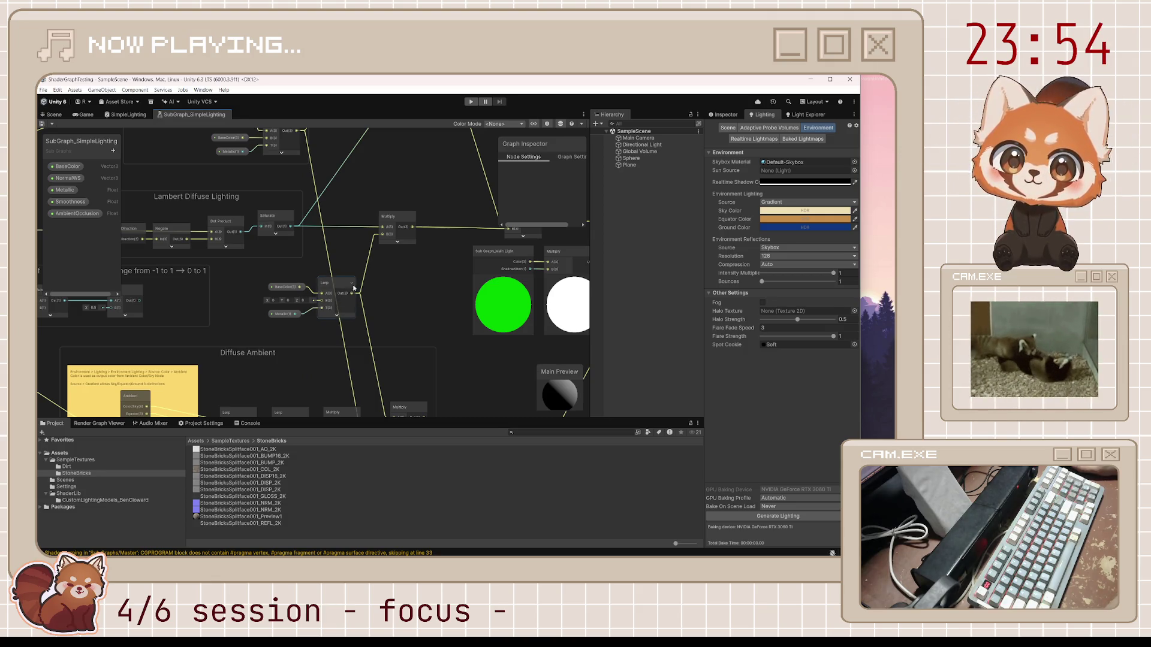
drag(332, 249, 370, 252)
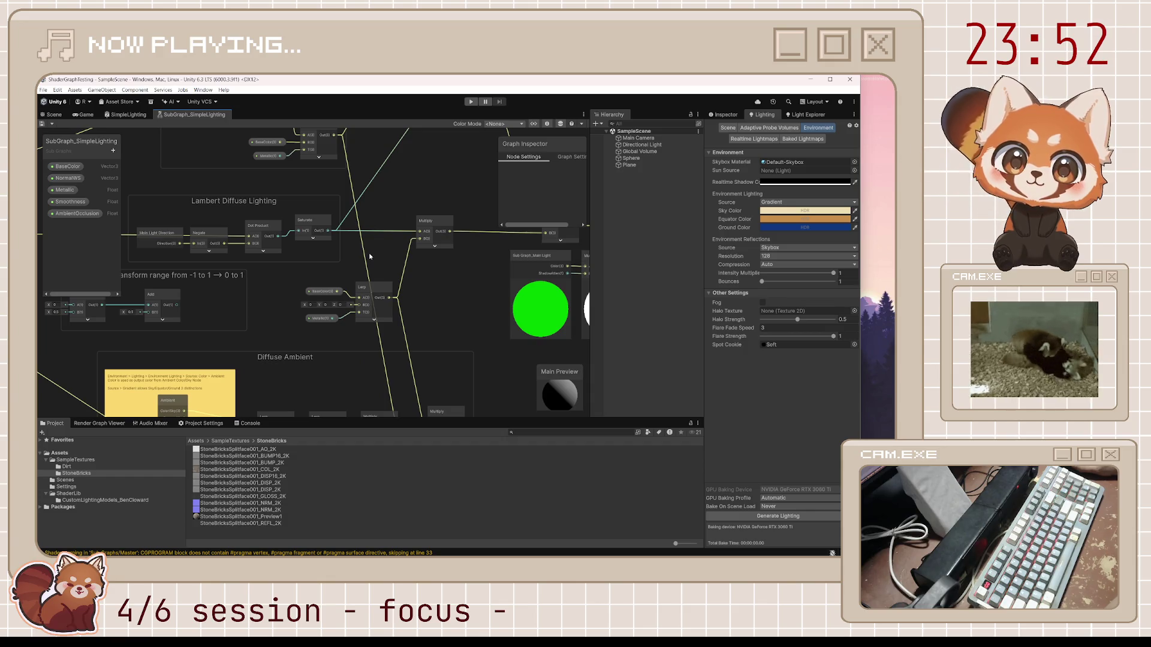
click(374, 321)
click(385, 322)
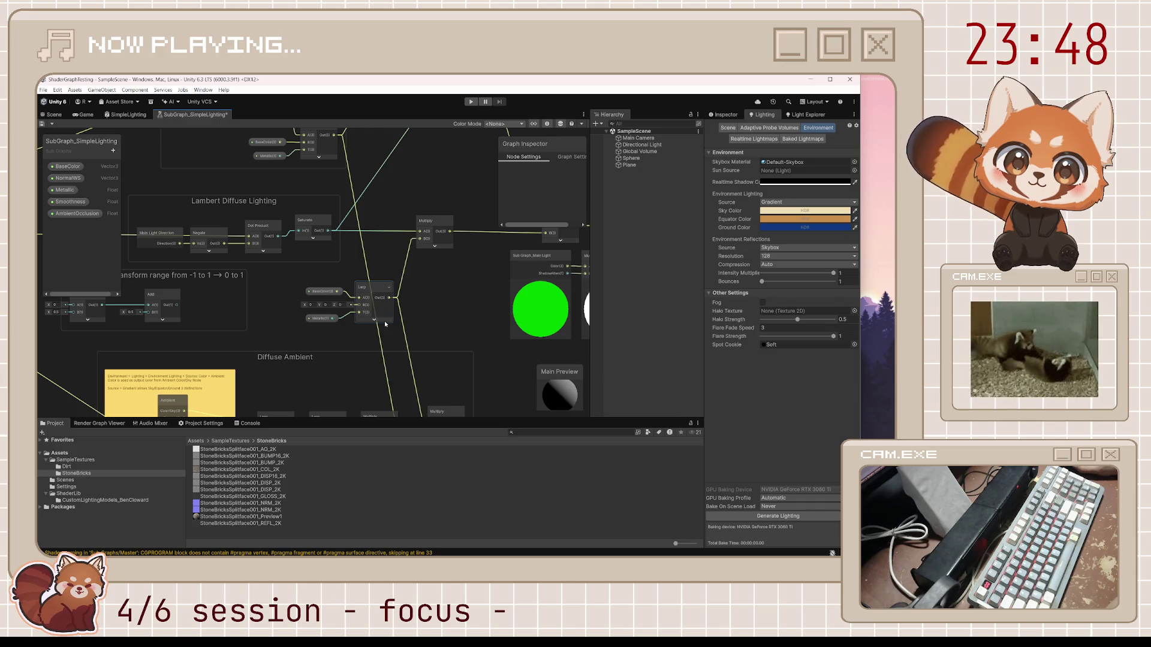
scroll(287, 318, down, 3)
drag(246, 371, 390, 310)
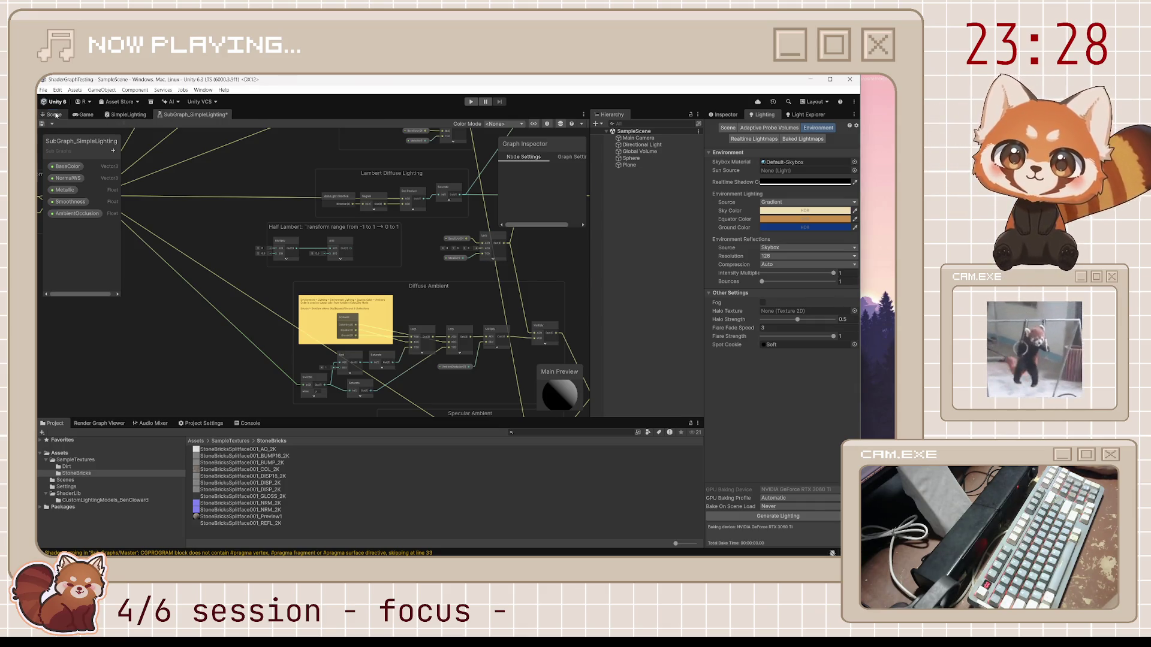
Step: Save the sub graph and select the Directional Light in the scene
click(53, 115)
click(193, 115)
click(43, 125)
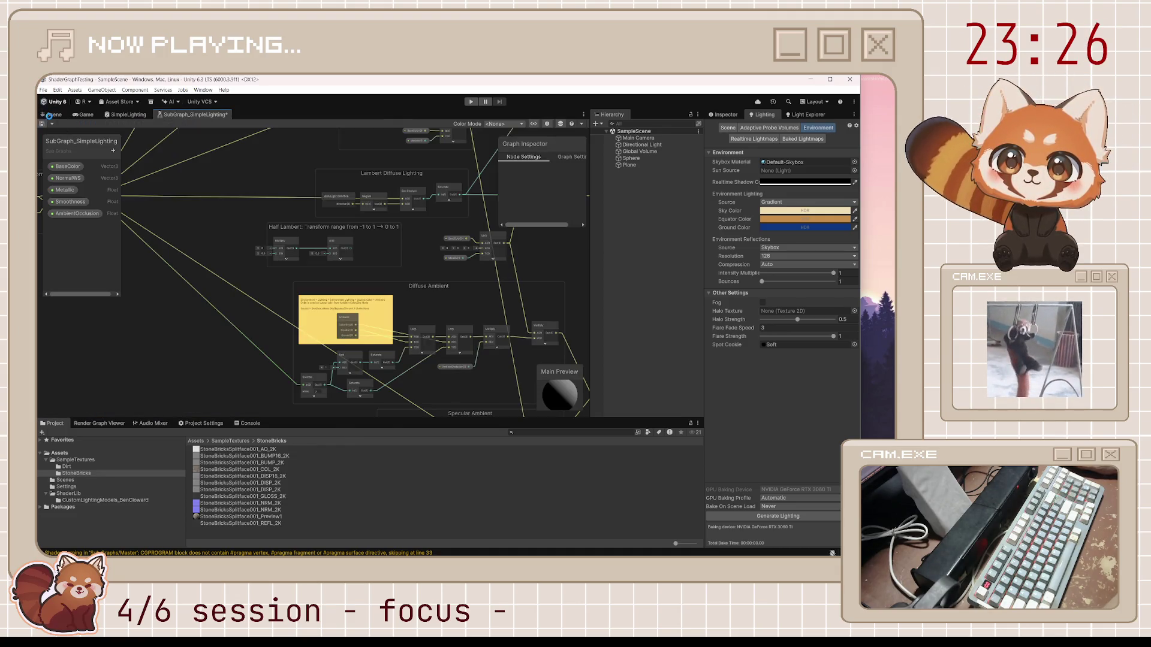
click(53, 115)
click(641, 144)
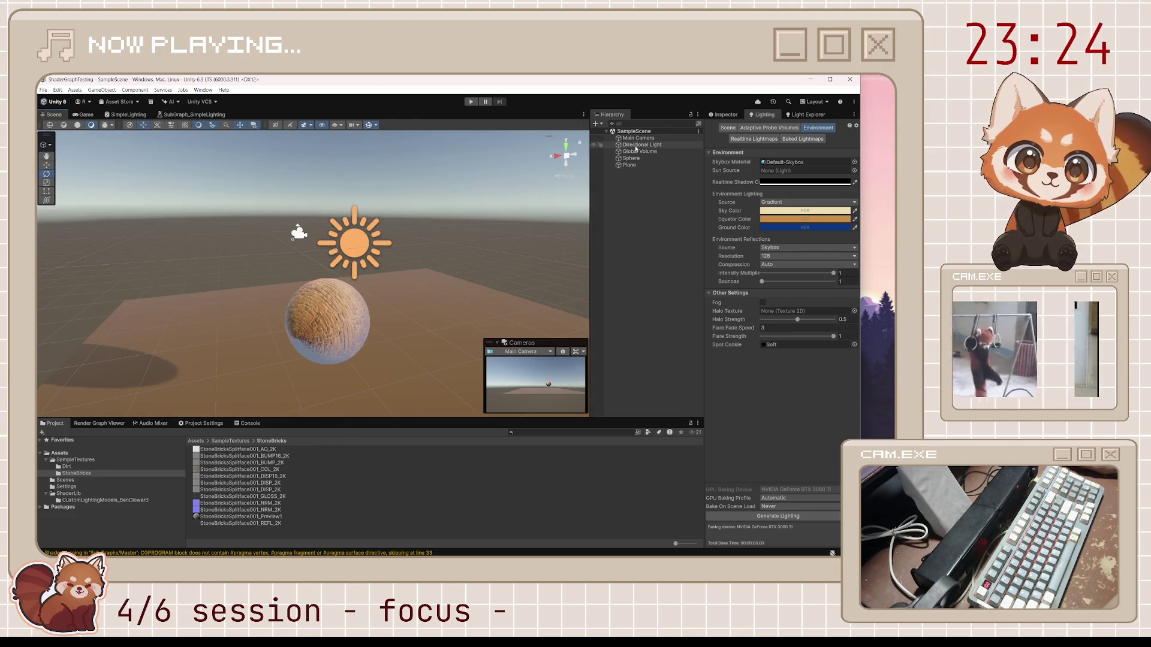
Step: Set the Directional Light's intensity to 5
click(719, 115)
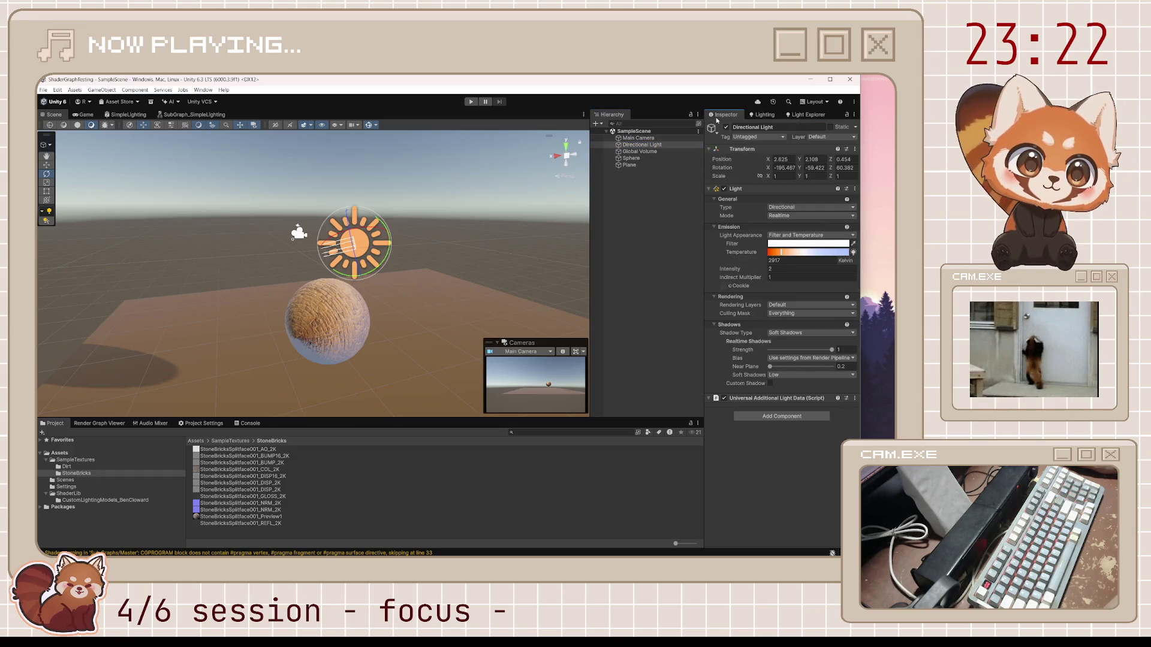
click(787, 269)
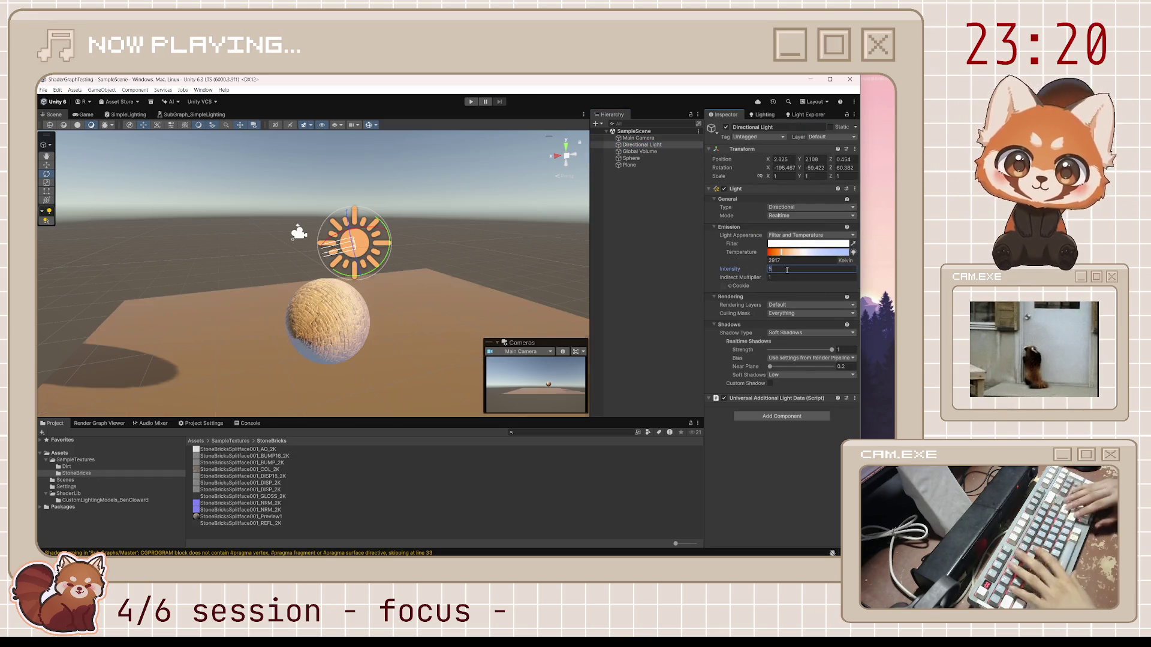
text(5)
key(BackSpace)
text(5)
key(BackSpace)
text(5)
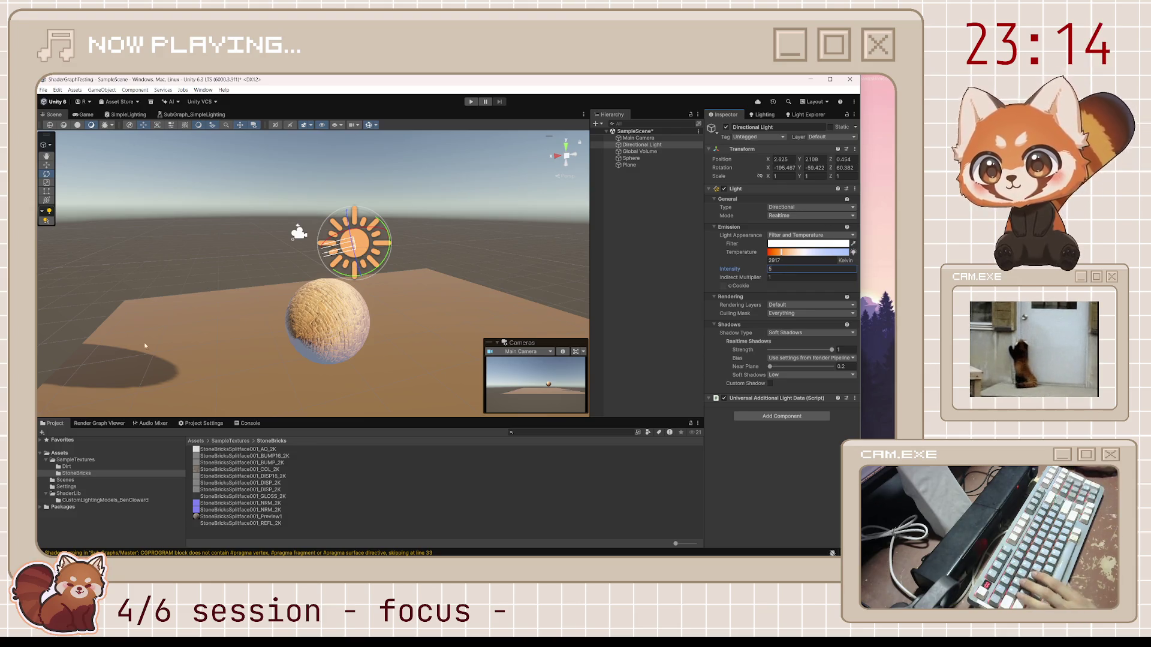
Step: Select the sphere and orbit the view around it
click(324, 324)
mouse_move(289, 352)
mouse_down()
mouse_move(374, 356)
mouse_move(414, 277)
mouse_move(539, 144)
mouse_up()
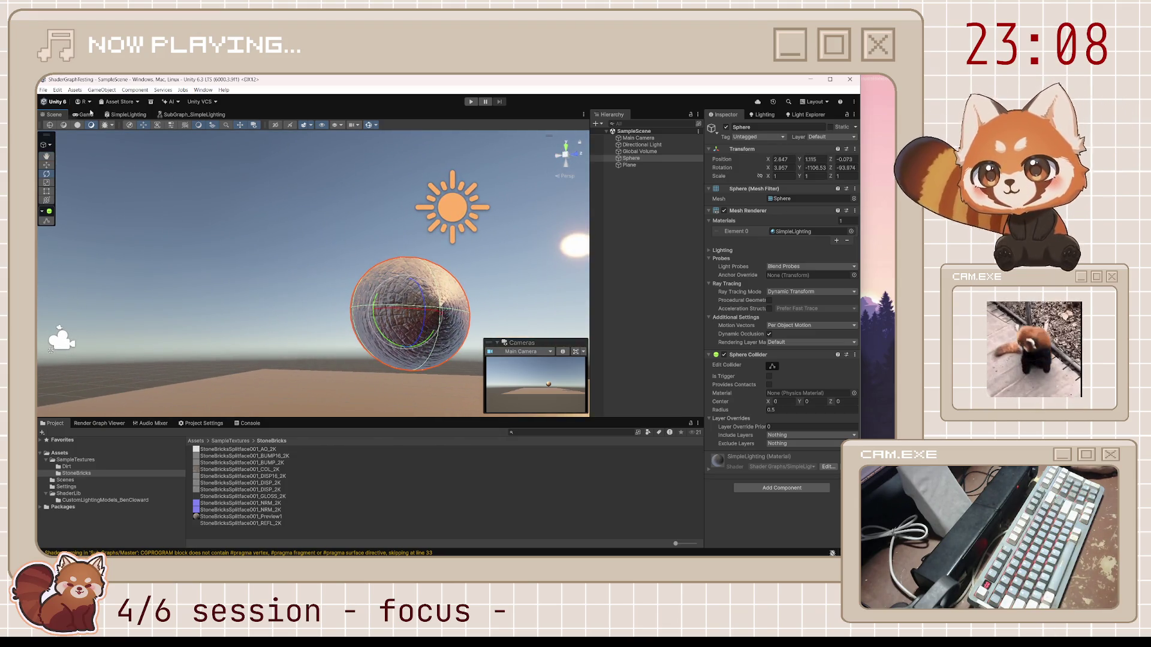
click(125, 114)
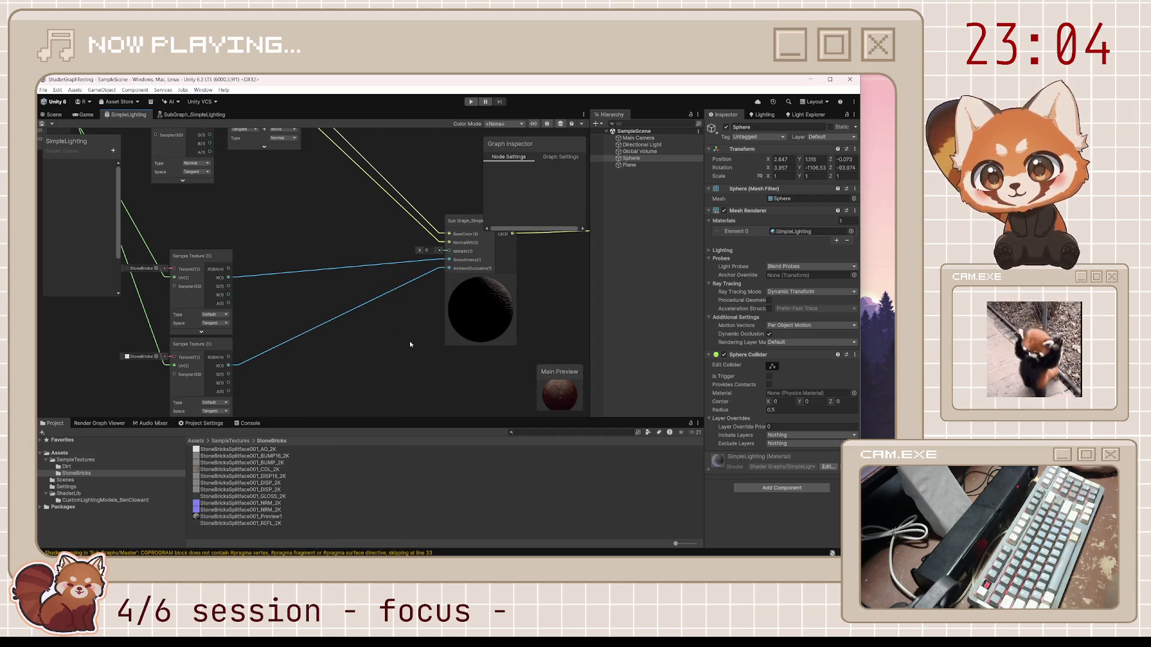
Step: Delete the texture wires into Smoothness, AmbientOcclusion and BaseColor, saving and checking the sphere
key(Delete)
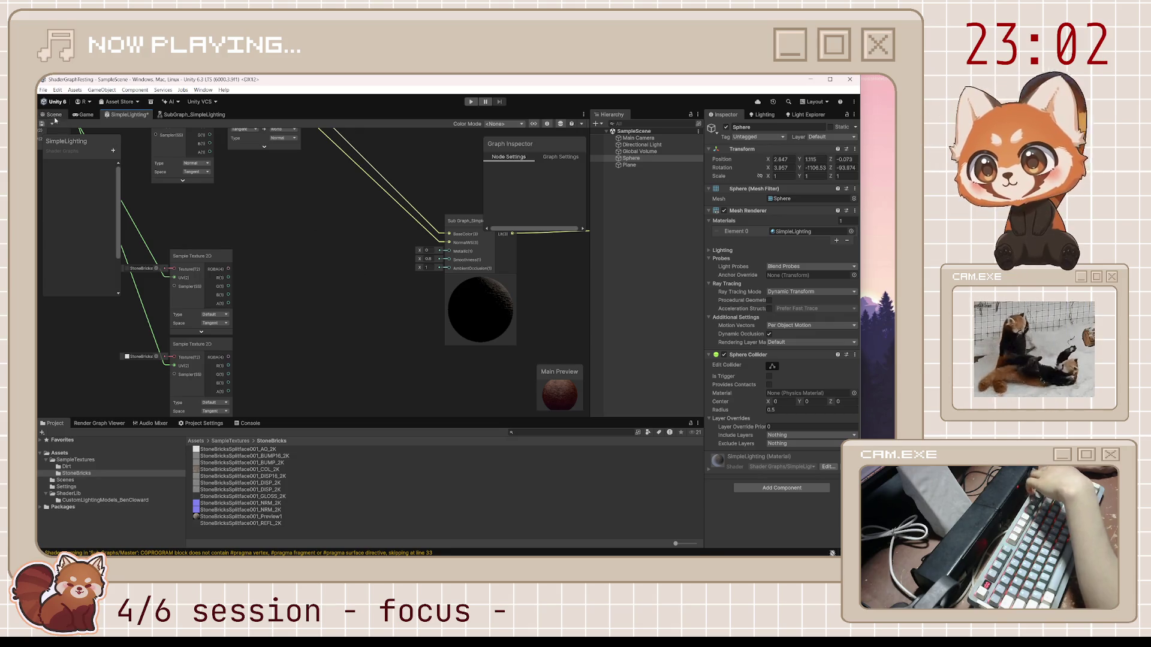
click(40, 125)
click(46, 117)
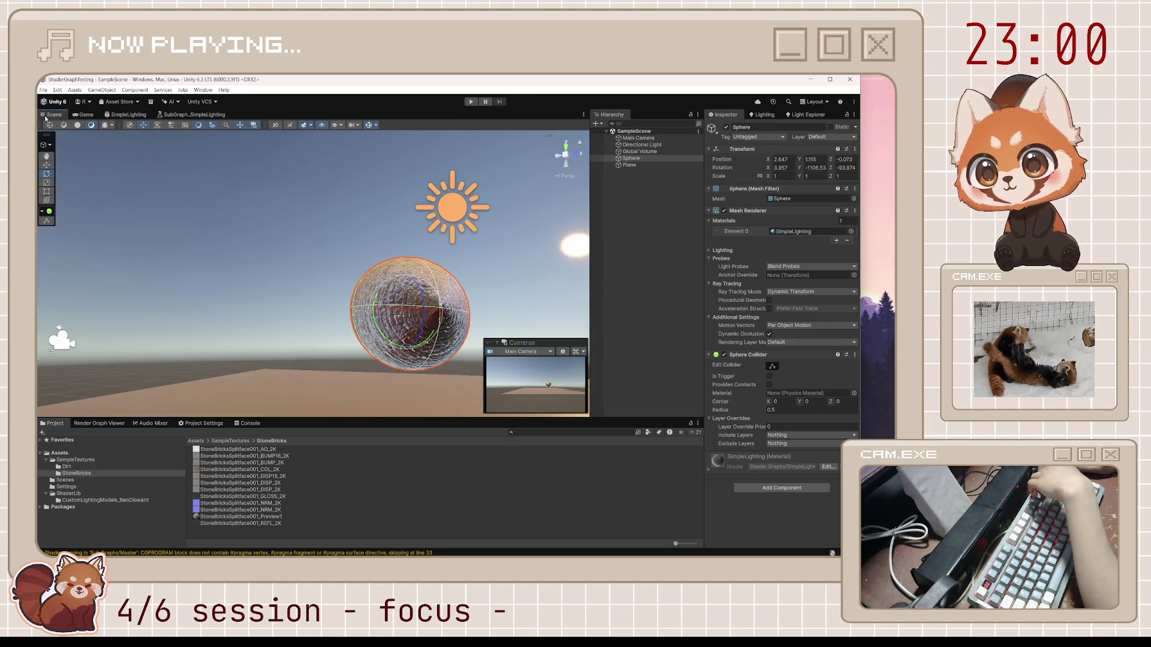
click(128, 115)
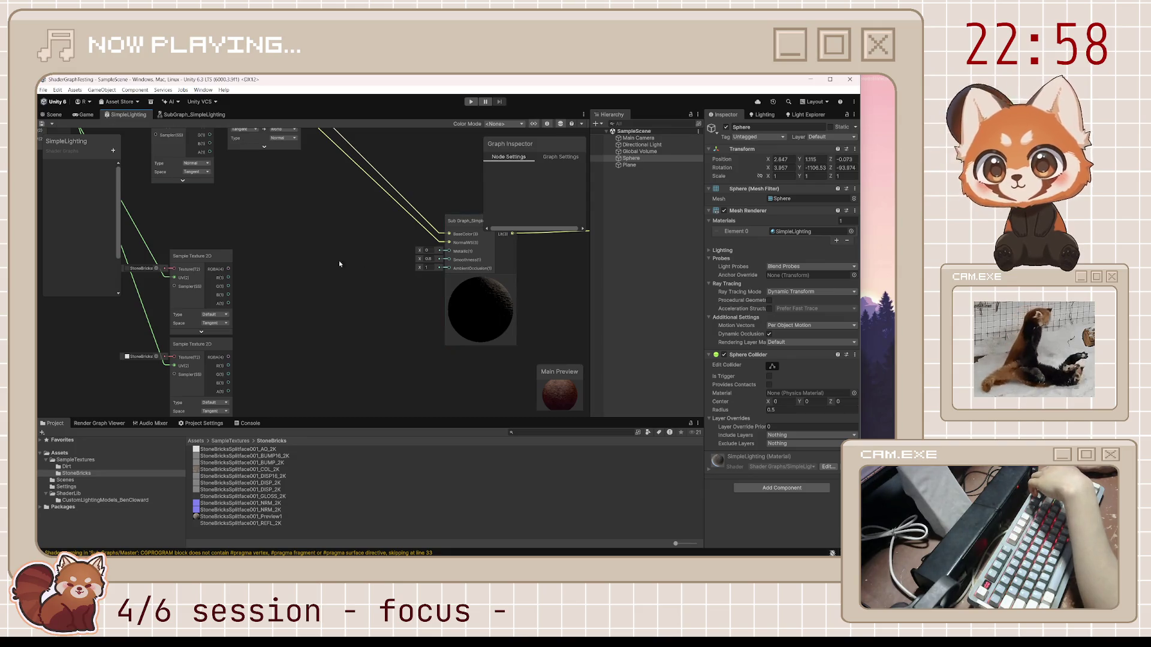
mouse_move(395, 358)
mouse_down()
mouse_move(420, 354)
mouse_move(321, 303)
mouse_move(477, 247)
mouse_up()
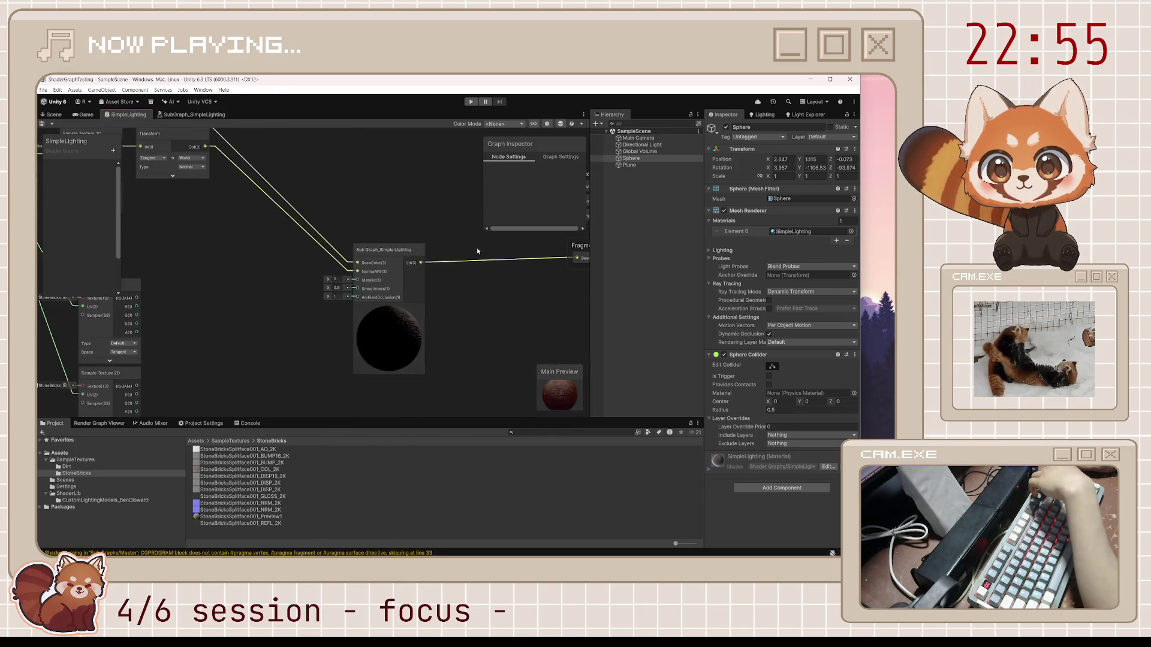
click(330, 244)
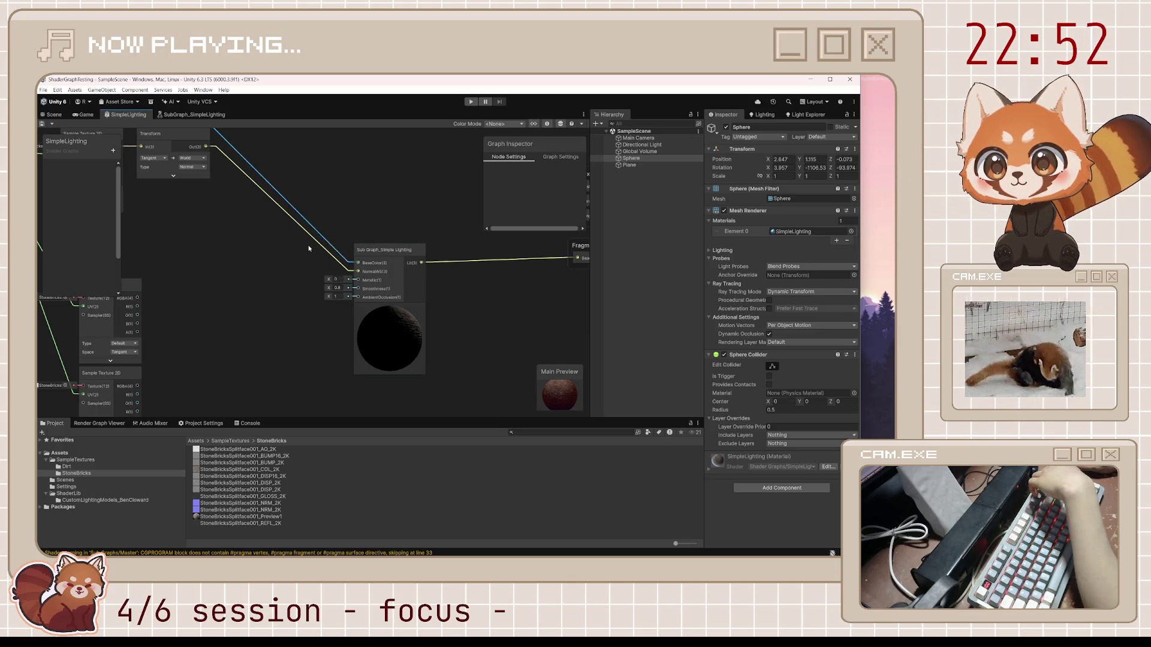
key(Delete)
key(ctrl+s)
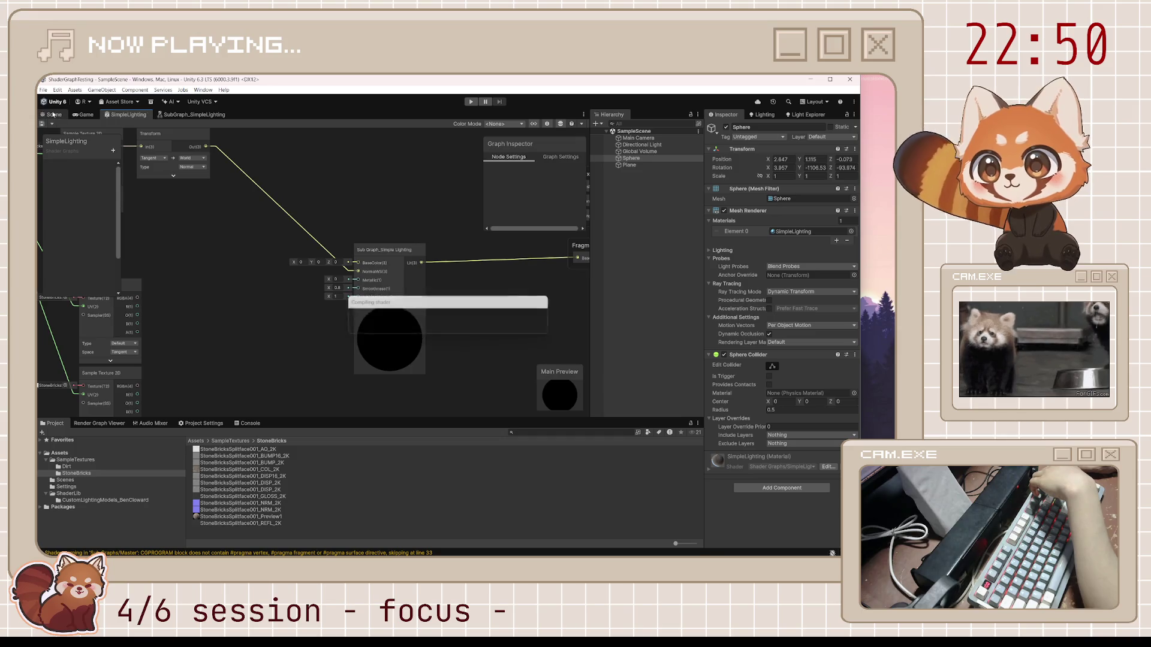
key(ctrl+1)
Step: Toggle the Transform and normal-map Sample Texture 2D previews, save, and view the scene
click(183, 116)
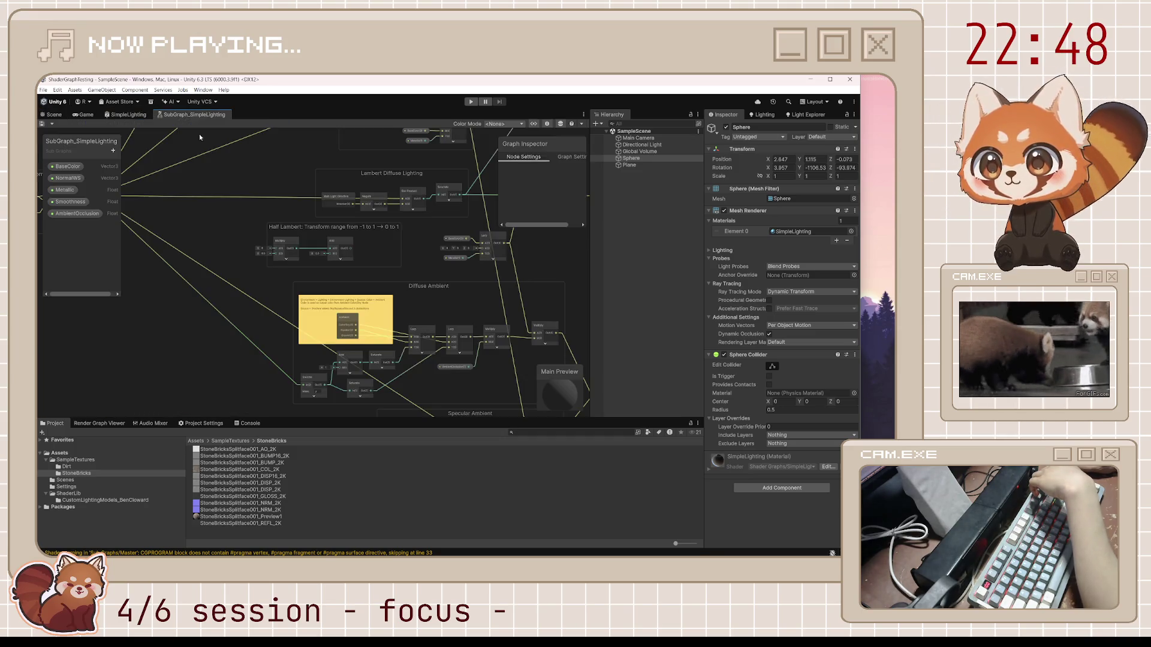
click(128, 115)
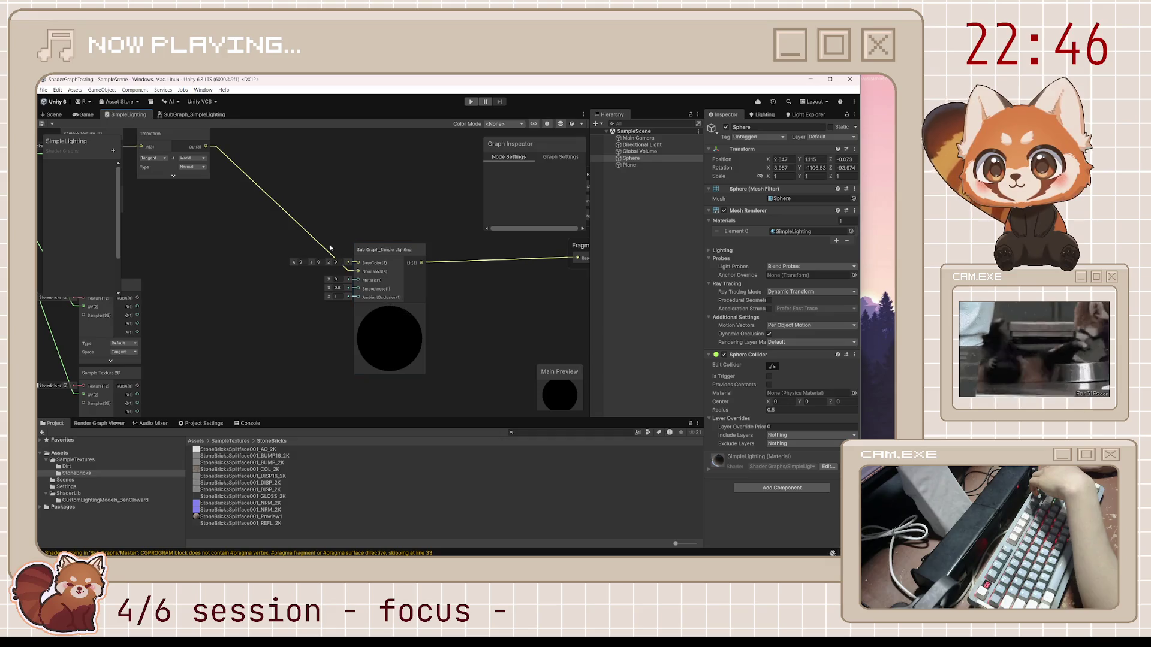
drag(174, 171, 347, 282)
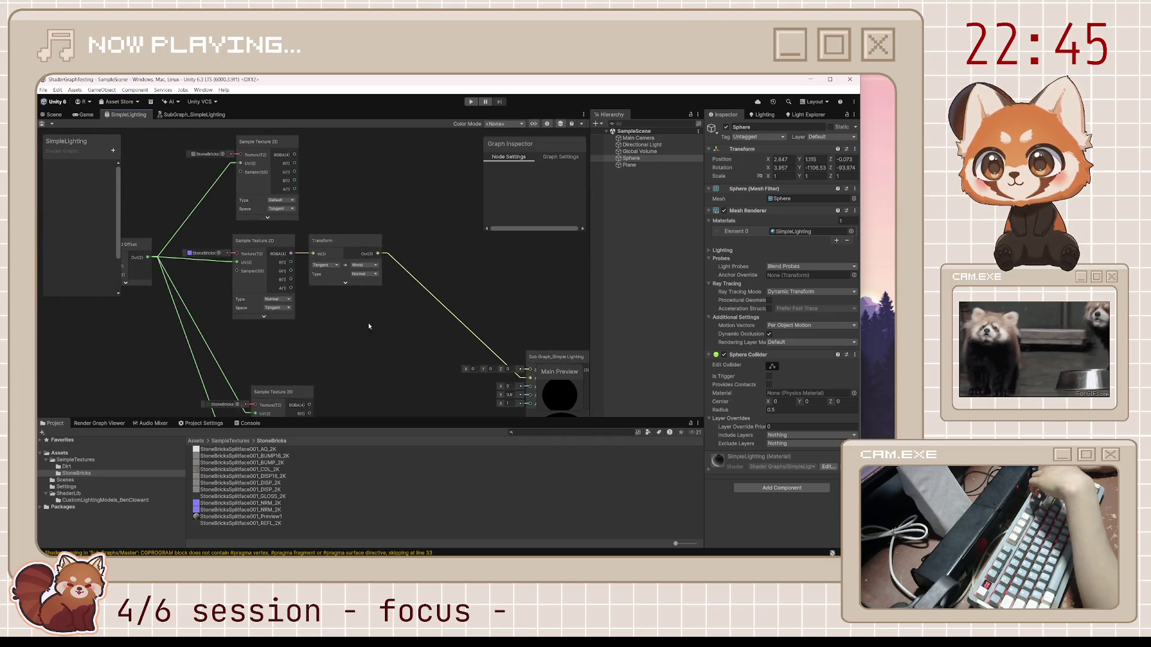
click(347, 283)
click(264, 316)
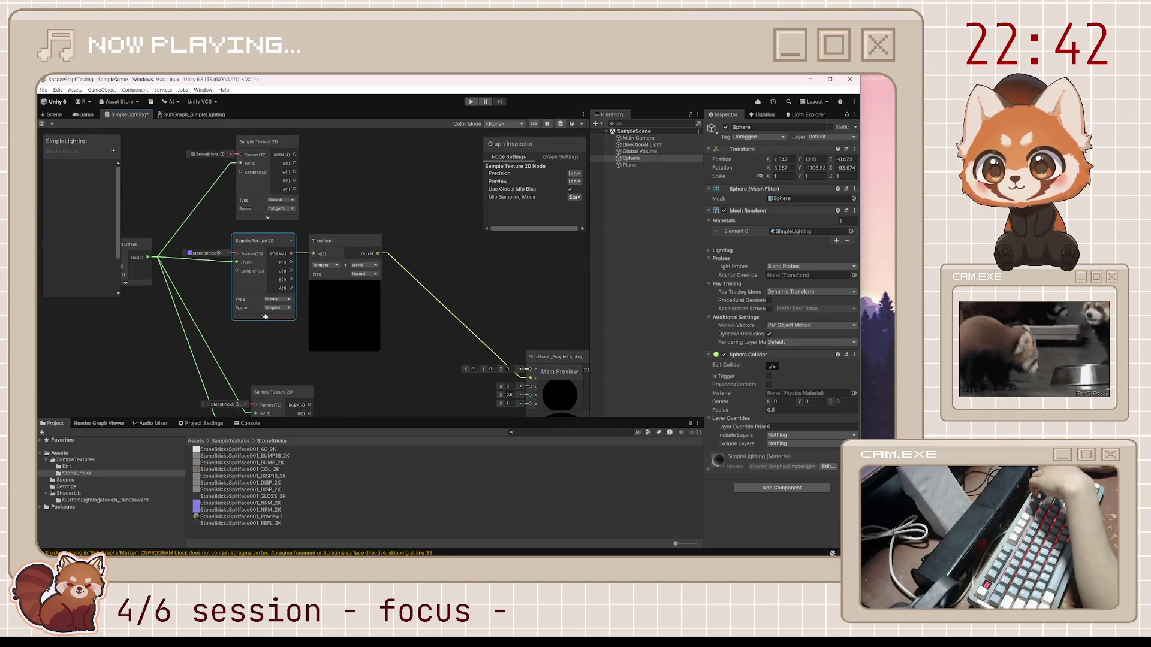
click(265, 317)
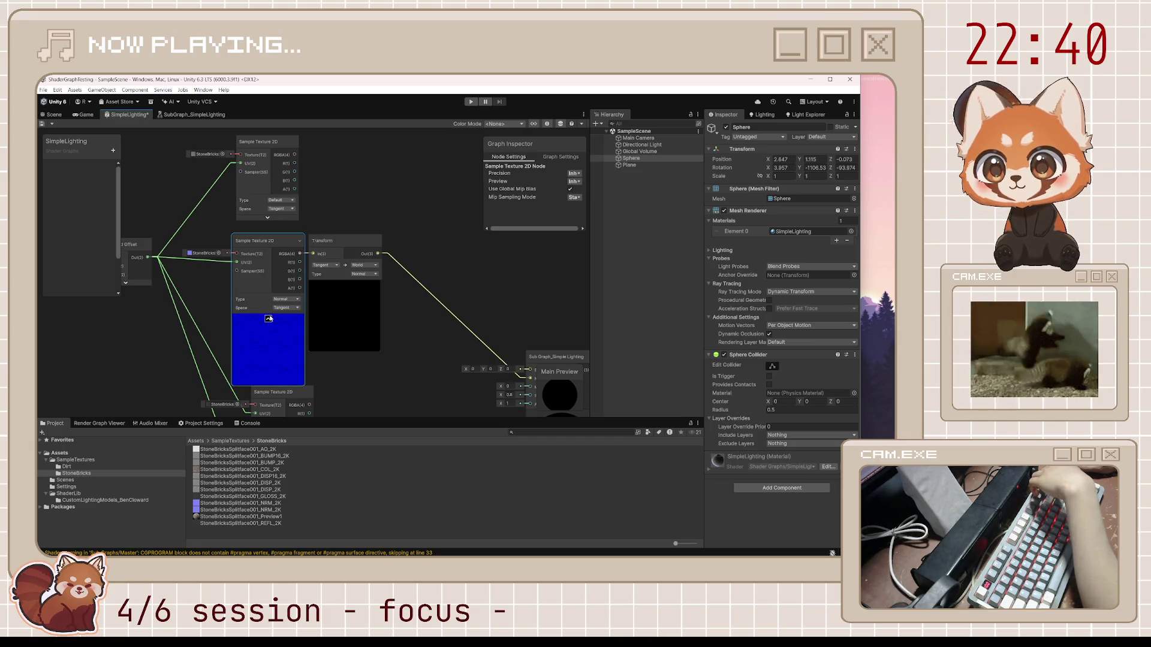
click(268, 318)
click(441, 347)
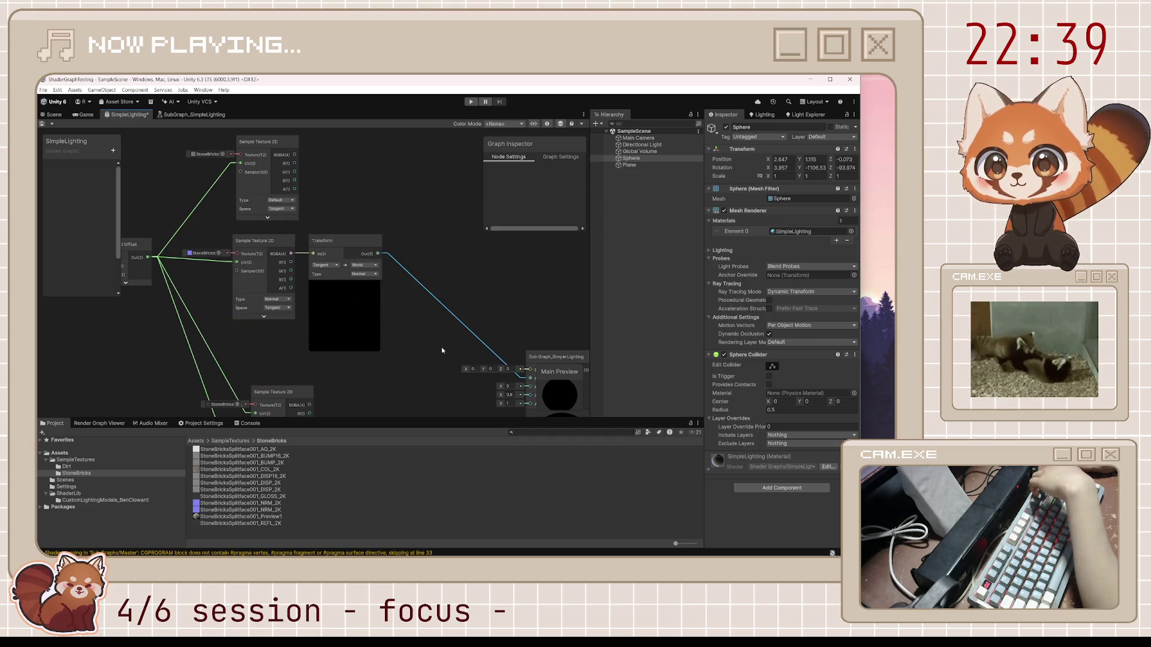
key(ctrl+s)
click(52, 114)
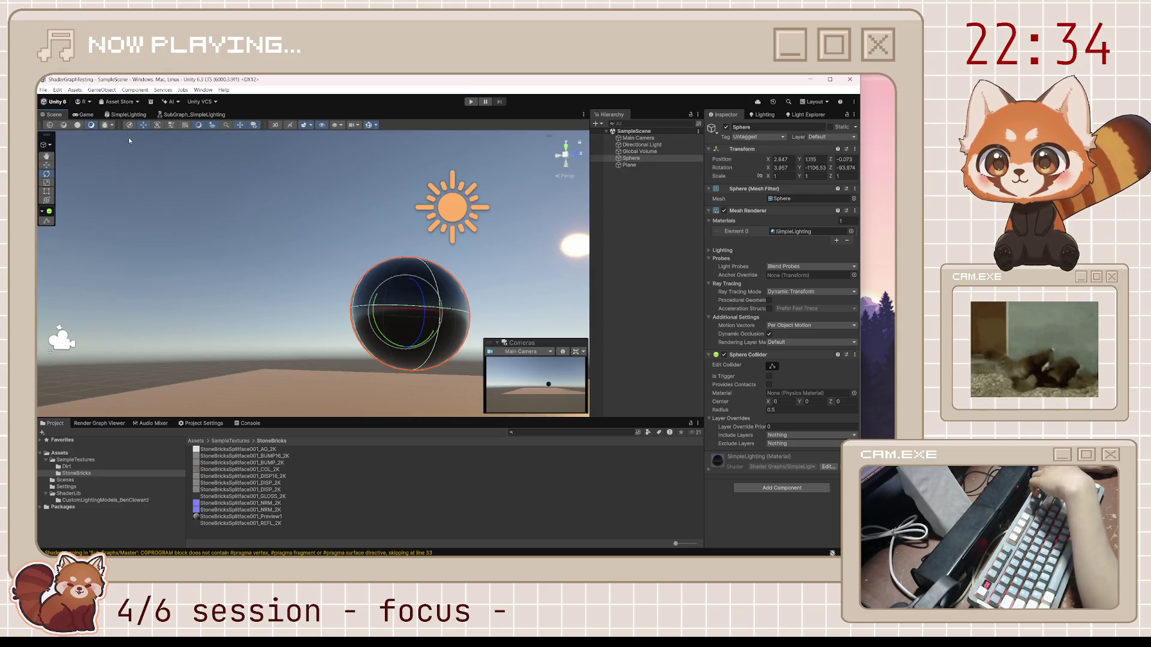
Step: Reconnect the texture's RGBA to BaseColor and the Transform output to NormalWS
click(127, 115)
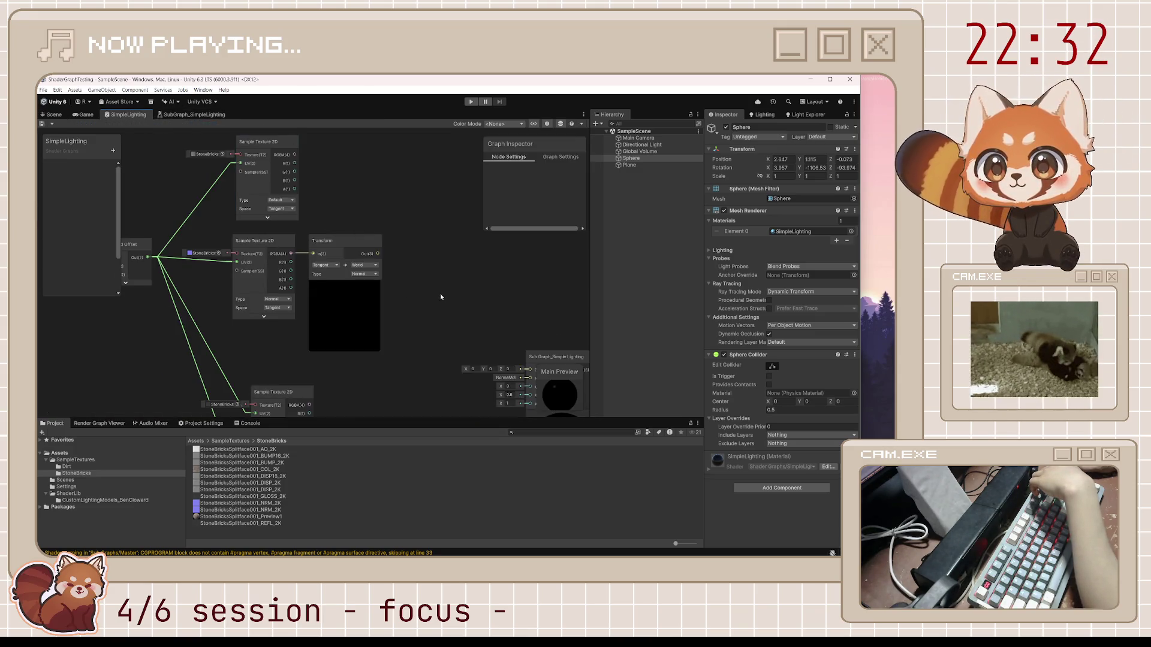
drag(445, 297, 311, 214)
scroll(236, 186, down, 1)
mouse_move(247, 178)
mouse_down()
mouse_move(398, 314)
mouse_move(423, 360)
mouse_move(446, 360)
mouse_up()
mouse_move(322, 261)
mouse_down()
mouse_move(420, 360)
mouse_move(464, 368)
mouse_move(456, 356)
mouse_up()
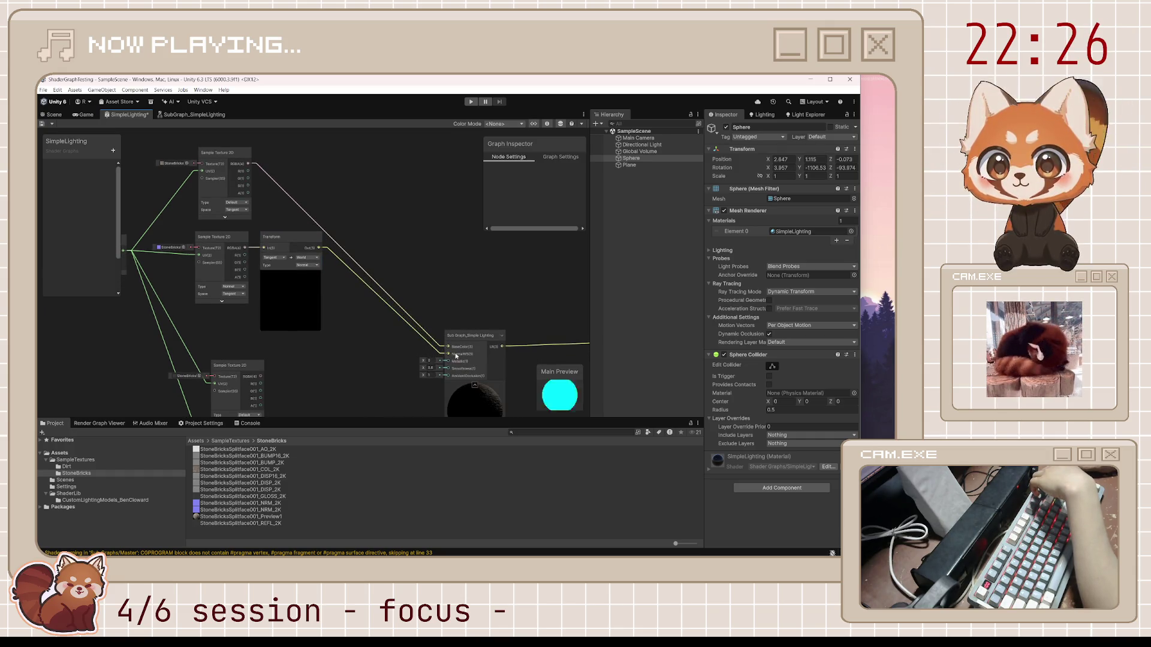
Step: Connect texture sample outputs to Smoothness and AmbientOcclusion
drag(379, 390, 356, 320)
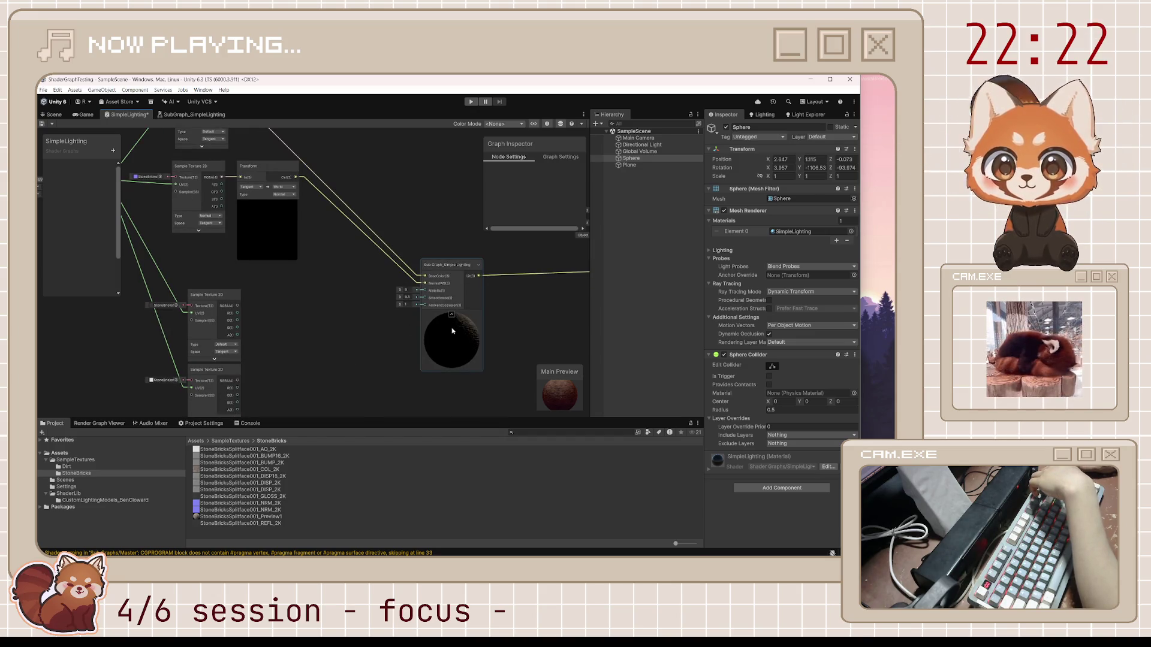
drag(553, 397, 555, 393)
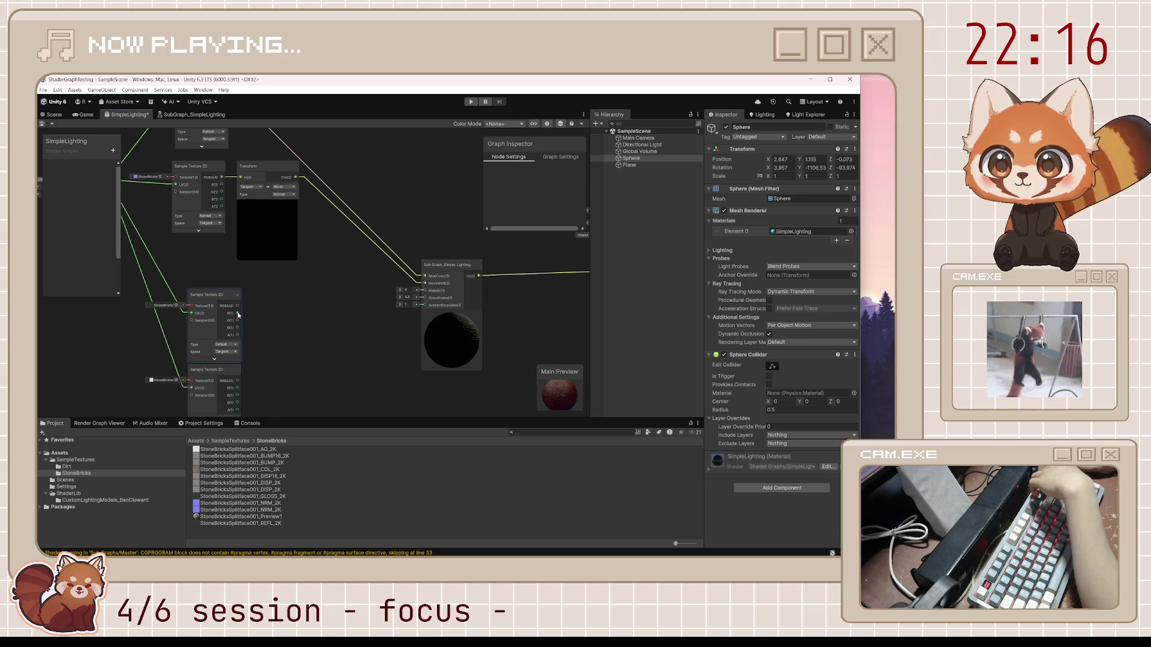
drag(385, 313, 426, 299)
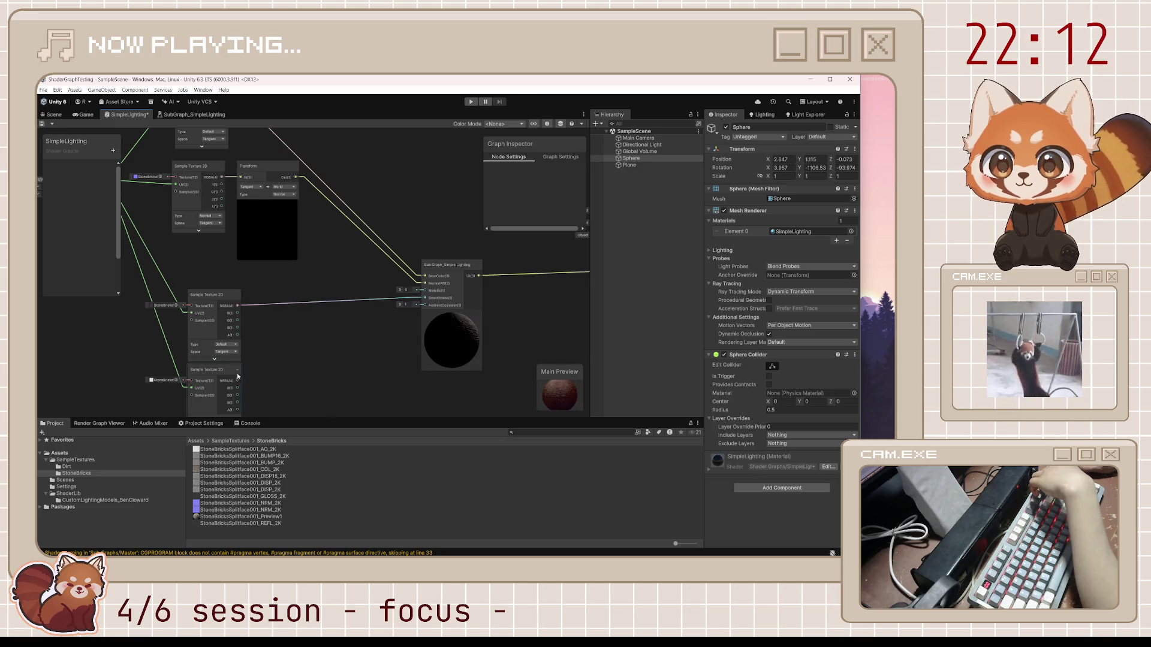
drag(238, 382, 434, 303)
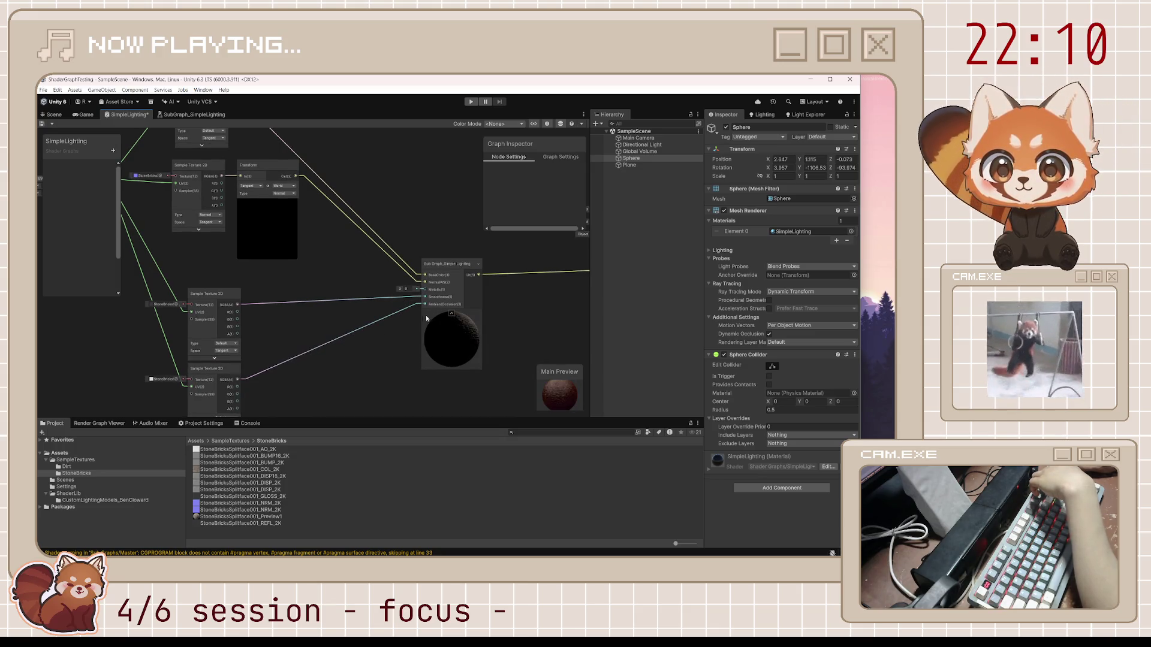
Step: Orbit around the brick-textured sphere in the scene
click(52, 115)
mouse_move(431, 321)
mouse_down()
mouse_move(401, 397)
mouse_move(478, 449)
mouse_move(419, 311)
mouse_move(478, 329)
mouse_move(458, 326)
mouse_move(579, 332)
mouse_move(441, 302)
mouse_move(86, 322)
mouse_move(296, 178)
mouse_up()
click(432, 190)
Step: Set the Specular Ambient Lerp's A value to 8 in the lighting subgraph
mouse_move(365, 270)
mouse_down()
mouse_move(342, 275)
mouse_move(203, 140)
mouse_up()
click(193, 115)
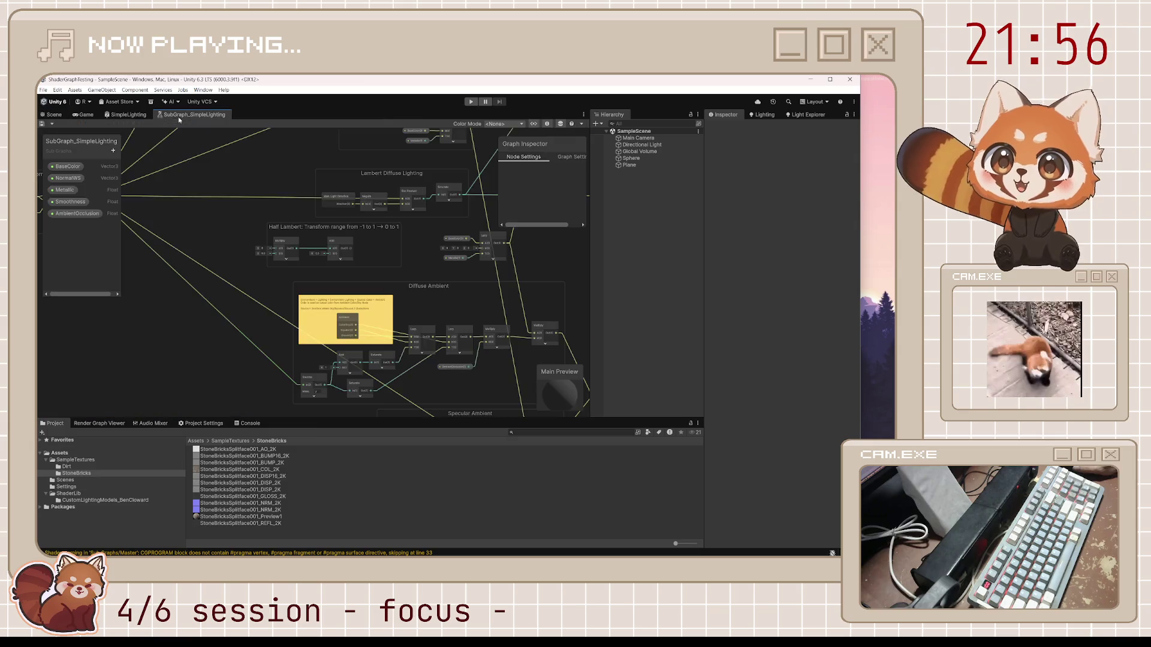
drag(477, 167, 340, 254)
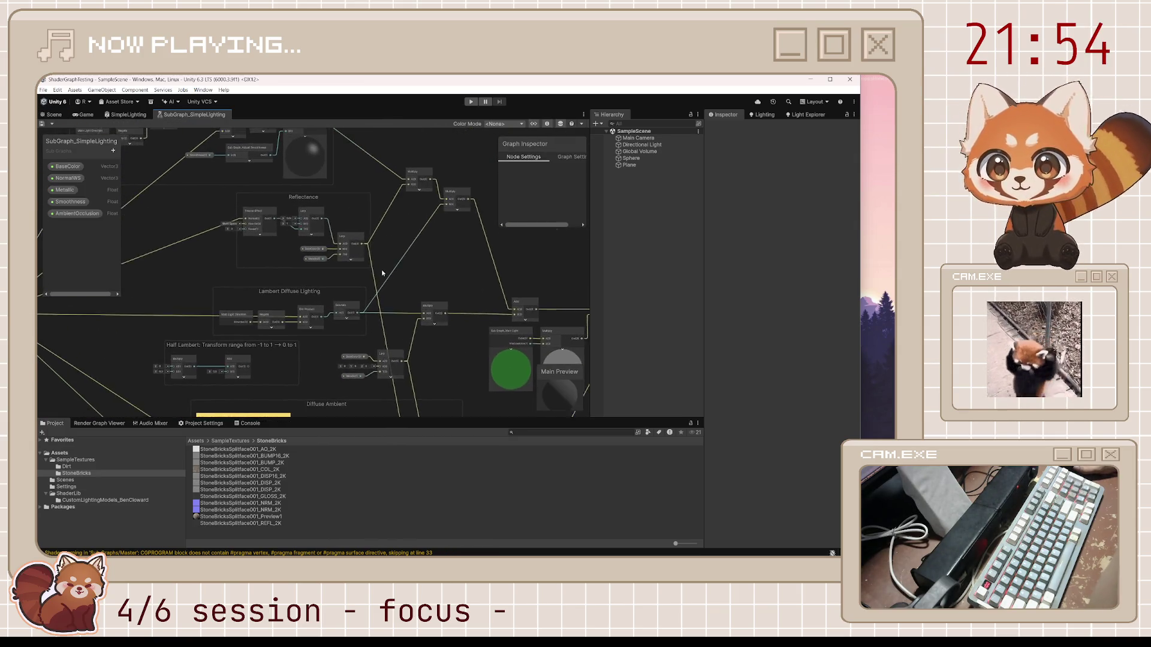
scroll(380, 269, up, 5)
drag(232, 305, 252, 306)
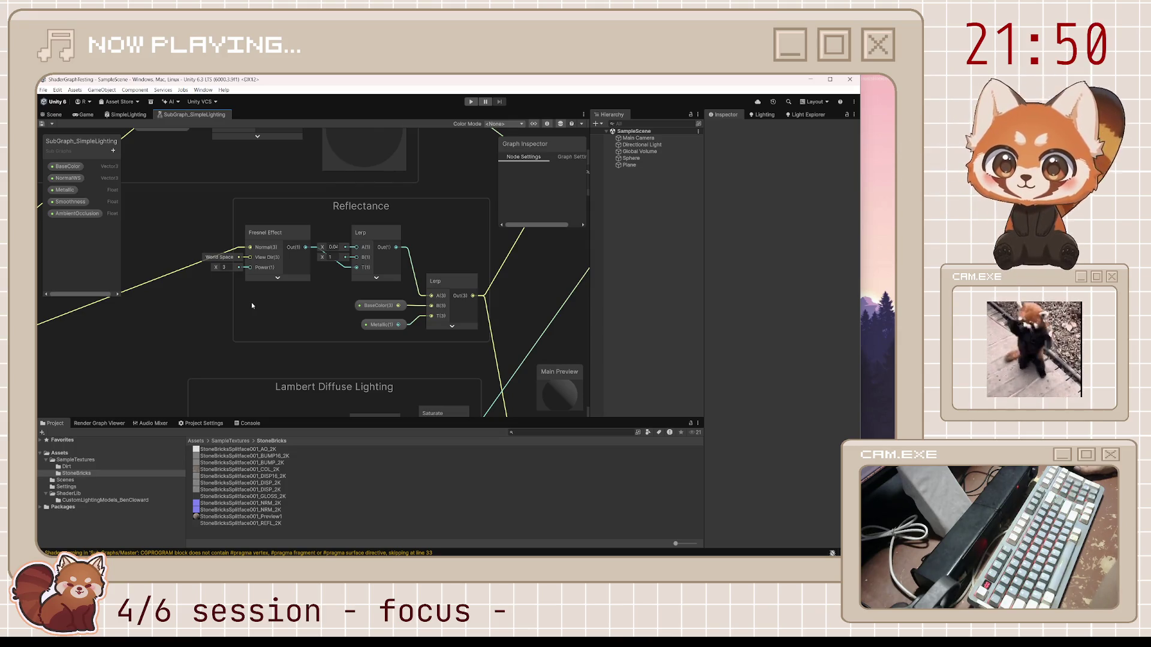
scroll(258, 303, down, 3)
mouse_move(359, 312)
mouse_down()
mouse_move(444, 414)
mouse_move(447, 316)
mouse_up()
scroll(446, 316, up, 3)
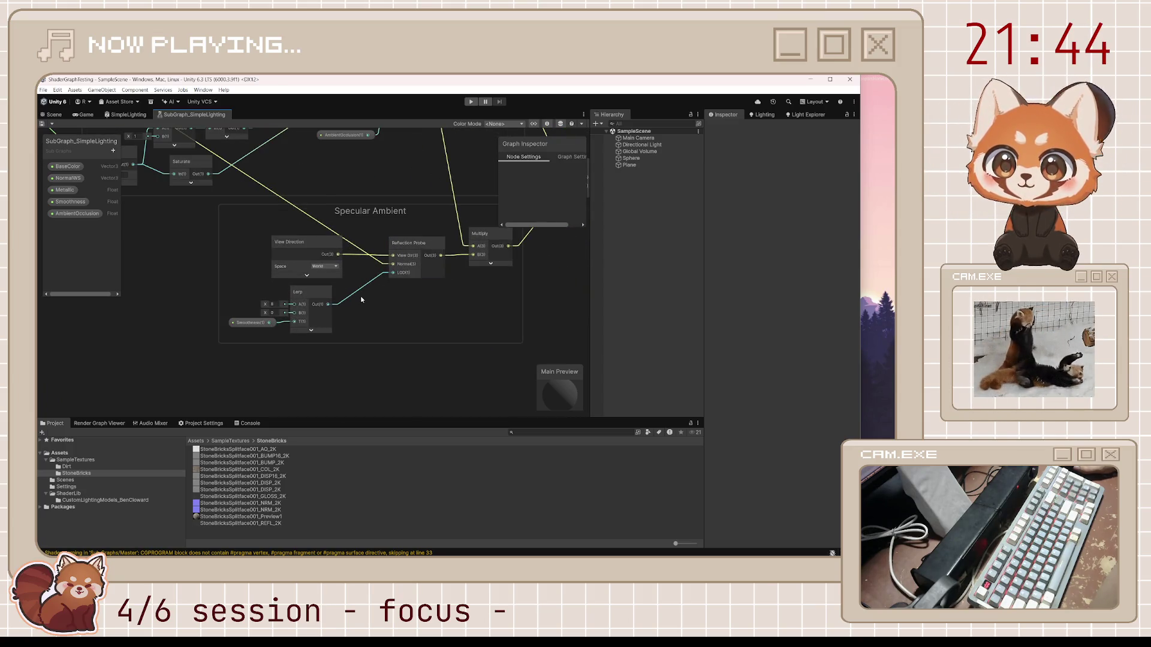
drag(362, 299, 377, 341)
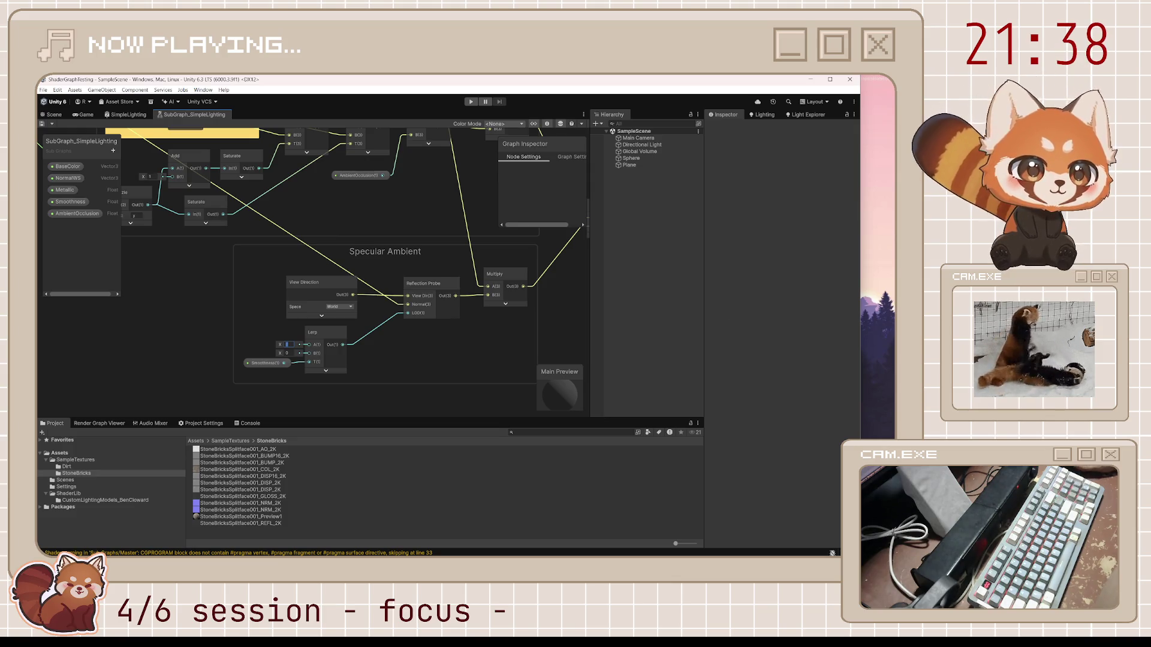
text(8)
key(Return)
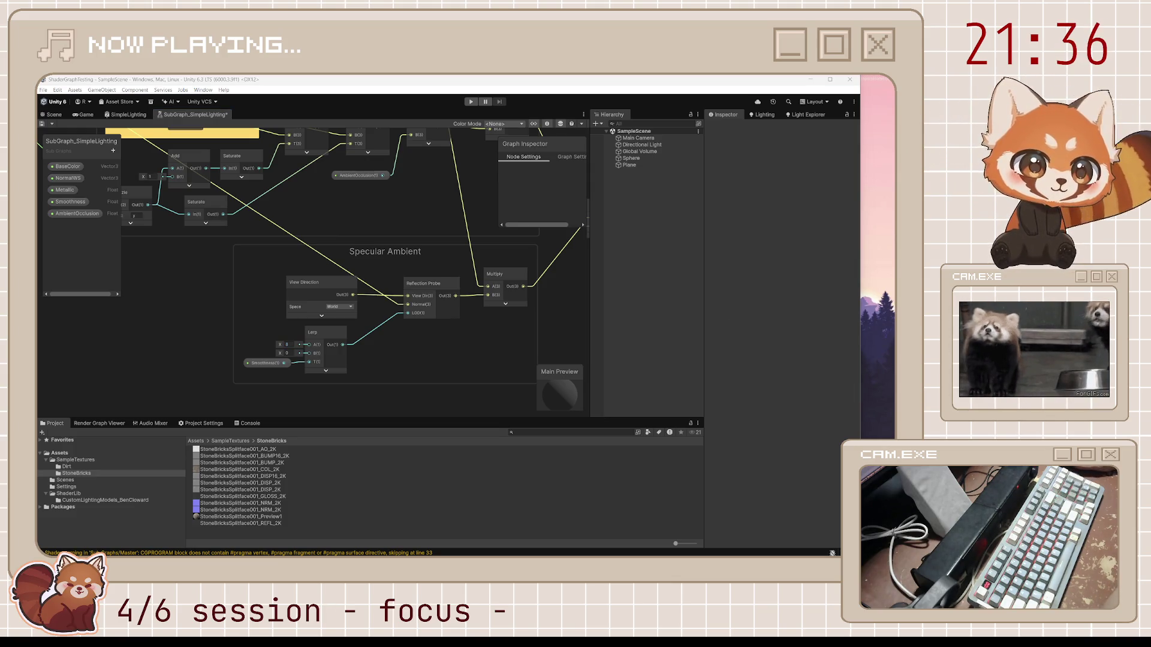
Step: Collapse the previews of the Main Light and Multiply nodes
mouse_move(576, 309)
mouse_down()
mouse_move(424, 321)
mouse_move(352, 342)
mouse_move(444, 314)
mouse_move(362, 360)
mouse_move(412, 365)
mouse_move(327, 371)
mouse_move(491, 367)
mouse_up()
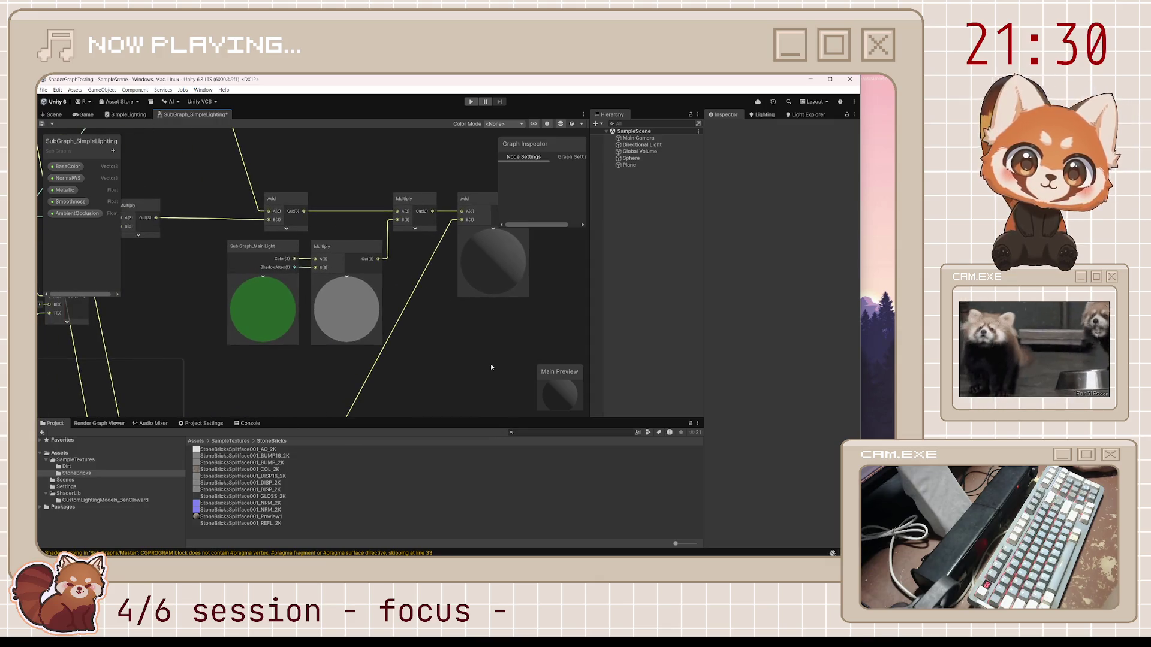
click(264, 276)
click(355, 283)
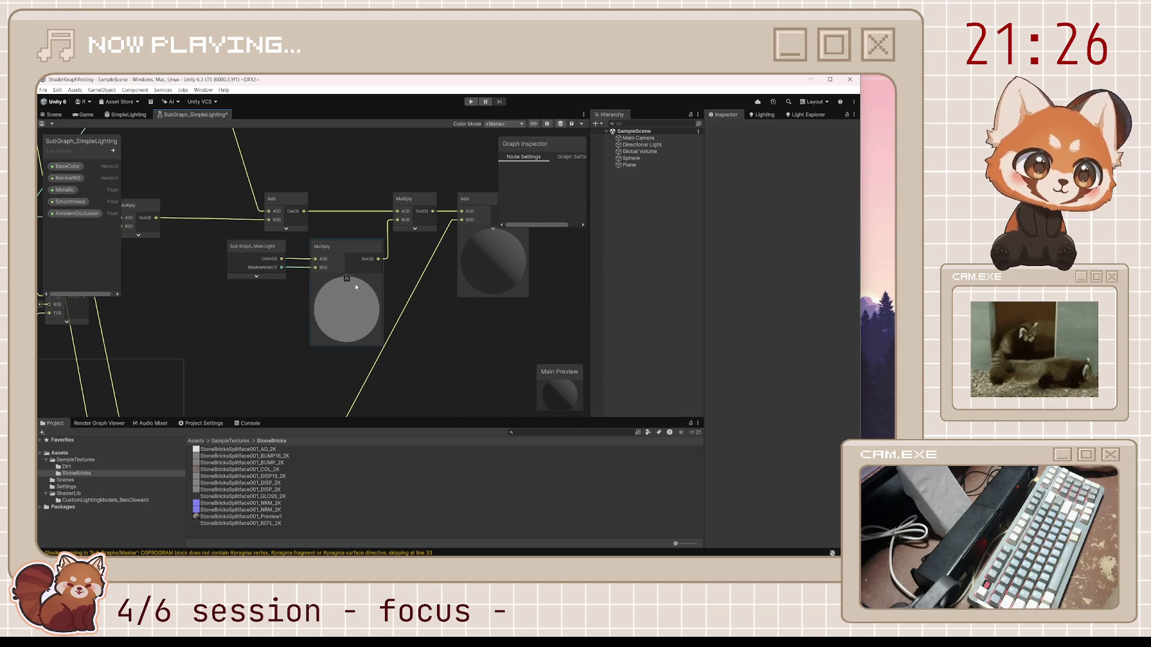
click(347, 278)
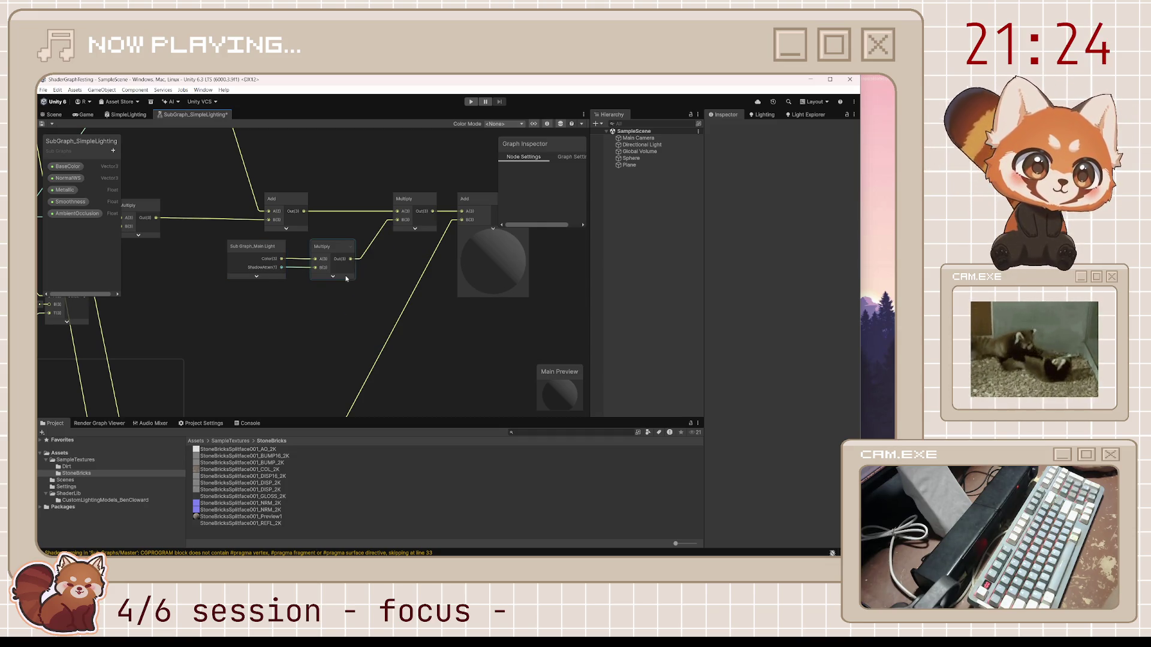